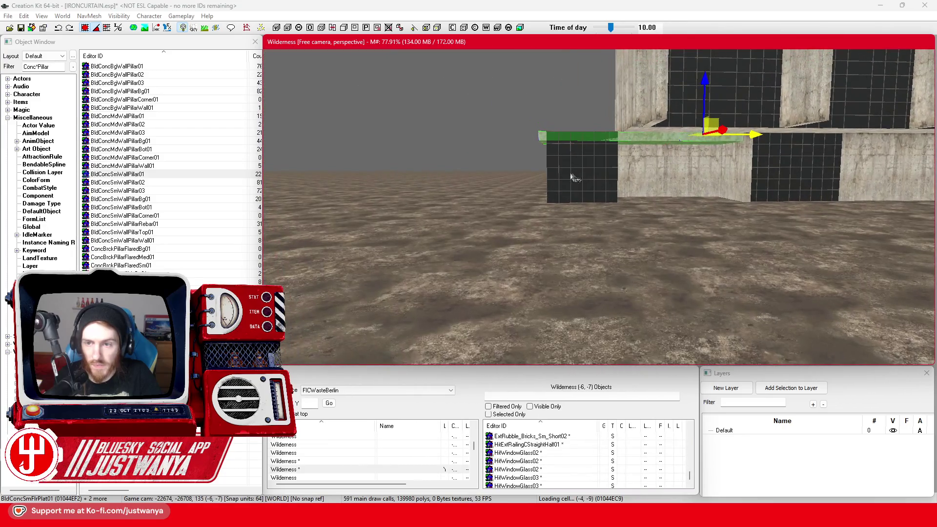
# Rotate the BldGlassSolid01 glass panel upright so it stands on the concrete slab corner
pyautogui.click(577, 179)
pyautogui.press('c')
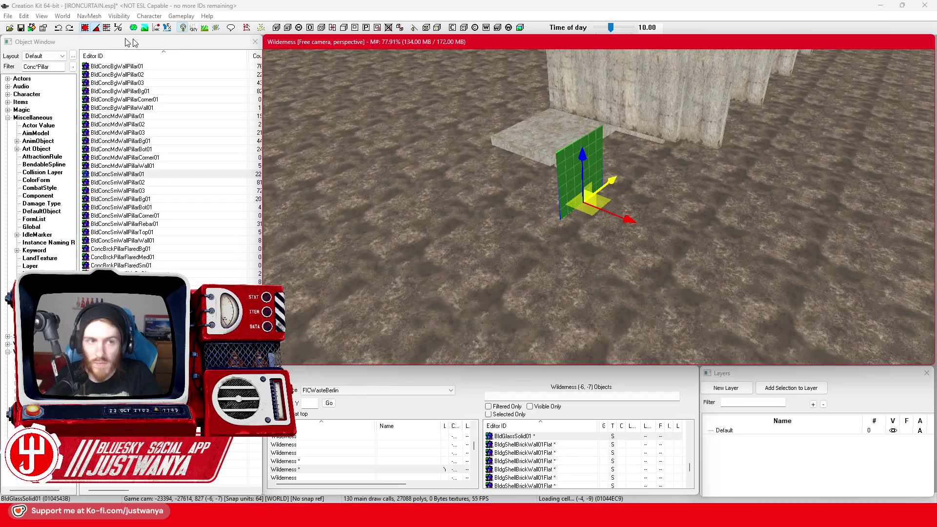
pyautogui.moveTo(281, 95); pyautogui.dragTo(241, 118)
pyautogui.moveTo(522, 209); pyautogui.dragTo(521, 186)
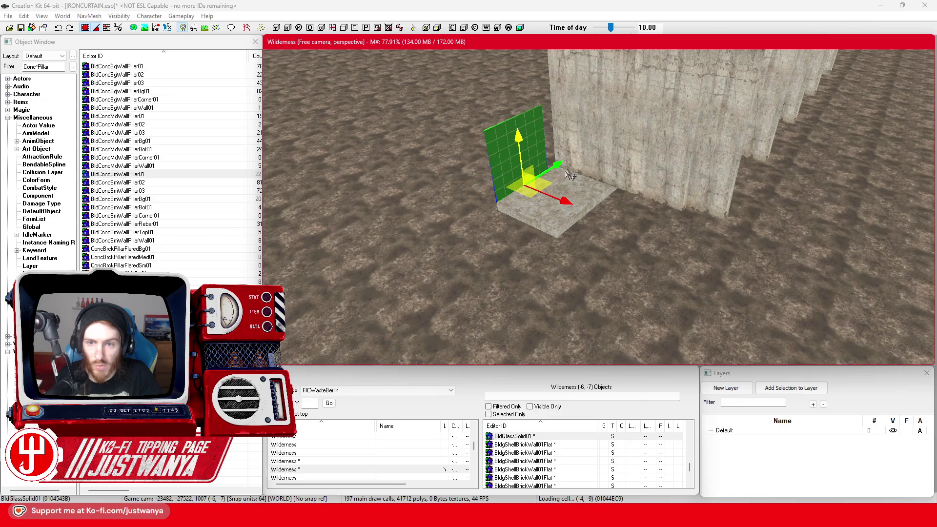
pyautogui.moveTo(595, 189); pyautogui.dragTo(547, 170)
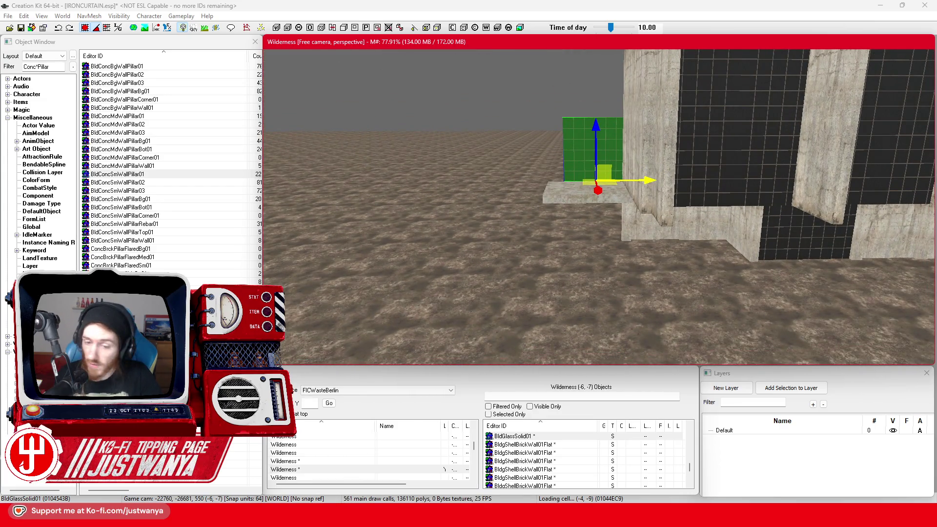
# View the pdr05_bild.jpg riverside reference photo in Firefox, then minimize the browser
pyautogui.moveTo(557, 517)
pyautogui.click(632, 463)
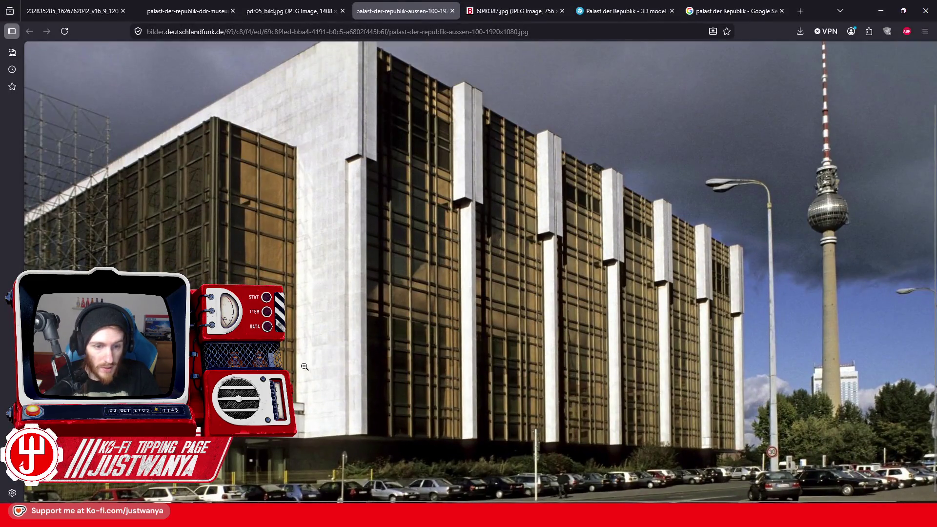
pyautogui.click(290, 12)
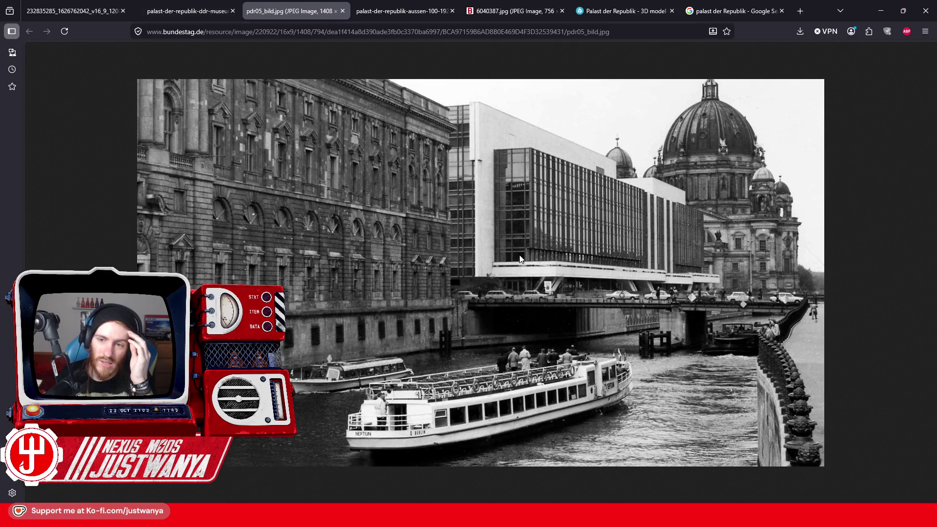
pyautogui.click(881, 10)
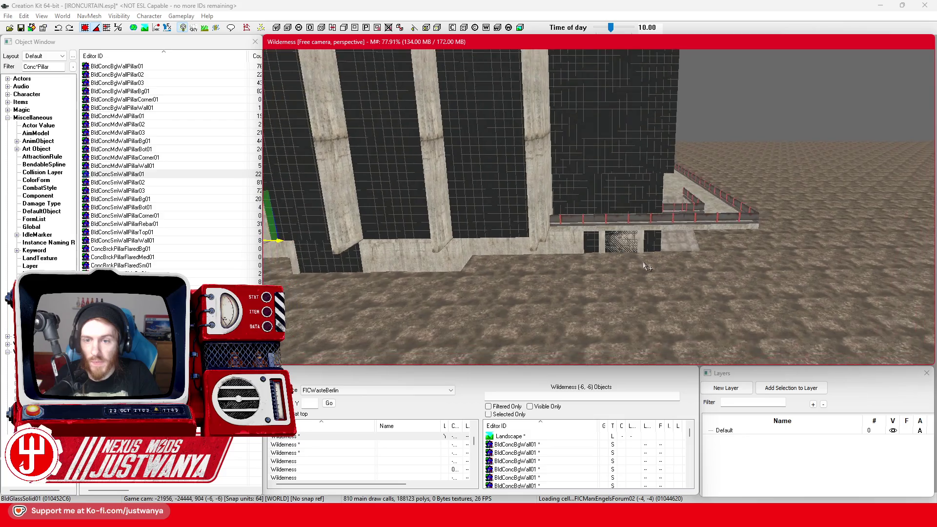
# Select the BldConcSmWall01 pieces at the building base and delete them
pyautogui.scroll(3, 647, 266)
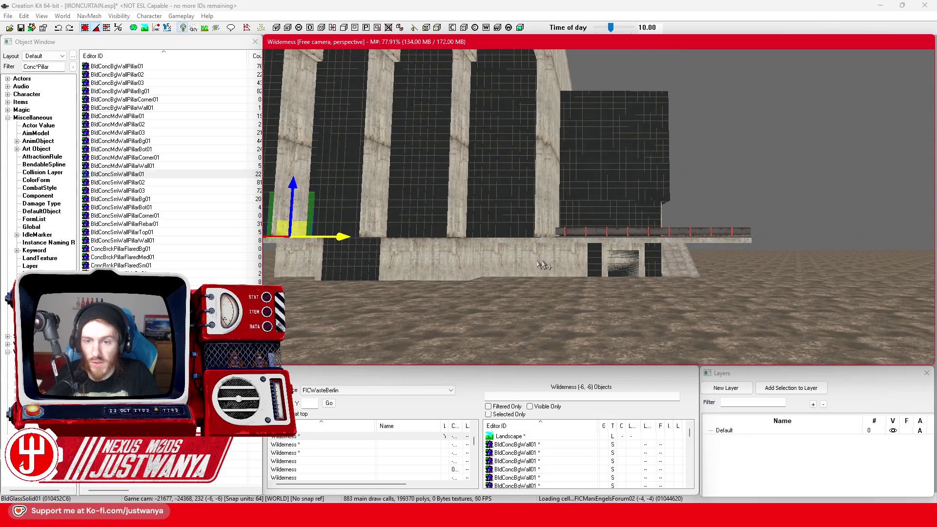
pyautogui.click(494, 261)
pyautogui.scroll(4, 507, 256)
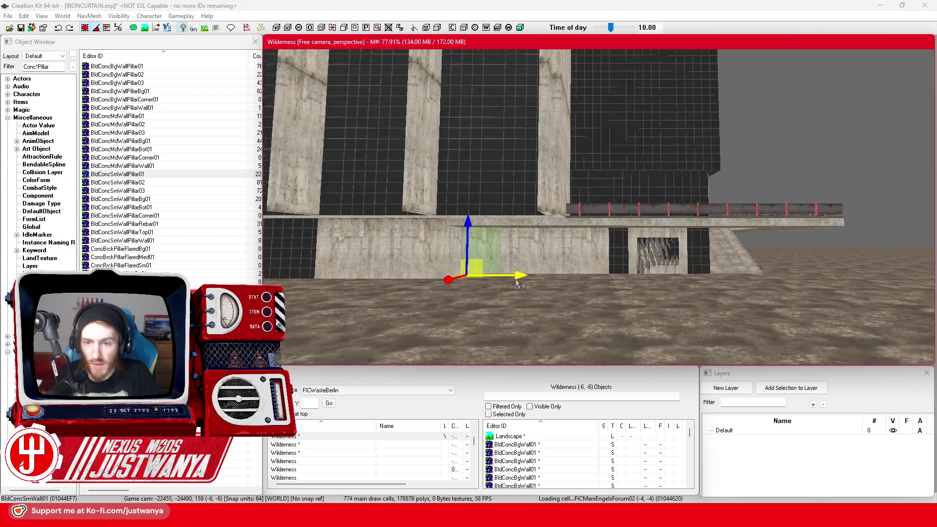
pyautogui.keyDown('ctrl'); pyautogui.click(577, 253); pyautogui.keyUp('ctrl')
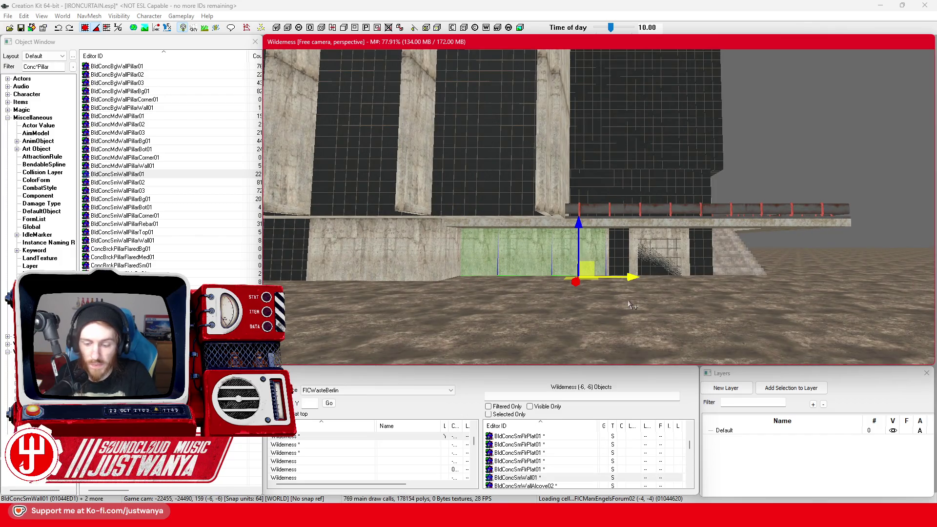
pyautogui.press('Delete')
# Pick glass pieces on the dark wall, then select the floor tile on the wall top
pyautogui.click(528, 257)
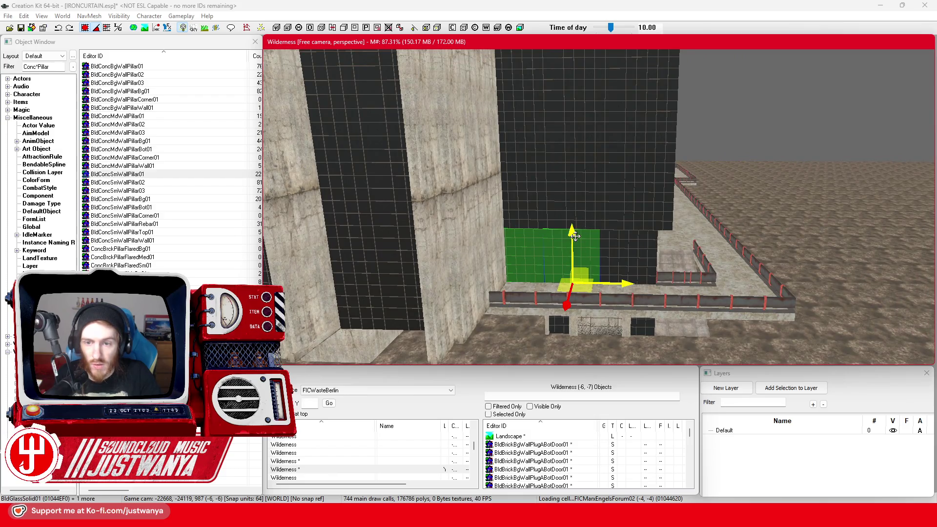
pyautogui.scroll(5, 575, 237)
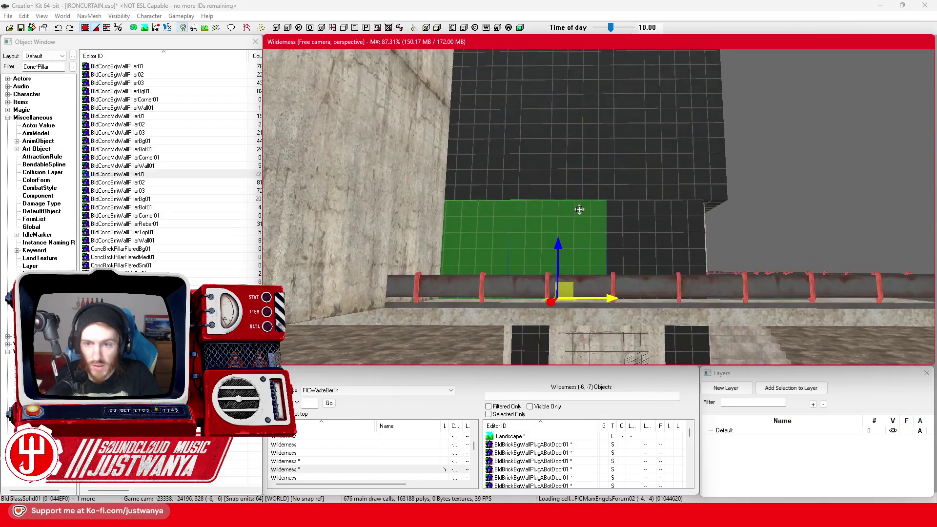
pyautogui.scroll(3, 579, 209)
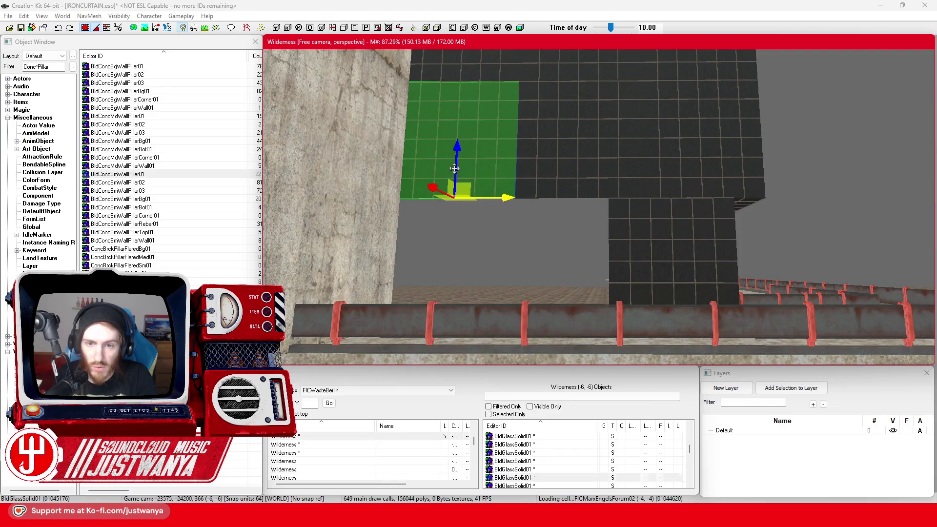
pyautogui.click(470, 220)
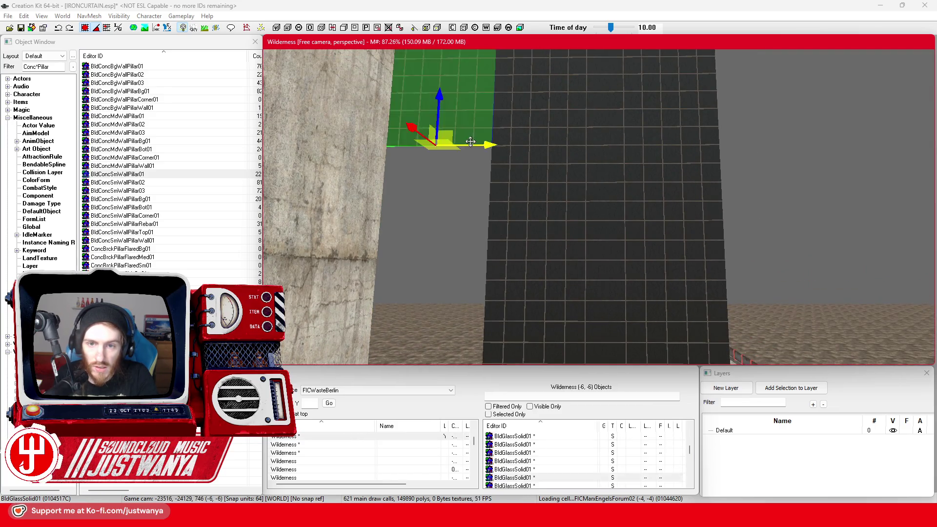
pyautogui.scroll(-3, 479, 230)
pyautogui.click(515, 218)
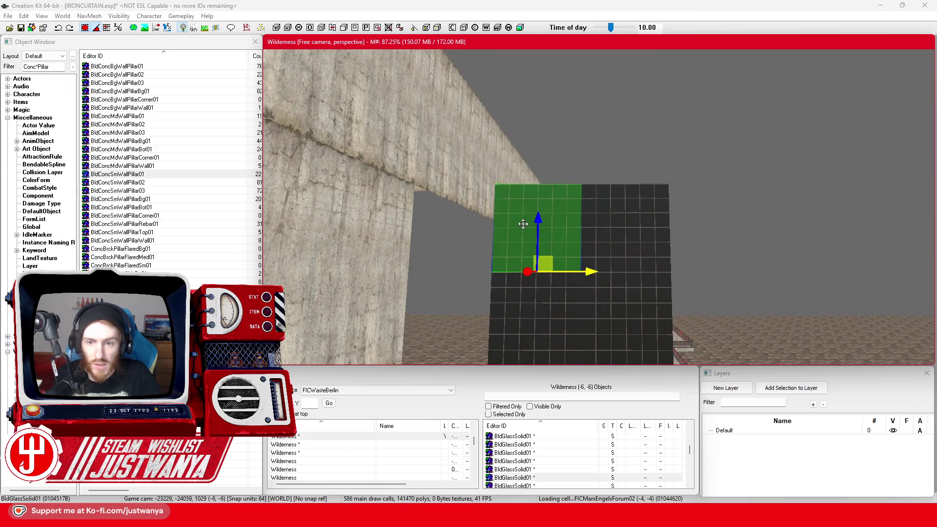
pyautogui.press('shift')
pyautogui.click(459, 184)
pyautogui.press('shift')
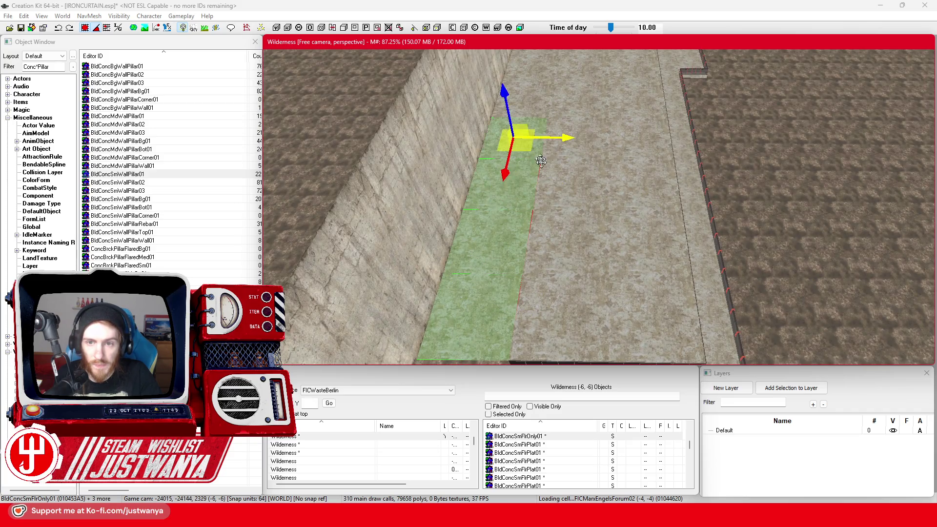
# Multi-select the BldConcSmFlrOnly01 tiles along the wall top and delete them
pyautogui.press('shift')
pyautogui.press('shift')
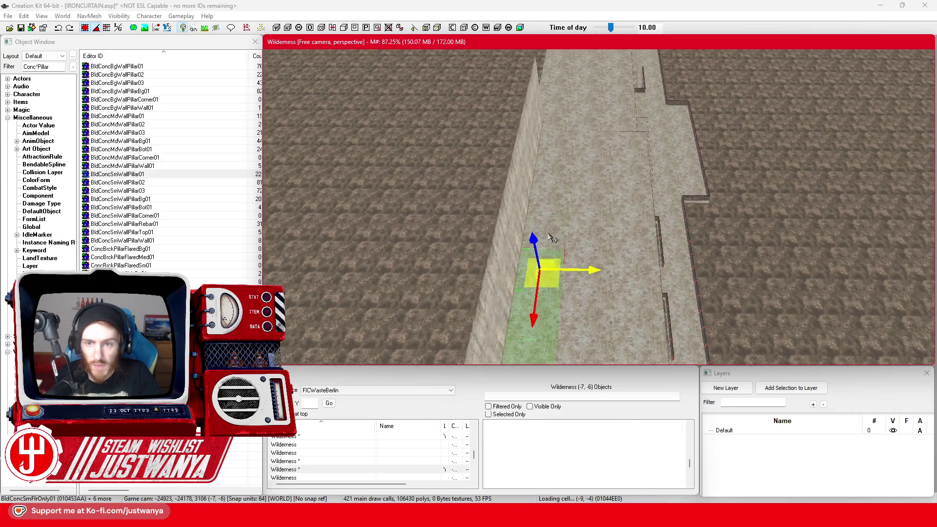
pyautogui.moveTo(551, 242); pyautogui.dragTo(558, 207)
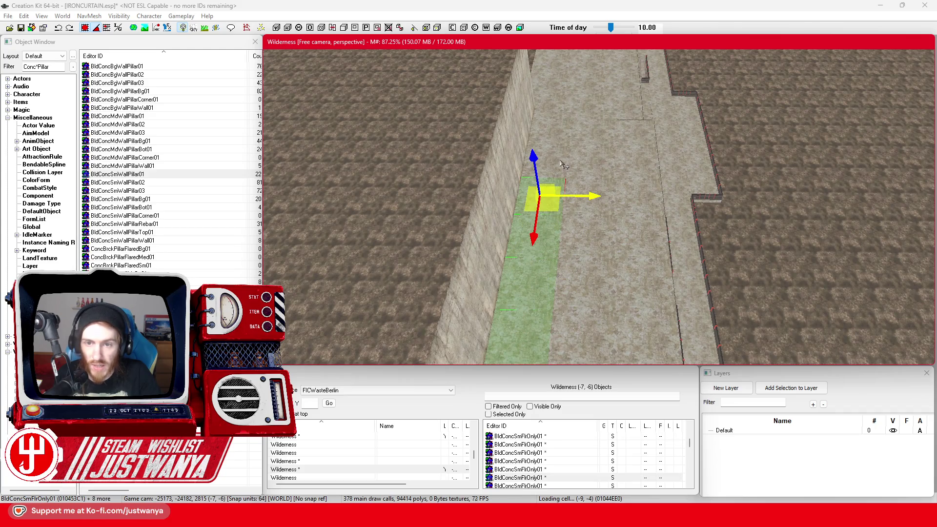
pyautogui.press('shift')
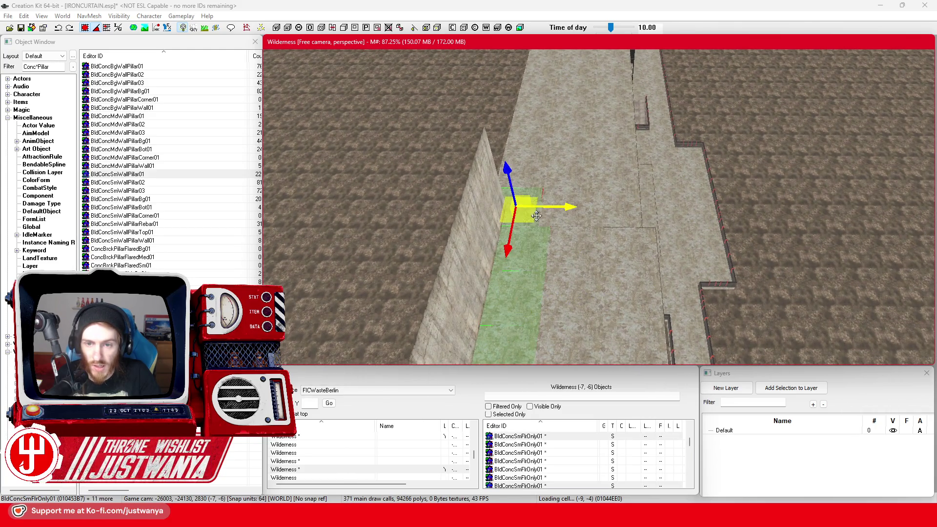
pyautogui.moveTo(535, 181)
pyautogui.mouseDown()
pyautogui.moveTo(542, 105)
pyautogui.moveTo(551, 215)
pyautogui.mouseUp()
pyautogui.moveTo(544, 168); pyautogui.dragTo(548, 135)
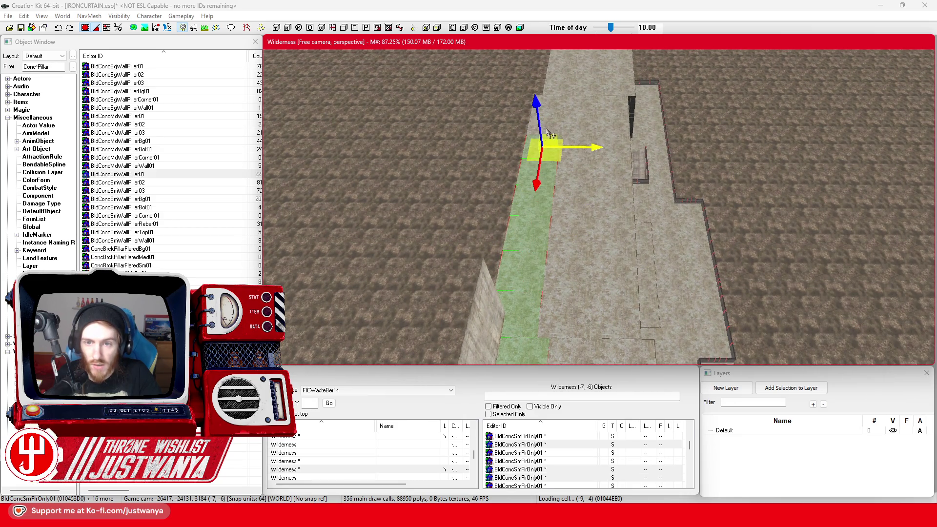
pyautogui.press('Delete')
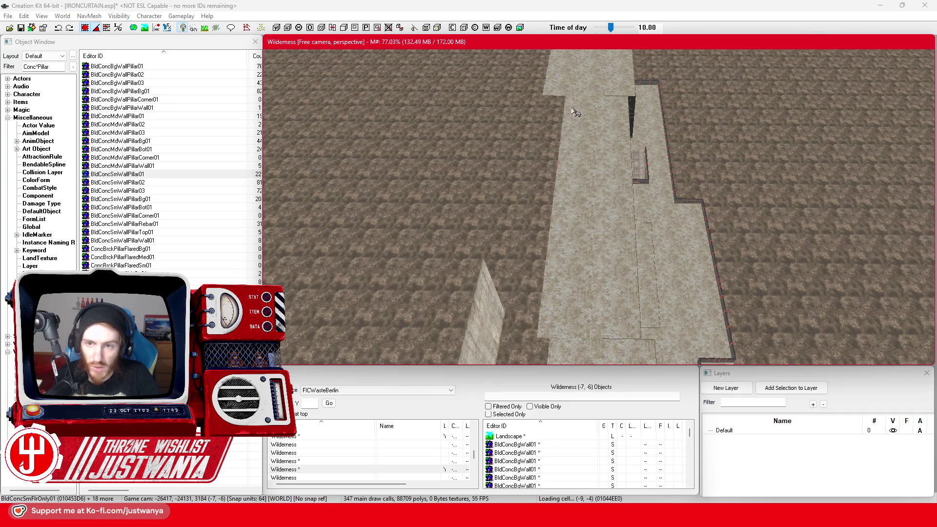
# Select more floor tiles further along the wall top
pyautogui.scroll(-3, 571, 117)
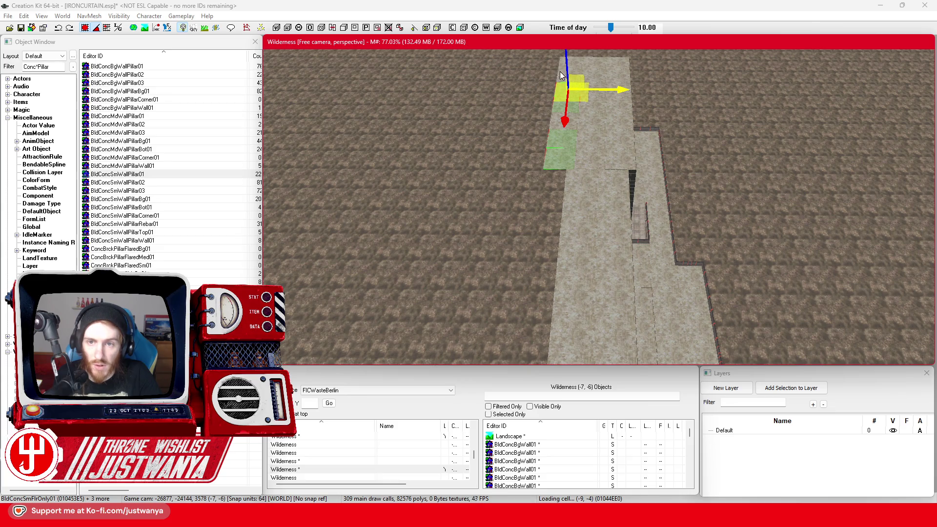
pyautogui.keyDown('ctrl'); pyautogui.click(561, 77); pyautogui.keyUp('ctrl')
pyautogui.keyDown('ctrl'); pyautogui.click(562, 98); pyautogui.keyUp('ctrl')
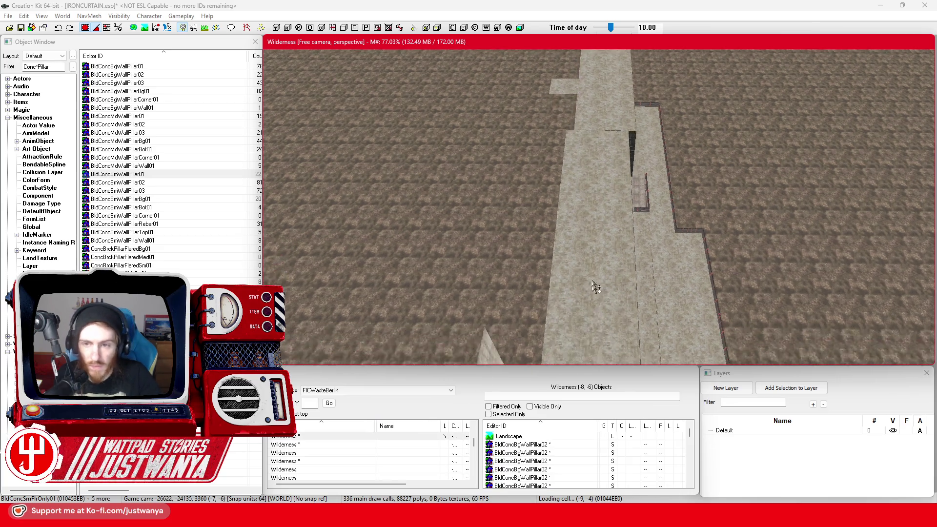
pyautogui.scroll(10, 571, 244)
pyautogui.scroll(10, 549, 332)
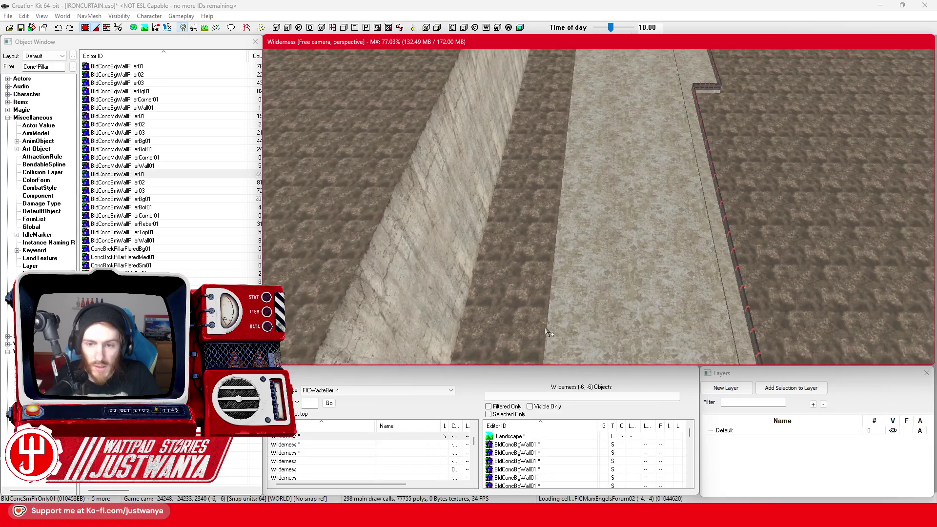
pyautogui.scroll(-10, 584, 331)
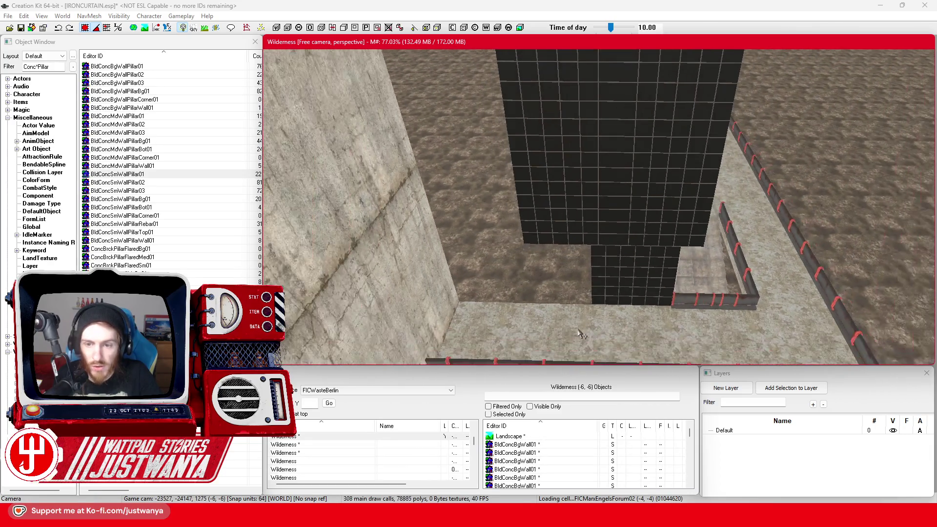
pyautogui.scroll(5, 570, 259)
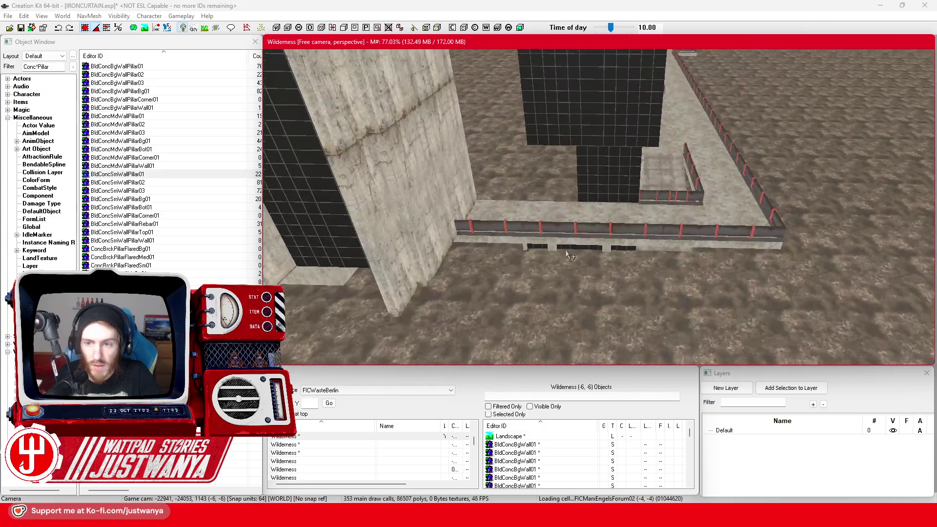
# Slide the small glass window and the grouped dark-wall glass pieces left, revealing the stair cage
pyautogui.click(605, 269)
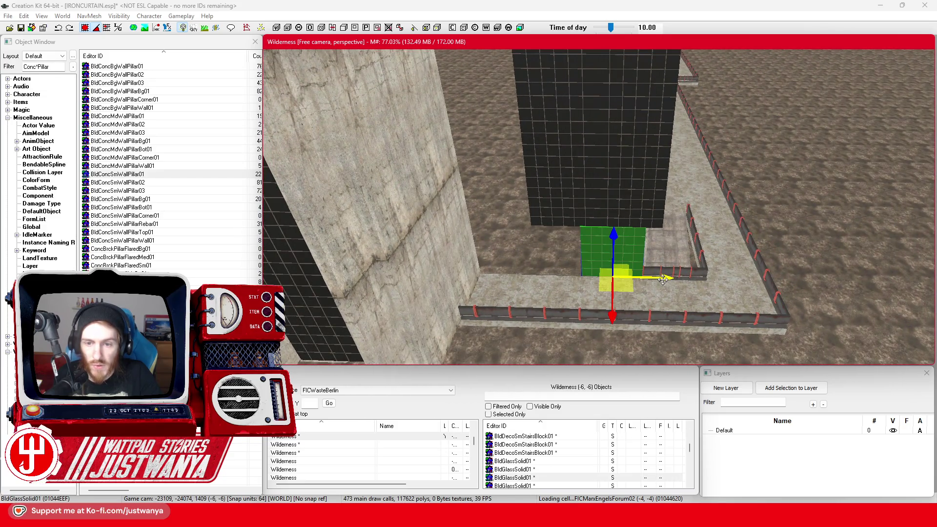
pyautogui.moveTo(663, 279); pyautogui.dragTo(567, 277)
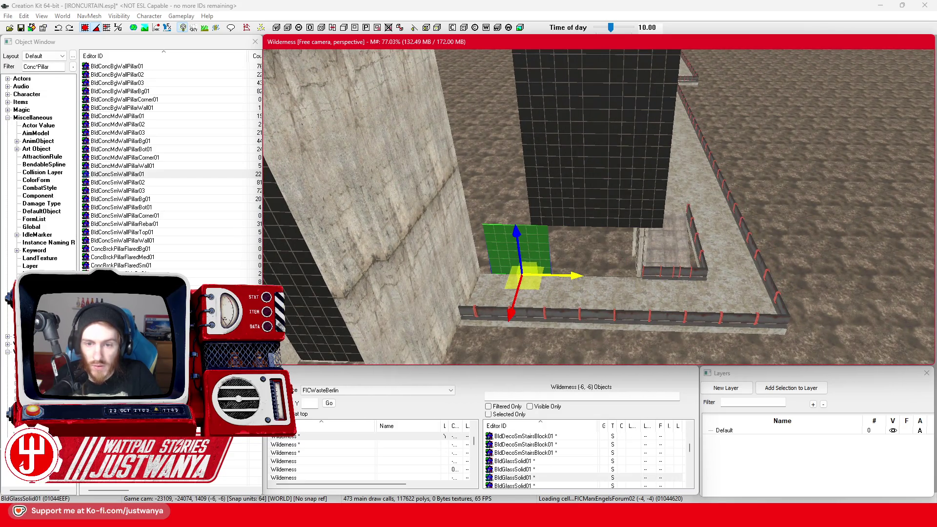
pyautogui.click(564, 205)
pyautogui.keyDown('ctrl'); pyautogui.click(635, 215); pyautogui.keyUp('ctrl')
pyautogui.keyDown('ctrl'); pyautogui.click(576, 148); pyautogui.keyUp('ctrl')
pyautogui.keyDown('ctrl'); pyautogui.click(637, 138); pyautogui.keyUp('ctrl')
pyautogui.scroll(2, 631, 203)
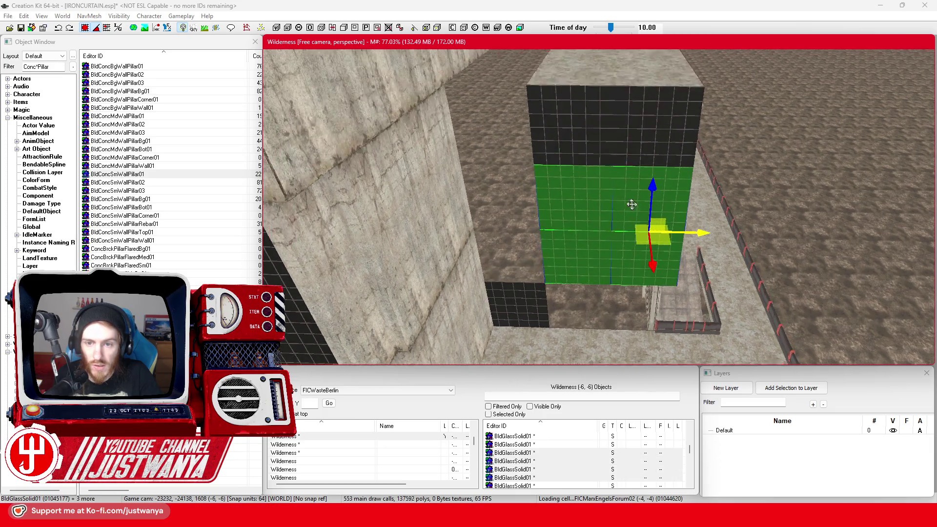
pyautogui.keyDown('ctrl'); pyautogui.click(585, 219); pyautogui.keyUp('ctrl')
pyautogui.keyDown('ctrl'); pyautogui.click(680, 174); pyautogui.keyUp('ctrl')
pyautogui.moveTo(663, 190); pyautogui.dragTo(517, 188)
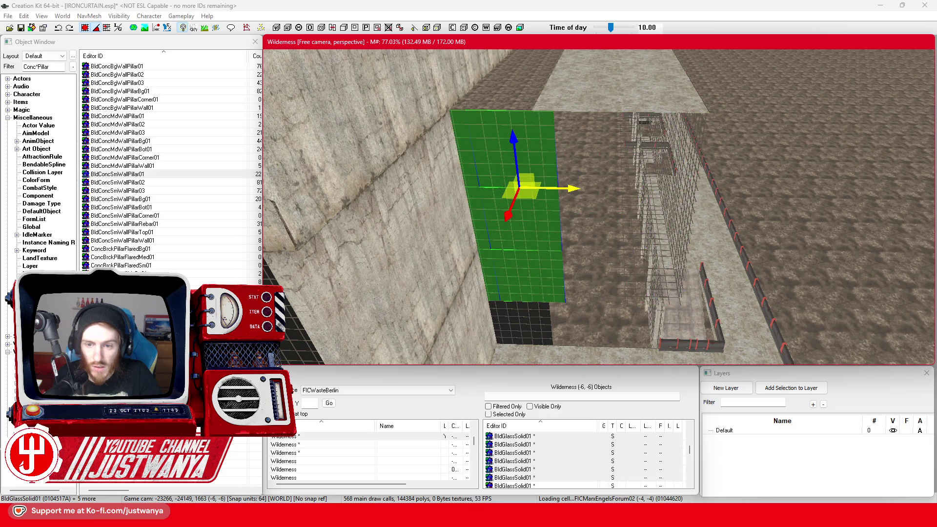
# Select a lone glass piece, then the concrete floor slab from a side view
pyautogui.click(637, 299)
pyautogui.moveTo(639, 280)
pyautogui.mouseDown()
pyautogui.moveTo(598, 230)
pyautogui.moveTo(644, 304)
pyautogui.mouseUp()
pyautogui.click(566, 161)
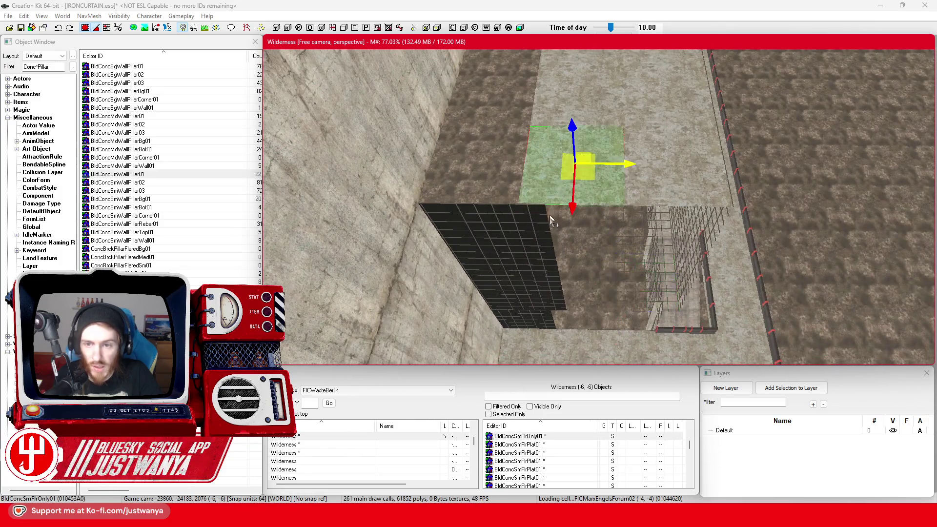
# Duplicate the BldConcSmFlrOnly01 slab with Ctrl+D and line the copy up beside the first
pyautogui.moveTo(566, 161); pyautogui.dragTo(596, 236)
pyautogui.hotkey('ctrl', 'd')
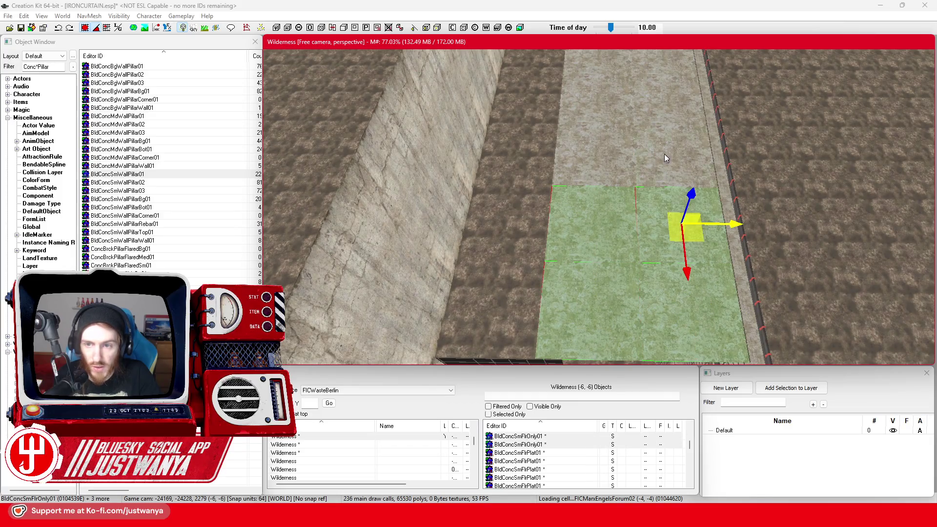
pyautogui.moveTo(595, 152); pyautogui.dragTo(591, 249)
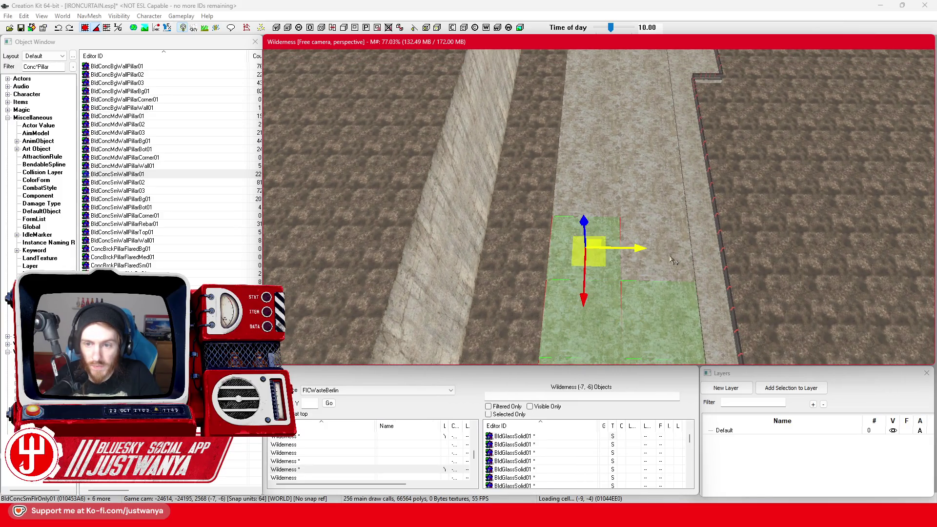
pyautogui.moveTo(674, 261)
pyautogui.mouseDown()
pyautogui.moveTo(678, 205)
pyautogui.moveTo(732, 201)
pyautogui.mouseUp()
pyautogui.scroll(-1, 732, 201)
pyautogui.moveTo(649, 288); pyautogui.dragTo(648, 232)
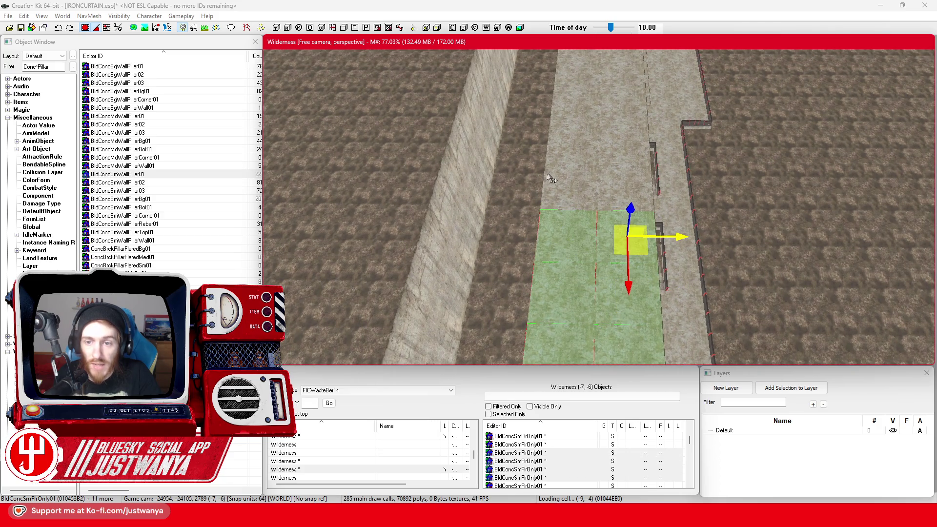
# Add four more slab copies to fill the rest of the corridor
pyautogui.hotkey('ctrl', 'd')
pyautogui.hotkey('ctrl', 'd')
pyautogui.scroll(5, 627, 175)
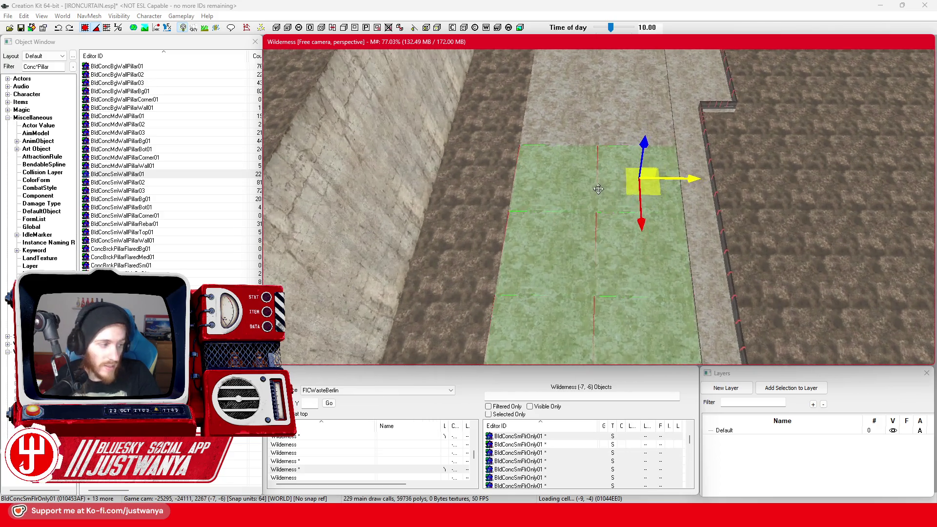
pyautogui.hotkey('ctrl', 'd')
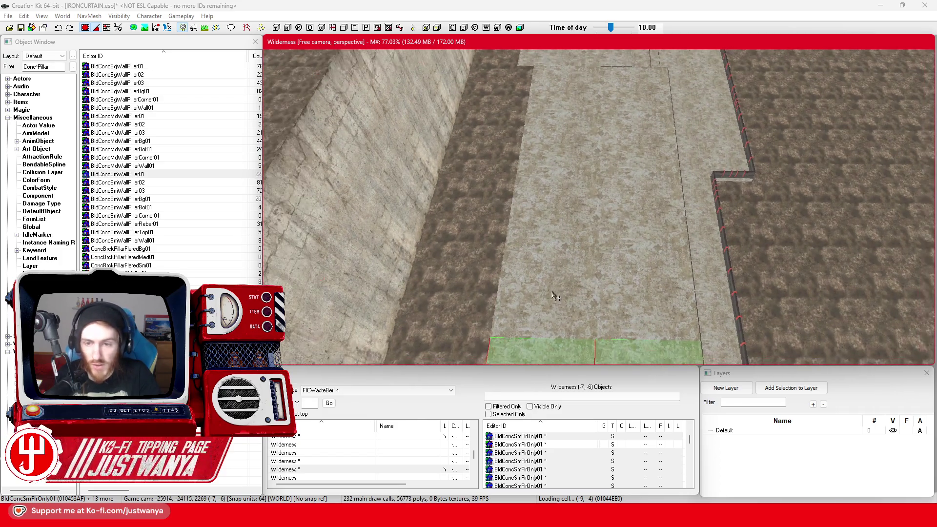
pyautogui.hotkey('ctrl', 'd')
pyautogui.hotkey('ctrl', 'd')
pyautogui.hotkey('ctrl', 'd')
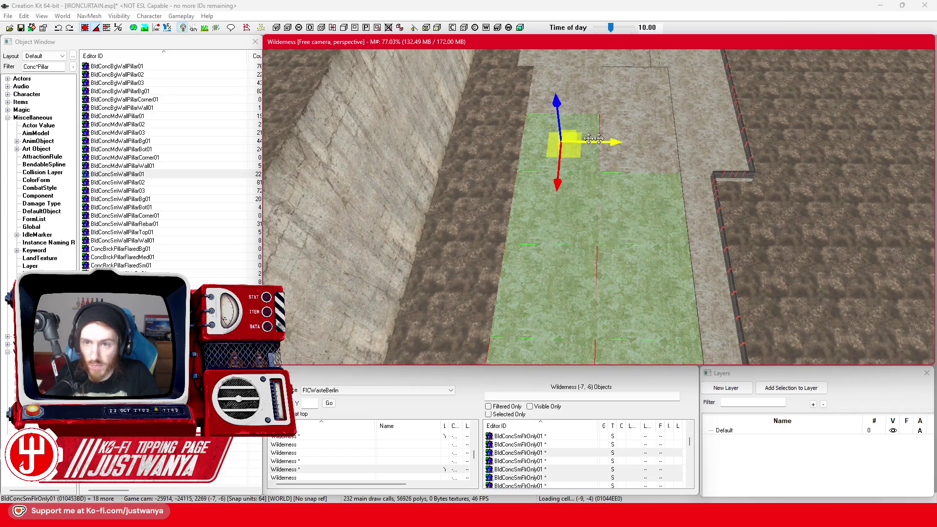
pyautogui.hotkey('ctrl', 'd')
pyautogui.scroll(-5, 667, 91)
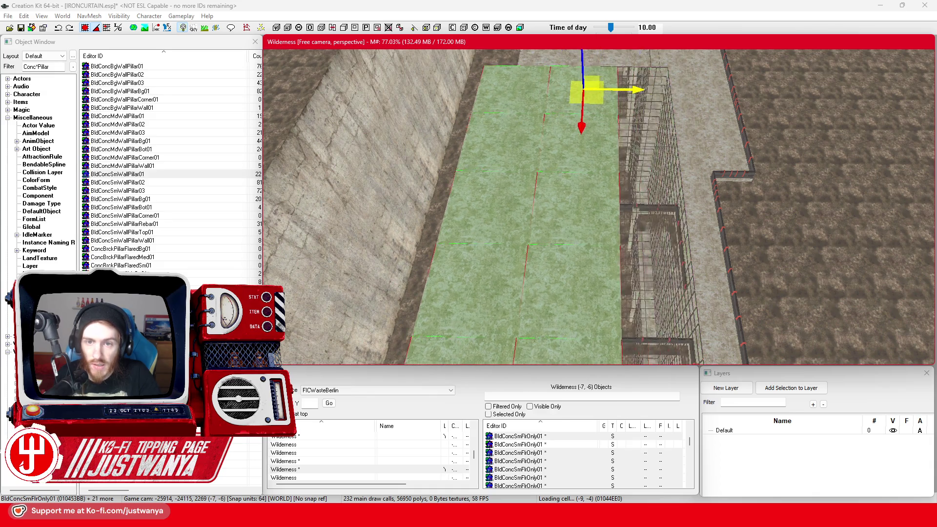
pyautogui.scroll(8, 566, 255)
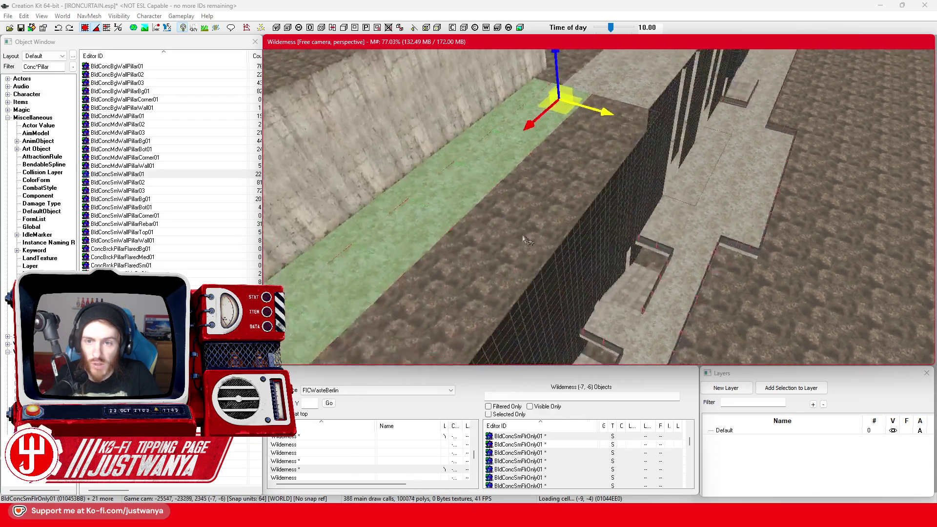
pyautogui.scroll(-5, 696, 169)
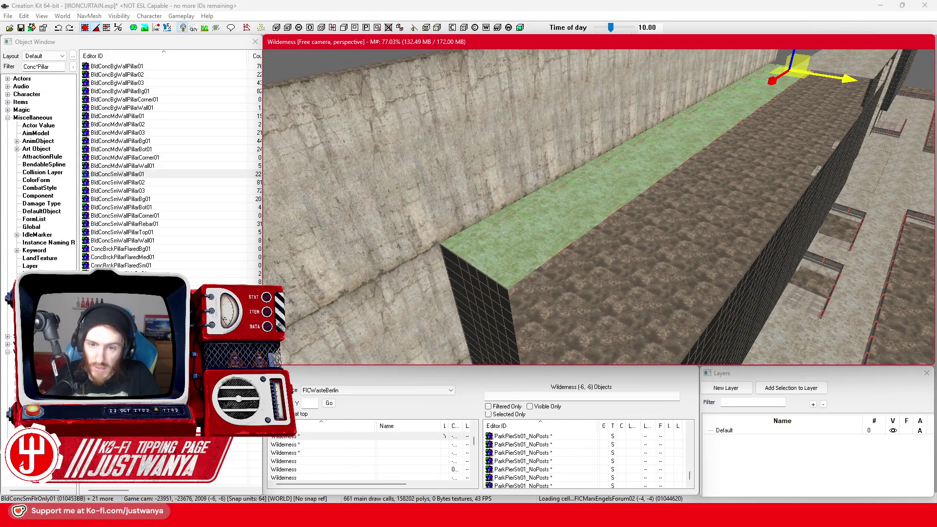
pyautogui.scroll(6, 685, 183)
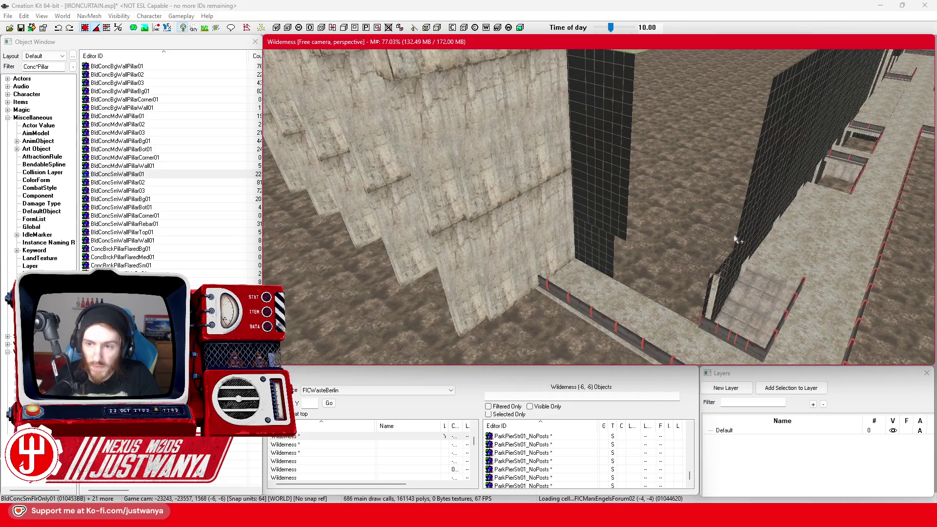
# Start the group with one BldGlassSolid01 panel and add the neighbouring central facade panels
pyautogui.click(734, 239)
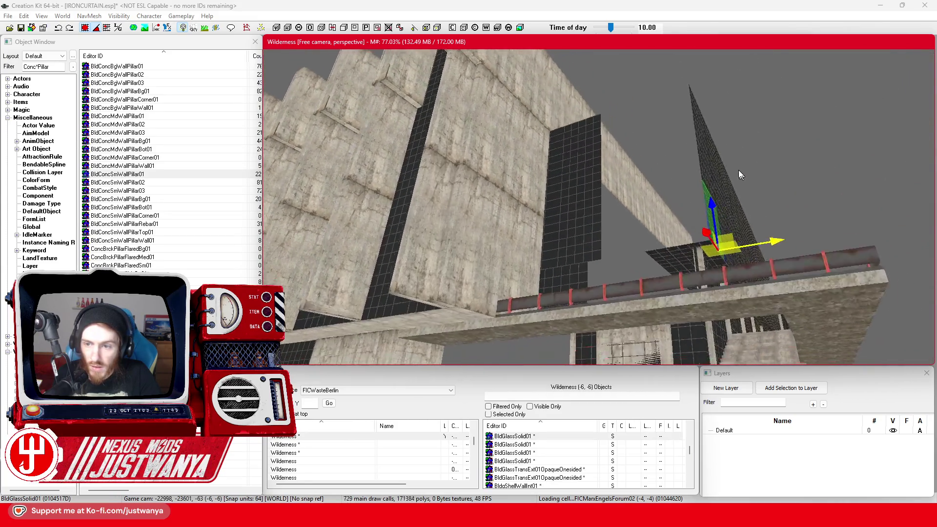
pyautogui.scroll(5, 637, 193)
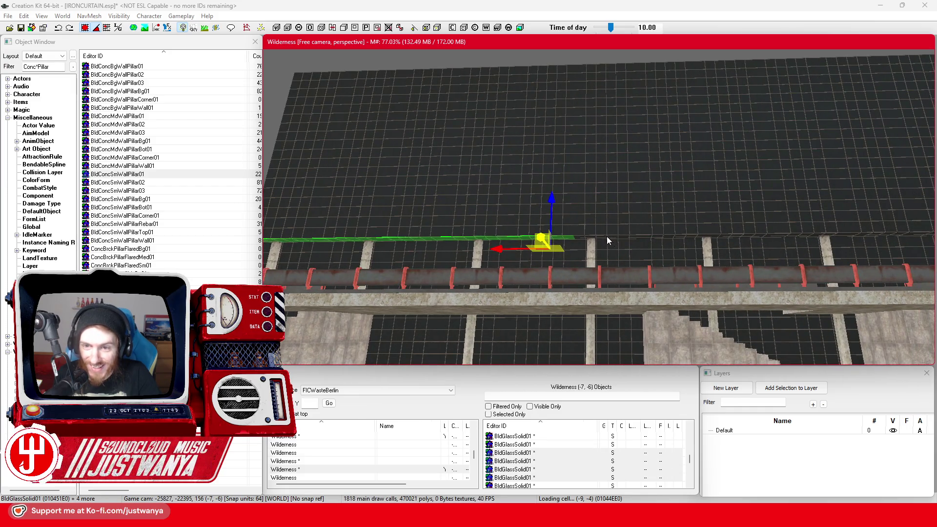
pyautogui.keyDown('ctrl'); pyautogui.click(607, 238); pyautogui.keyUp('ctrl')
pyautogui.keyDown('ctrl'); pyautogui.click(731, 240); pyautogui.keyUp('ctrl')
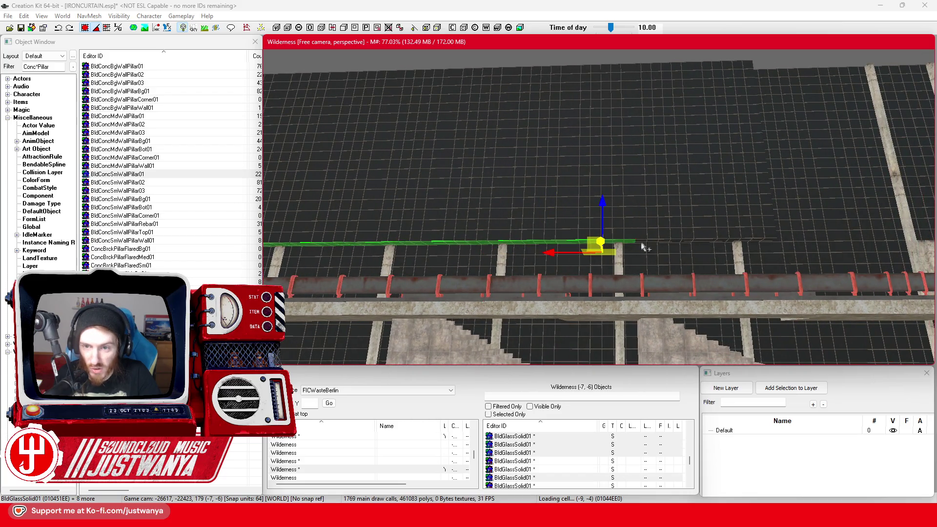
pyautogui.keyDown('ctrl'); pyautogui.click(653, 240); pyautogui.keyUp('ctrl')
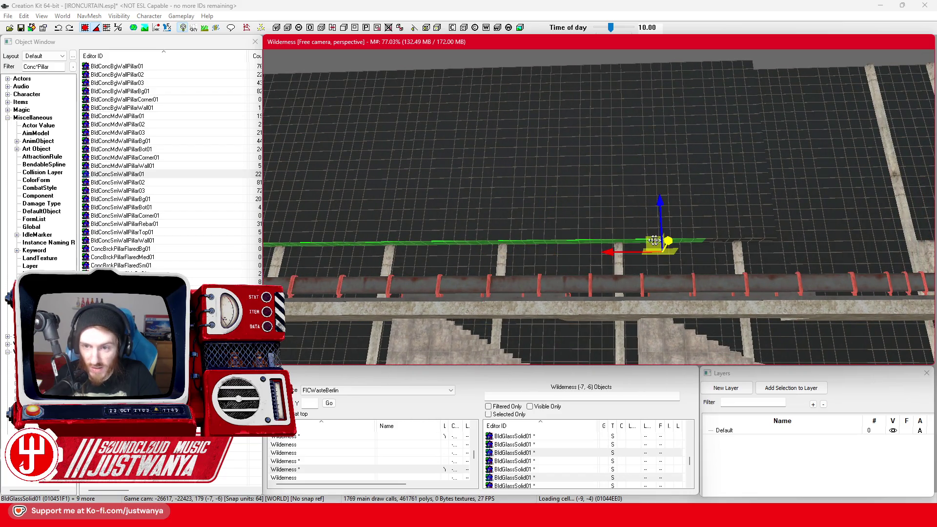
pyautogui.press('shift')
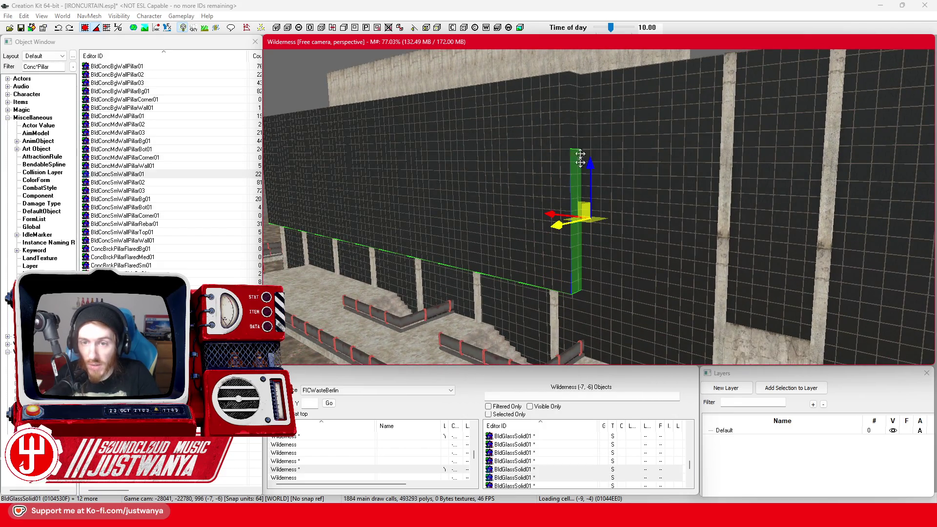
pyautogui.keyDown('ctrl'); pyautogui.click(556, 117); pyautogui.keyUp('ctrl')
pyautogui.keyDown('ctrl'); pyautogui.click(559, 204); pyautogui.keyUp('ctrl')
pyautogui.keyDown('ctrl'); pyautogui.click(556, 270); pyautogui.keyUp('ctrl')
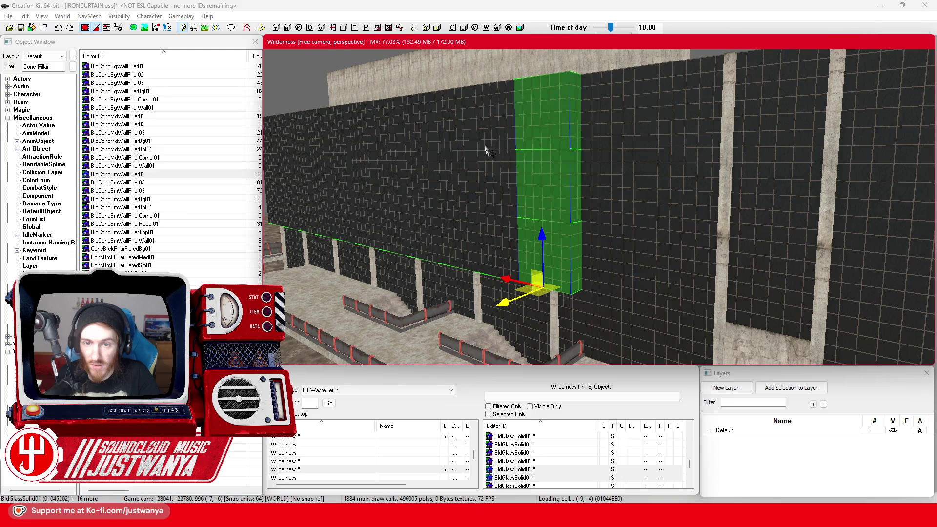
pyautogui.keyDown('ctrl'); pyautogui.click(488, 127); pyautogui.keyUp('ctrl')
pyautogui.keyDown('ctrl'); pyautogui.click(490, 195); pyautogui.keyUp('ctrl')
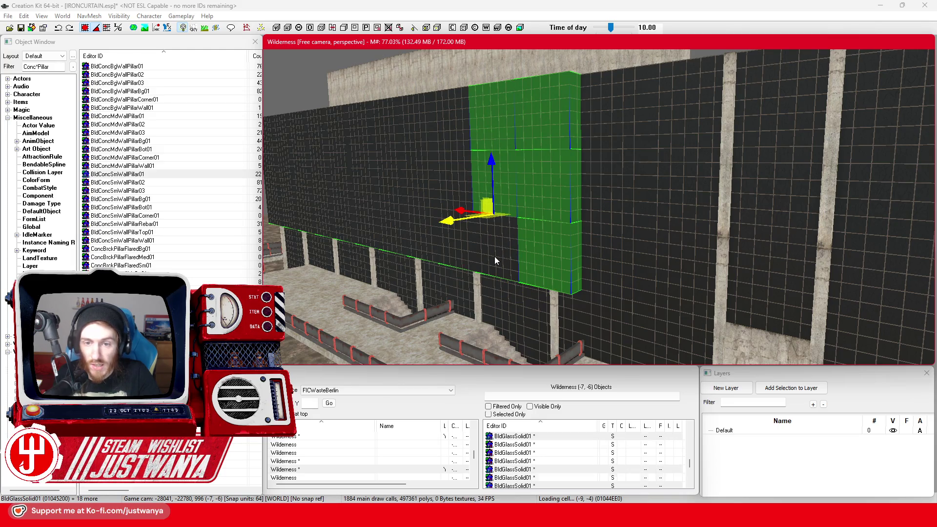
pyautogui.keyDown('ctrl'); pyautogui.click(494, 256); pyautogui.keyUp('ctrl')
pyautogui.keyDown('ctrl'); pyautogui.click(657, 187); pyautogui.keyUp('ctrl')
pyautogui.keyDown('ctrl'); pyautogui.click(659, 125); pyautogui.keyUp('ctrl')
pyautogui.keyDown('ctrl'); pyautogui.click(576, 130); pyautogui.keyUp('ctrl')
pyautogui.keyDown('ctrl'); pyautogui.click(579, 220); pyautogui.keyUp('ctrl')
pyautogui.keyDown('ctrl'); pyautogui.click(579, 275); pyautogui.keyUp('ctrl')
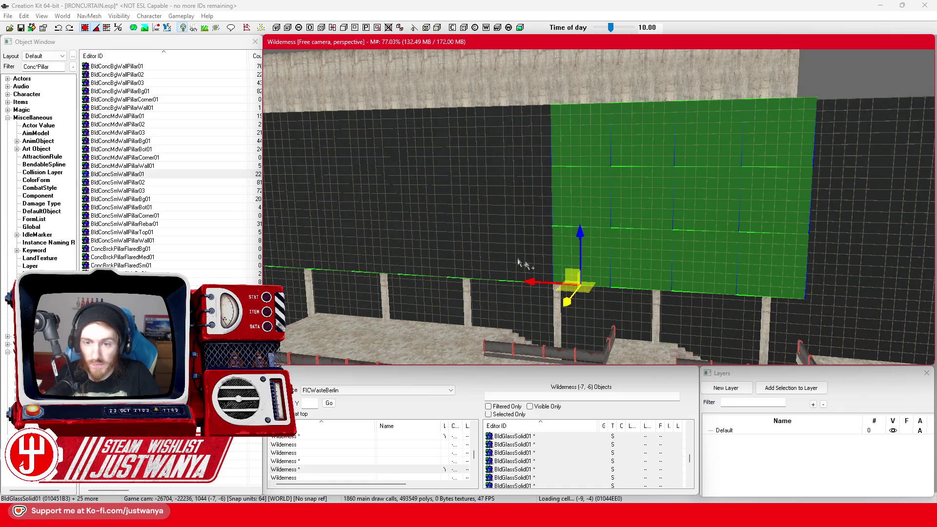
# Add the remaining glass panels on the left side of the facade to the group
pyautogui.keyDown('ctrl'); pyautogui.click(528, 266); pyautogui.keyUp('ctrl')
pyautogui.keyDown('ctrl'); pyautogui.click(529, 199); pyautogui.keyUp('ctrl')
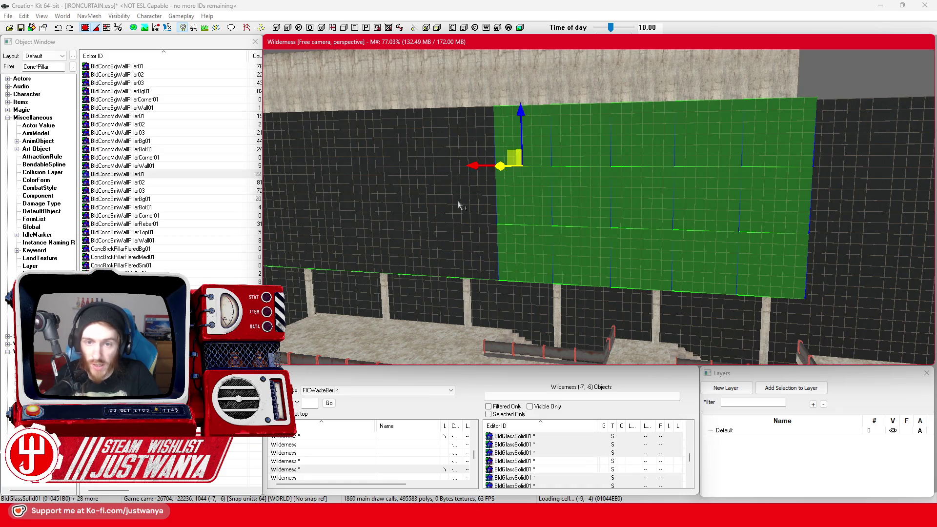
pyautogui.keyDown('ctrl'); pyautogui.click(461, 186); pyautogui.keyUp('ctrl')
pyautogui.keyDown('ctrl'); pyautogui.click(475, 144); pyautogui.keyUp('ctrl')
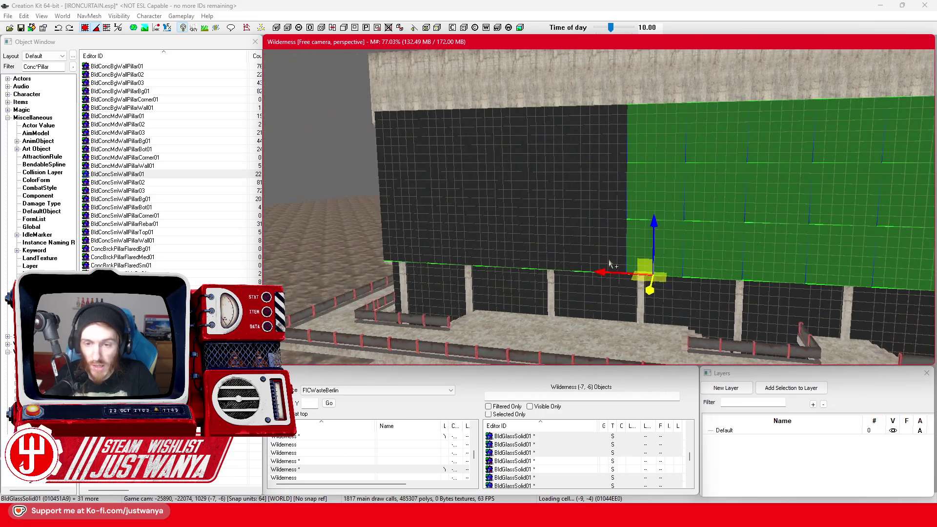
pyautogui.keyDown('ctrl'); pyautogui.click(584, 233); pyautogui.keyUp('ctrl')
pyautogui.keyDown('ctrl'); pyautogui.click(586, 188); pyautogui.keyUp('ctrl')
pyautogui.keyDown('ctrl'); pyautogui.click(585, 144); pyautogui.keyUp('ctrl')
pyautogui.keyDown('ctrl'); pyautogui.click(542, 133); pyautogui.keyUp('ctrl')
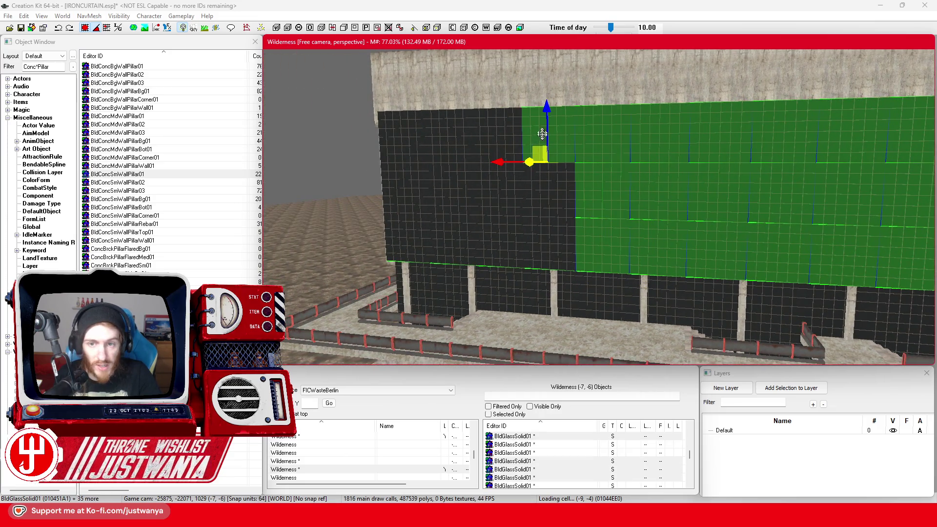
pyautogui.keyDown('ctrl'); pyautogui.click(550, 208); pyautogui.keyUp('ctrl')
pyautogui.keyDown('ctrl'); pyautogui.click(560, 255); pyautogui.keyUp('ctrl')
pyautogui.keyDown('ctrl'); pyautogui.click(492, 236); pyautogui.keyUp('ctrl')
pyautogui.keyDown('ctrl'); pyautogui.click(483, 200); pyautogui.keyUp('ctrl')
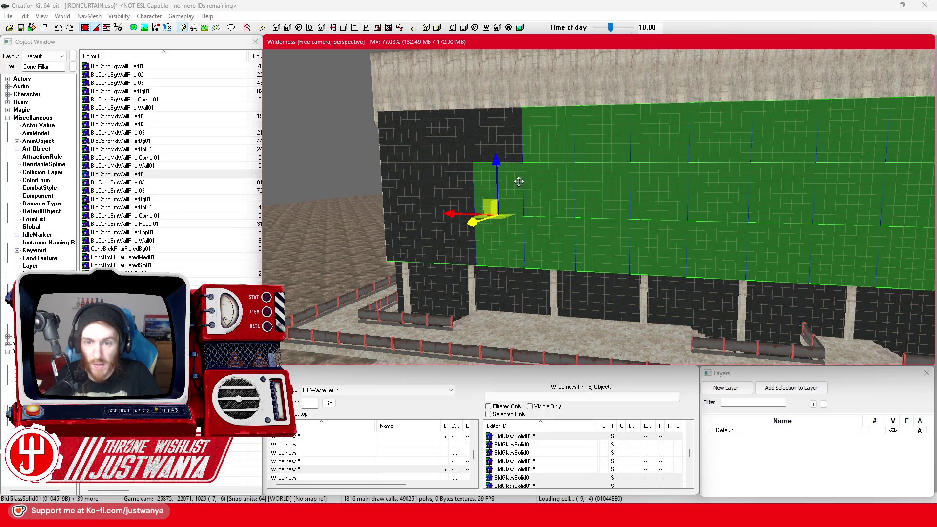
pyautogui.keyDown('ctrl'); pyautogui.click(488, 139); pyautogui.keyUp('ctrl')
pyautogui.keyDown('ctrl'); pyautogui.click(467, 143); pyautogui.keyUp('ctrl')
pyautogui.keyDown('ctrl'); pyautogui.click(439, 198); pyautogui.keyUp('ctrl')
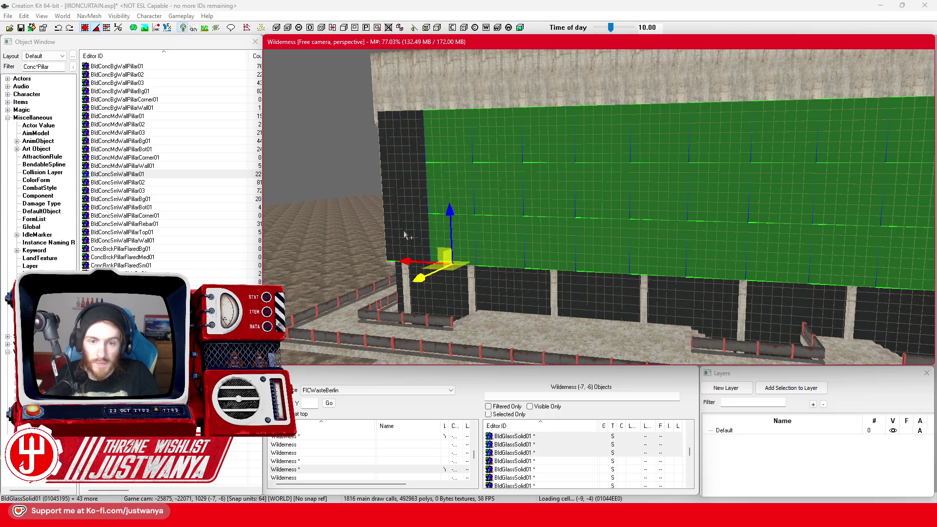
# Push the grouped glass wall left against the concrete wall
pyautogui.moveTo(383, 208)
pyautogui.mouseDown()
pyautogui.moveTo(576, 229)
pyautogui.moveTo(561, 225)
pyautogui.mouseUp()
pyautogui.moveTo(655, 195); pyautogui.dragTo(546, 193)
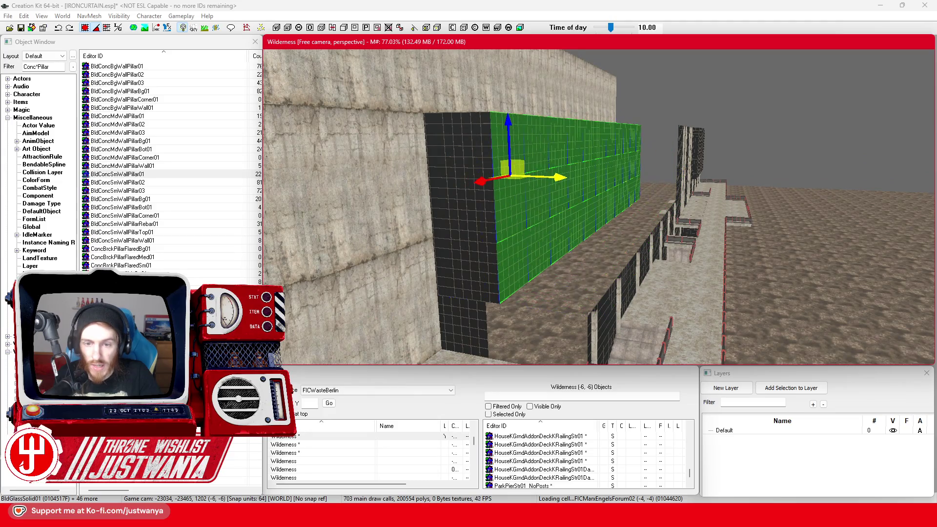
pyautogui.moveTo(566, 227)
pyautogui.mouseDown()
pyautogui.moveTo(539, 247)
pyautogui.moveTo(504, 194)
pyautogui.moveTo(585, 172)
pyautogui.moveTo(534, 225)
pyautogui.mouseUp()
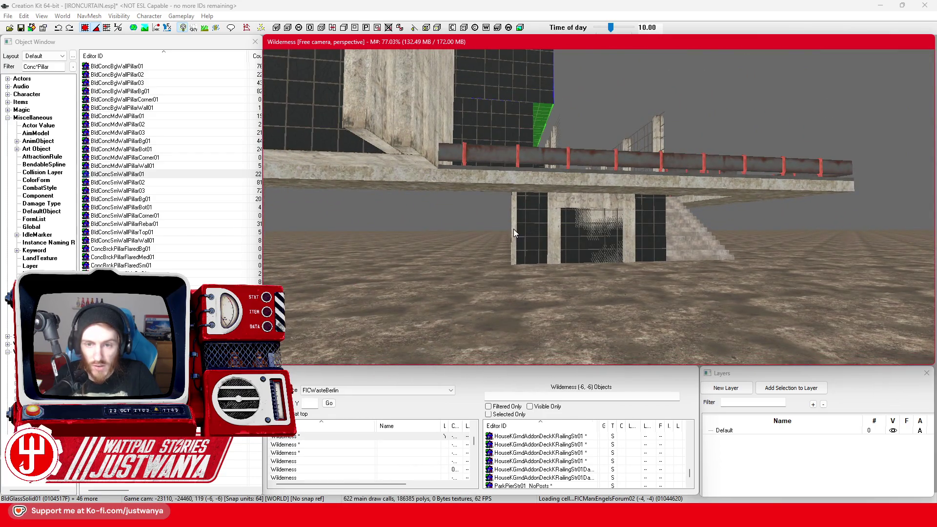
# Select the glass panels by the doorway plus the alcove wall and slide them left
pyautogui.click(513, 233)
pyautogui.scroll(5, 513, 244)
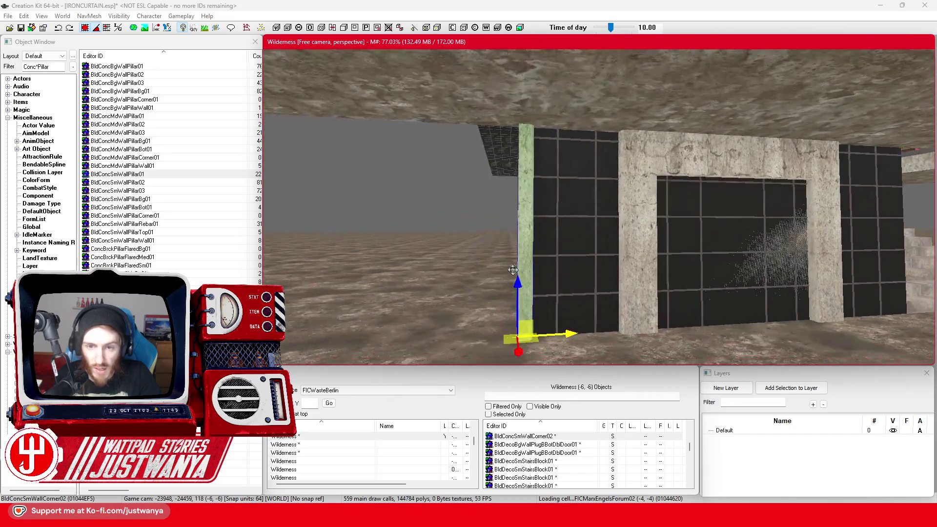
pyautogui.click(555, 236)
pyautogui.keyDown('ctrl'); pyautogui.click(666, 161); pyautogui.keyUp('ctrl')
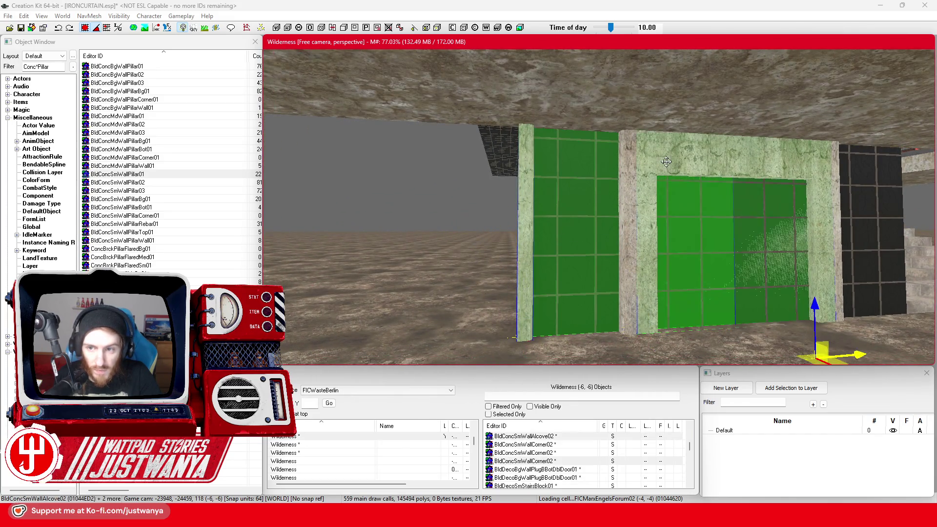
pyautogui.keyDown('ctrl'); pyautogui.click(778, 226); pyautogui.keyUp('ctrl')
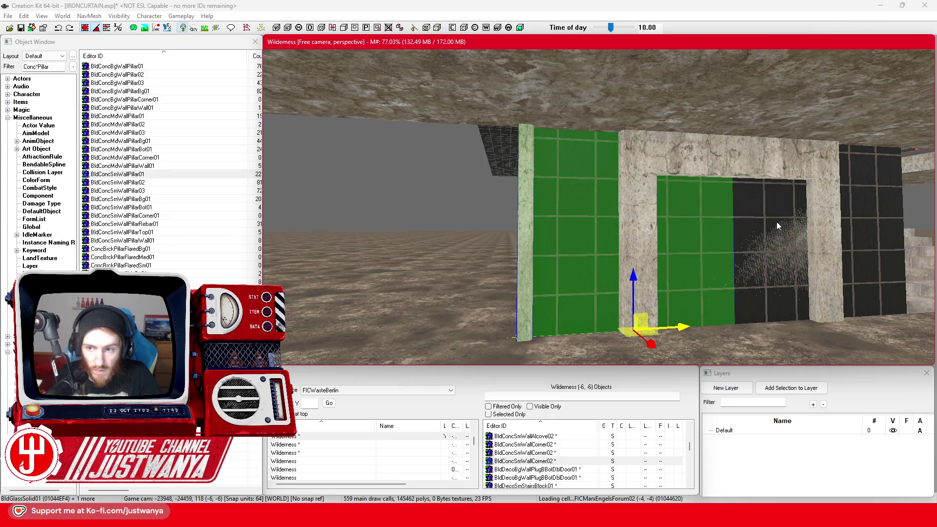
pyautogui.keyDown('ctrl'); pyautogui.click(764, 163); pyautogui.keyUp('ctrl')
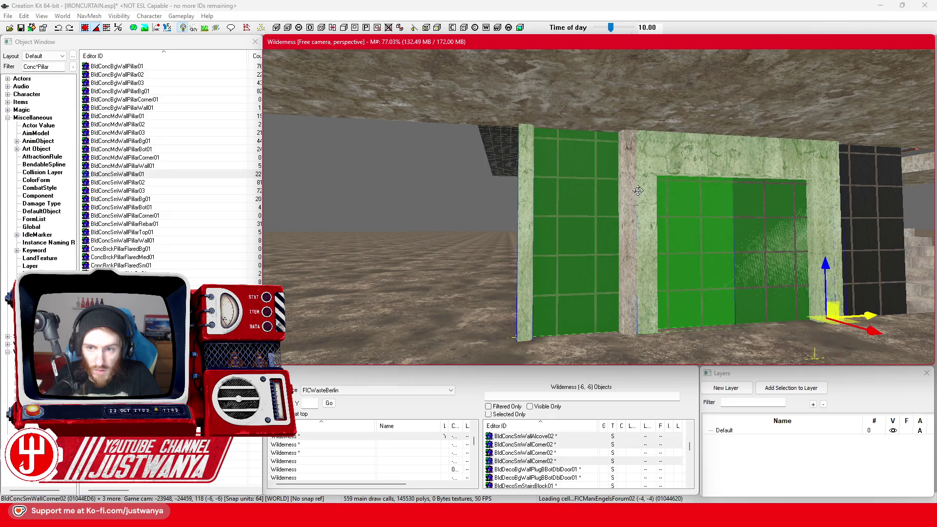
pyautogui.scroll(-5, 630, 243)
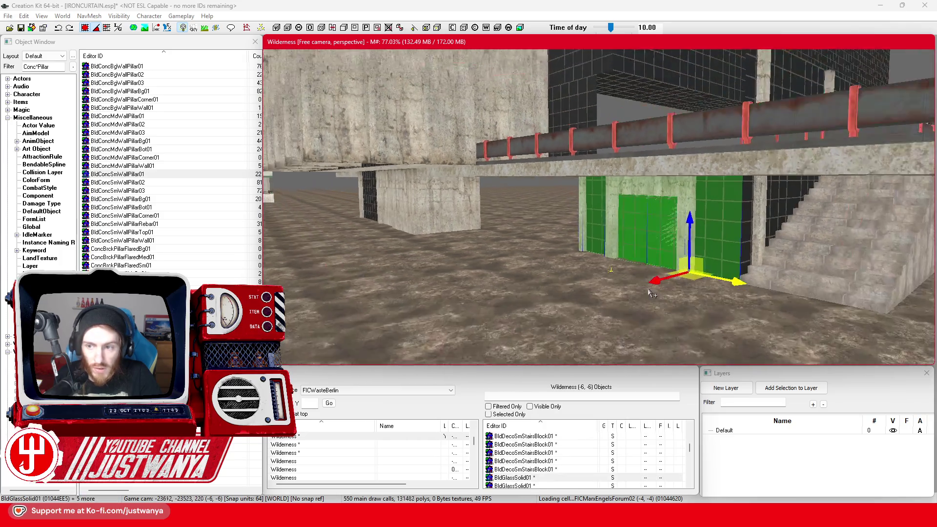
pyautogui.moveTo(649, 292); pyautogui.dragTo(692, 293)
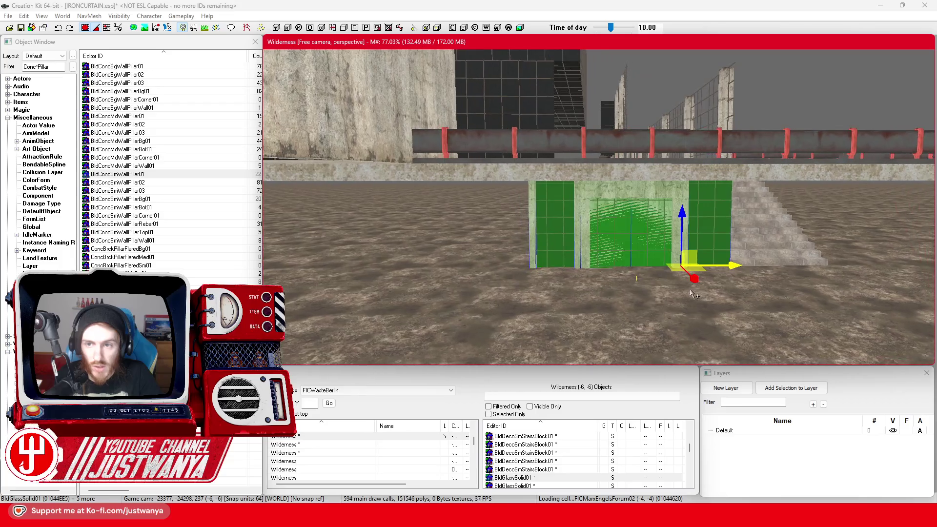
pyautogui.moveTo(733, 265)
pyautogui.mouseDown()
pyautogui.moveTo(490, 266)
pyautogui.moveTo(626, 267)
pyautogui.moveTo(610, 268)
pyautogui.mouseUp()
# Rotate the small BldConcSmWall01 section around its vertical axis and return to move mode
pyautogui.click(493, 242)
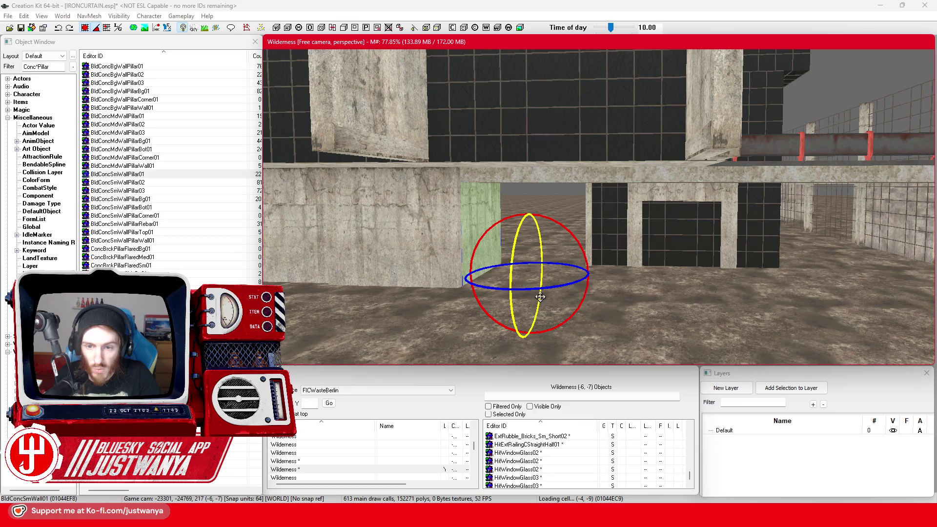
pyautogui.moveTo(540, 298); pyautogui.dragTo(561, 298)
pyautogui.press('w')
pyautogui.scroll(5, 532, 285)
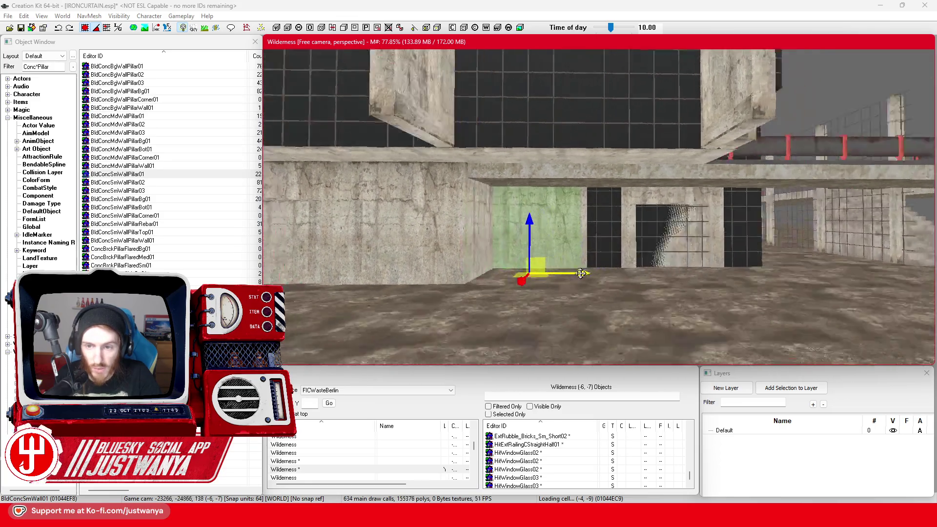
pyautogui.scroll(-5, 471, 322)
pyautogui.scroll(5, 471, 322)
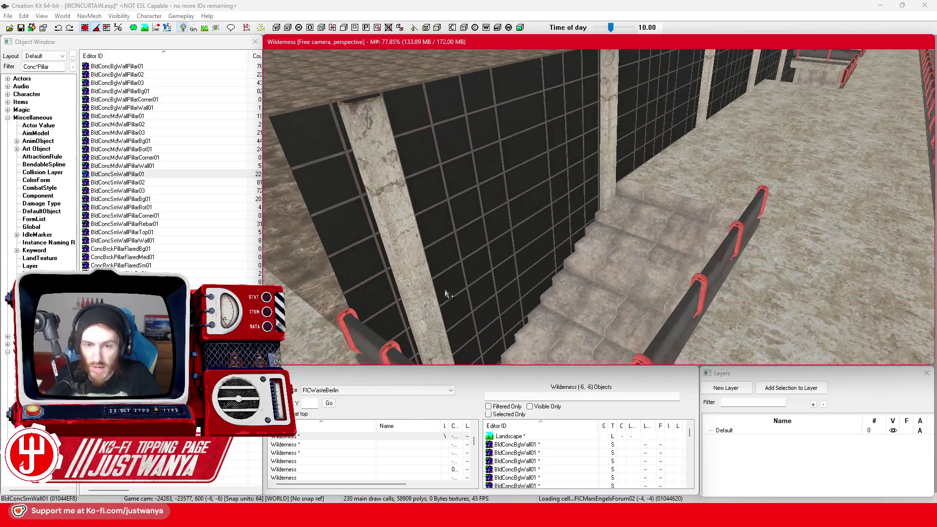
# Ctrl-select the first glass panels and a BldConcBgWallPillar02 pillar along the stairwell wall
pyautogui.scroll(-5, 433, 269)
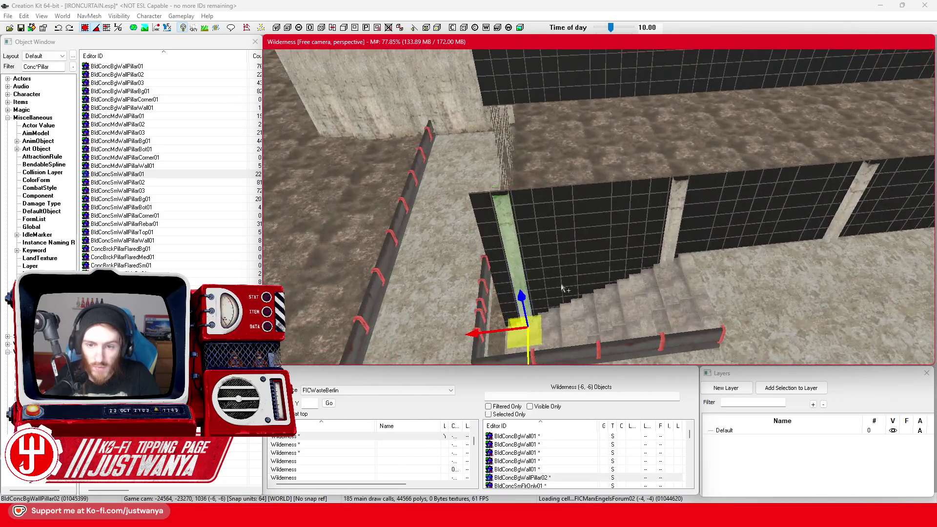
pyautogui.keyDown('ctrl'); pyautogui.click(564, 239); pyautogui.keyUp('ctrl')
pyautogui.keyDown('ctrl'); pyautogui.click(625, 228); pyautogui.keyUp('ctrl')
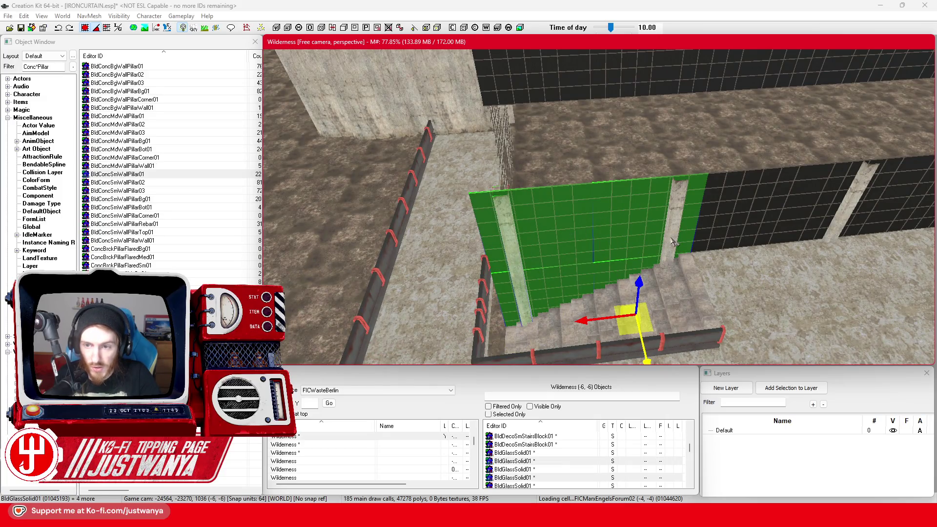
pyautogui.keyDown('ctrl'); pyautogui.click(741, 224); pyautogui.keyUp('ctrl')
pyautogui.scroll(-3, 634, 234)
pyautogui.keyDown('ctrl'); pyautogui.click(548, 248); pyautogui.keyUp('ctrl')
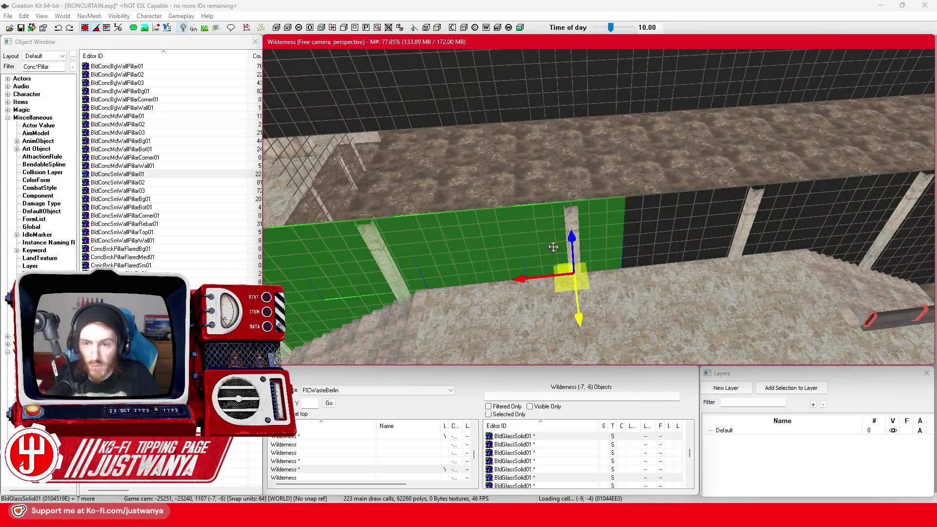
pyautogui.keyDown('ctrl'); pyautogui.click(649, 222); pyautogui.keyUp('ctrl')
pyautogui.keyDown('ctrl'); pyautogui.click(685, 219); pyautogui.keyUp('ctrl')
pyautogui.keyDown('ctrl'); pyautogui.click(739, 220); pyautogui.keyUp('ctrl')
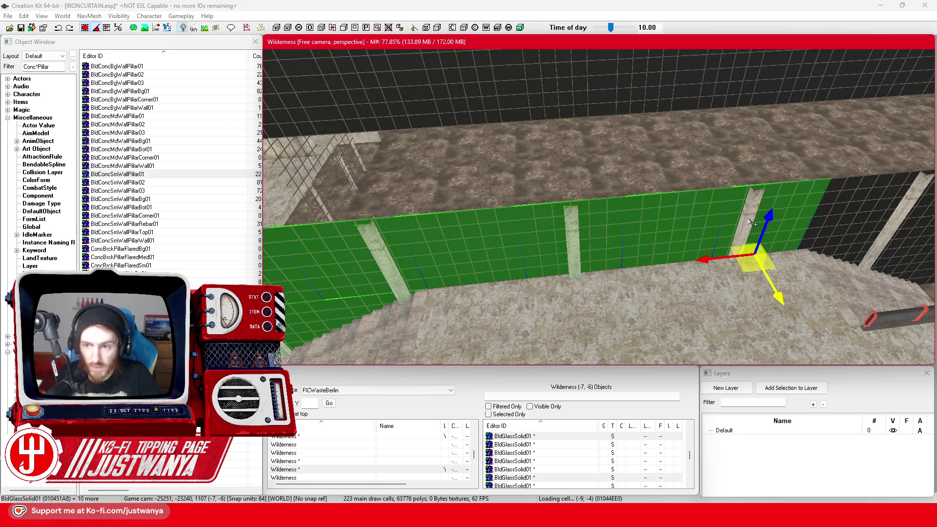
pyautogui.scroll(3, 713, 217)
pyautogui.keyDown('ctrl'); pyautogui.click(656, 206); pyautogui.keyUp('ctrl')
pyautogui.keyDown('ctrl'); pyautogui.click(672, 210); pyautogui.keyUp('ctrl')
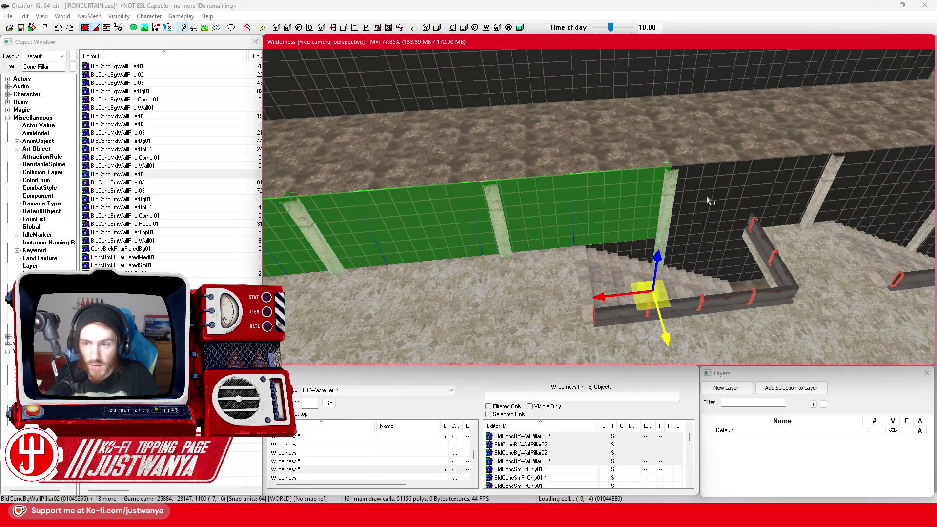
pyautogui.keyDown('ctrl'); pyautogui.click(751, 195); pyautogui.keyUp('ctrl')
pyautogui.keyDown('ctrl'); pyautogui.click(785, 189); pyautogui.keyUp('ctrl')
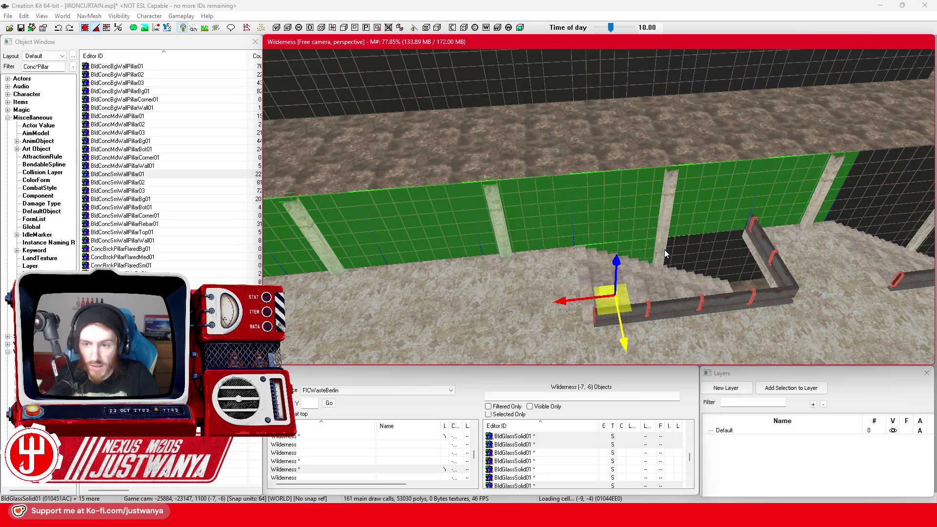
# Add the remaining dark glass panels and another pillar further along the wall
pyautogui.keyDown('ctrl'); pyautogui.click(665, 251); pyautogui.keyUp('ctrl')
pyautogui.keyDown('ctrl'); pyautogui.click(738, 260); pyautogui.keyUp('ctrl')
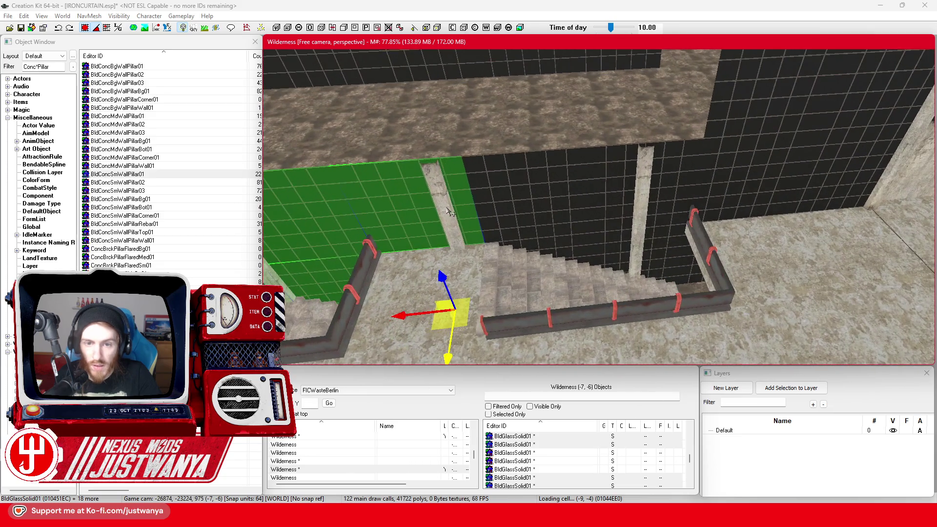
pyautogui.keyDown('ctrl'); pyautogui.click(469, 234); pyautogui.keyUp('ctrl')
pyautogui.keyDown('ctrl'); pyautogui.click(533, 200); pyautogui.keyUp('ctrl')
pyautogui.keyDown('ctrl'); pyautogui.click(632, 199); pyautogui.keyUp('ctrl')
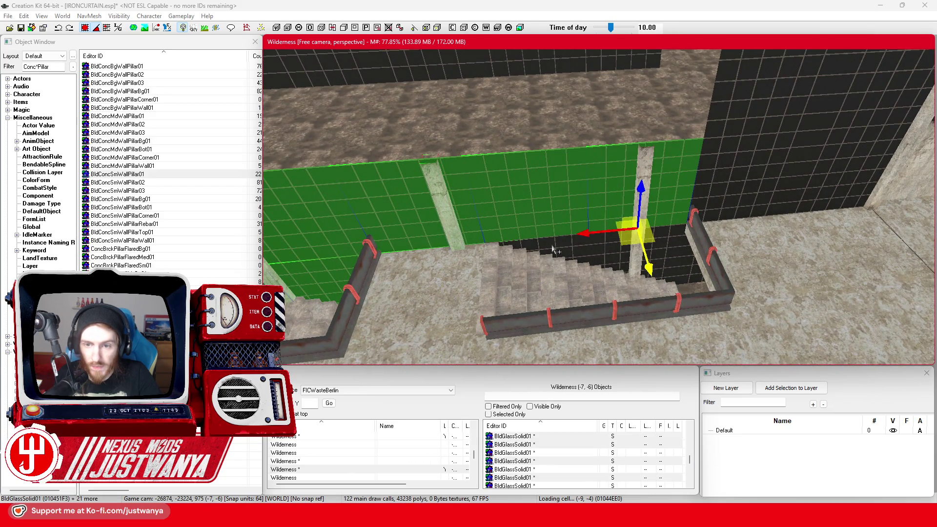
pyautogui.keyDown('ctrl'); pyautogui.click(558, 249); pyautogui.keyUp('ctrl')
pyautogui.keyDown('ctrl'); pyautogui.click(645, 233); pyautogui.keyUp('ctrl')
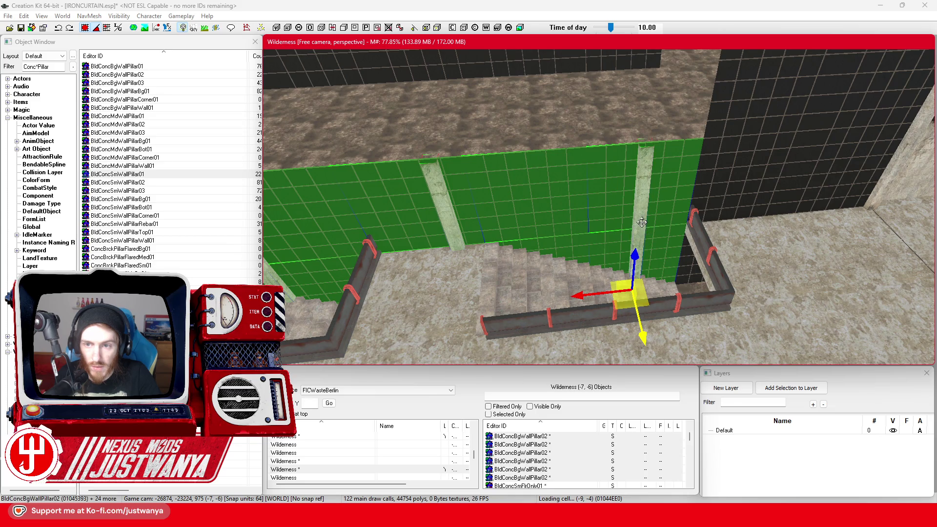
pyautogui.keyDown('ctrl'); pyautogui.click(684, 263); pyautogui.keyUp('ctrl')
pyautogui.keyDown('ctrl'); pyautogui.click(751, 196); pyautogui.keyUp('ctrl')
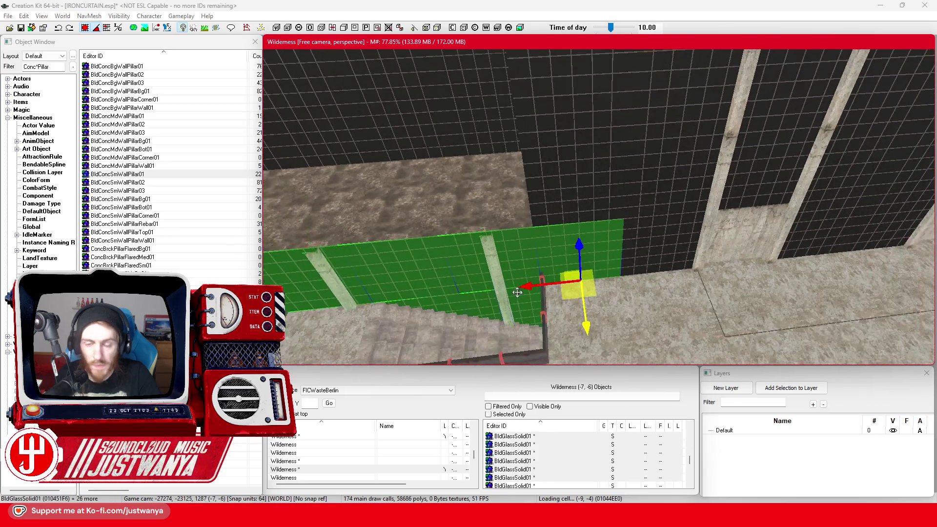
pyautogui.keyDown('ctrl'); pyautogui.click(595, 313); pyautogui.keyUp('ctrl')
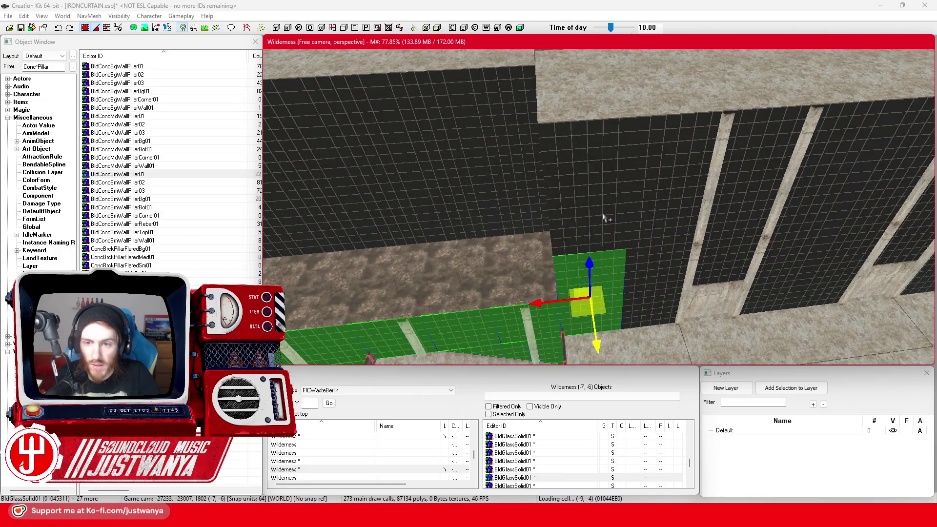
pyautogui.keyDown('ctrl'); pyautogui.click(604, 210); pyautogui.keyUp('ctrl')
pyautogui.keyDown('ctrl'); pyautogui.click(604, 166); pyautogui.keyUp('ctrl')
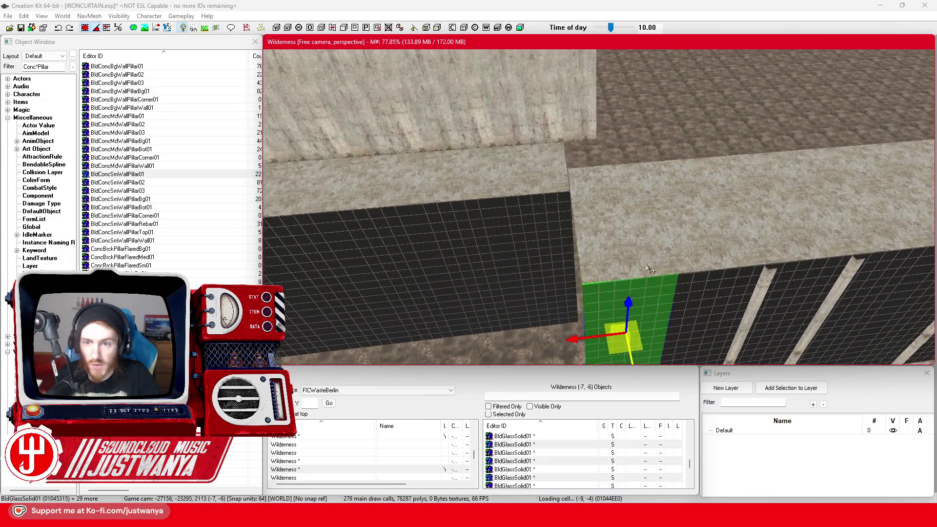
# Add eight BldConcSmFlrOnly01 floor slabs above the facade to the selection
pyautogui.keyDown('ctrl'); pyautogui.click(633, 253); pyautogui.keyUp('ctrl')
pyautogui.keyDown('ctrl'); pyautogui.click(680, 187); pyautogui.keyUp('ctrl')
pyautogui.keyDown('ctrl'); pyautogui.click(735, 217); pyautogui.keyUp('ctrl')
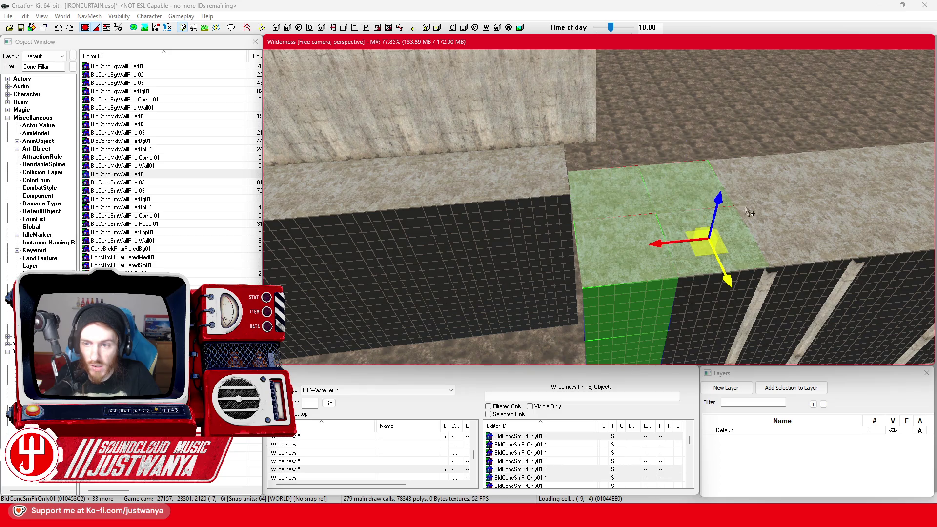
pyautogui.keyDown('ctrl'); pyautogui.click(766, 205); pyautogui.keyUp('ctrl')
pyautogui.scroll(2, 760, 236)
pyautogui.keyDown('ctrl'); pyautogui.click(520, 175); pyautogui.keyUp('ctrl')
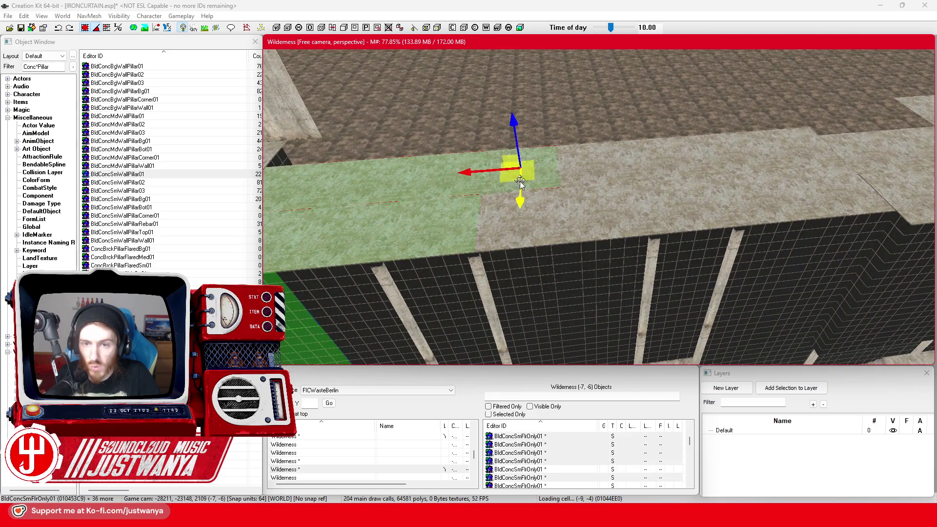
pyautogui.keyDown('ctrl'); pyautogui.click(673, 220); pyautogui.keyUp('ctrl')
pyautogui.keyDown('ctrl'); pyautogui.click(728, 151); pyautogui.keyUp('ctrl')
pyautogui.keyDown('ctrl'); pyautogui.click(758, 185); pyautogui.keyUp('ctrl')
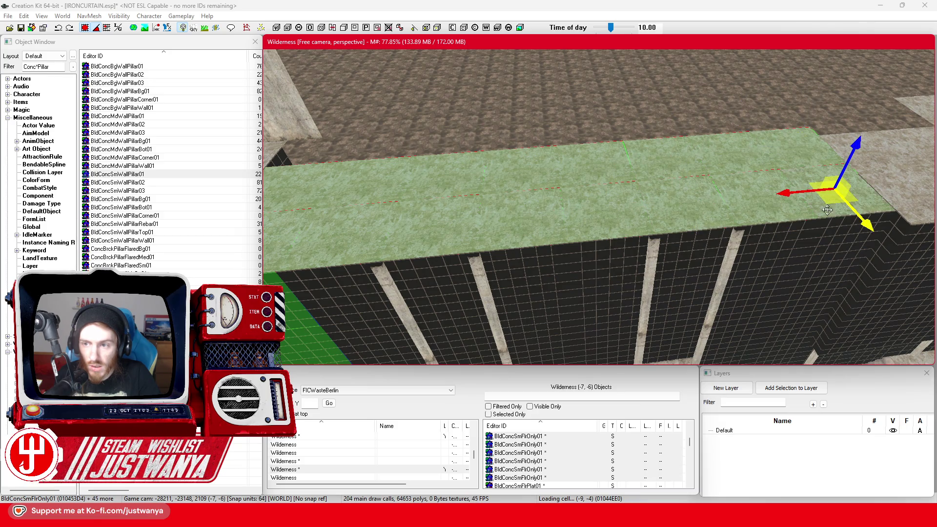
# Add the left glass panels, lower wall panels, two pillars and the pieces between them
pyautogui.scroll(3, 638, 219)
pyautogui.keyDown('ctrl'); pyautogui.click(519, 146); pyautogui.keyUp('ctrl')
pyautogui.keyDown('ctrl'); pyautogui.click(531, 256); pyautogui.keyUp('ctrl')
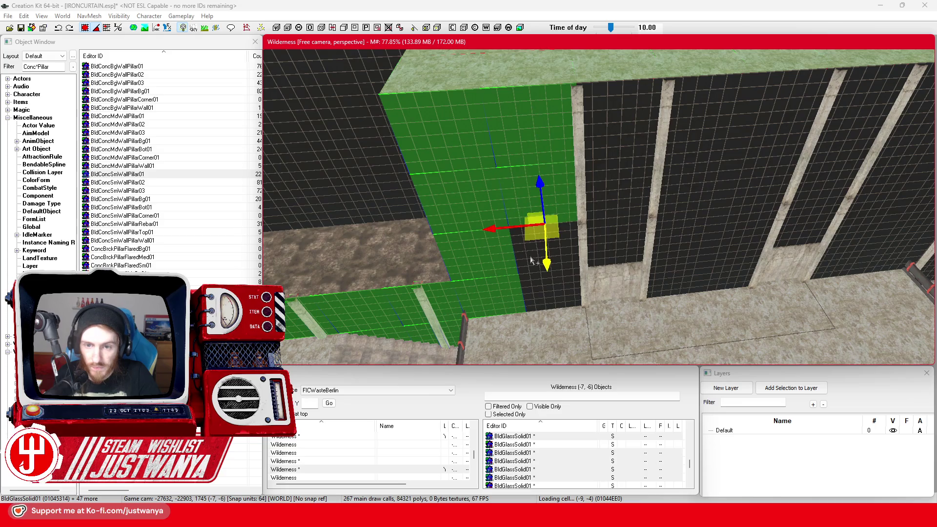
pyautogui.keyDown('ctrl'); pyautogui.click(532, 260); pyautogui.keyUp('ctrl')
pyautogui.keyDown('ctrl'); pyautogui.click(537, 292); pyautogui.keyUp('ctrl')
pyautogui.keyDown('ctrl'); pyautogui.click(603, 280); pyautogui.keyUp('ctrl')
pyautogui.keyDown('ctrl'); pyautogui.click(587, 252); pyautogui.keyUp('ctrl')
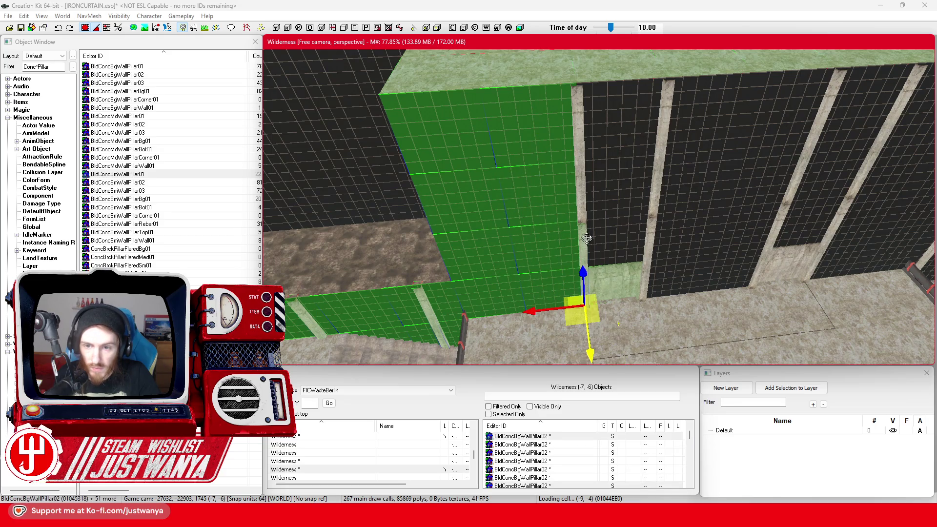
pyautogui.keyDown('ctrl'); pyautogui.click(583, 208); pyautogui.keyUp('ctrl')
pyautogui.keyDown('ctrl'); pyautogui.click(653, 181); pyautogui.keyUp('ctrl')
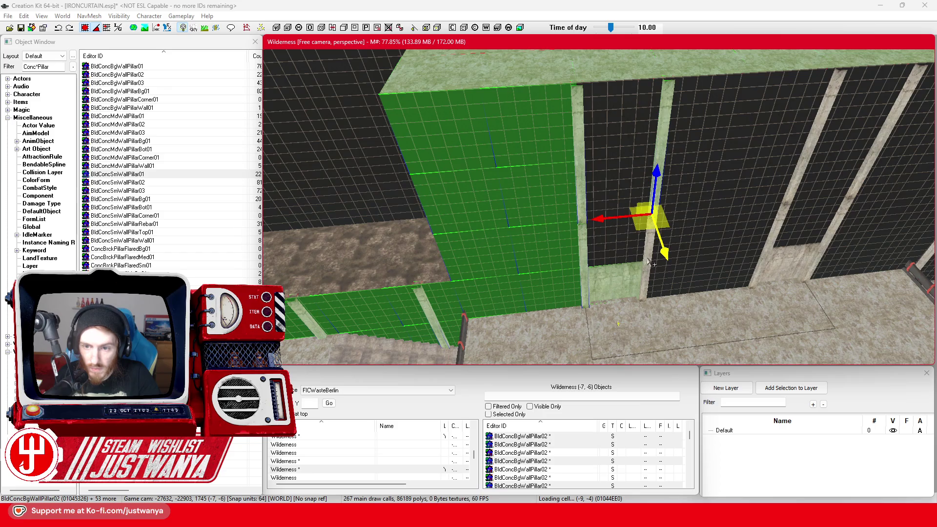
pyautogui.keyDown('ctrl'); pyautogui.click(618, 292); pyautogui.keyUp('ctrl')
pyautogui.keyDown('ctrl'); pyautogui.click(622, 266); pyautogui.keyUp('ctrl')
pyautogui.keyDown('ctrl'); pyautogui.click(625, 205); pyautogui.keyUp('ctrl')
pyautogui.keyDown('ctrl'); pyautogui.click(633, 135); pyautogui.keyUp('ctrl')
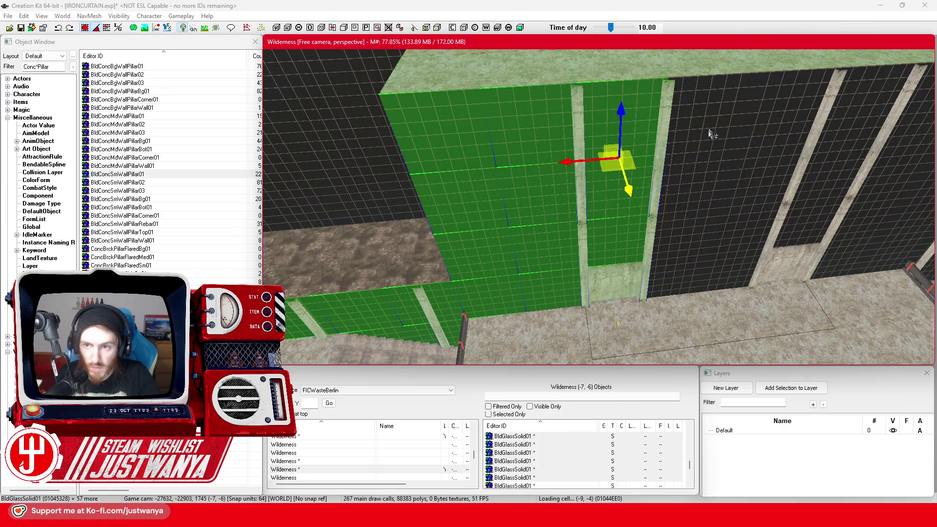
# Add the right-hand glass panels and the next column of BldGlassSolid01 panels
pyautogui.keyDown('ctrl'); pyautogui.click(708, 142); pyautogui.keyUp('ctrl')
pyautogui.keyDown('ctrl'); pyautogui.click(683, 190); pyautogui.keyUp('ctrl')
pyautogui.keyDown('ctrl'); pyautogui.click(679, 212); pyautogui.keyUp('ctrl')
pyautogui.keyDown('ctrl'); pyautogui.click(646, 286); pyautogui.keyUp('ctrl')
pyautogui.scroll(4, 645, 285)
pyautogui.keyDown('ctrl'); pyautogui.click(561, 293); pyautogui.keyUp('ctrl')
pyautogui.keyDown('ctrl'); pyautogui.click(585, 273); pyautogui.keyUp('ctrl')
pyautogui.keyDown('ctrl'); pyautogui.click(603, 215); pyautogui.keyUp('ctrl')
pyautogui.keyDown('ctrl'); pyautogui.click(625, 124); pyautogui.keyUp('ctrl')
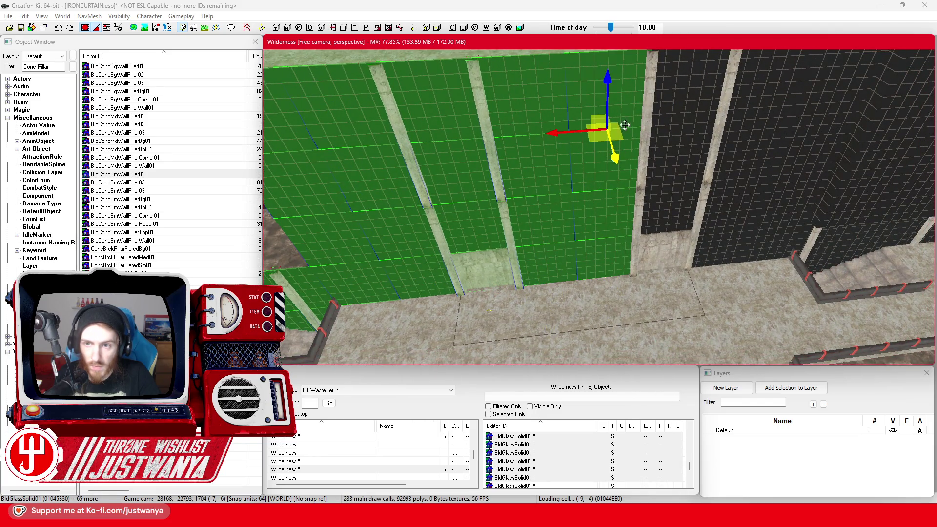
# Add two more BldConcBgWallPillar02 pillars and five adjacent glass panels to the selection
pyautogui.scroll(-2, 586, 169)
pyautogui.keyDown('ctrl'); pyautogui.click(595, 141); pyautogui.keyUp('ctrl')
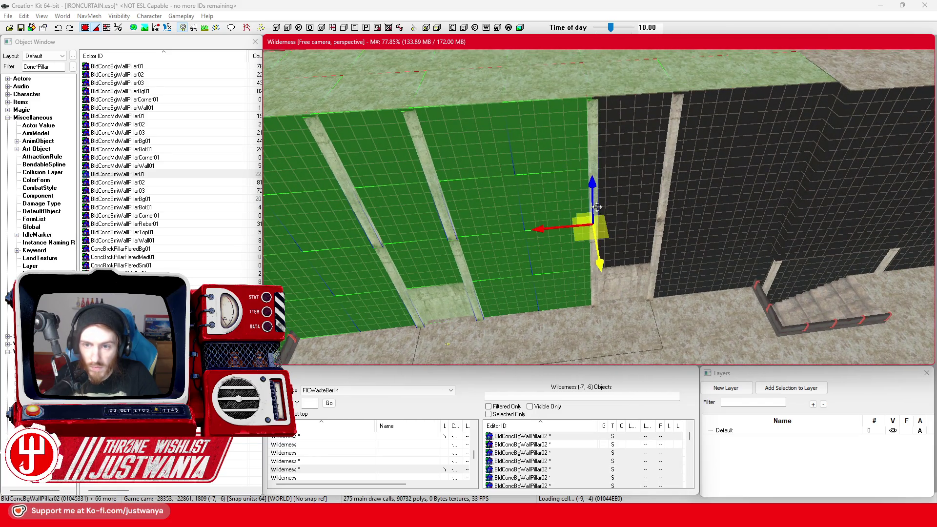
pyautogui.keyDown('ctrl'); pyautogui.click(594, 255); pyautogui.keyUp('ctrl')
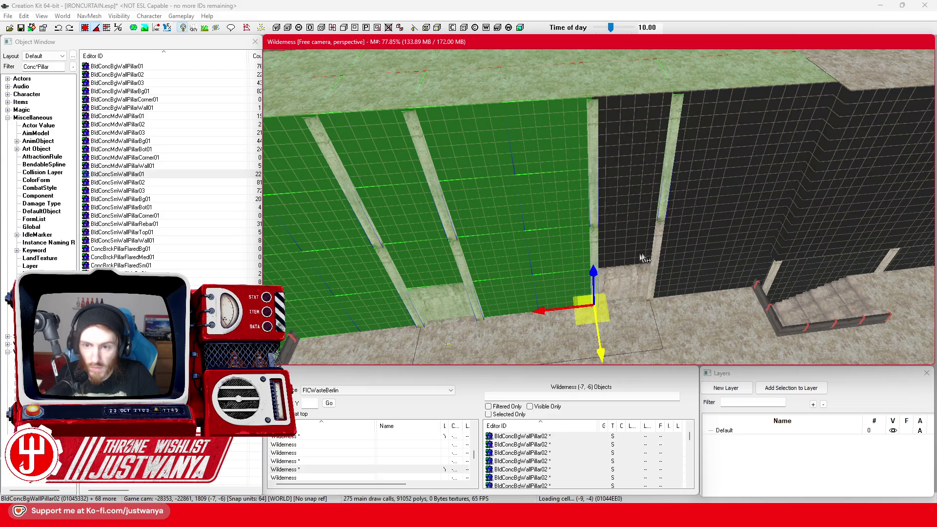
pyautogui.keyDown('ctrl'); pyautogui.click(613, 279); pyautogui.keyUp('ctrl')
pyautogui.keyDown('ctrl'); pyautogui.click(642, 247); pyautogui.keyUp('ctrl')
pyautogui.keyDown('ctrl'); pyautogui.click(654, 153); pyautogui.keyUp('ctrl')
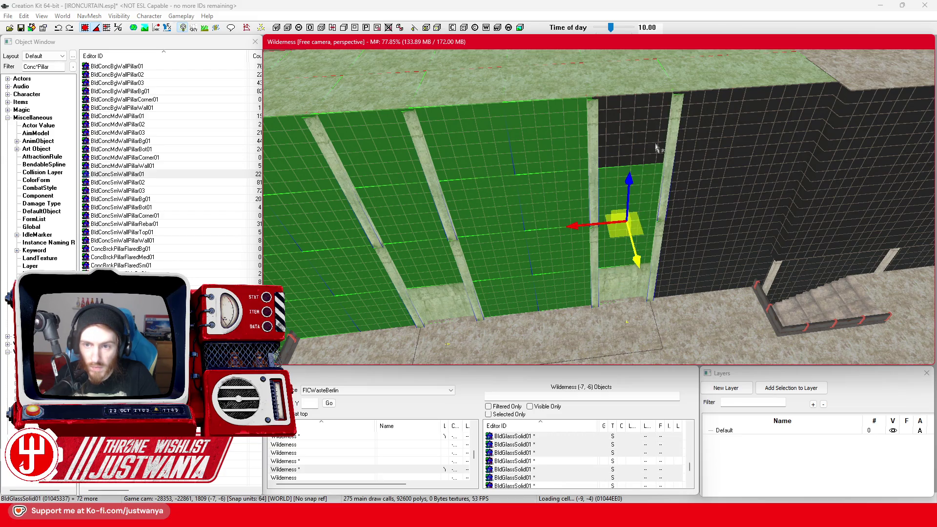
pyautogui.keyDown('ctrl'); pyautogui.click(642, 111); pyautogui.keyUp('ctrl')
pyautogui.keyDown('ctrl'); pyautogui.click(649, 97); pyautogui.keyUp('ctrl')
# Add the remaining seven BldGlassSolid01 panels, including the dark one, to the selection
pyautogui.scroll(2, 619, 205)
pyautogui.keyDown('ctrl'); pyautogui.click(561, 197); pyautogui.keyUp('ctrl')
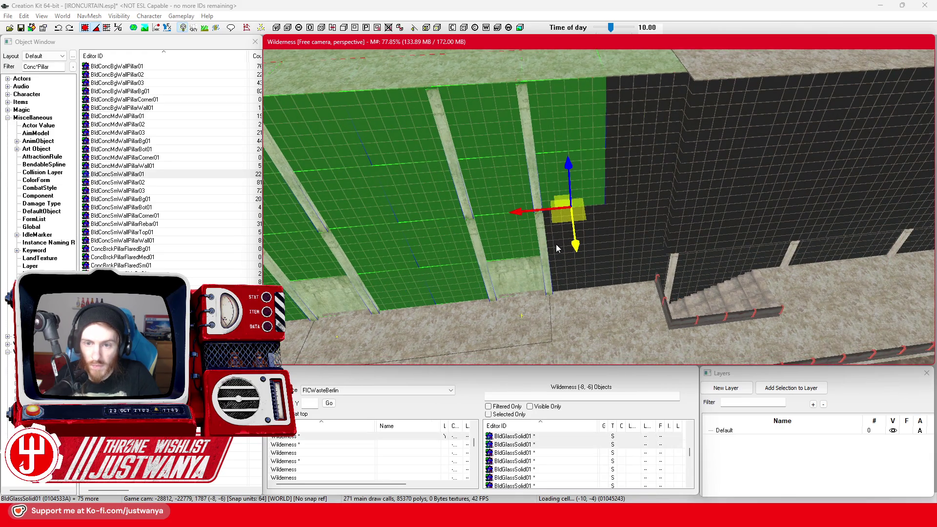
pyautogui.keyDown('ctrl'); pyautogui.click(560, 248); pyautogui.keyUp('ctrl')
pyautogui.keyDown('ctrl'); pyautogui.click(559, 276); pyautogui.keyUp('ctrl')
pyautogui.keyDown('ctrl'); pyautogui.click(631, 253); pyautogui.keyUp('ctrl')
pyautogui.keyDown('ctrl'); pyautogui.click(640, 217); pyautogui.keyUp('ctrl')
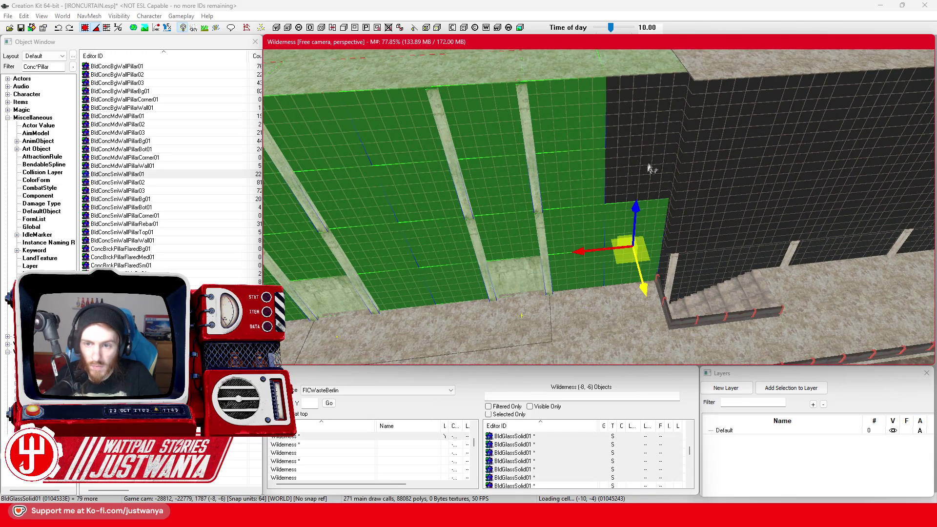
pyautogui.keyDown('ctrl'); pyautogui.click(670, 108); pyautogui.keyUp('ctrl')
pyautogui.keyDown('ctrl'); pyautogui.click(668, 185); pyautogui.keyUp('ctrl')
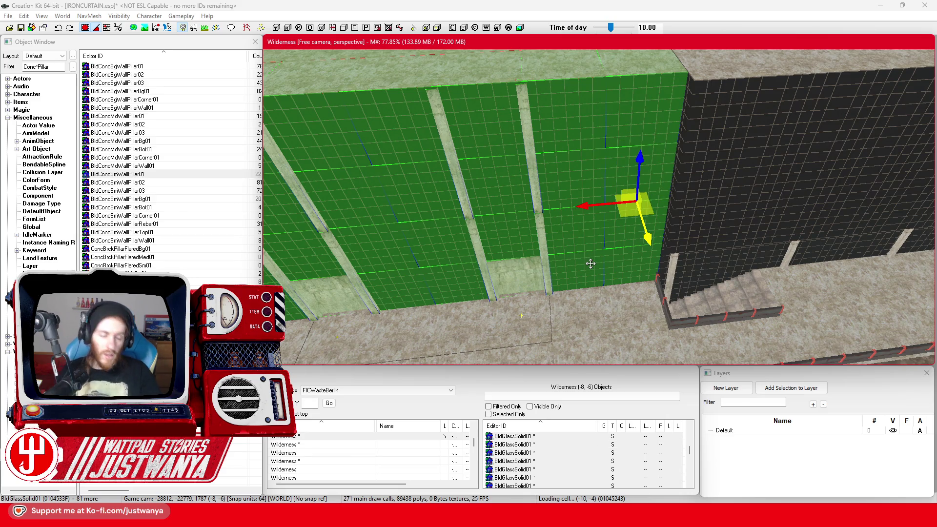
pyautogui.press('shift')
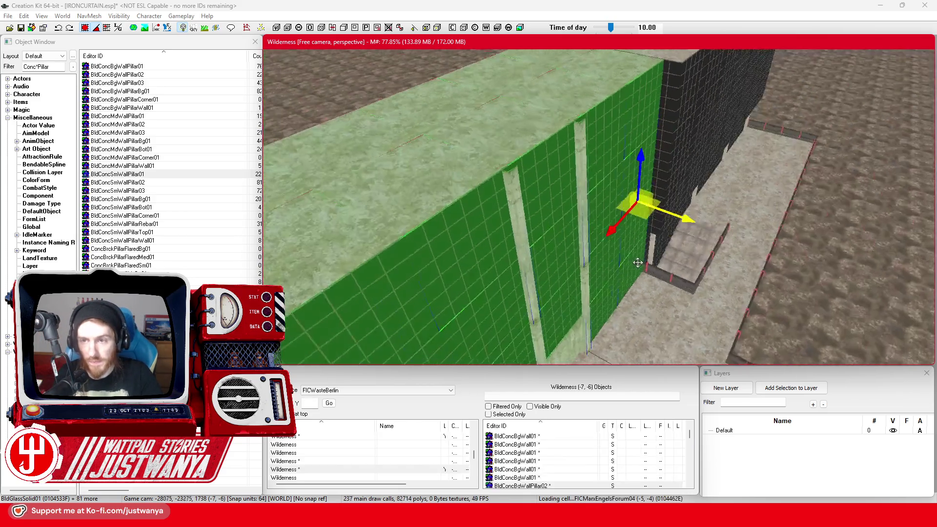
# Add the upper and lower dark glass panels plus six more glass panels to the selection
pyautogui.keyDown('ctrl'); pyautogui.click(591, 92); pyautogui.keyUp('ctrl')
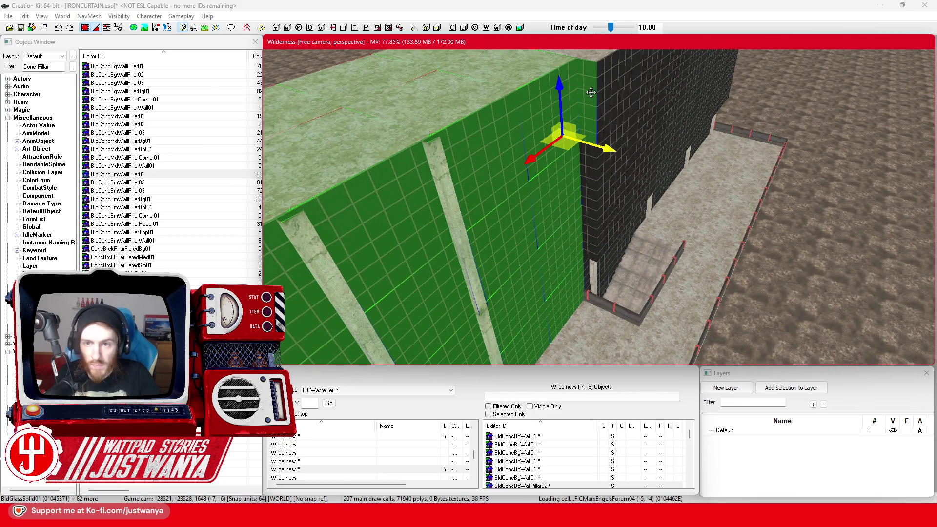
pyautogui.keyDown('ctrl'); pyautogui.click(589, 189); pyautogui.keyUp('ctrl')
pyautogui.press('shift')
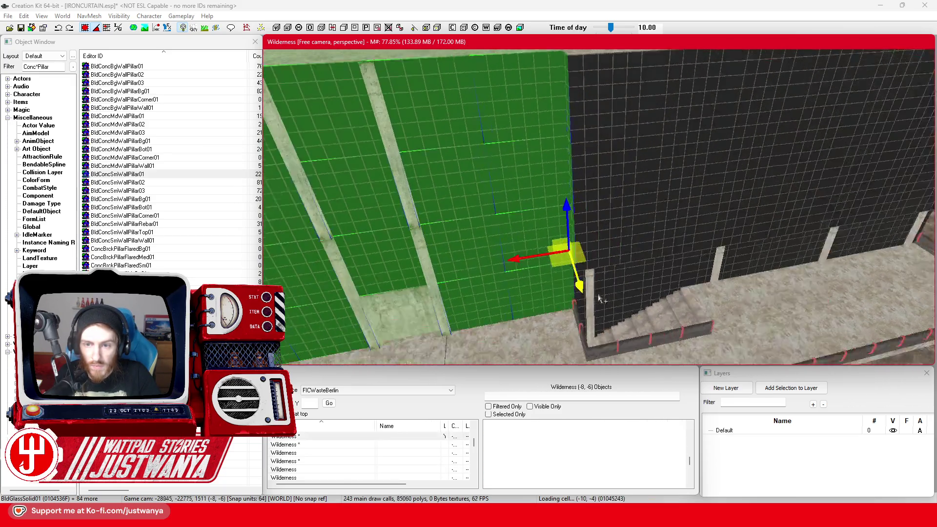
pyautogui.keyDown('ctrl'); pyautogui.click(610, 244); pyautogui.keyUp('ctrl')
pyautogui.keyDown('ctrl'); pyautogui.click(618, 150); pyautogui.keyUp('ctrl')
pyautogui.keyDown('ctrl'); pyautogui.click(655, 84); pyautogui.keyUp('ctrl')
pyautogui.keyDown('ctrl'); pyautogui.click(674, 97); pyautogui.keyUp('ctrl')
pyautogui.keyDown('ctrl'); pyautogui.click(654, 192); pyautogui.keyUp('ctrl')
pyautogui.keyDown('ctrl'); pyautogui.click(658, 237); pyautogui.keyUp('ctrl')
# Add nine more facade glass panels in three columns to the selection
pyautogui.scroll(-3, 561, 253)
pyautogui.keyDown('ctrl'); pyautogui.click(561, 253); pyautogui.keyUp('ctrl')
pyautogui.keyDown('ctrl'); pyautogui.click(561, 174); pyautogui.keyUp('ctrl')
pyautogui.keyDown('ctrl'); pyautogui.click(569, 127); pyautogui.keyUp('ctrl')
pyautogui.keyDown('ctrl'); pyautogui.click(620, 122); pyautogui.keyUp('ctrl')
pyautogui.keyDown('ctrl'); pyautogui.click(612, 220); pyautogui.keyUp('ctrl')
pyautogui.keyDown('ctrl'); pyautogui.click(609, 259); pyautogui.keyUp('ctrl')
pyautogui.keyDown('ctrl'); pyautogui.click(696, 242); pyautogui.keyUp('ctrl')
pyautogui.keyDown('ctrl'); pyautogui.click(688, 195); pyautogui.keyUp('ctrl')
pyautogui.keyDown('ctrl'); pyautogui.click(683, 127); pyautogui.keyUp('ctrl')
# Add eight roof-edge floor slabs along the wall top to the selection
pyautogui.scroll(-3, 532, 292)
pyautogui.scroll(-5, 532, 292)
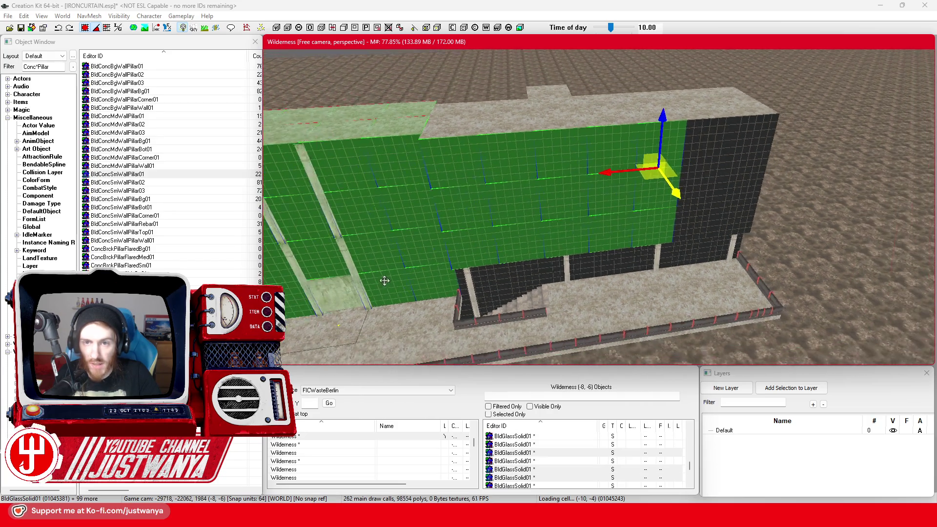
pyautogui.scroll(5, 703, 134)
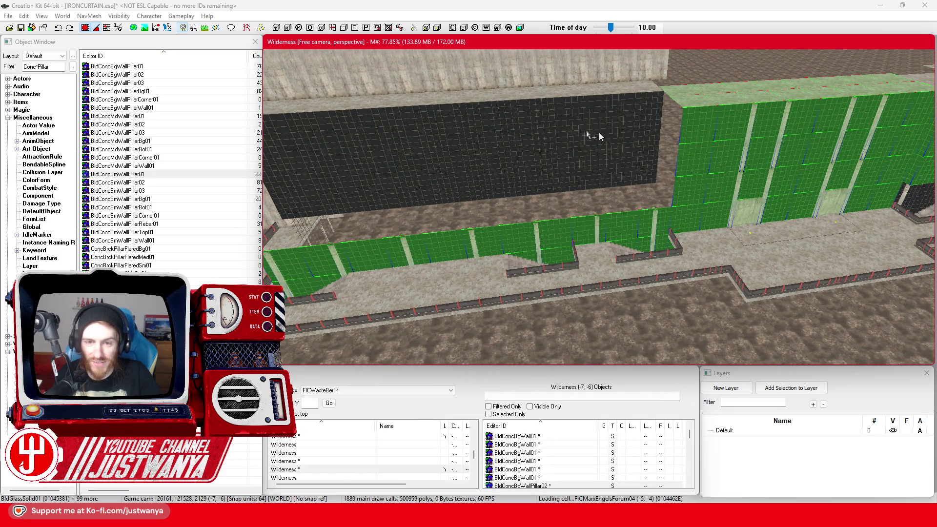
pyautogui.press('shift')
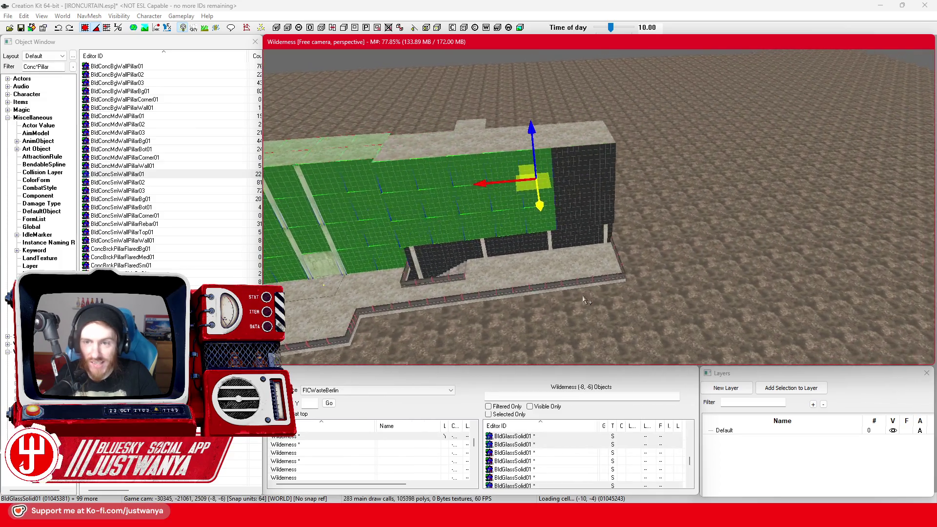
pyautogui.scroll(5, 585, 301)
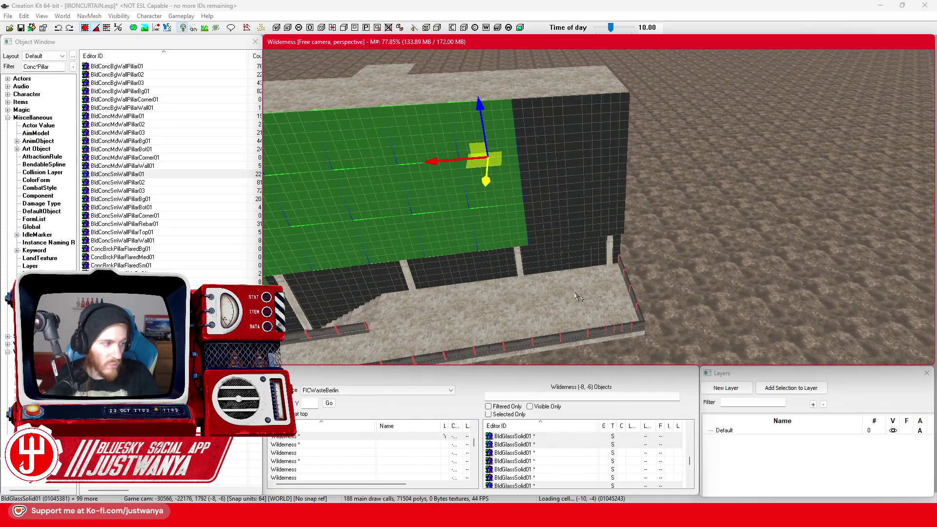
pyautogui.scroll(5, 579, 297)
pyautogui.keyDown('ctrl'); pyautogui.click(529, 207); pyautogui.keyUp('ctrl')
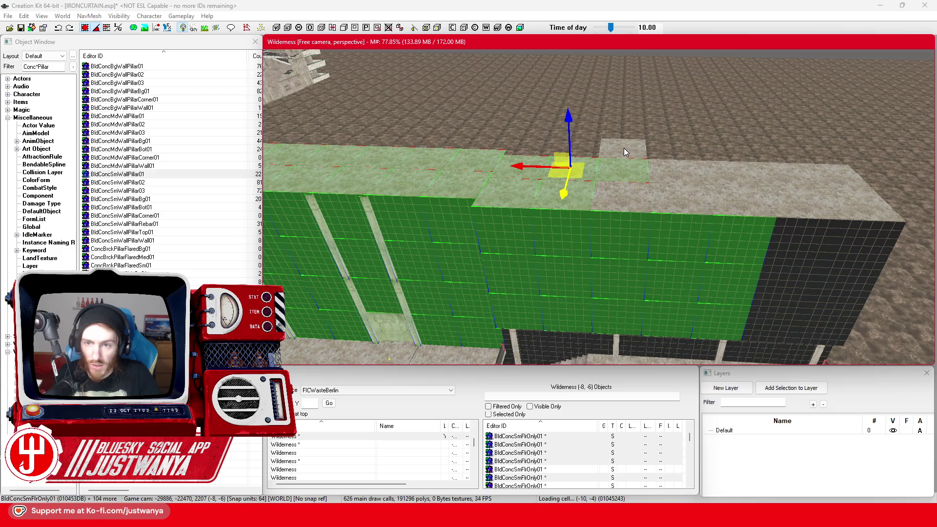
pyautogui.keyDown('ctrl'); pyautogui.click(674, 195); pyautogui.keyUp('ctrl')
pyautogui.keyDown('ctrl'); pyautogui.click(721, 194); pyautogui.keyUp('ctrl')
pyautogui.keyDown('ctrl'); pyautogui.click(754, 190); pyautogui.keyUp('ctrl')
pyautogui.keyDown('ctrl'); pyautogui.click(781, 178); pyautogui.keyUp('ctrl')
pyautogui.keyDown('ctrl'); pyautogui.click(801, 200); pyautogui.keyUp('ctrl')
pyautogui.keyDown('ctrl'); pyautogui.click(841, 181); pyautogui.keyUp('ctrl')
pyautogui.keyDown('ctrl'); pyautogui.click(854, 214); pyautogui.keyUp('ctrl')
# Add six more glass and wall panels to the selection
pyautogui.scroll(3, 739, 163)
pyautogui.scroll(3, 740, 164)
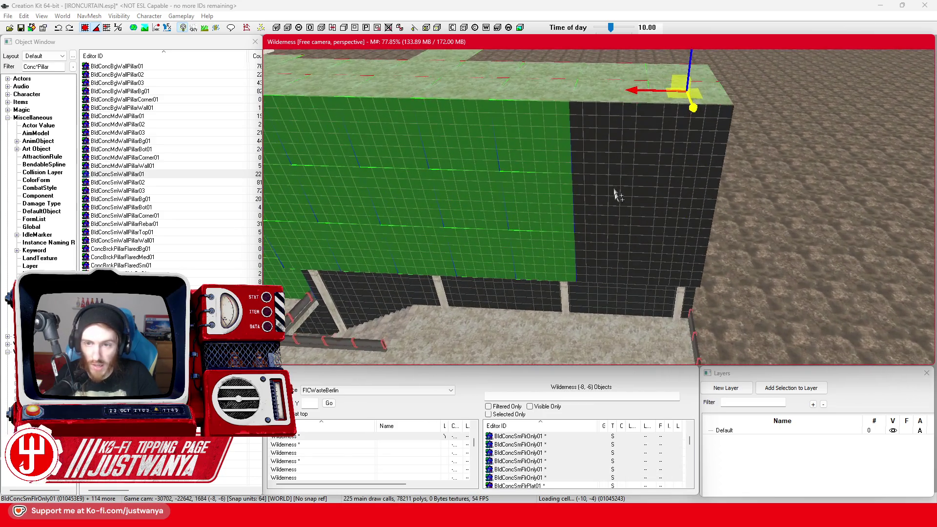
pyautogui.keyDown('ctrl'); pyautogui.click(608, 186); pyautogui.keyUp('ctrl')
pyautogui.keyDown('ctrl'); pyautogui.click(600, 268); pyautogui.keyUp('ctrl')
pyautogui.keyDown('ctrl'); pyautogui.click(602, 300); pyautogui.keyUp('ctrl')
pyautogui.keyDown('ctrl'); pyautogui.click(668, 293); pyautogui.keyUp('ctrl')
pyautogui.keyDown('ctrl'); pyautogui.click(681, 220); pyautogui.keyUp('ctrl')
pyautogui.keyDown('ctrl'); pyautogui.click(708, 180); pyautogui.keyUp('ctrl')
pyautogui.scroll(10, 670, 236)
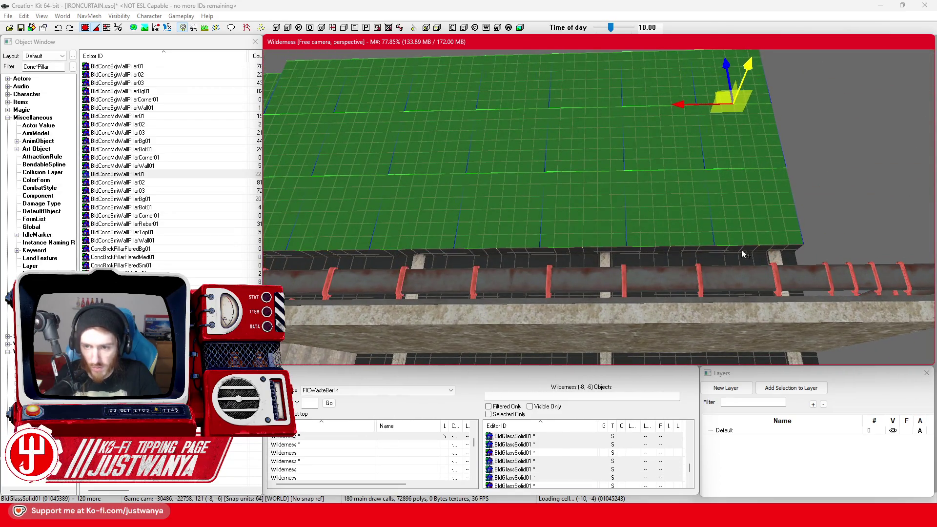
# Add three remaining roof-edge slabs and a BldConcBgWallPillar02 pillar to the selection
pyautogui.keyDown('ctrl'); pyautogui.click(745, 254); pyautogui.keyUp('ctrl')
pyautogui.keyDown('ctrl'); pyautogui.click(673, 248); pyautogui.keyUp('ctrl')
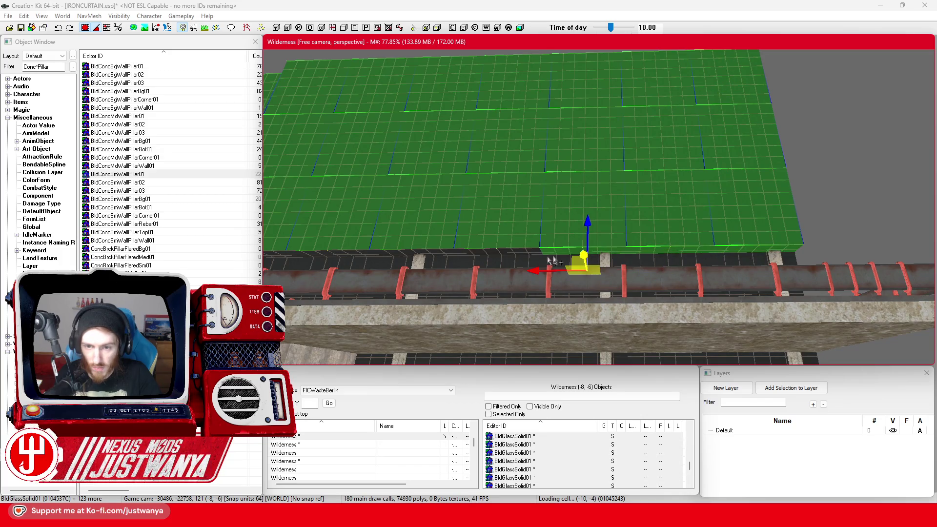
pyautogui.keyDown('ctrl'); pyautogui.click(503, 258); pyautogui.keyUp('ctrl')
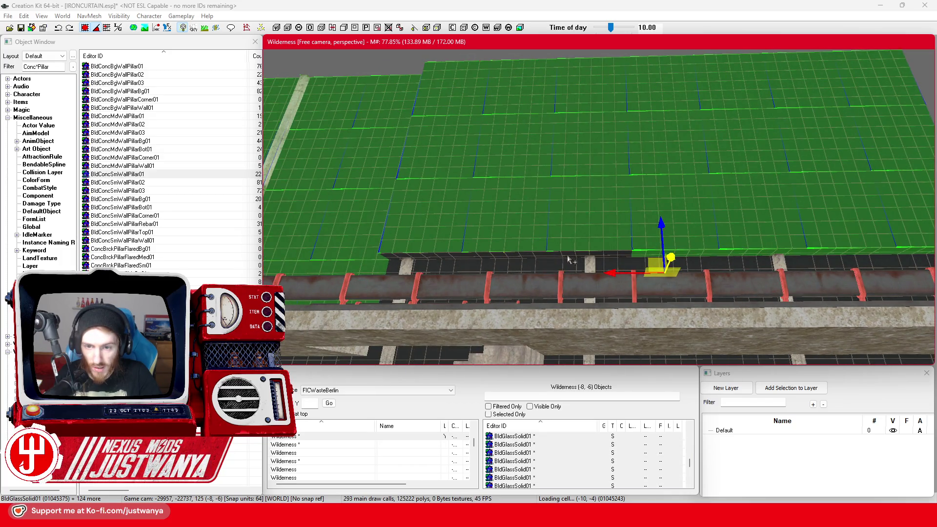
pyautogui.keyDown('ctrl'); pyautogui.click(567, 278); pyautogui.keyUp('ctrl')
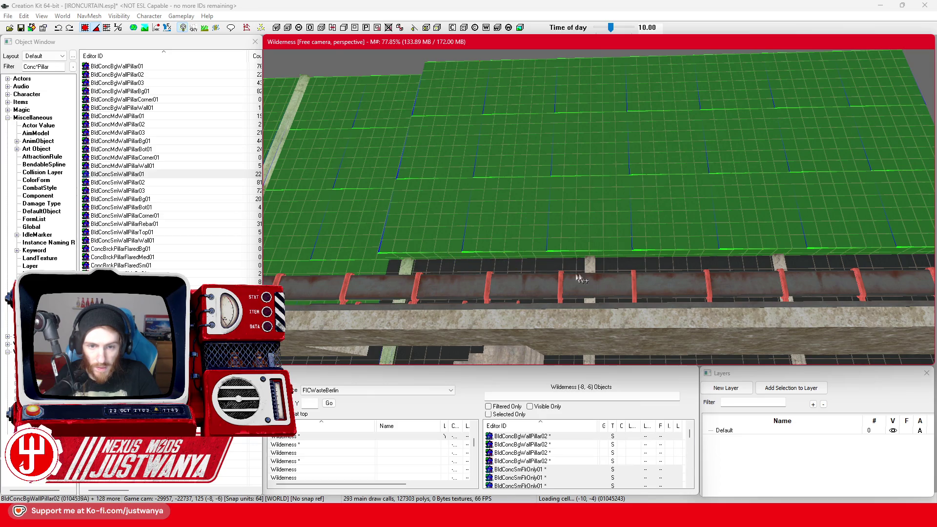
# Add four glass panels and objects toward the building's end to the selection
pyautogui.moveTo(779, 262); pyautogui.dragTo(695, 266)
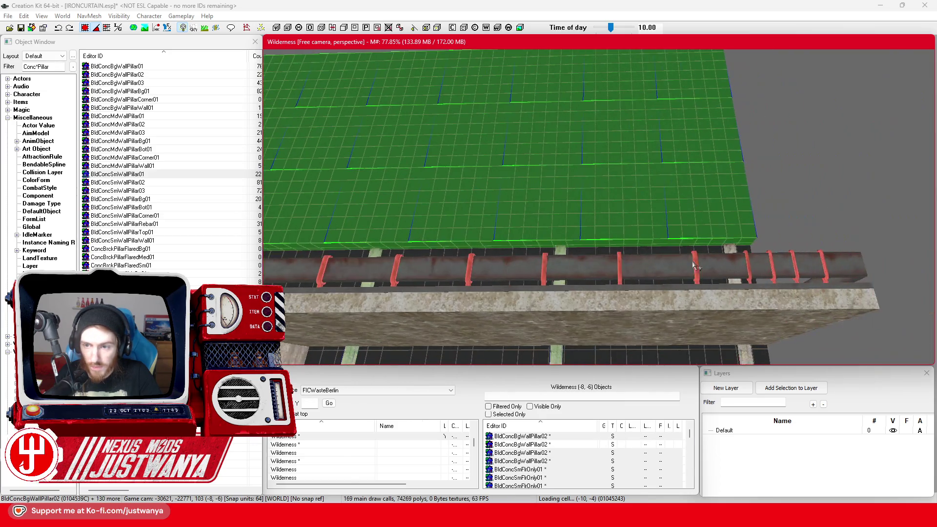
pyautogui.keyDown('ctrl'); pyautogui.click(717, 254); pyautogui.keyUp('ctrl')
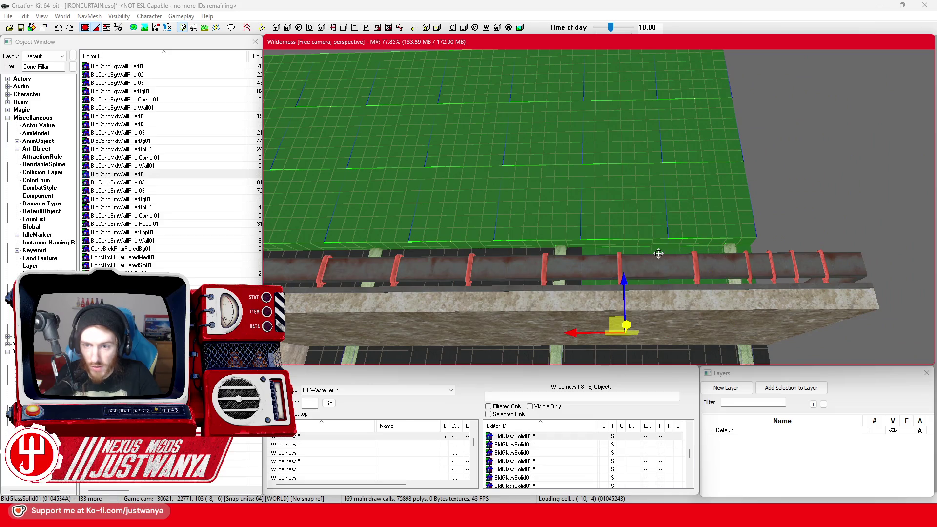
pyautogui.keyDown('ctrl'); pyautogui.click(542, 254); pyautogui.keyUp('ctrl')
pyautogui.moveTo(541, 253); pyautogui.dragTo(612, 254)
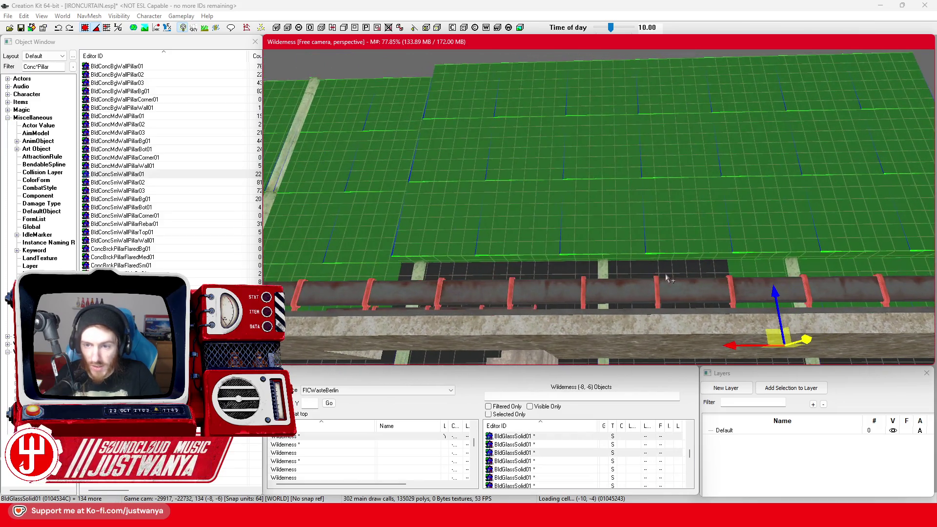
pyautogui.keyDown('ctrl'); pyautogui.click(651, 269); pyautogui.keyUp('ctrl')
pyautogui.keyDown('ctrl'); pyautogui.click(579, 266); pyautogui.keyUp('ctrl')
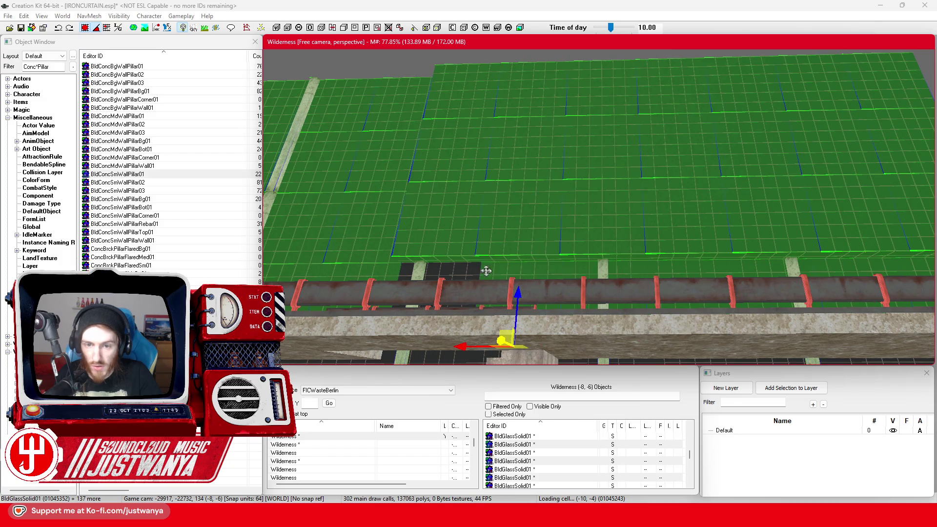
# Add the eight dark glass panels beside and along the stairs to the selection
pyautogui.keyDown('ctrl'); pyautogui.click(460, 273); pyautogui.keyUp('ctrl')
pyautogui.scroll(5, 449, 283)
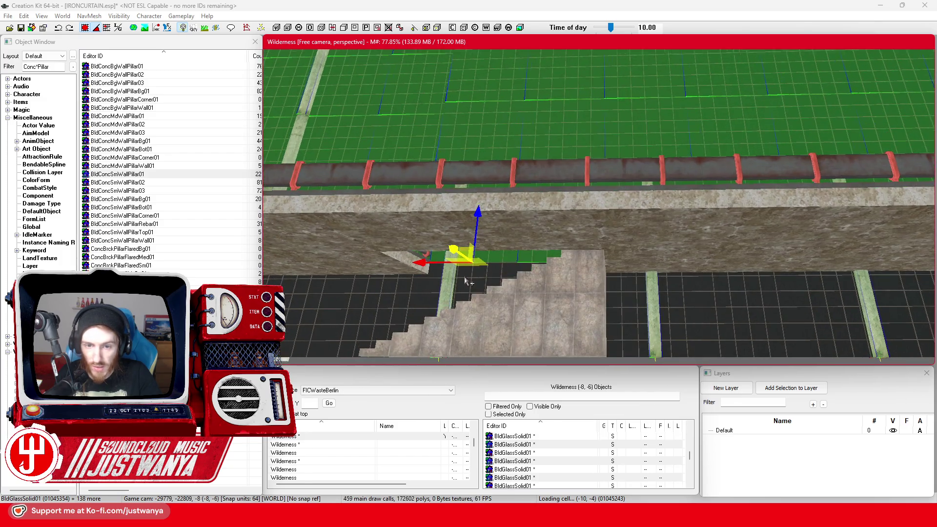
pyautogui.keyDown('ctrl'); pyautogui.click(437, 291); pyautogui.keyUp('ctrl')
pyautogui.keyDown('ctrl'); pyautogui.click(524, 272); pyautogui.keyUp('ctrl')
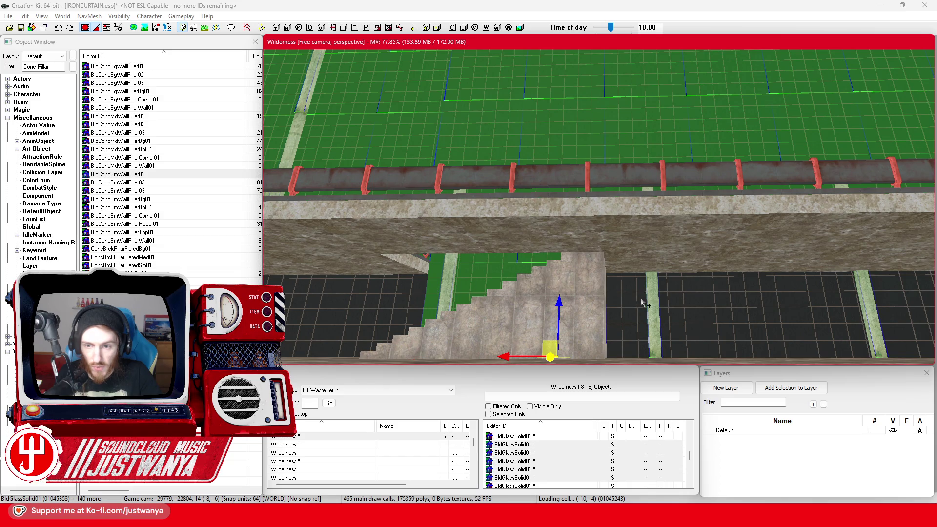
pyautogui.keyDown('ctrl'); pyautogui.click(643, 302); pyautogui.keyUp('ctrl')
pyautogui.keyDown('ctrl'); pyautogui.click(748, 314); pyautogui.keyUp('ctrl')
pyautogui.keyDown('ctrl'); pyautogui.click(794, 313); pyautogui.keyUp('ctrl')
pyautogui.keyDown('ctrl'); pyautogui.click(691, 313); pyautogui.keyUp('ctrl')
pyautogui.keyDown('ctrl'); pyautogui.click(784, 321); pyautogui.keyUp('ctrl')
pyautogui.scroll(5, 636, 304)
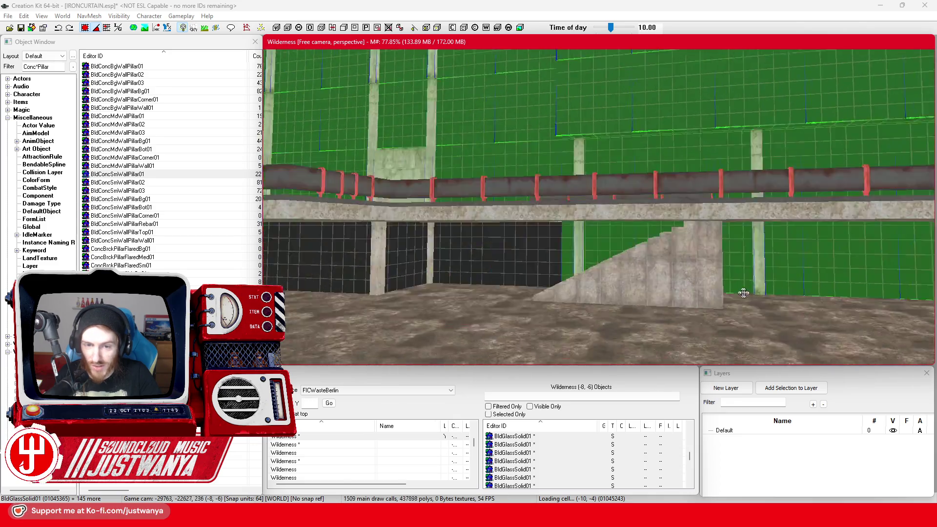
# Add six ground-floor dark wall panels under the walkway to the selection
pyautogui.scroll(5, 761, 292)
pyautogui.keyDown('ctrl'); pyautogui.click(595, 242); pyautogui.keyUp('ctrl')
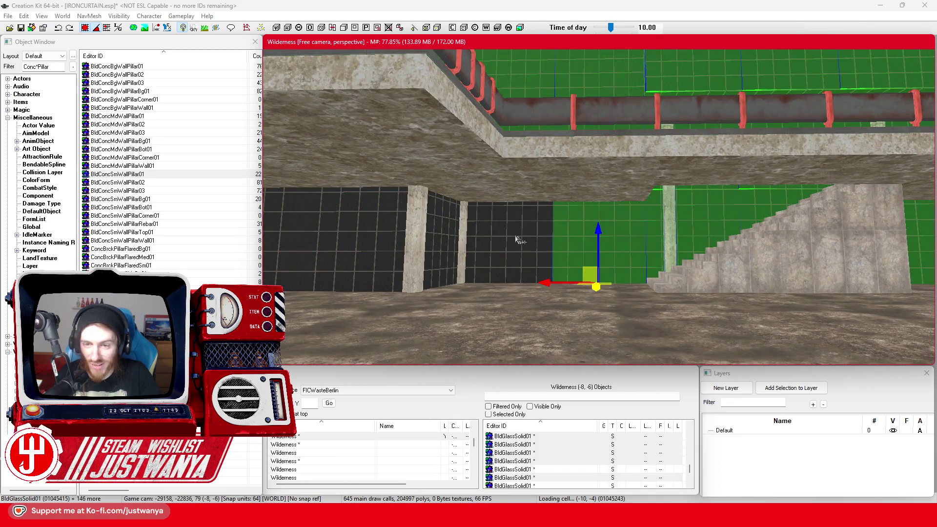
pyautogui.keyDown('ctrl'); pyautogui.click(519, 236); pyautogui.keyUp('ctrl')
pyautogui.keyDown('ctrl'); pyautogui.click(461, 234); pyautogui.keyUp('ctrl')
pyautogui.keyDown('ctrl'); pyautogui.click(439, 230); pyautogui.keyUp('ctrl')
pyautogui.keyDown('ctrl'); pyautogui.click(376, 229); pyautogui.keyUp('ctrl')
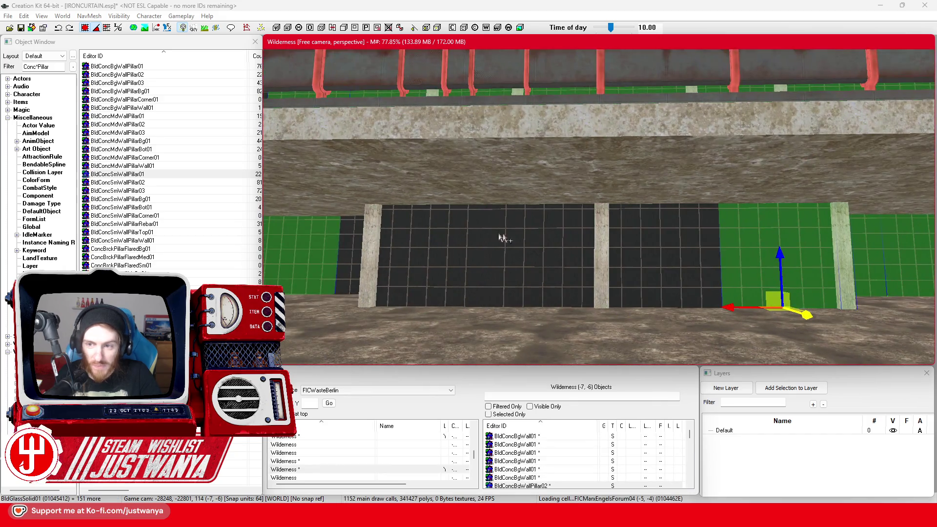
pyautogui.keyDown('ctrl'); pyautogui.click(708, 270); pyautogui.keyUp('ctrl')
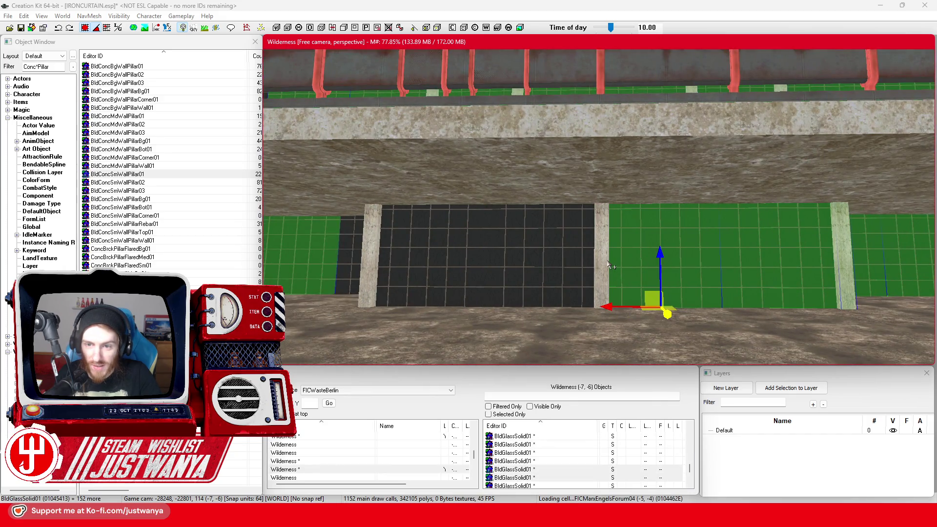
# Add two panels between pillars, a BldConcSmWallPillar01 and three more dark panels
pyautogui.keyDown('ctrl'); pyautogui.click(558, 259); pyautogui.keyUp('ctrl')
pyautogui.keyDown('ctrl'); pyautogui.click(432, 247); pyautogui.keyUp('ctrl')
pyautogui.keyDown('ctrl'); pyautogui.click(378, 247); pyautogui.keyUp('ctrl')
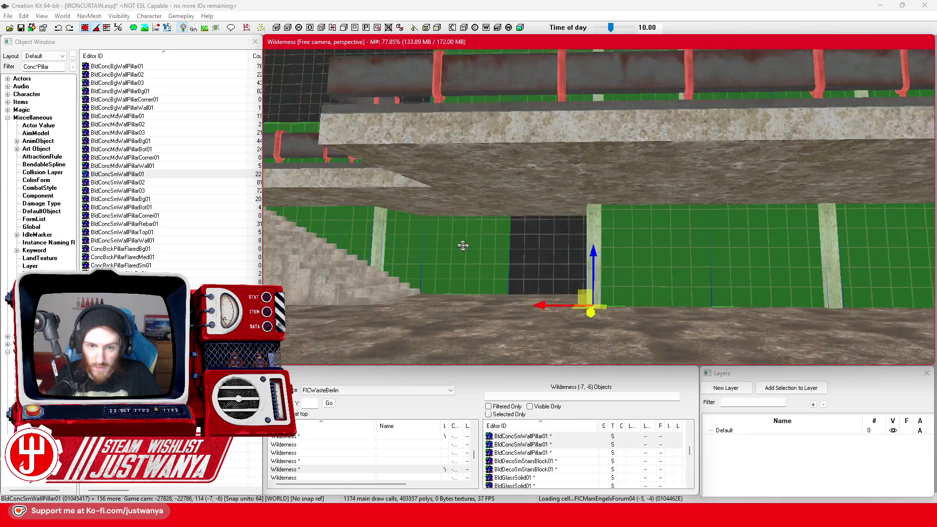
pyautogui.keyDown('ctrl'); pyautogui.click(722, 271); pyautogui.keyUp('ctrl')
pyautogui.keyDown('ctrl'); pyautogui.click(693, 266); pyautogui.keyUp('ctrl')
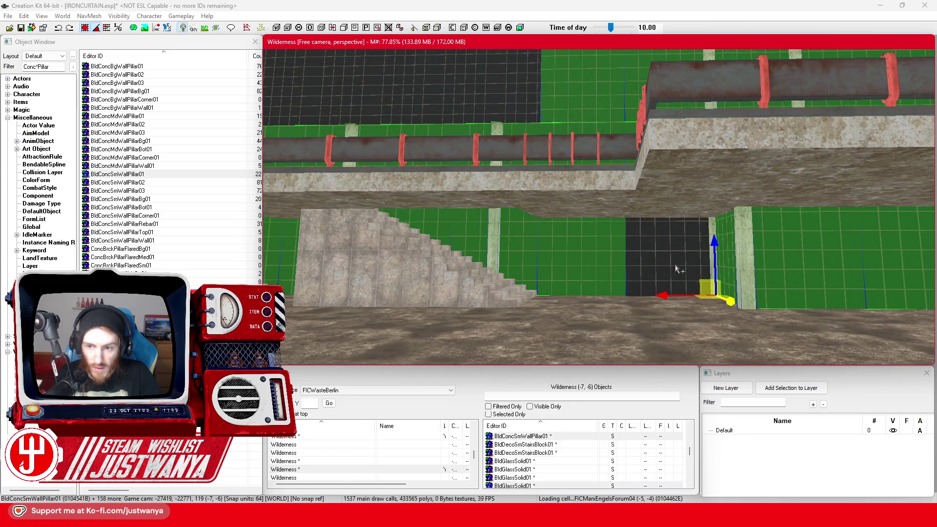
pyautogui.keyDown('ctrl'); pyautogui.click(640, 274); pyautogui.keyUp('ctrl')
pyautogui.scroll(5, 592, 277)
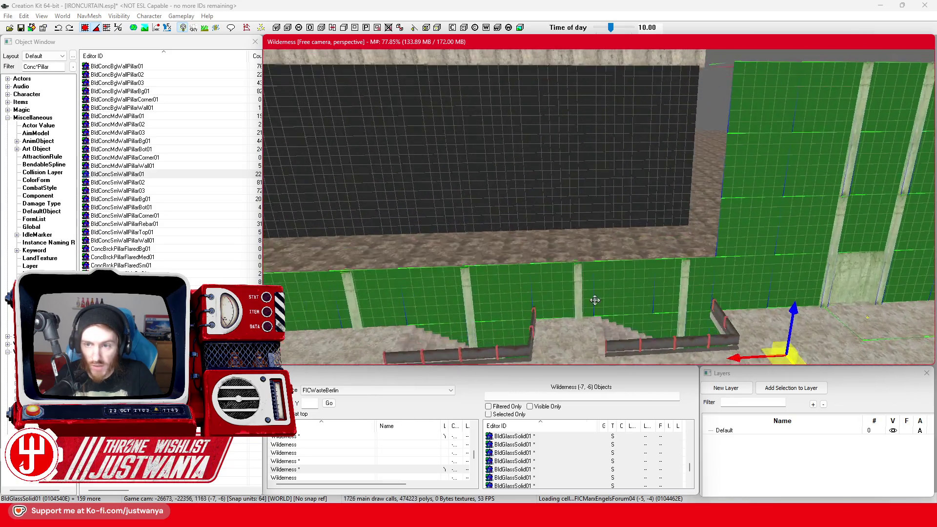
pyautogui.press('shift')
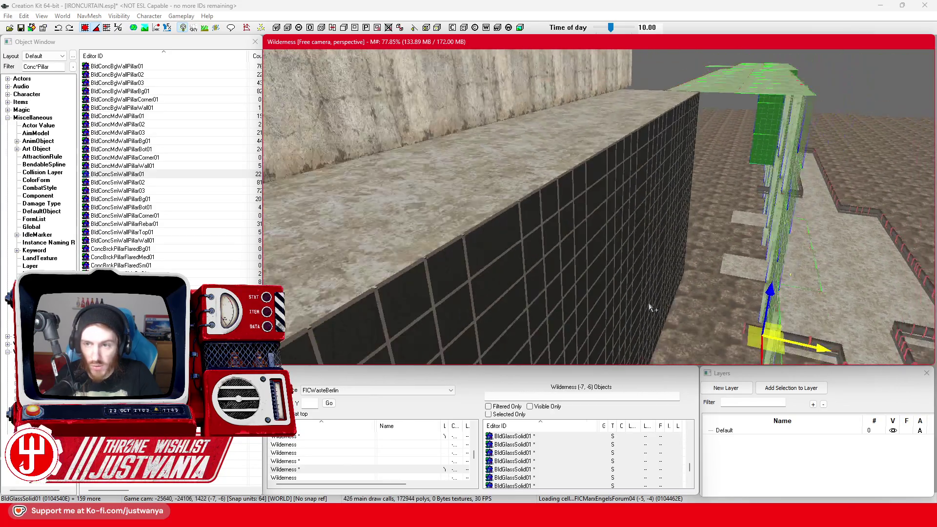
pyautogui.scroll(10, 650, 308)
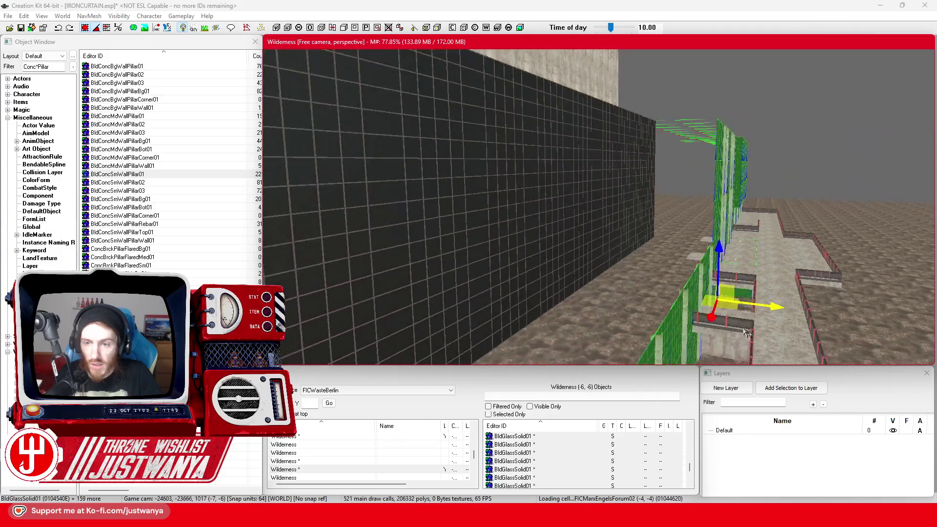
pyautogui.press('shift')
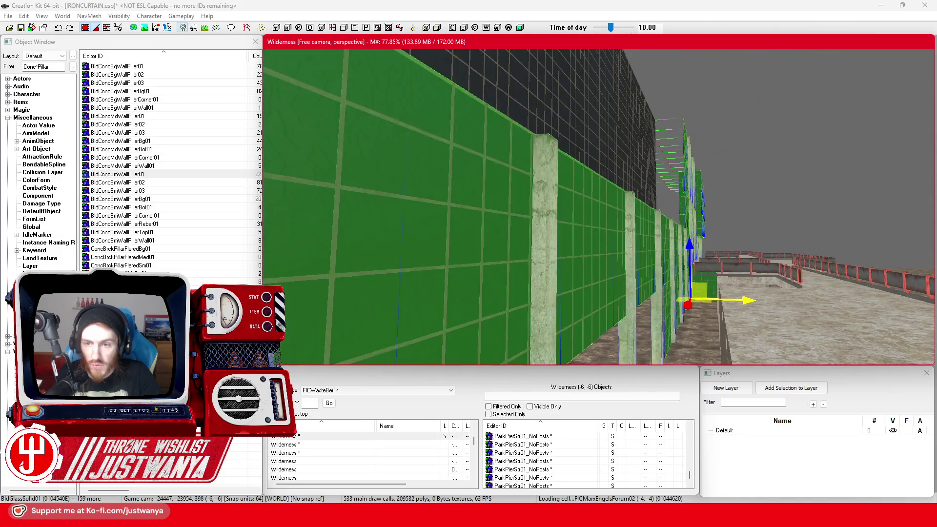
pyautogui.press('shift')
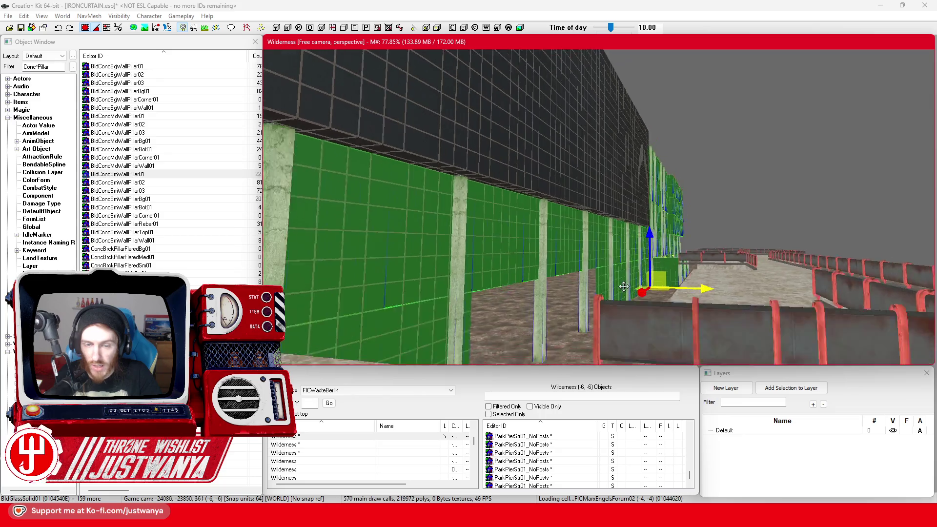
pyautogui.press('shift')
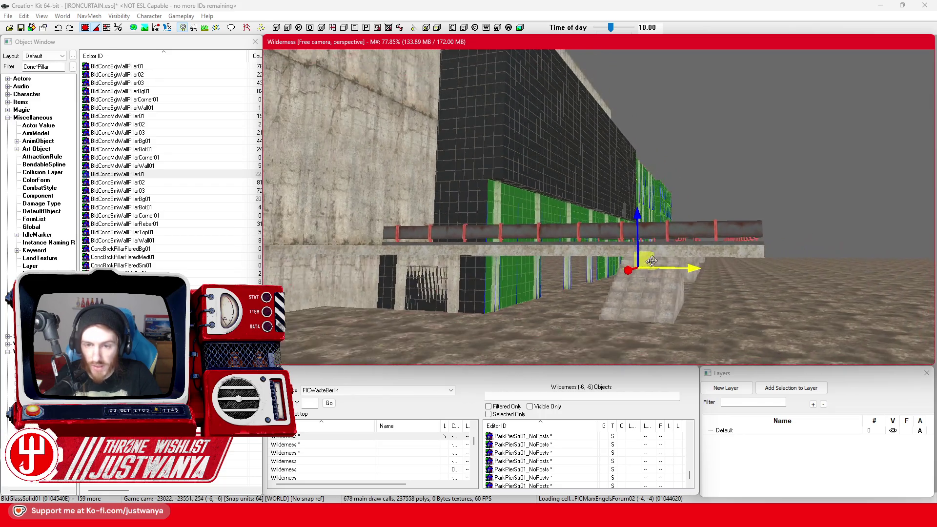
pyautogui.press('shift')
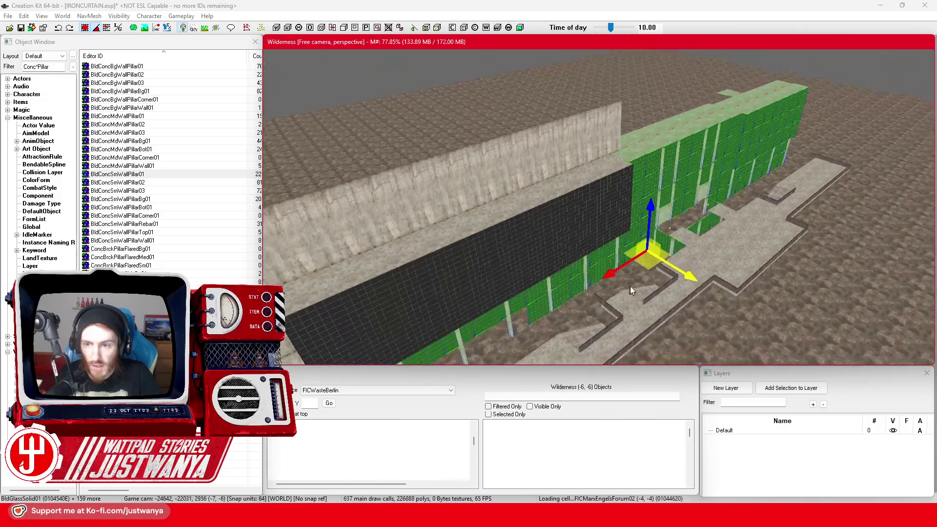
pyautogui.press('shift')
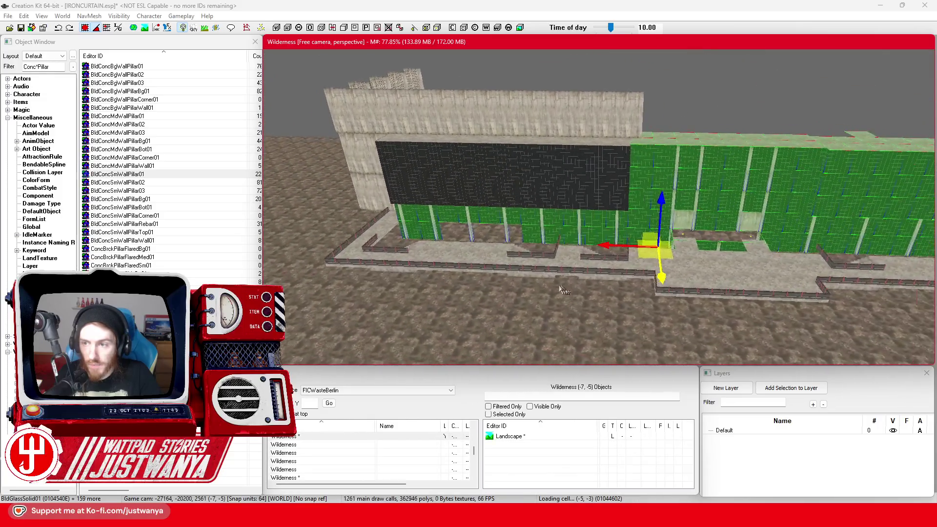
pyautogui.press('shift')
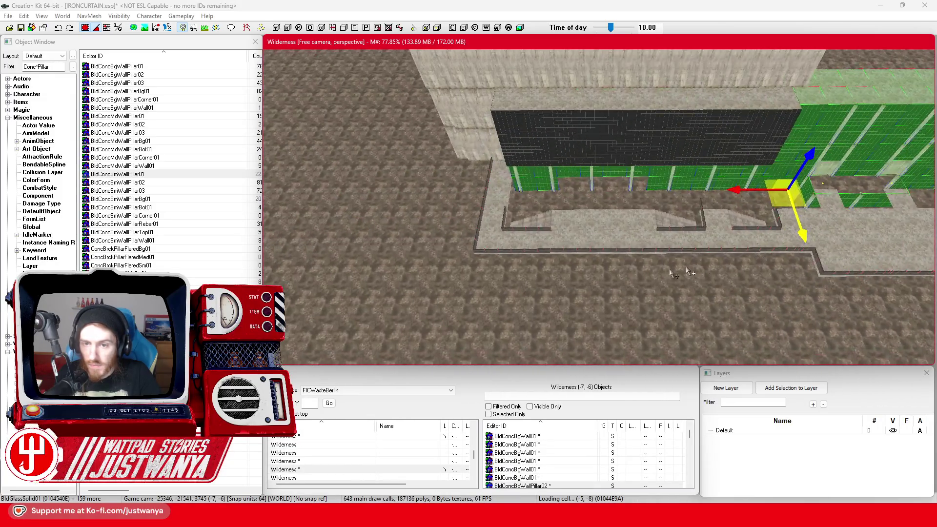
pyautogui.scroll(5, 523, 283)
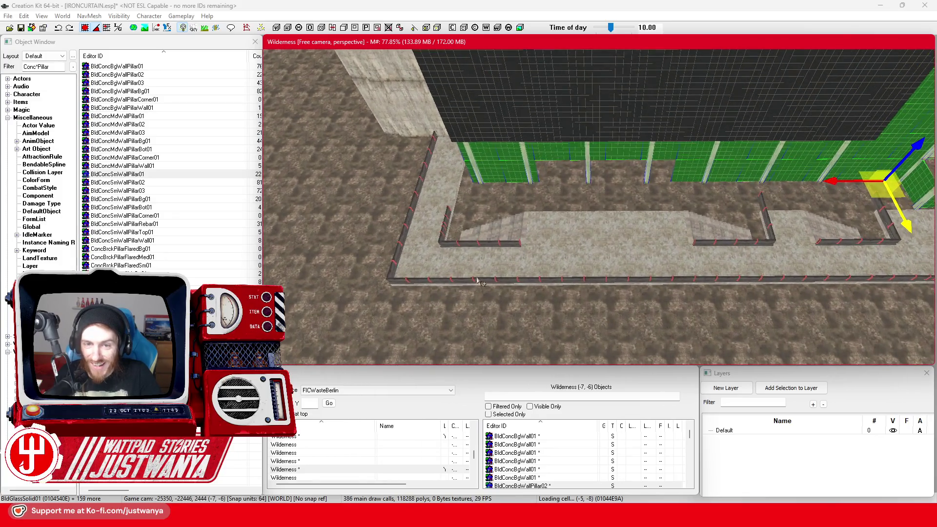
pyautogui.press('shift')
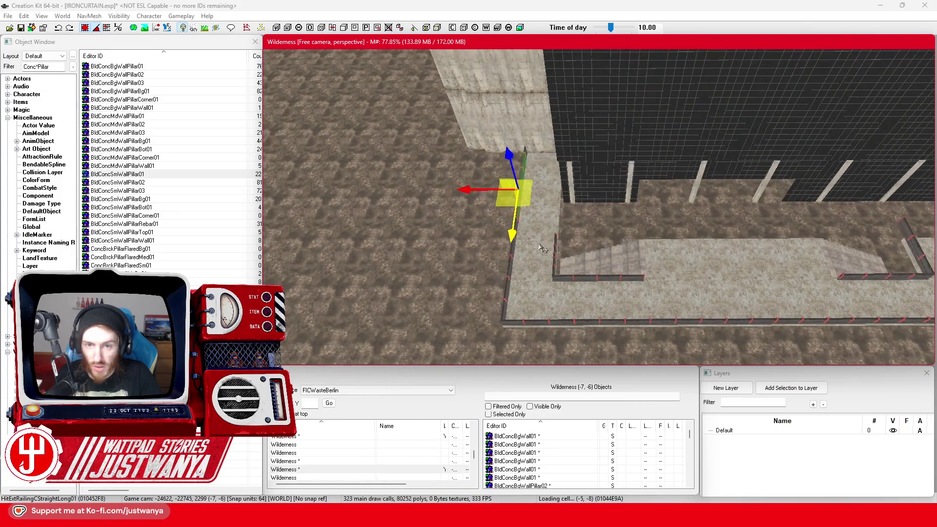
pyautogui.scroll(5, 669, 269)
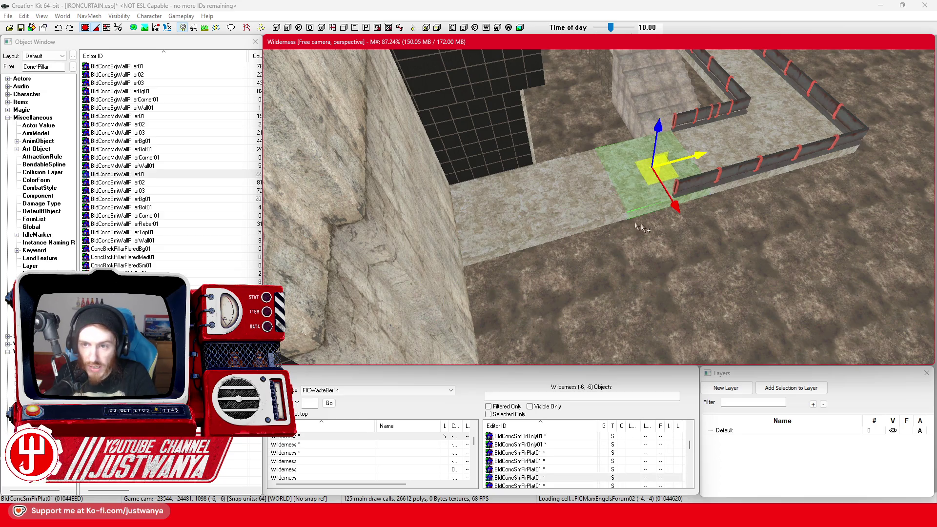
# Delete two stray BldConcSmFlrPlat01 floor pieces between the walkway and the building
pyautogui.press('shift')
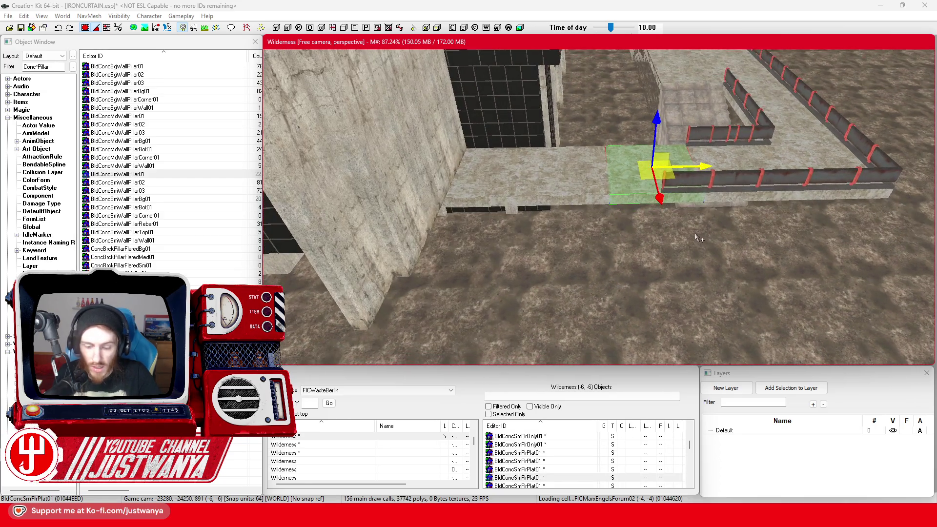
pyautogui.press('Delete')
pyautogui.click(569, 185)
pyautogui.press('Delete')
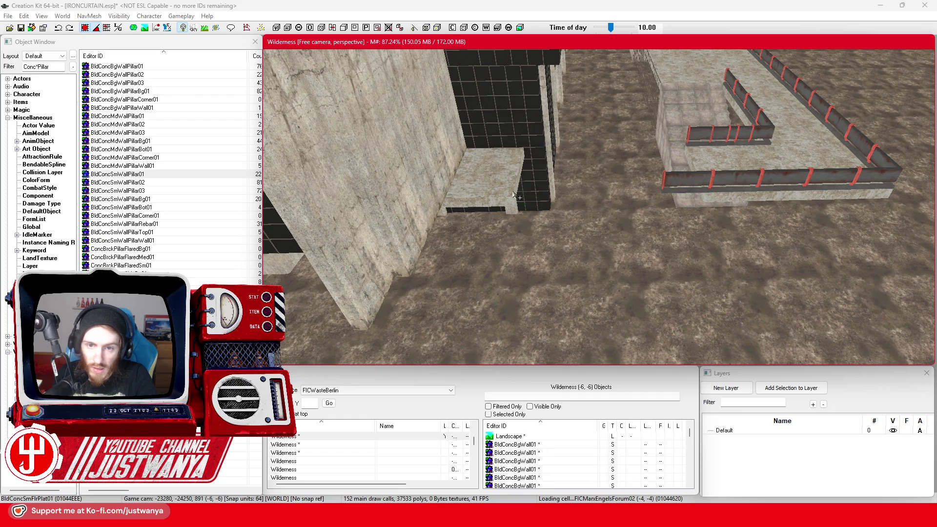
# Check the leftmost floor piece, clear the selection, and select the inner corner railing
pyautogui.click(513, 190)
pyautogui.press('shift')
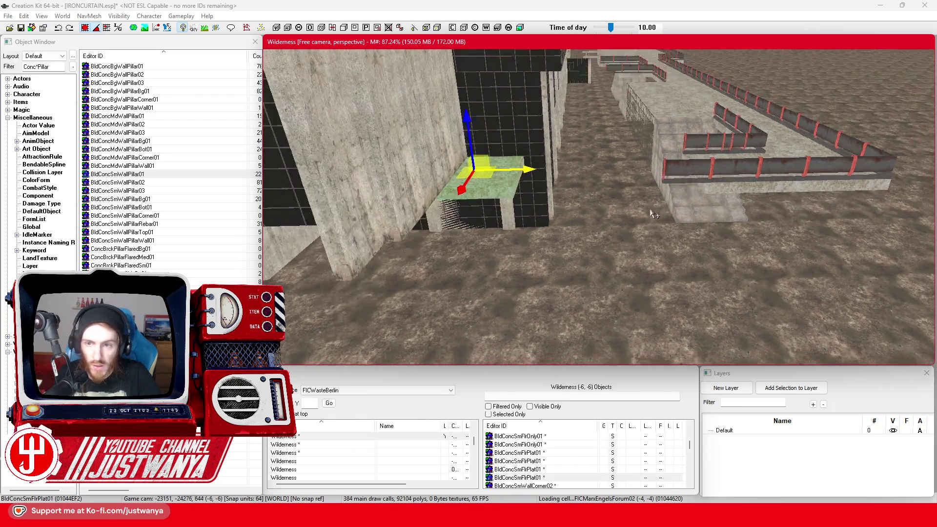
pyautogui.press('shift')
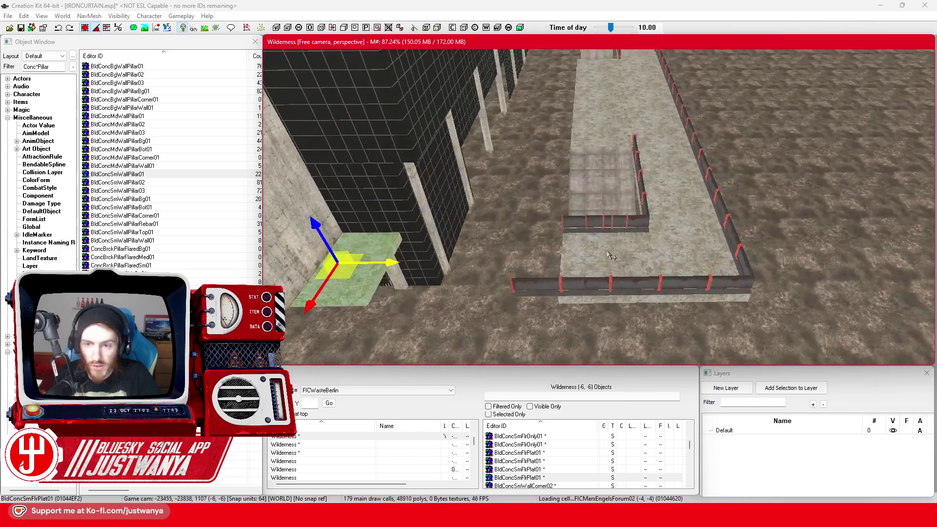
pyautogui.press('d')
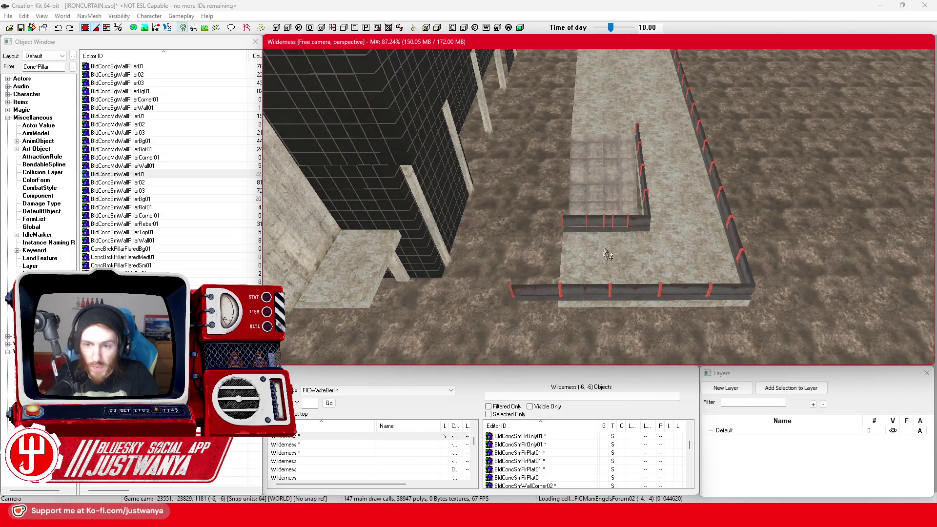
pyautogui.keyDown('ctrl'); pyautogui.click(609, 225); pyautogui.keyUp('ctrl')
# Add the front, right-hand, left and corner railing pieces at the near end of the walkway to the selection
pyautogui.keyDown('ctrl'); pyautogui.click(647, 188); pyautogui.keyUp('ctrl')
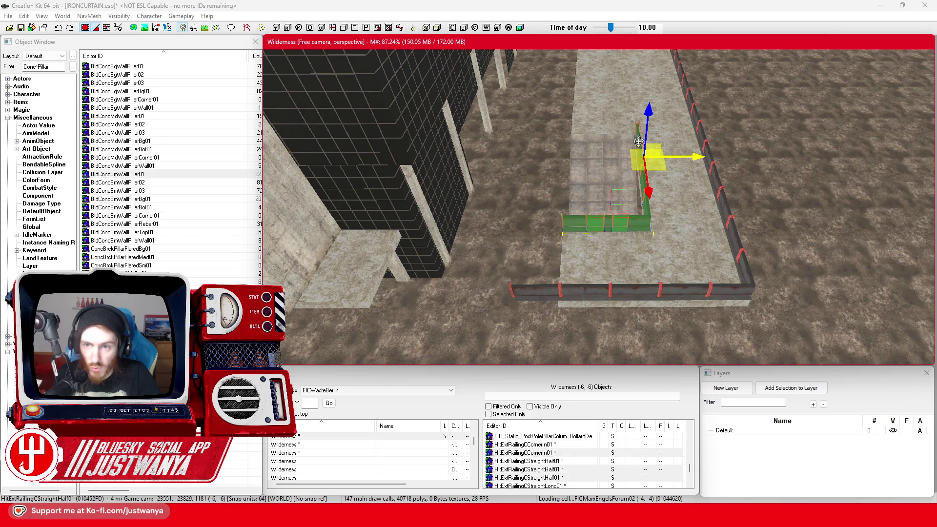
pyautogui.keyDown('ctrl'); pyautogui.click(543, 292); pyautogui.keyUp('ctrl')
pyautogui.keyDown('ctrl'); pyautogui.click(737, 297); pyautogui.keyUp('ctrl')
pyautogui.keyDown('ctrl'); pyautogui.click(737, 240); pyautogui.keyUp('ctrl')
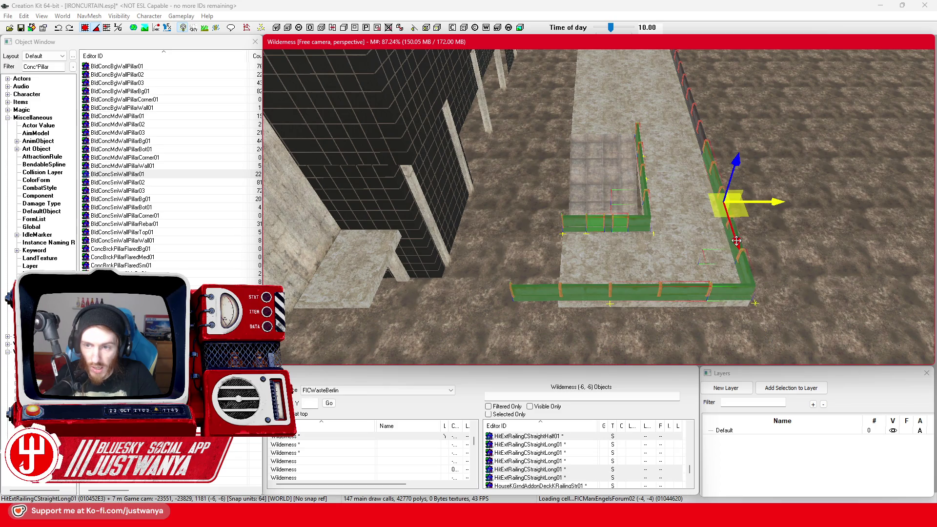
pyautogui.scroll(5, 714, 191)
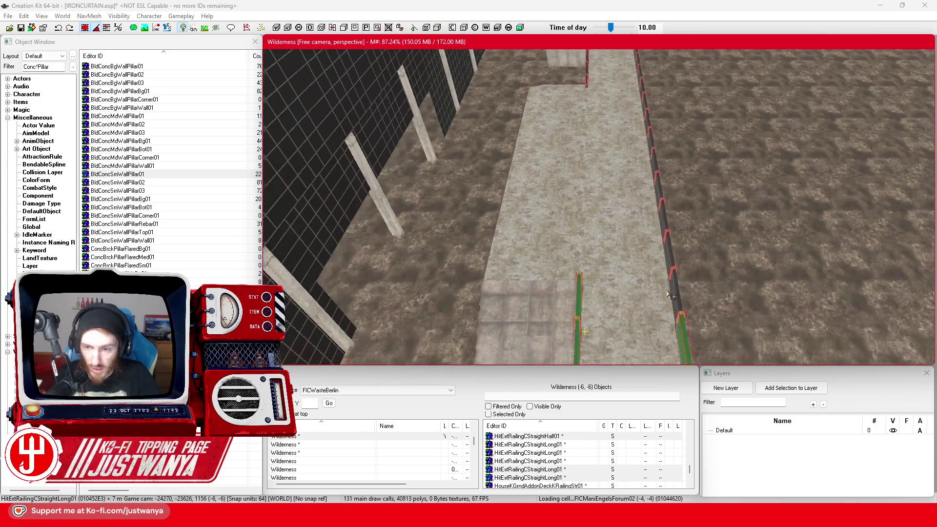
pyautogui.moveTo(671, 229); pyautogui.dragTo(672, 279)
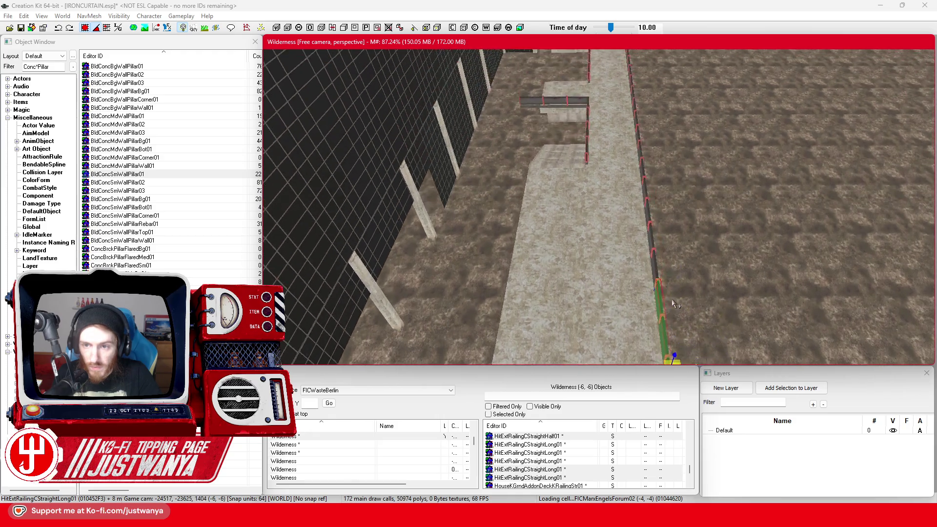
pyautogui.keyDown('ctrl'); pyautogui.click(651, 186); pyautogui.keyUp('ctrl')
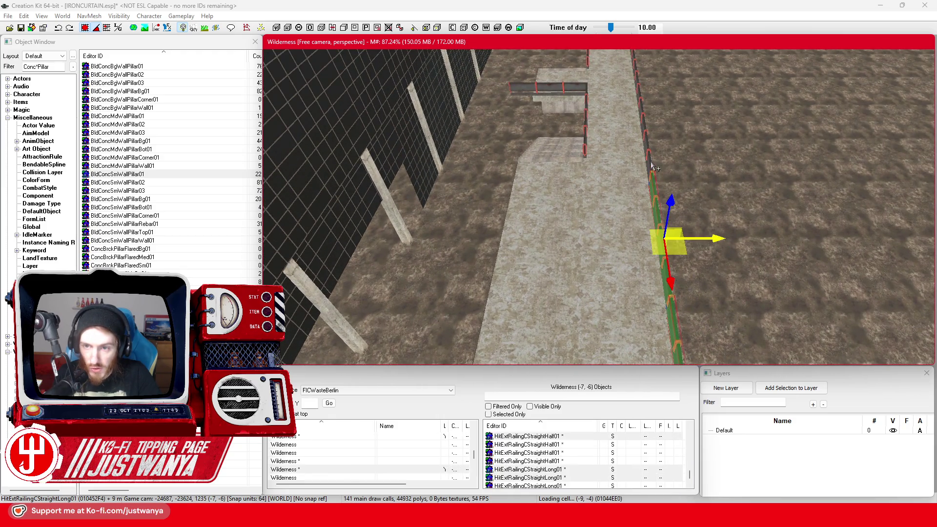
pyautogui.keyDown('ctrl'); pyautogui.click(654, 168); pyautogui.keyUp('ctrl')
pyautogui.scroll(5, 629, 220)
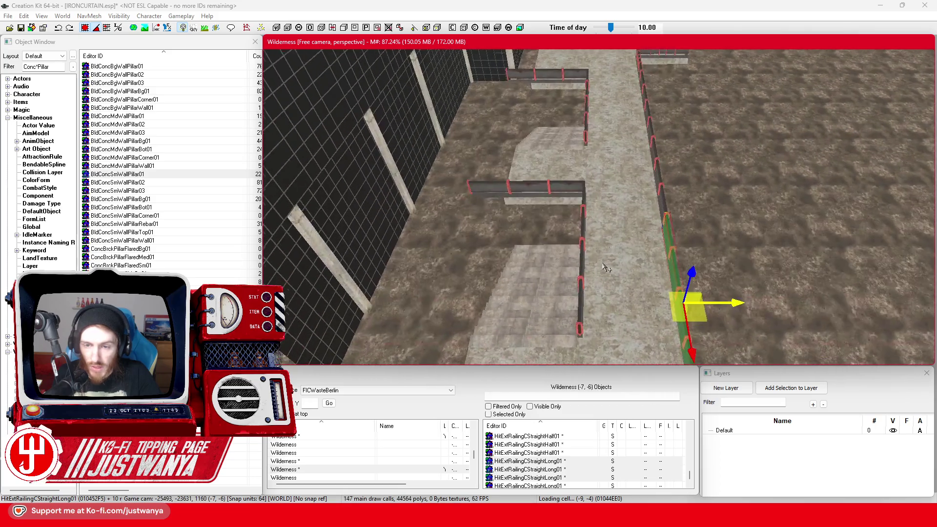
pyautogui.keyDown('ctrl'); pyautogui.click(589, 294); pyautogui.keyUp('ctrl')
pyautogui.keyDown('ctrl'); pyautogui.click(588, 228); pyautogui.keyUp('ctrl')
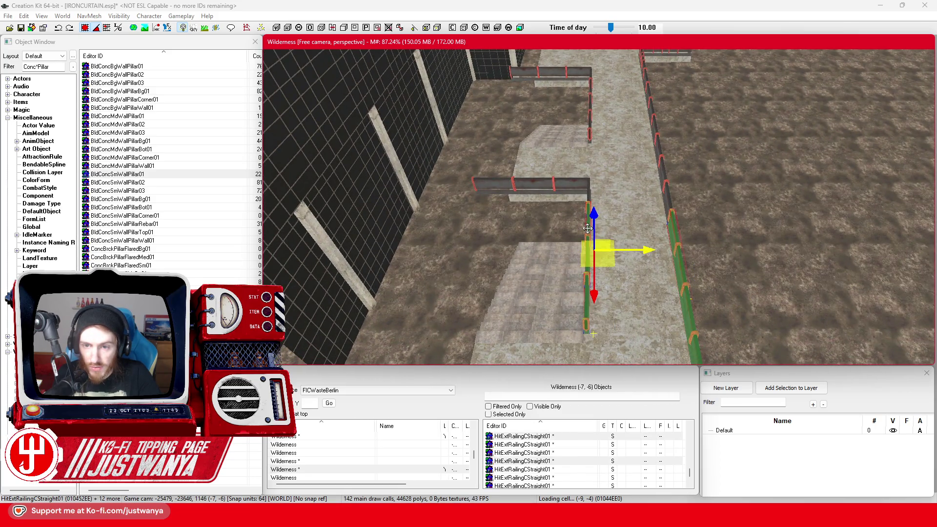
pyautogui.keyDown('ctrl'); pyautogui.click(586, 190); pyautogui.keyUp('ctrl')
pyautogui.keyDown('ctrl'); pyautogui.click(532, 187); pyautogui.keyUp('ctrl')
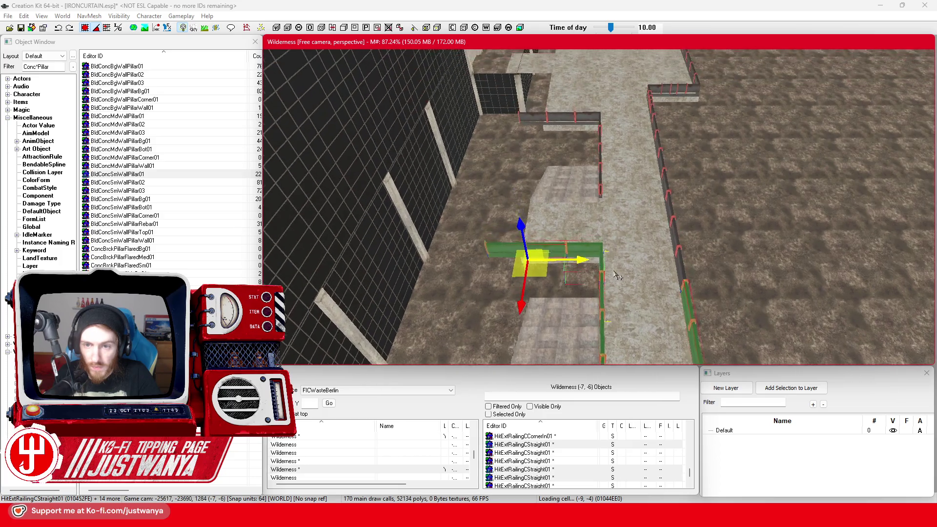
# Add the long right railing, upper right section, half-length railing and the neighbouring railing pieces
pyautogui.scroll(3, 616, 275)
pyautogui.keyDown('ctrl'); pyautogui.click(710, 277); pyautogui.keyUp('ctrl')
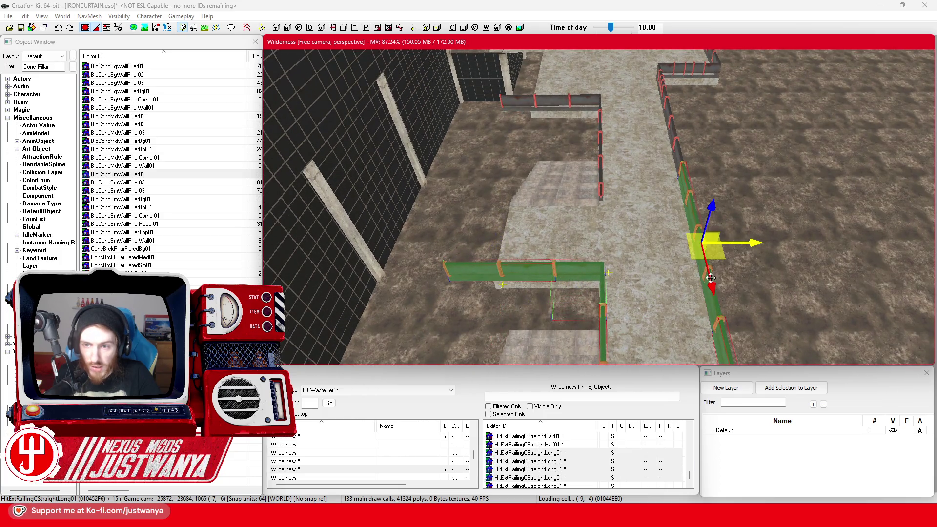
pyautogui.keyDown('ctrl'); pyautogui.click(672, 154); pyautogui.keyUp('ctrl')
pyautogui.keyDown('ctrl'); pyautogui.click(603, 185); pyautogui.keyUp('ctrl')
pyautogui.scroll(3, 604, 220)
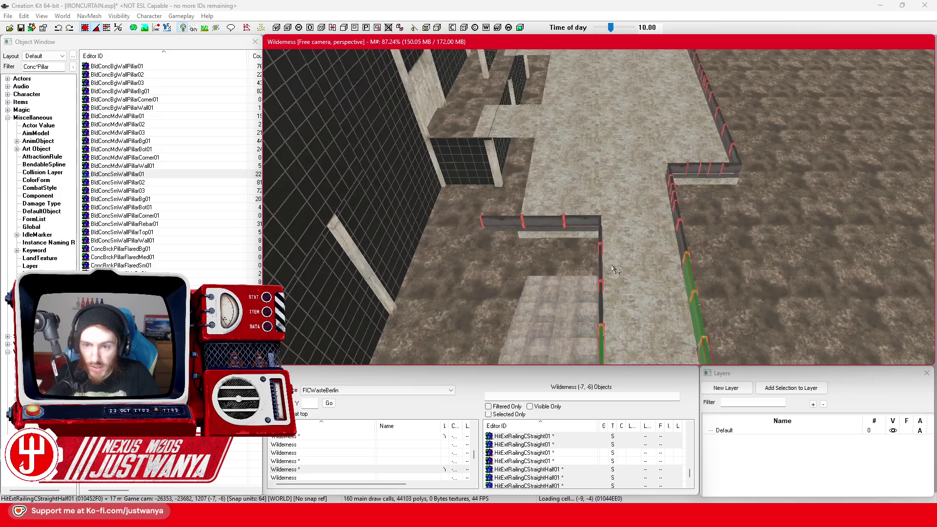
pyautogui.keyDown('ctrl'); pyautogui.click(602, 293); pyautogui.keyUp('ctrl')
pyautogui.keyDown('ctrl'); pyautogui.click(569, 224); pyautogui.keyUp('ctrl')
pyautogui.keyDown('ctrl'); pyautogui.click(535, 225); pyautogui.keyUp('ctrl')
pyautogui.scroll(2, 581, 285)
pyautogui.keyDown('ctrl'); pyautogui.click(559, 327); pyautogui.keyUp('ctrl')
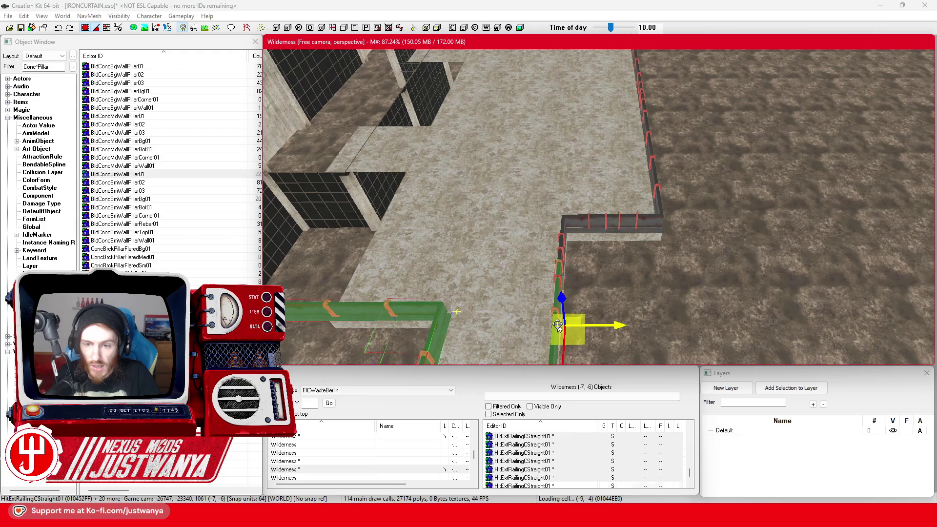
pyautogui.keyDown('ctrl'); pyautogui.click(562, 243); pyautogui.keyUp('ctrl')
pyautogui.keyDown('ctrl'); pyautogui.click(582, 227); pyautogui.keyUp('ctrl')
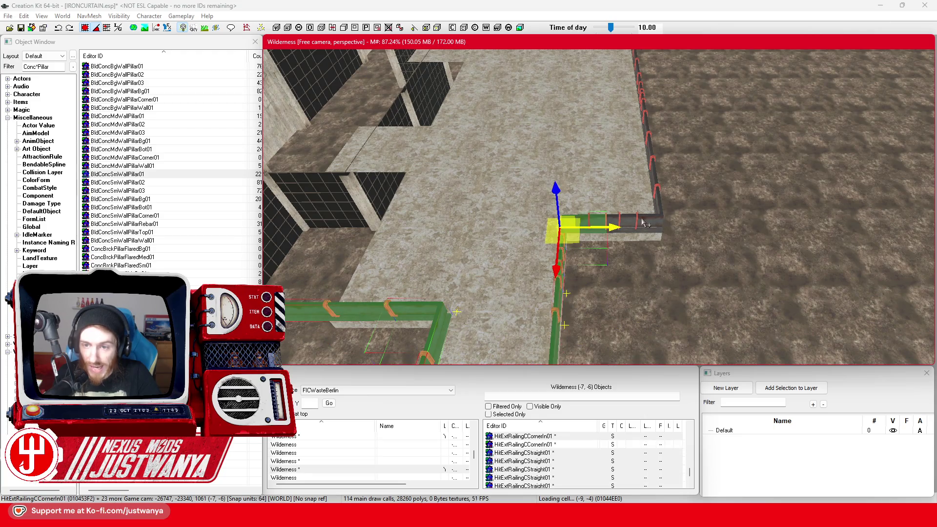
pyautogui.keyDown('ctrl'); pyautogui.click(643, 223); pyautogui.keyUp('ctrl')
pyautogui.keyDown('ctrl'); pyautogui.click(612, 226); pyautogui.keyUp('ctrl')
# Add the long railings, inner corner railing and half-length railing along the far side
pyautogui.keyDown('ctrl'); pyautogui.click(656, 180); pyautogui.keyUp('ctrl')
pyautogui.keyDown('ctrl'); pyautogui.click(668, 190); pyautogui.keyUp('ctrl')
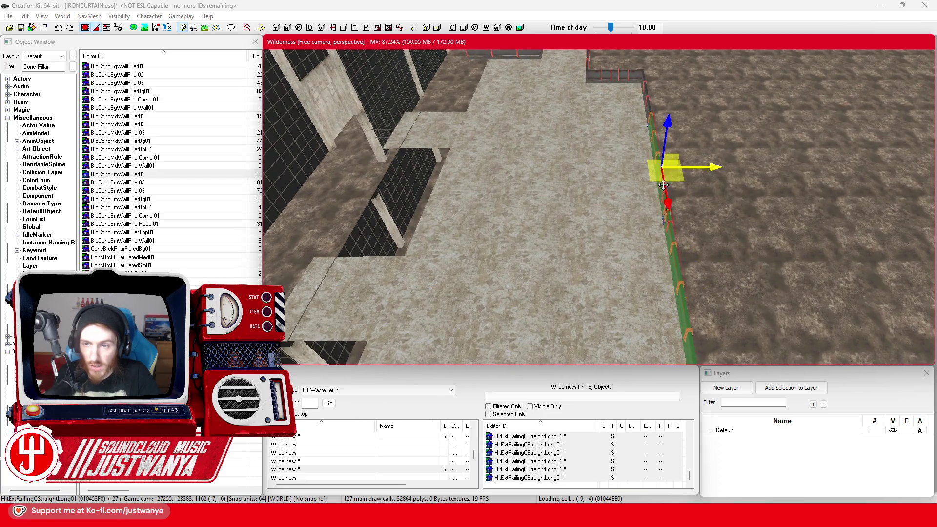
pyautogui.keyDown('ctrl'); pyautogui.click(650, 177); pyautogui.keyUp('ctrl')
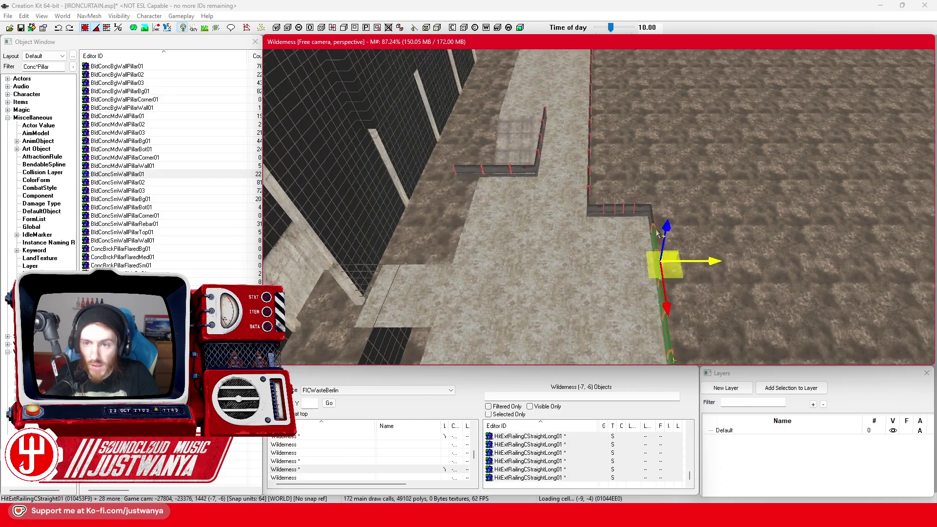
pyautogui.keyDown('ctrl'); pyautogui.click(653, 220); pyautogui.keyUp('ctrl')
pyautogui.keyDown('ctrl'); pyautogui.click(623, 223); pyautogui.keyUp('ctrl')
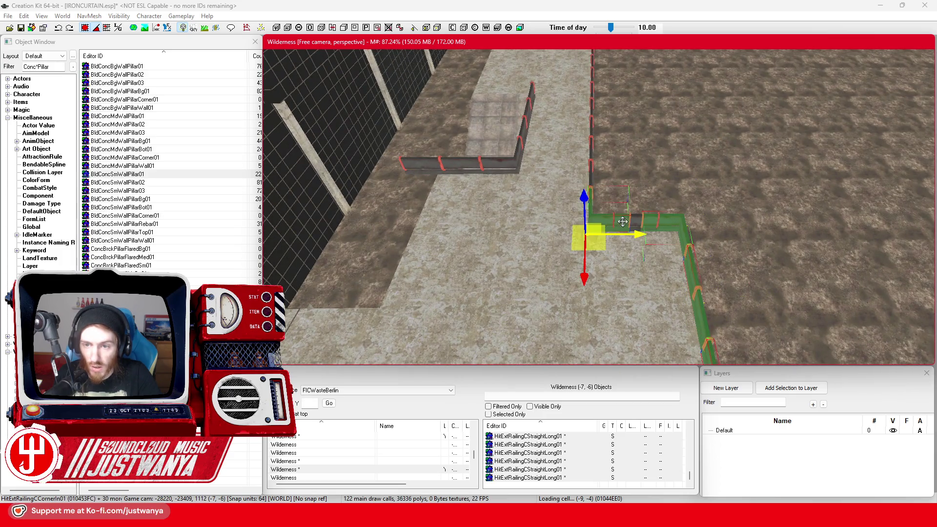
pyautogui.keyDown('ctrl'); pyautogui.click(637, 229); pyautogui.keyUp('ctrl')
pyautogui.keyDown('ctrl'); pyautogui.click(525, 215); pyautogui.keyUp('ctrl')
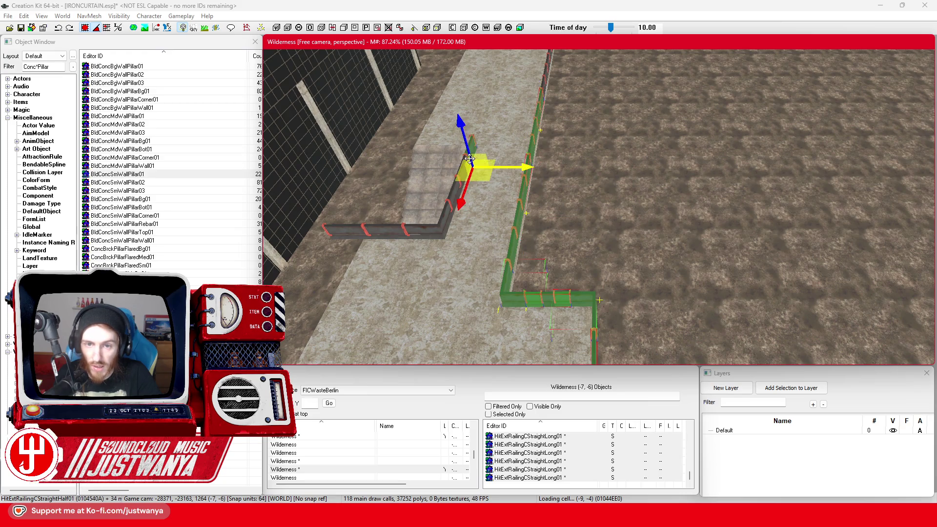
pyautogui.keyDown('ctrl'); pyautogui.click(447, 213); pyautogui.keyUp('ctrl')
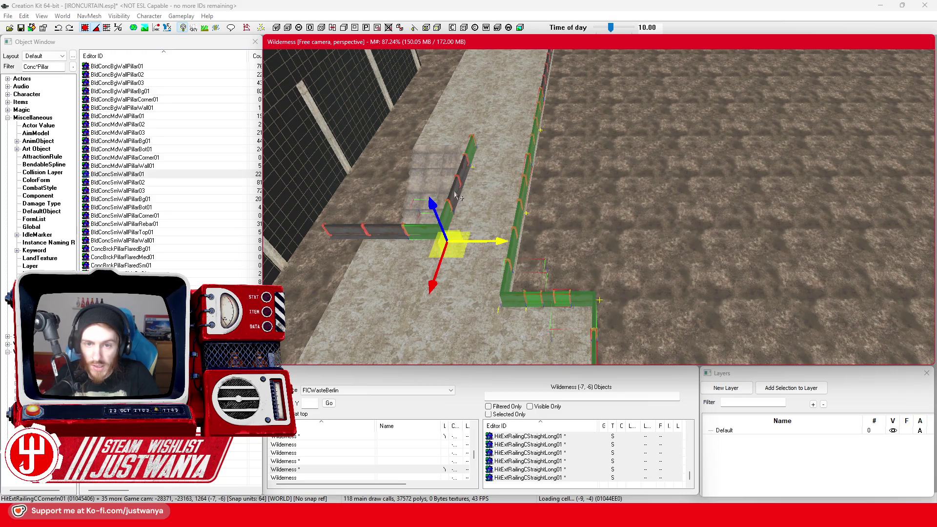
pyautogui.keyDown('ctrl'); pyautogui.click(379, 230); pyautogui.keyUp('ctrl')
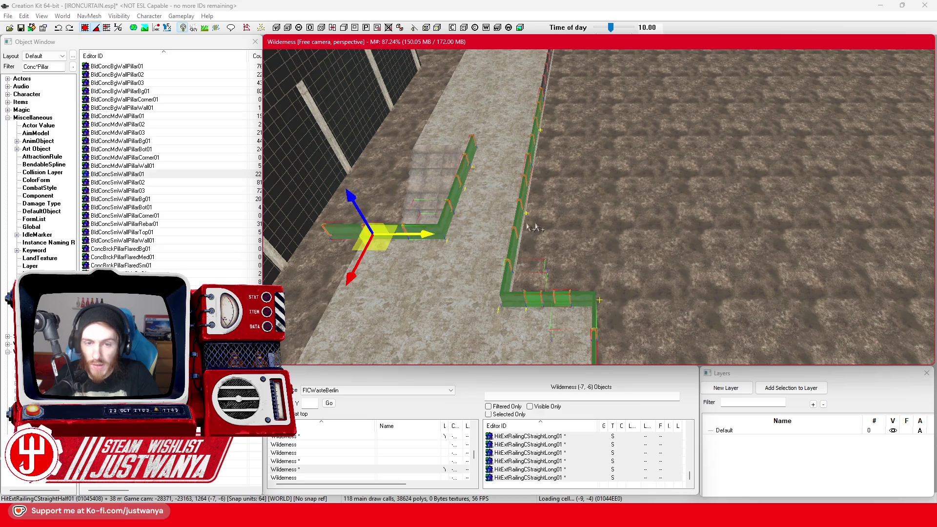
# Add the remaining top railing pieces to complete the railing selection
pyautogui.scroll(10, 520, 229)
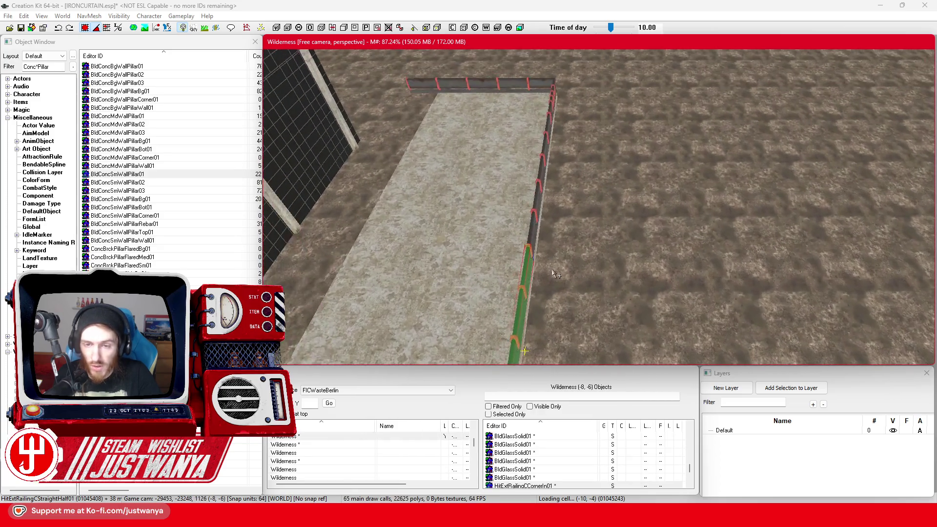
pyautogui.scroll(3, 553, 273)
pyautogui.keyDown('ctrl'); pyautogui.click(519, 226); pyautogui.keyUp('ctrl')
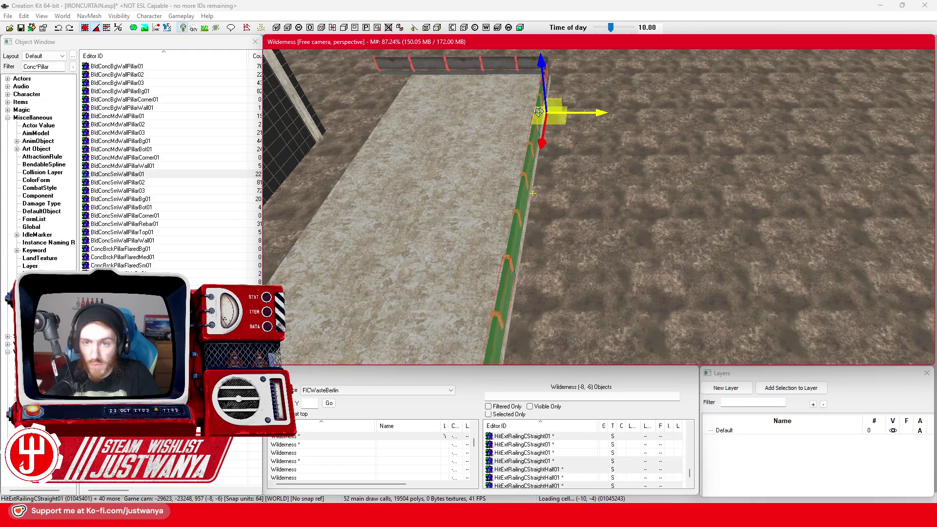
pyautogui.scroll(-5, 598, 241)
pyautogui.scroll(3, 598, 242)
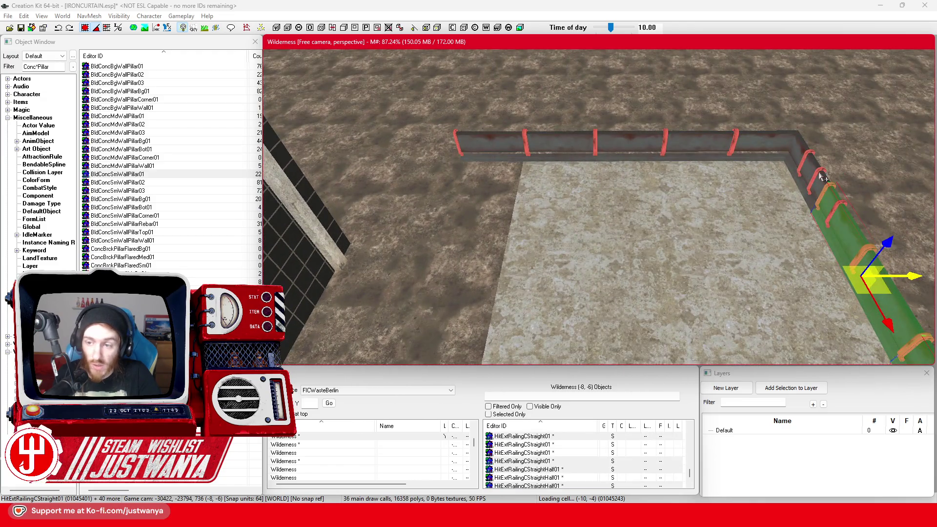
pyautogui.keyDown('ctrl'); pyautogui.click(823, 178); pyautogui.keyUp('ctrl')
pyautogui.keyDown('ctrl'); pyautogui.click(791, 148); pyautogui.keyUp('ctrl')
pyautogui.keyDown('ctrl'); pyautogui.click(666, 141); pyautogui.keyUp('ctrl')
pyautogui.keyDown('ctrl'); pyautogui.click(529, 140); pyautogui.keyUp('ctrl')
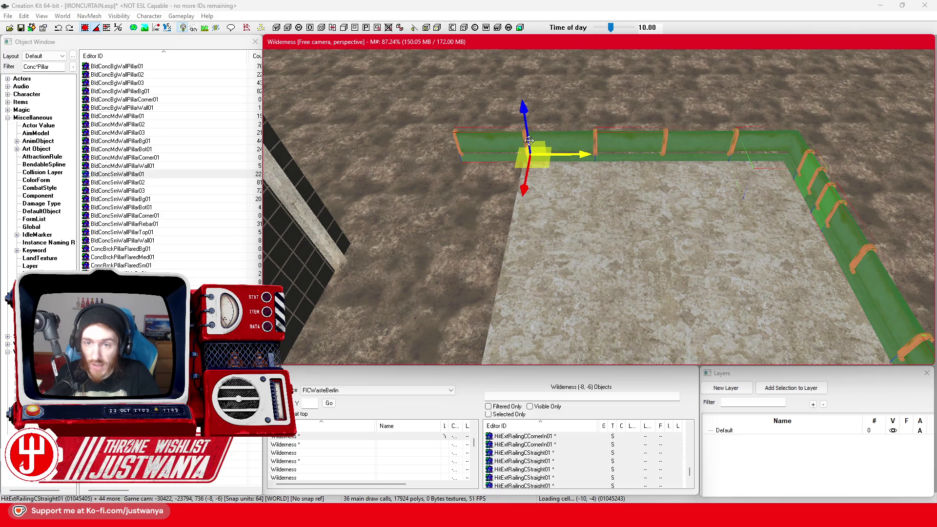
# Add the first walkway floor plates and three stair plates to the railing selection
pyautogui.keyDown('ctrl'); pyautogui.click(577, 211); pyautogui.keyUp('ctrl')
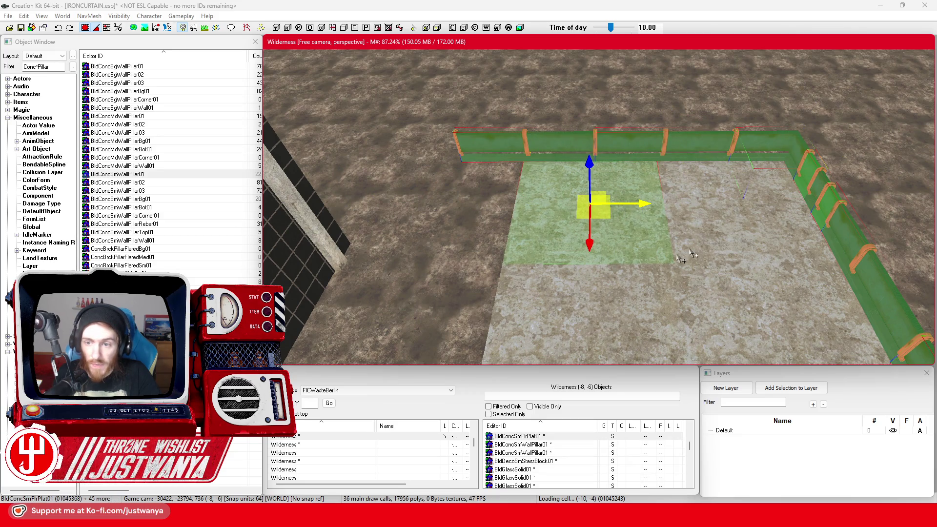
pyautogui.keyDown('ctrl'); pyautogui.click(720, 248); pyautogui.keyUp('ctrl')
pyautogui.keyDown('ctrl'); pyautogui.click(581, 312); pyautogui.keyUp('ctrl')
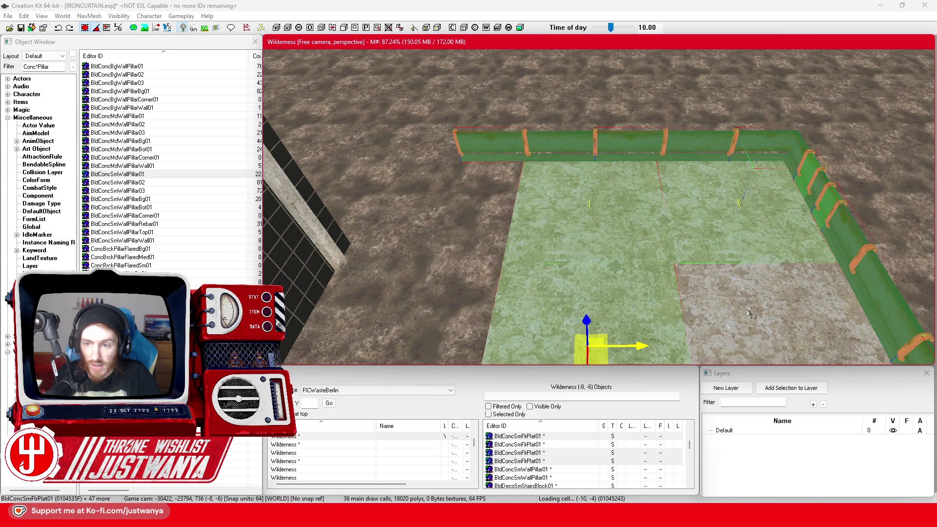
pyautogui.keyDown('ctrl'); pyautogui.click(679, 297); pyautogui.keyUp('ctrl')
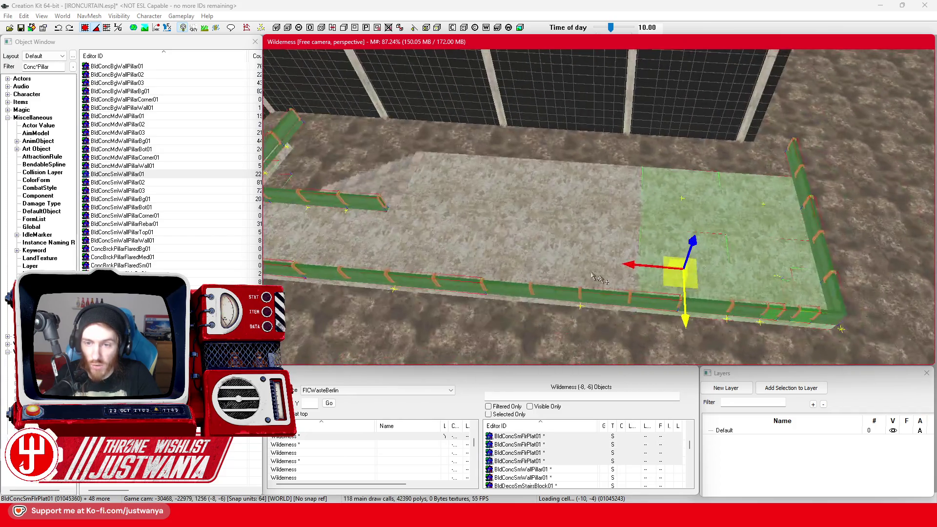
pyautogui.keyDown('ctrl'); pyautogui.click(606, 203); pyautogui.keyUp('ctrl')
pyautogui.keyDown('ctrl'); pyautogui.click(540, 209); pyautogui.keyUp('ctrl')
pyautogui.keyDown('ctrl'); pyautogui.click(526, 257); pyautogui.keyUp('ctrl')
pyautogui.keyDown('ctrl'); pyautogui.click(833, 265); pyautogui.keyUp('ctrl')
pyautogui.keyDown('ctrl'); pyautogui.click(741, 193); pyautogui.keyUp('ctrl')
pyautogui.keyDown('ctrl'); pyautogui.click(737, 266); pyautogui.keyUp('ctrl')
# Add the next six BldConcSmFlrPlat01 floor plates along the ledge
pyautogui.keyDown('ctrl'); pyautogui.click(654, 264); pyautogui.keyUp('ctrl')
pyautogui.keyDown('ctrl'); pyautogui.click(588, 247); pyautogui.keyUp('ctrl')
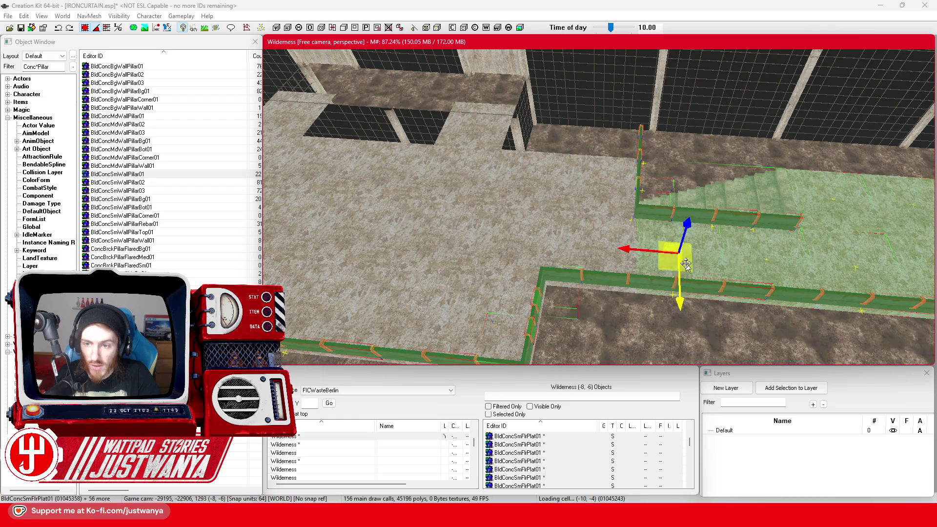
pyautogui.keyDown('ctrl'); pyautogui.click(585, 182); pyautogui.keyUp('ctrl')
pyautogui.keyDown('ctrl'); pyautogui.click(524, 182); pyautogui.keyUp('ctrl')
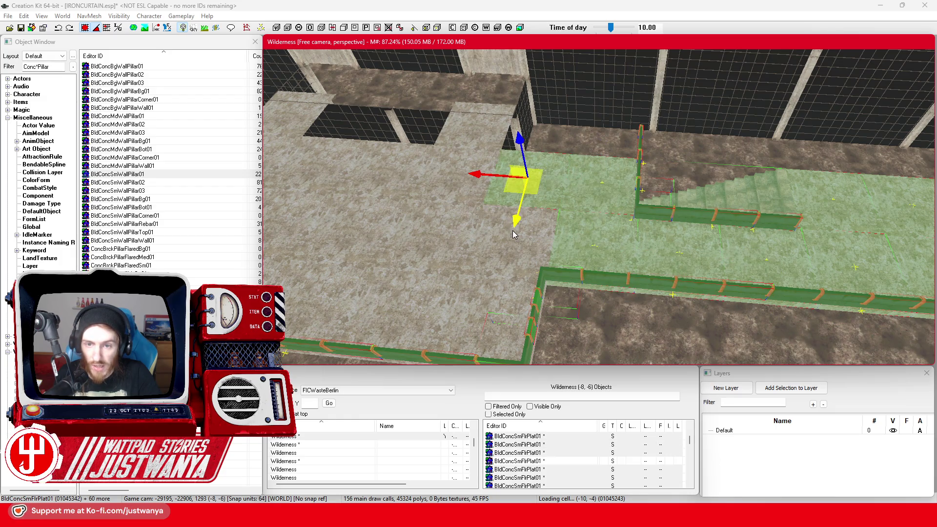
pyautogui.keyDown('ctrl'); pyautogui.click(493, 261); pyautogui.keyUp('ctrl')
pyautogui.keyDown('ctrl'); pyautogui.click(454, 320); pyautogui.keyUp('ctrl')
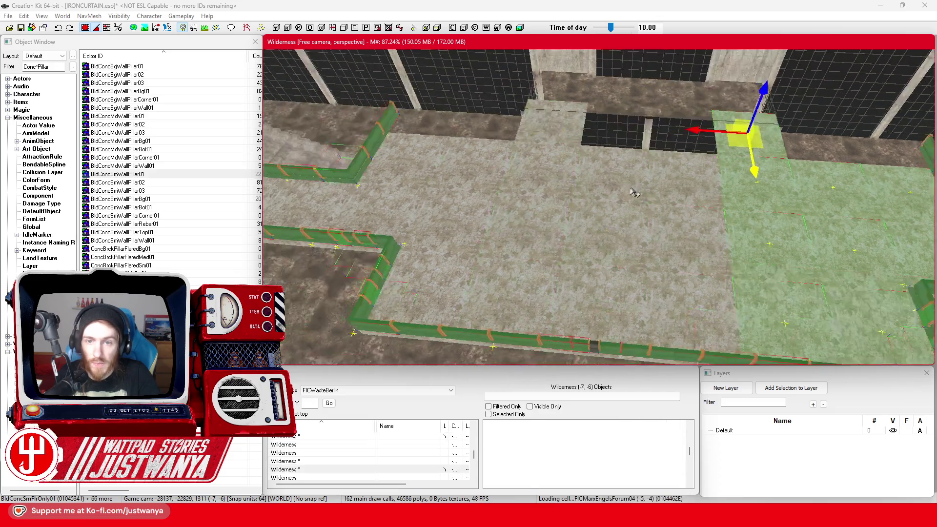
# Add the floor plates across the room, including the grey plates, to the selection
pyautogui.keyDown('ctrl'); pyautogui.click(599, 133); pyautogui.keyUp('ctrl')
pyautogui.keyDown('ctrl'); pyautogui.click(713, 190); pyautogui.keyUp('ctrl')
pyautogui.keyDown('ctrl'); pyautogui.click(717, 254); pyautogui.keyUp('ctrl')
pyautogui.keyDown('ctrl'); pyautogui.click(717, 317); pyautogui.keyUp('ctrl')
pyautogui.keyDown('ctrl'); pyautogui.click(639, 297); pyautogui.keyUp('ctrl')
pyautogui.keyDown('ctrl'); pyautogui.click(644, 229); pyautogui.keyUp('ctrl')
pyautogui.keyDown('ctrl'); pyautogui.click(648, 166); pyautogui.keyUp('ctrl')
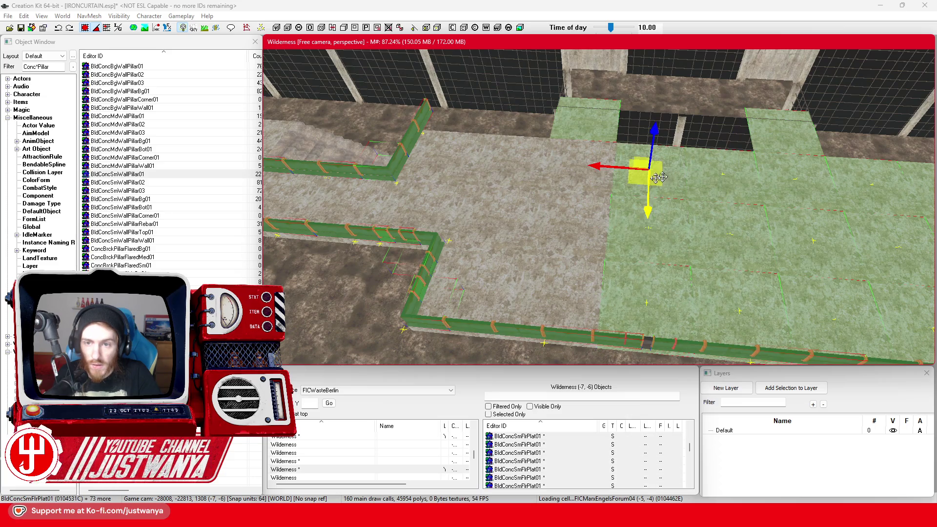
pyautogui.keyDown('ctrl'); pyautogui.click(565, 179); pyautogui.keyUp('ctrl')
pyautogui.keyDown('ctrl'); pyautogui.click(539, 223); pyautogui.keyUp('ctrl')
pyautogui.keyDown('ctrl'); pyautogui.click(531, 303); pyautogui.keyUp('ctrl')
pyautogui.keyDown('ctrl'); pyautogui.click(445, 302); pyautogui.keyUp('ctrl')
pyautogui.keyDown('ctrl'); pyautogui.click(468, 222); pyautogui.keyUp('ctrl')
pyautogui.keyDown('ctrl'); pyautogui.click(515, 169); pyautogui.keyUp('ctrl')
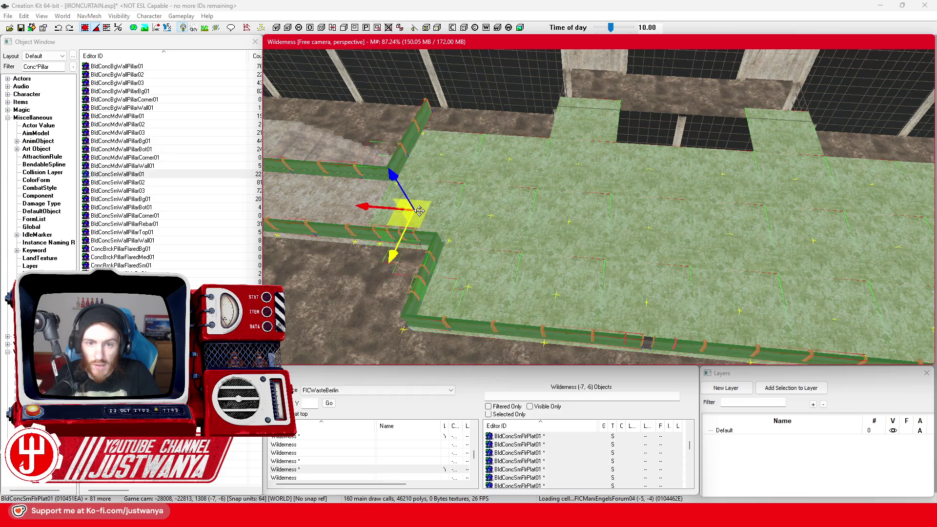
# Add the remaining far floor plates and the stairs block to finish the walkway selection
pyautogui.moveTo(420, 211); pyautogui.dragTo(719, 275)
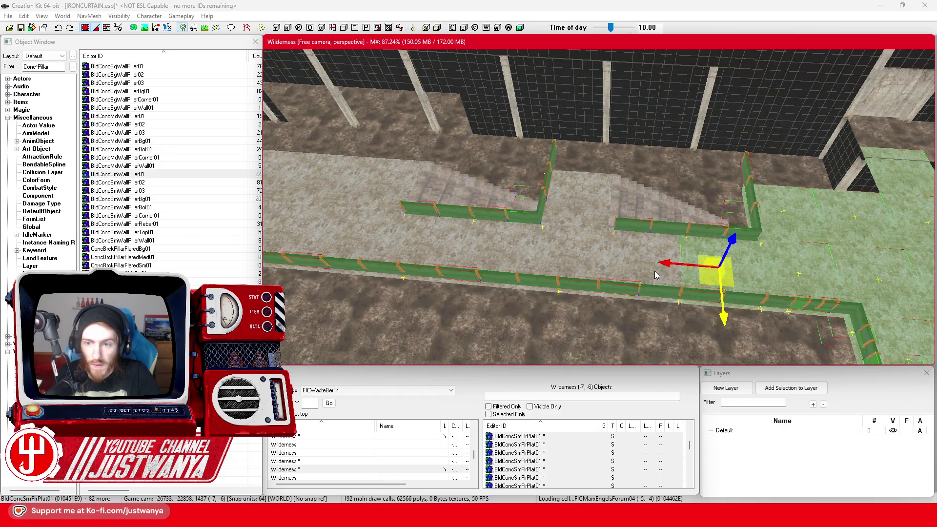
pyautogui.keyDown('ctrl'); pyautogui.click(652, 269); pyautogui.keyUp('ctrl')
pyautogui.keyDown('ctrl'); pyautogui.click(575, 257); pyautogui.keyUp('ctrl')
pyautogui.keyDown('ctrl'); pyautogui.click(596, 196); pyautogui.keyUp('ctrl')
pyautogui.keyDown('ctrl'); pyautogui.click(683, 229); pyautogui.keyUp('ctrl')
pyautogui.keyDown('ctrl'); pyautogui.click(503, 241); pyautogui.keyUp('ctrl')
pyautogui.moveTo(581, 261); pyautogui.dragTo(662, 272)
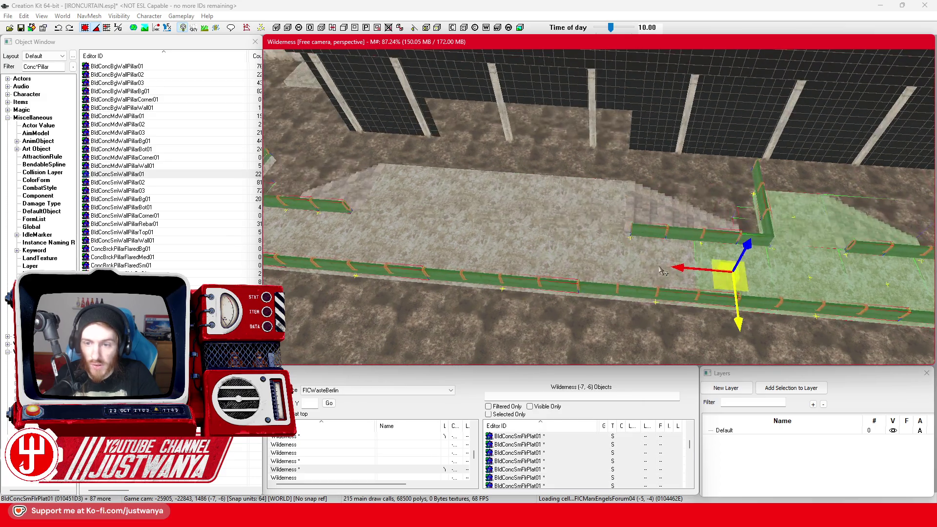
pyautogui.keyDown('ctrl'); pyautogui.click(573, 263); pyautogui.keyUp('ctrl')
pyautogui.keyDown('ctrl'); pyautogui.click(657, 214); pyautogui.keyUp('ctrl')
pyautogui.moveTo(657, 214); pyautogui.dragTo(533, 216)
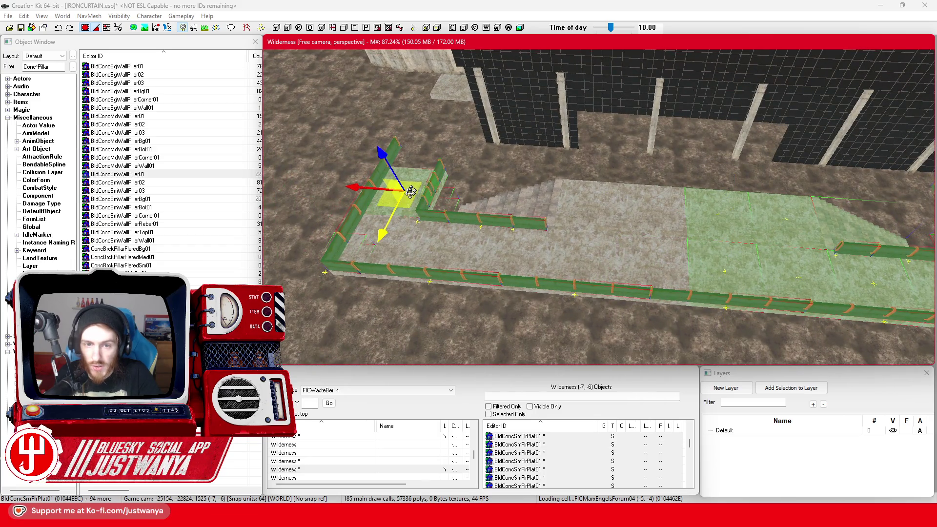
pyautogui.keyDown('ctrl'); pyautogui.click(539, 268); pyautogui.keyUp('ctrl')
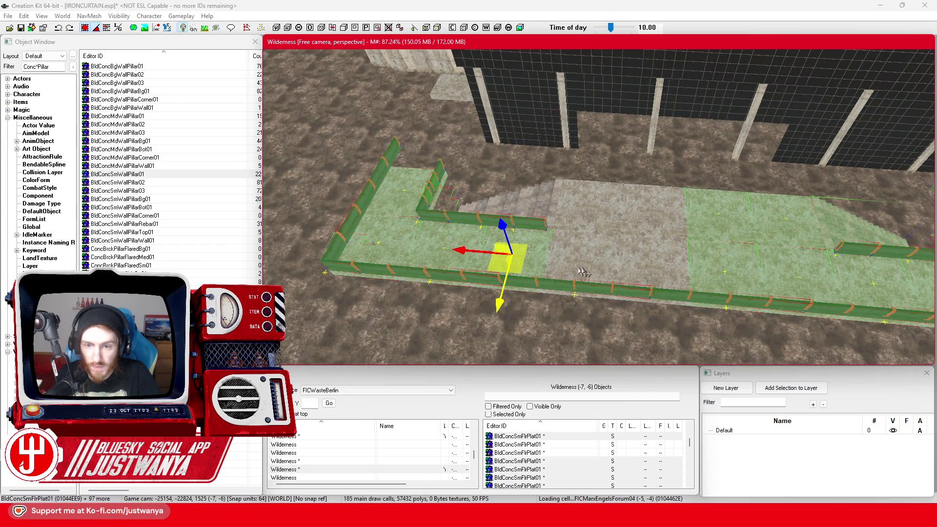
pyautogui.keyDown('ctrl'); pyautogui.click(667, 271); pyautogui.keyUp('ctrl')
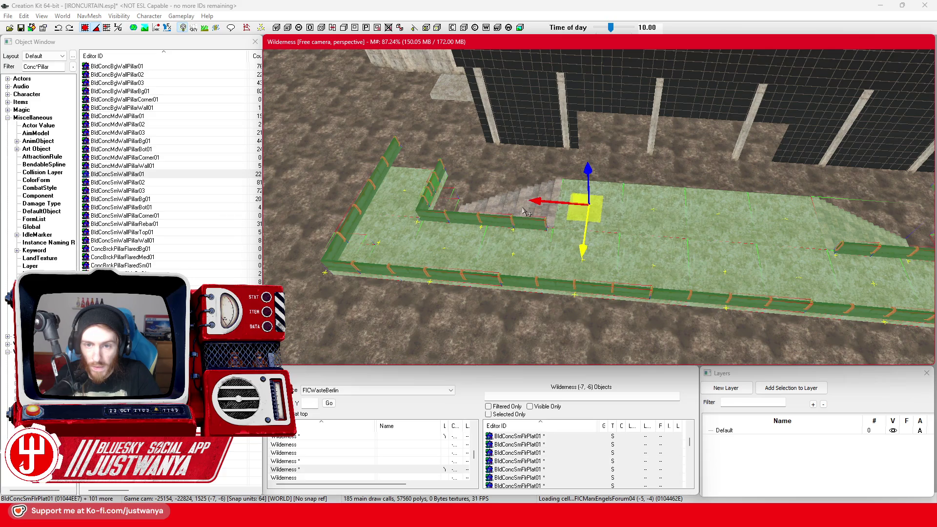
pyautogui.keyDown('ctrl'); pyautogui.click(526, 213); pyautogui.keyUp('ctrl')
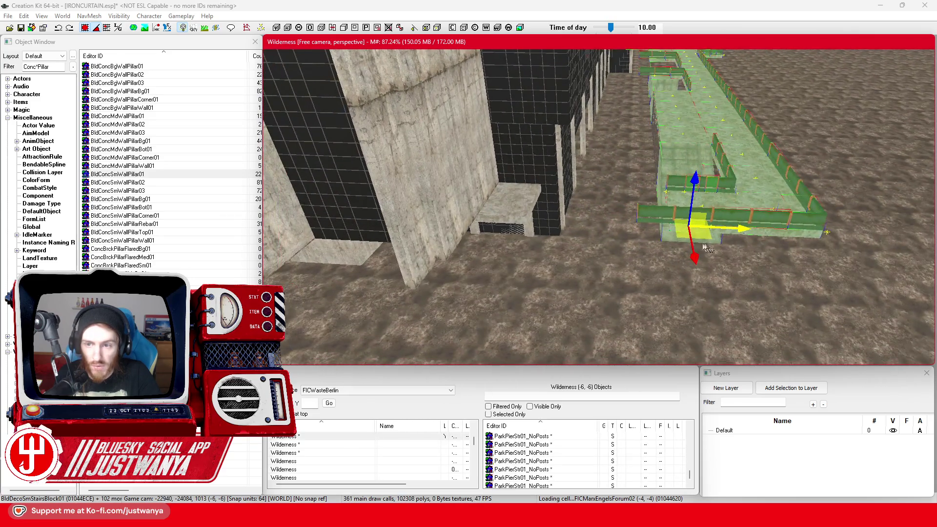
# Slide the whole grouped walkway sideways along the X axis, then clear the selection
pyautogui.moveTo(741, 228); pyautogui.dragTo(645, 223)
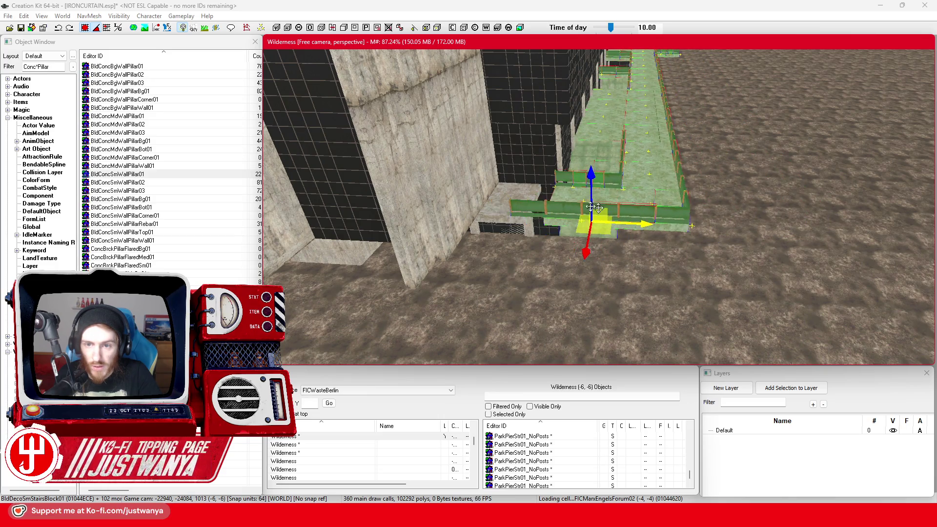
pyautogui.scroll(3, 575, 227)
pyautogui.press('d')
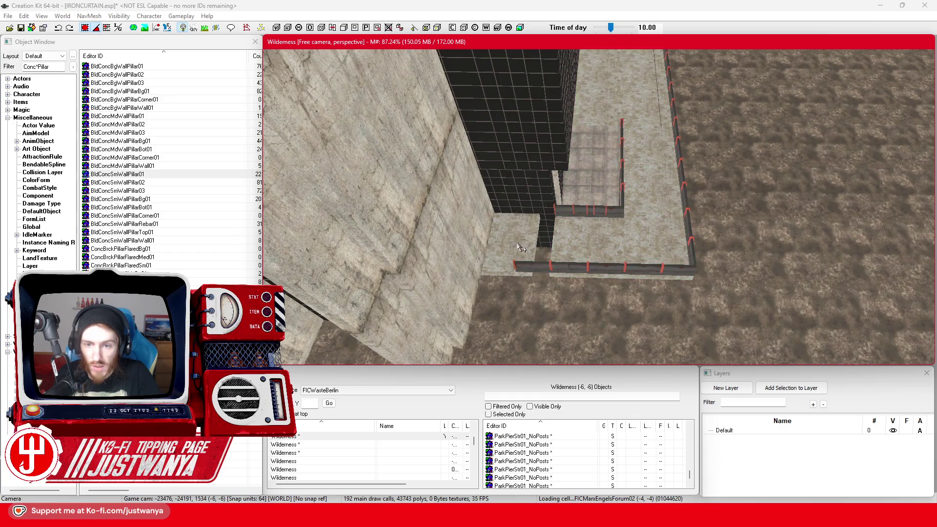
# Drag the HitExtRailingCStraightLong01 railing along X until it meets the building wall
pyautogui.click(519, 245)
pyautogui.scroll(2, 609, 234)
pyautogui.scroll(5, 609, 234)
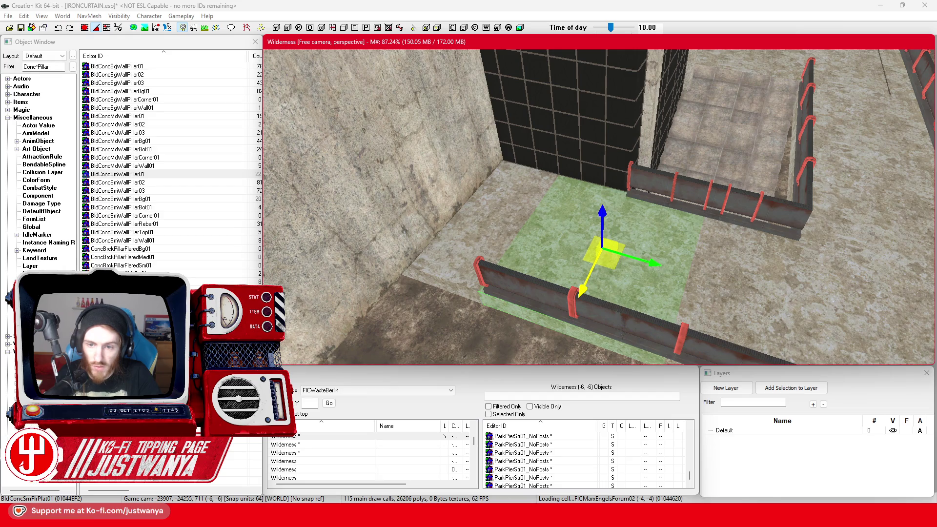
pyautogui.click(546, 306)
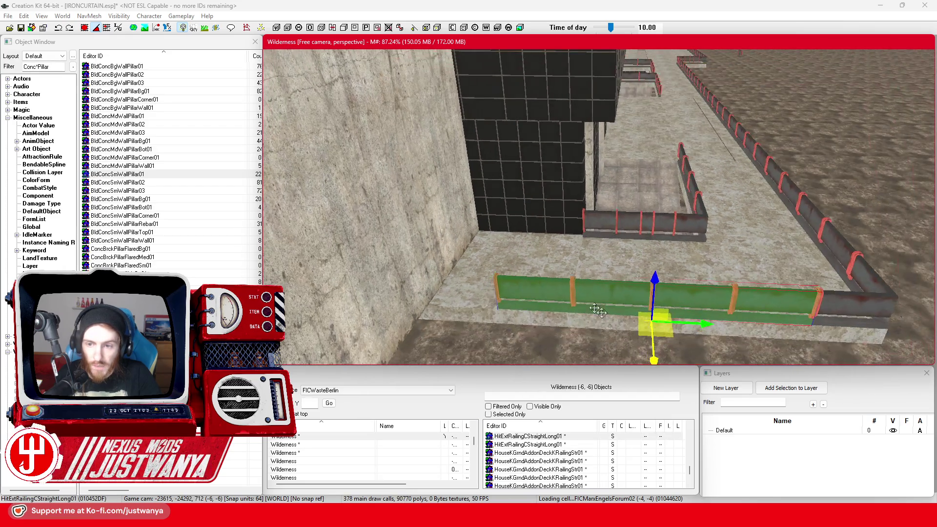
pyautogui.moveTo(698, 326); pyautogui.dragTo(387, 308)
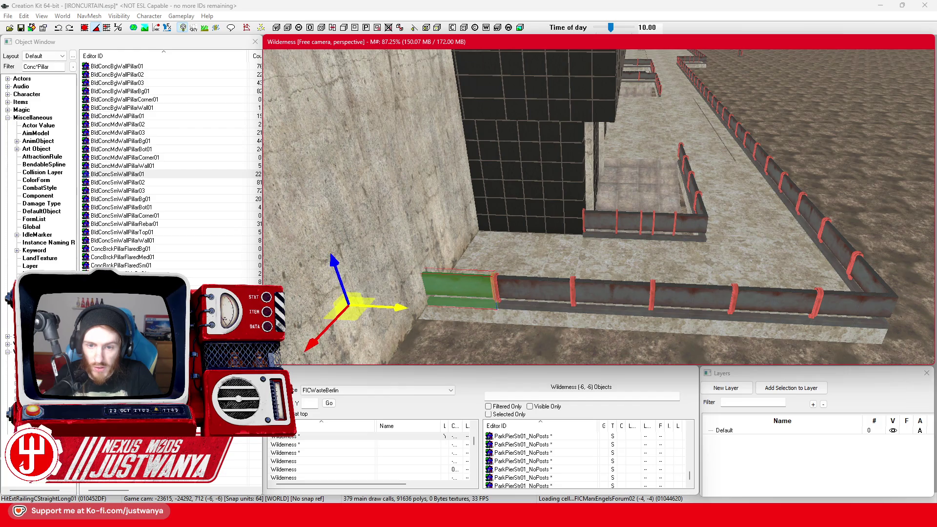
pyautogui.moveTo(454, 292)
pyautogui.mouseDown()
pyautogui.moveTo(448, 233)
pyautogui.moveTo(279, 236)
pyautogui.mouseUp()
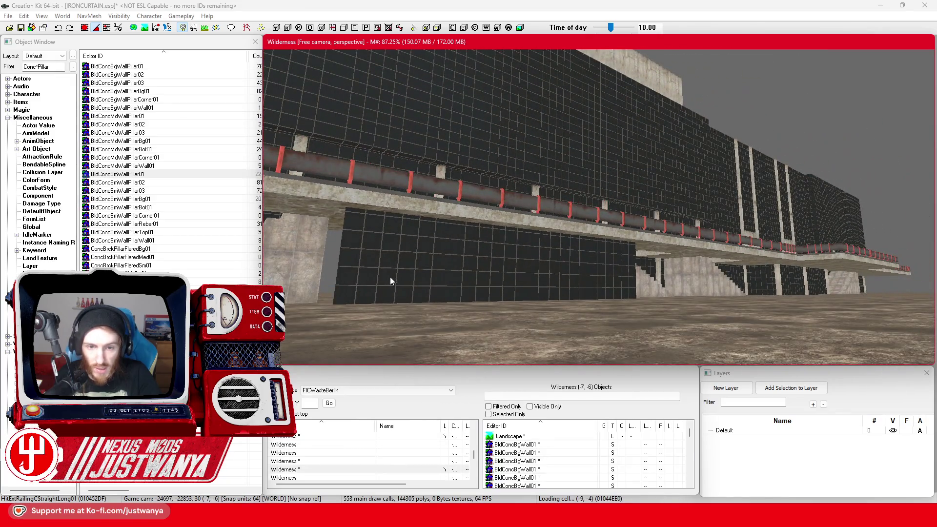
# Select the two glass wall panels under the walkway to inspect them
pyautogui.click(390, 280)
pyautogui.keyDown('ctrl'); pyautogui.click(511, 273); pyautogui.keyUp('ctrl')
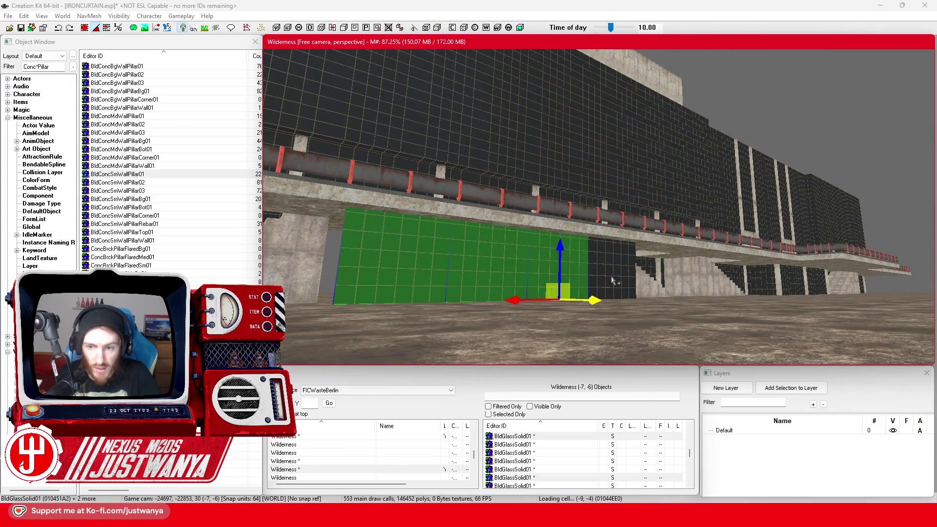
pyautogui.scroll(10, 616, 293)
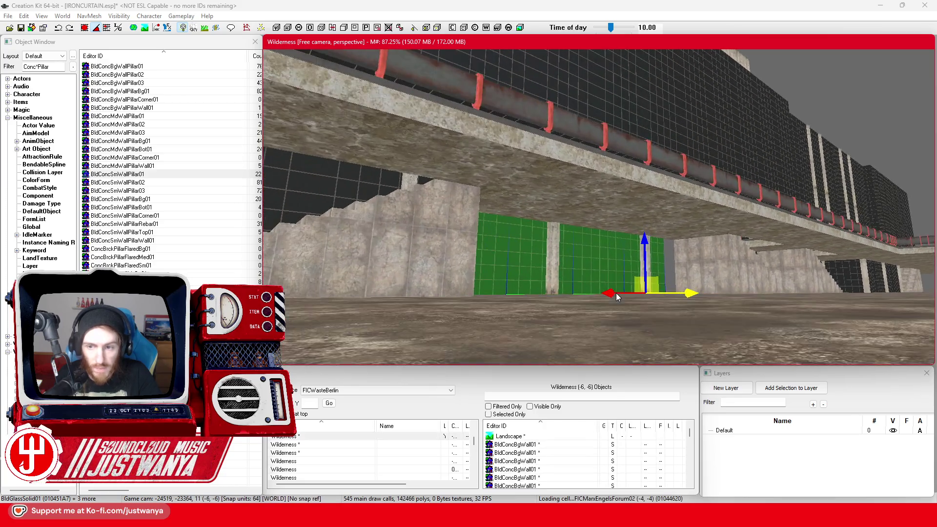
pyautogui.scroll(2, 616, 293)
pyautogui.click(85, 30)
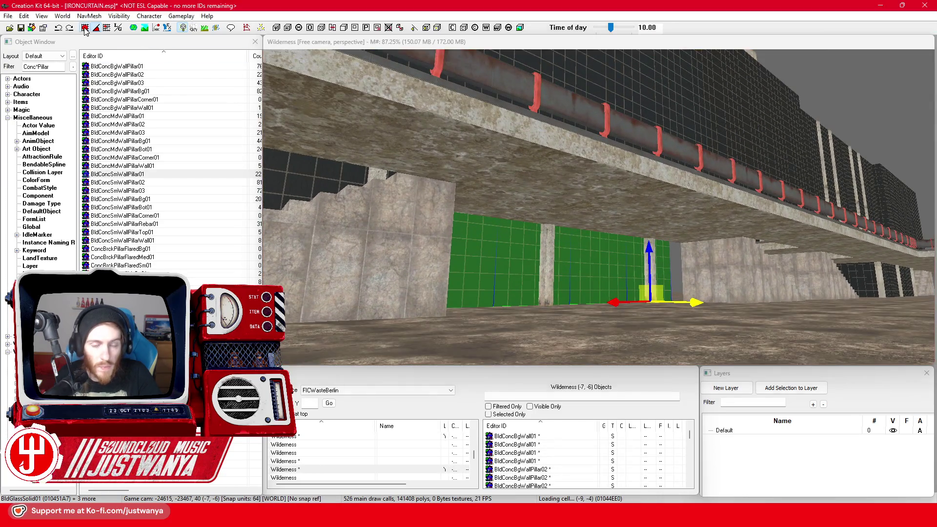
pyautogui.scroll(-5, 683, 317)
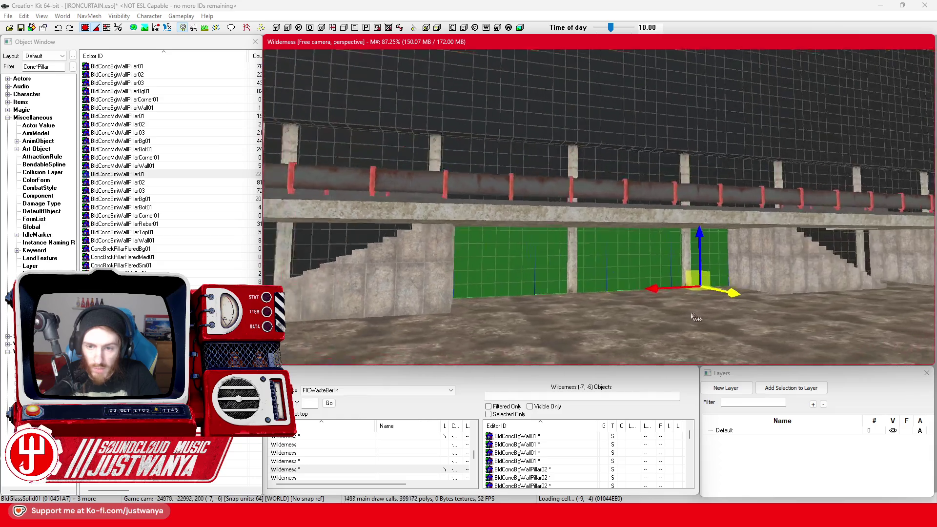
pyautogui.moveTo(671, 320)
pyautogui.mouseDown()
pyautogui.moveTo(342, 315)
pyautogui.moveTo(509, 303)
pyautogui.mouseUp()
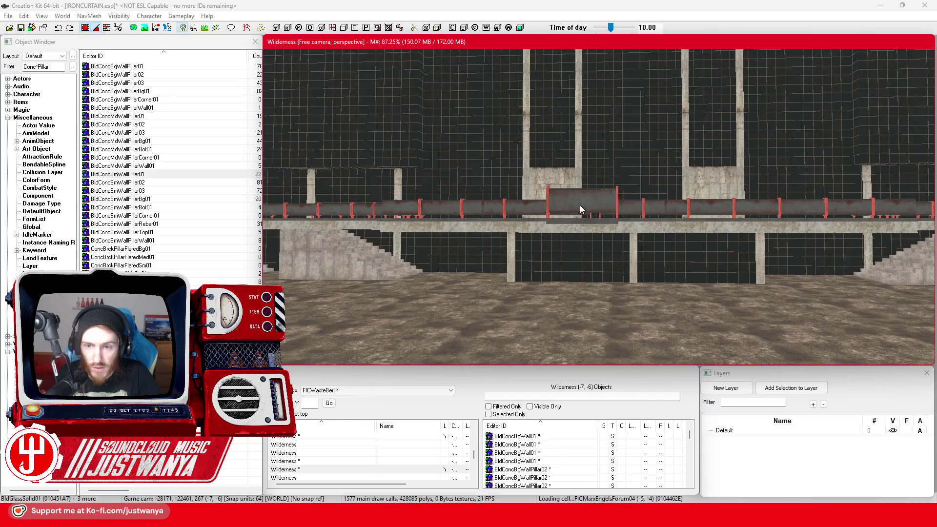
# Undo the accidental move of the HitExtRailingCStraightHalf01 railing piece with Ctrl+Z
pyautogui.click(580, 209)
pyautogui.press('f')
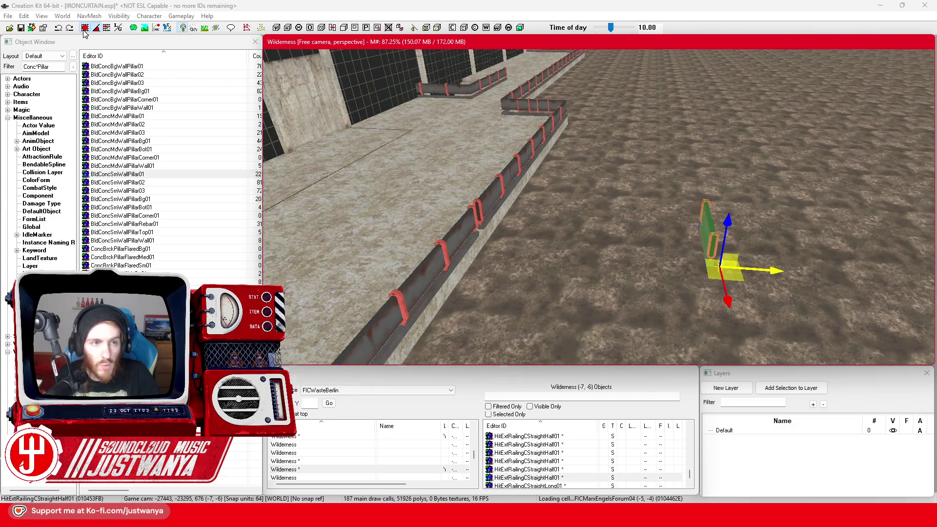
pyautogui.hotkey('ctrl', 'z')
pyautogui.hotkey('ctrl', 'z')
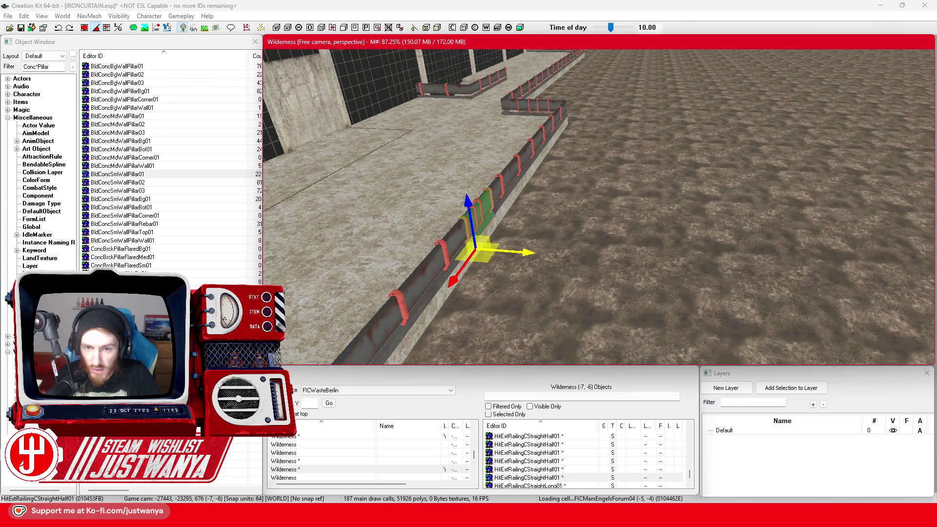
pyautogui.moveTo(592, 254)
pyautogui.mouseDown()
pyautogui.moveTo(470, 260)
pyautogui.moveTo(527, 284)
pyautogui.moveTo(765, 264)
pyautogui.moveTo(592, 262)
pyautogui.mouseUp()
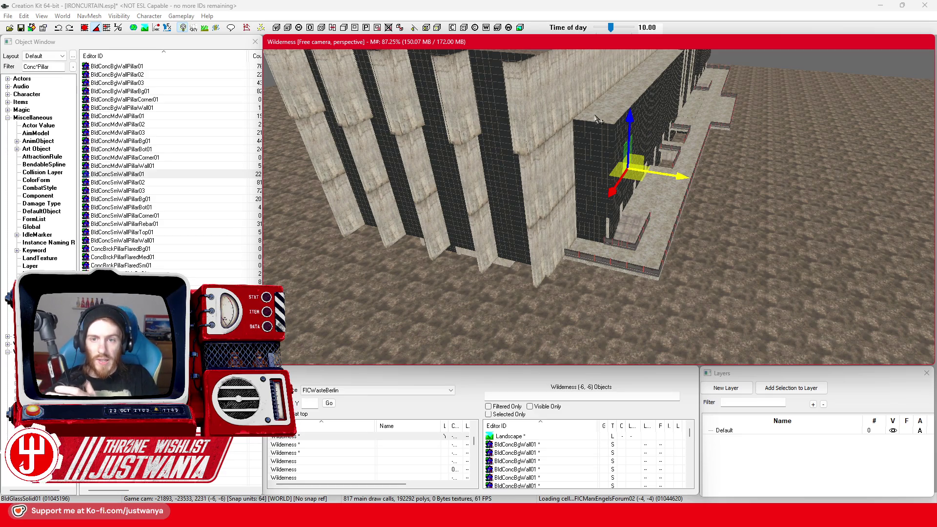
# Select the corner piece at the left pillar's base, inspect it, and undo its last change
pyautogui.moveTo(549, 148)
pyautogui.mouseDown()
pyautogui.moveTo(528, 253)
pyautogui.moveTo(546, 263)
pyautogui.moveTo(675, 258)
pyautogui.mouseUp()
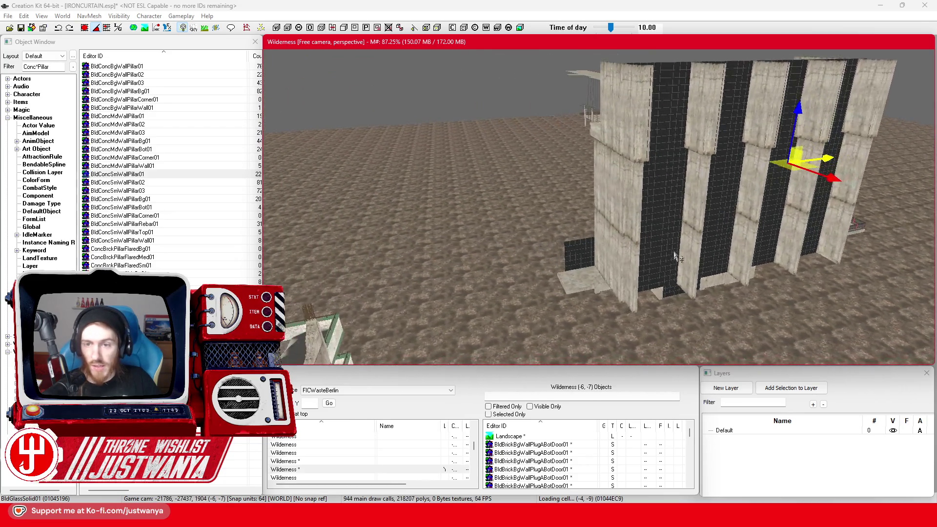
pyautogui.scroll(5, 641, 171)
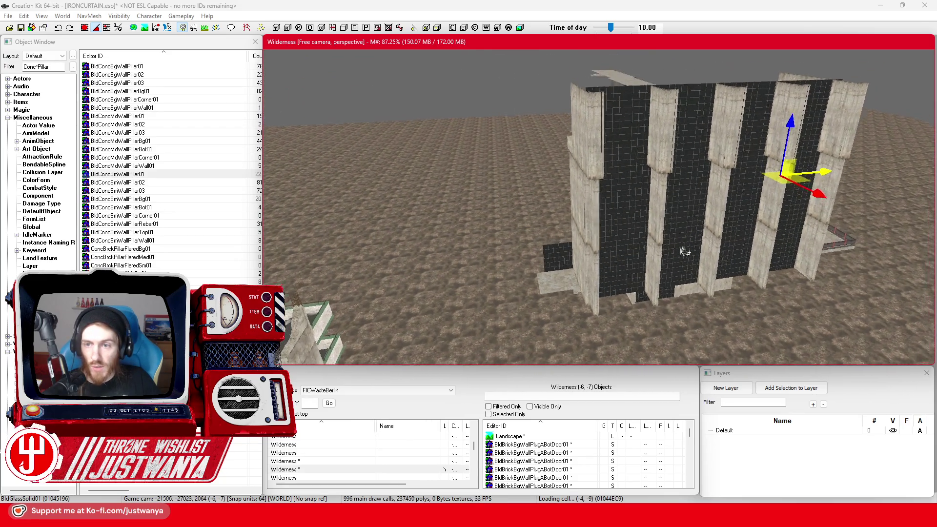
pyautogui.scroll(5, 593, 246)
pyautogui.click(574, 197)
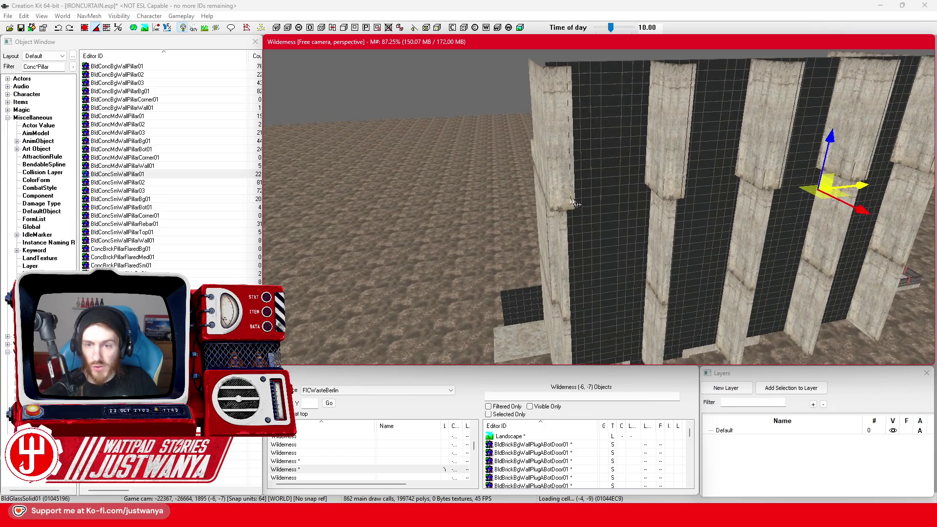
pyautogui.scroll(5, 574, 197)
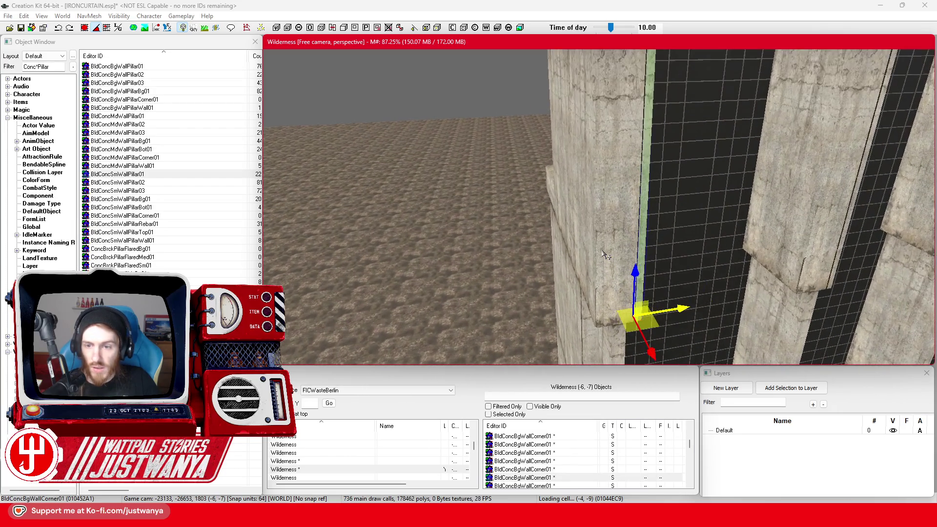
pyautogui.moveTo(620, 252)
pyautogui.mouseDown()
pyautogui.moveTo(520, 261)
pyautogui.moveTo(561, 262)
pyautogui.mouseUp()
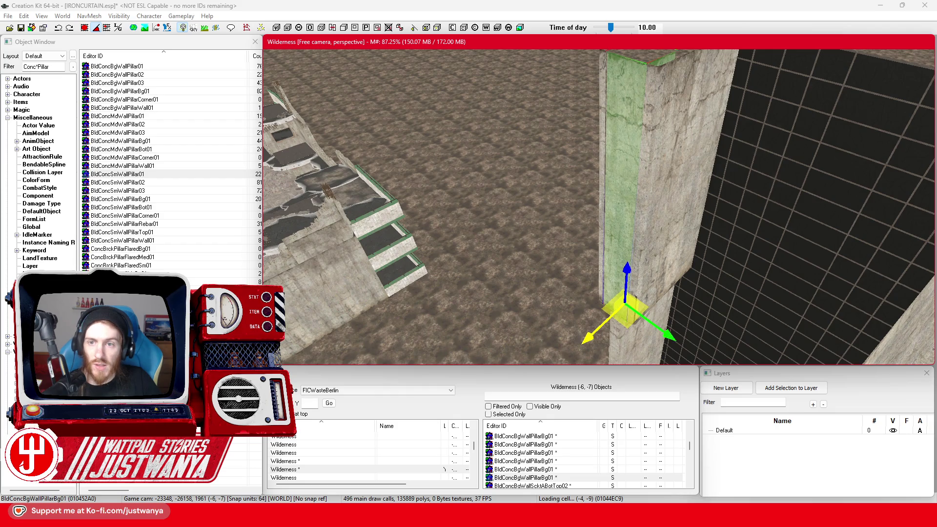
pyautogui.moveTo(561, 263)
pyautogui.mouseDown()
pyautogui.moveTo(685, 264)
pyautogui.moveTo(667, 207)
pyautogui.moveTo(629, 248)
pyautogui.moveTo(646, 296)
pyautogui.mouseUp()
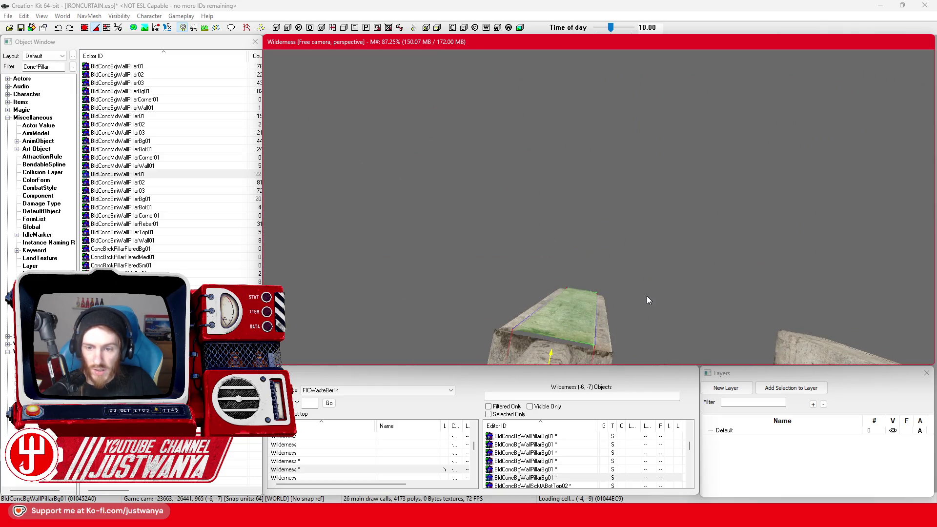
pyautogui.click(59, 30)
pyautogui.click(525, 332)
# Rotate the first two BldConcBgWallCorner01 pieces at the pillar joints with the rotate gizmo
pyautogui.moveTo(525, 332)
pyautogui.mouseDown()
pyautogui.moveTo(563, 337)
pyautogui.moveTo(546, 317)
pyautogui.mouseUp()
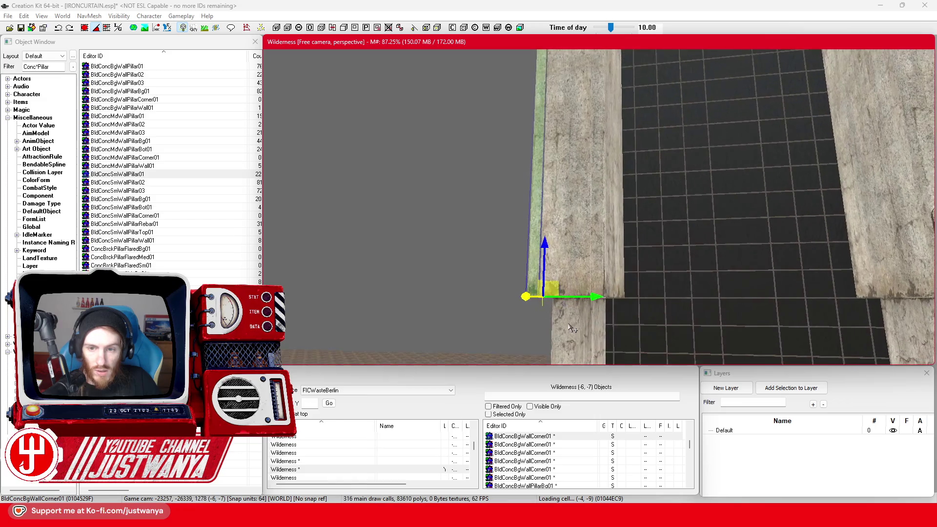
pyautogui.press('e')
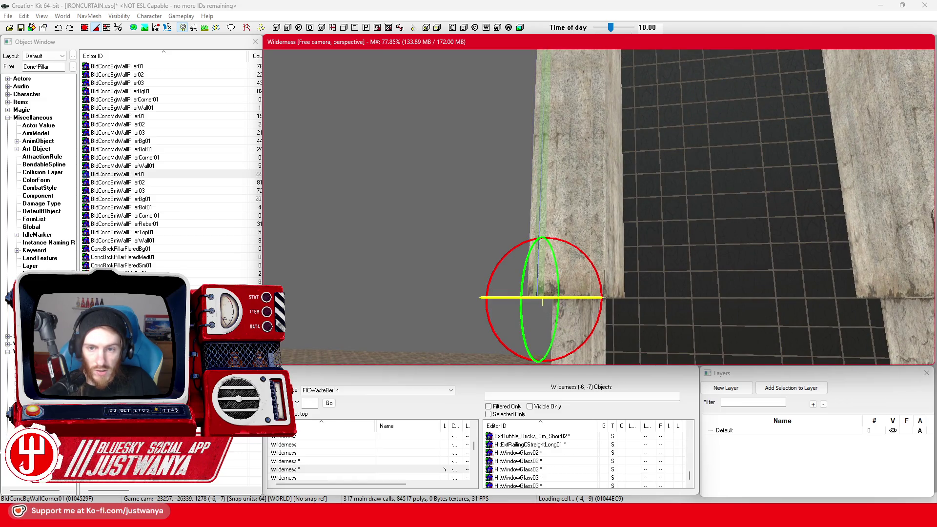
pyautogui.scroll(3, 538, 298)
pyautogui.click(597, 326)
pyautogui.press('e')
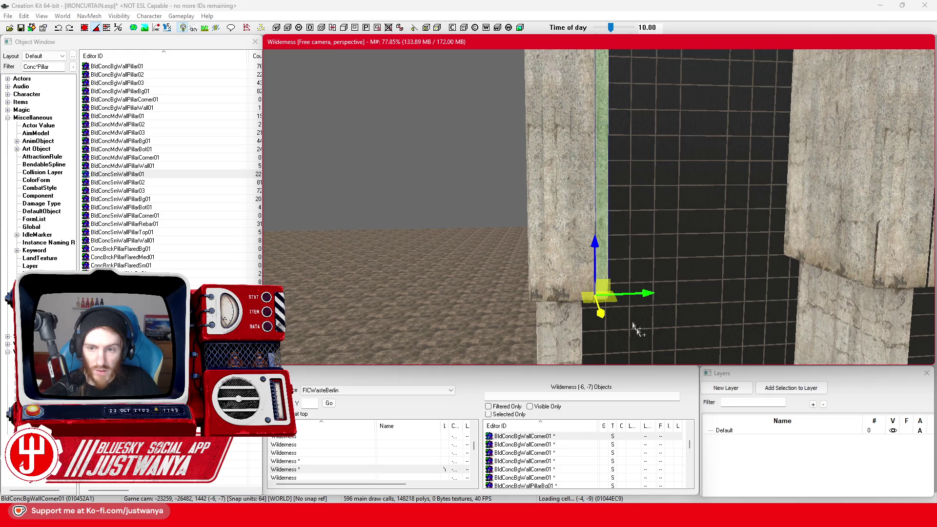
pyautogui.scroll(-3, 673, 321)
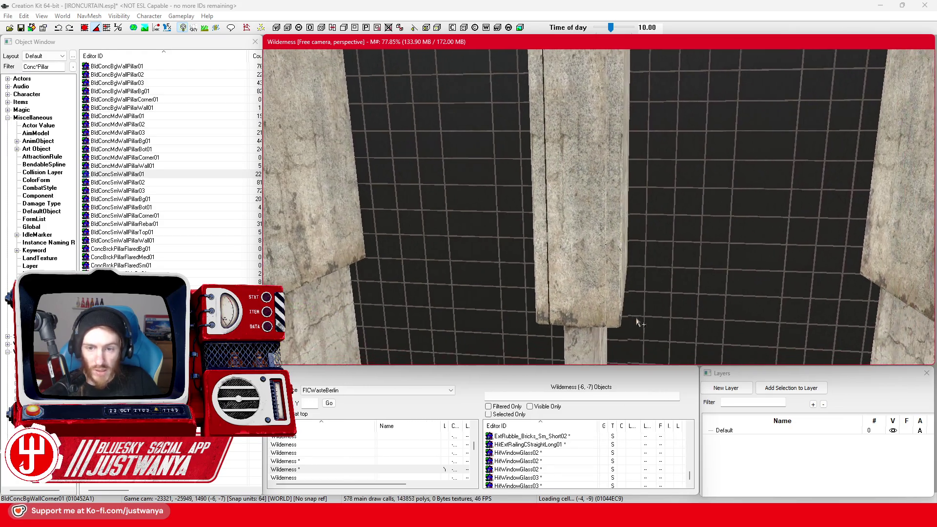
pyautogui.click(566, 316)
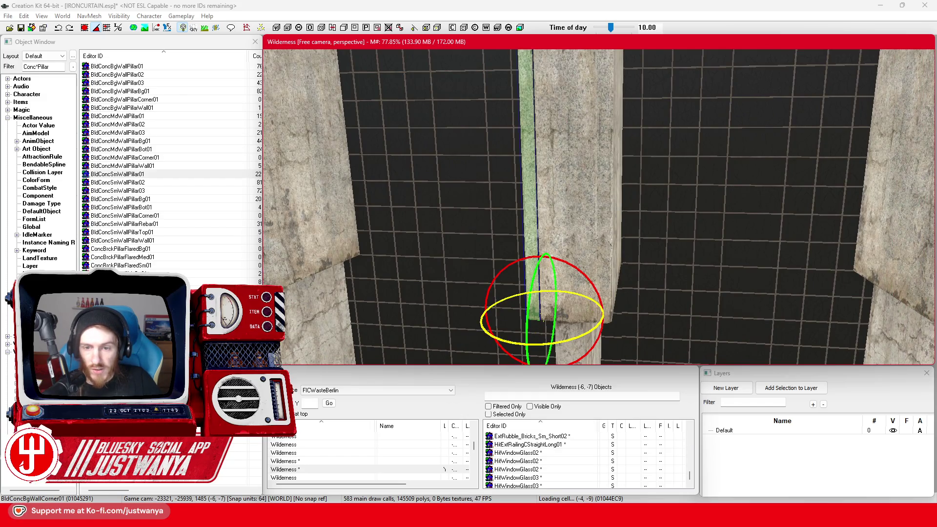
# Check the thin wall pieces beside the pillars and rotate the next pillar's corner piece
pyautogui.click(604, 283)
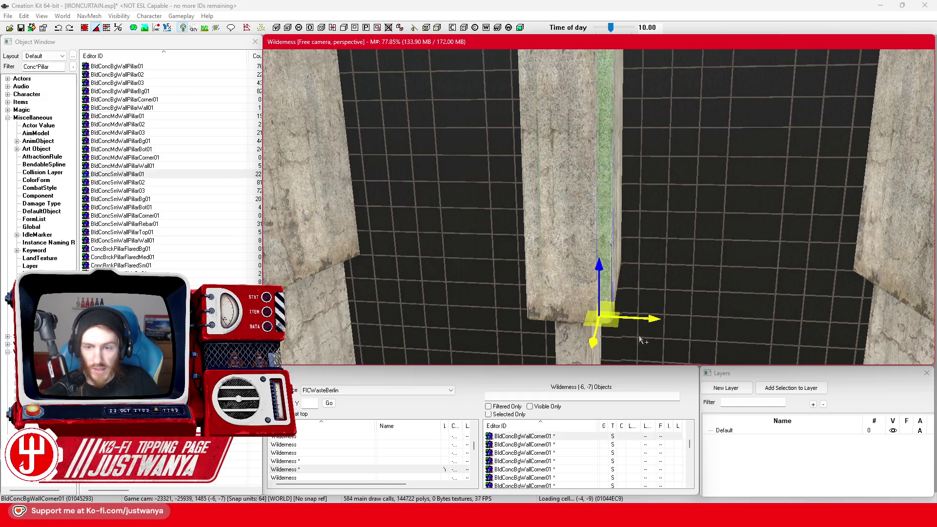
pyautogui.scroll(3, 640, 341)
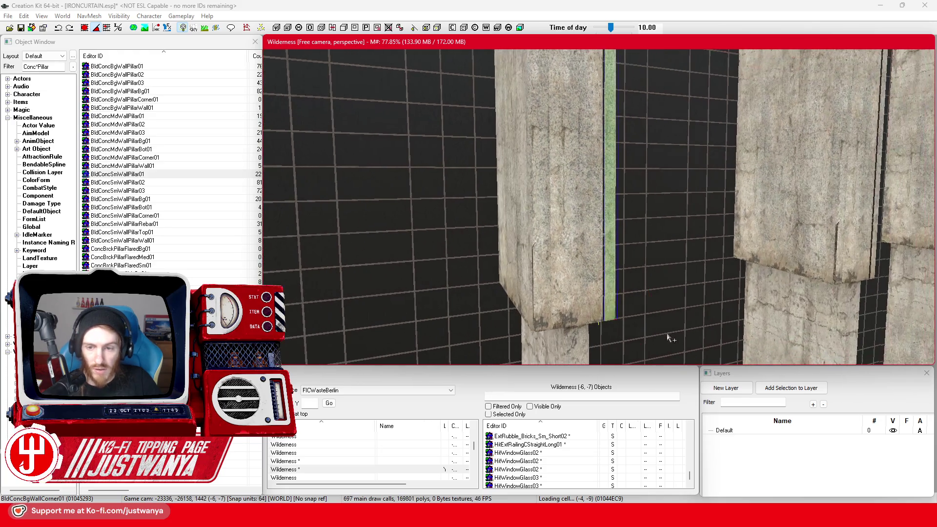
pyautogui.moveTo(631, 339)
pyautogui.mouseDown()
pyautogui.moveTo(618, 331)
pyautogui.moveTo(594, 347)
pyautogui.mouseUp()
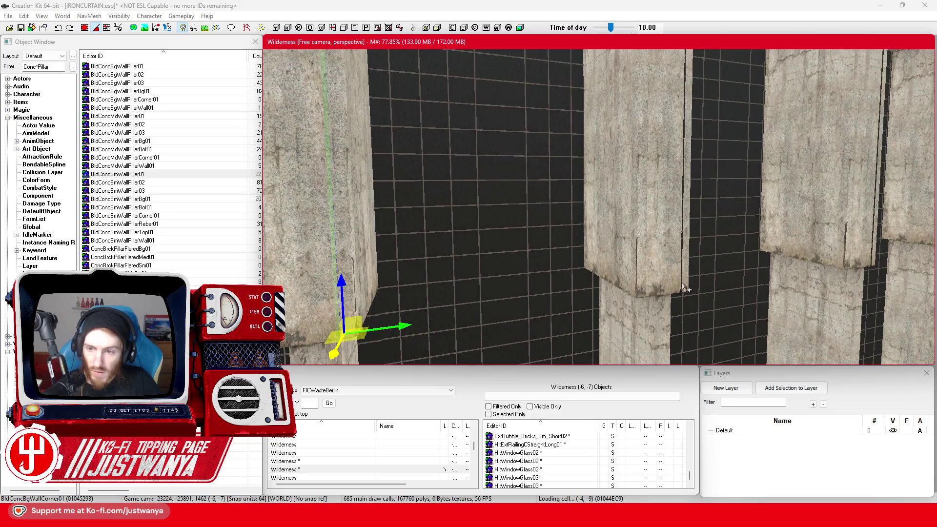
pyautogui.click(686, 283)
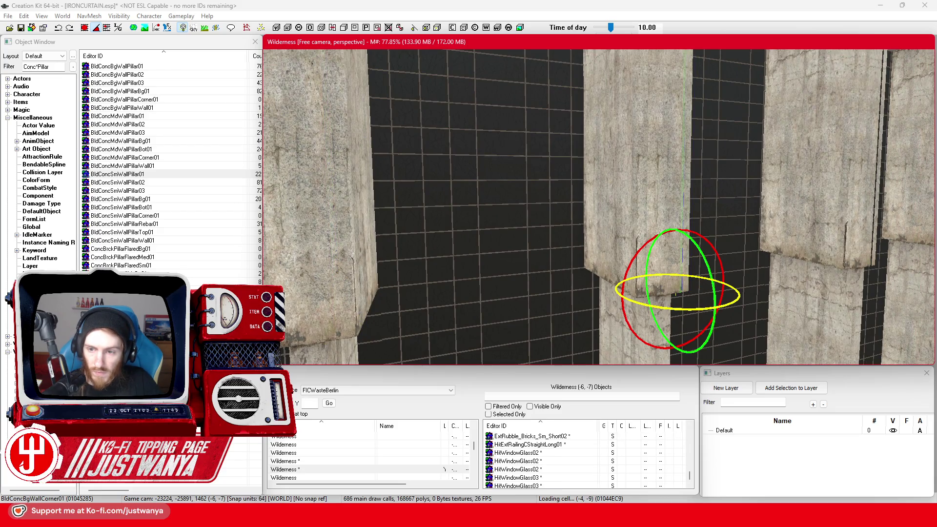
pyautogui.click(651, 312)
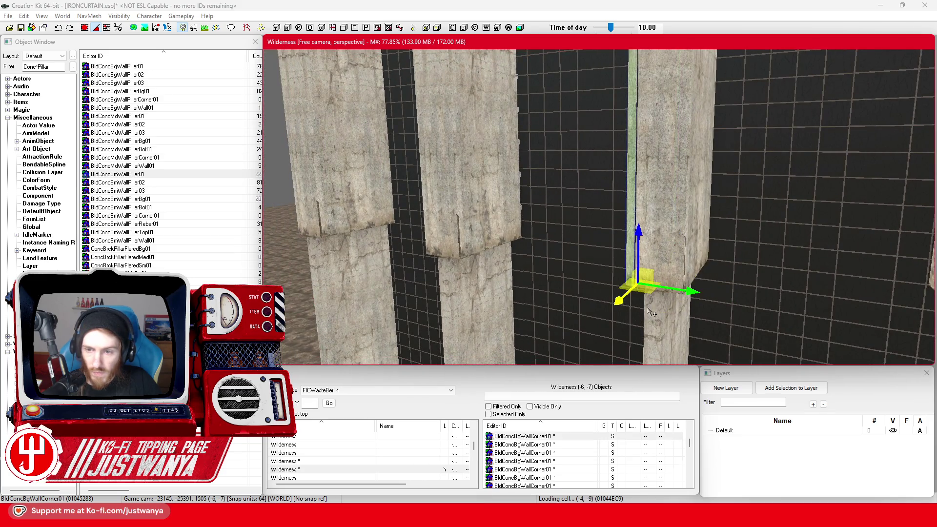
pyautogui.press('2')
pyautogui.press('d')
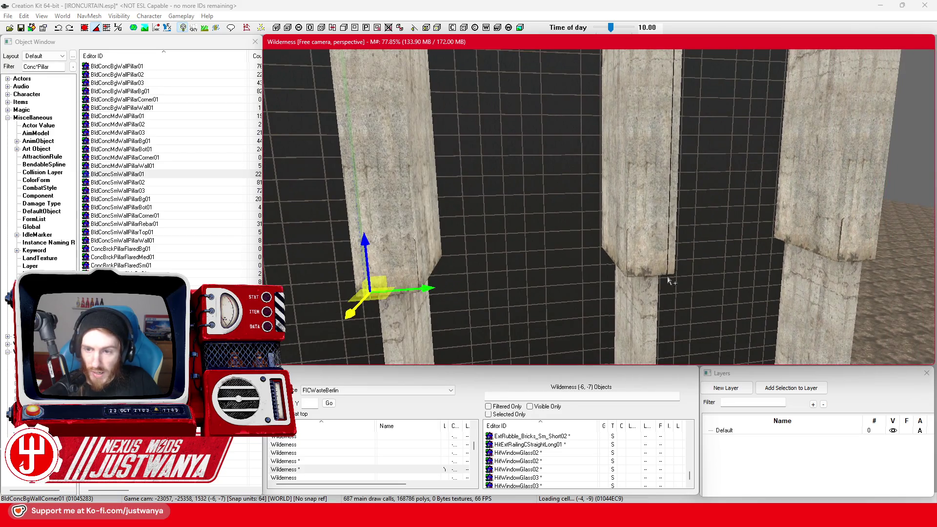
# Rotate and reposition the last BldConcBgWallCorner01 corner pieces along the pillar row
pyautogui.click(669, 279)
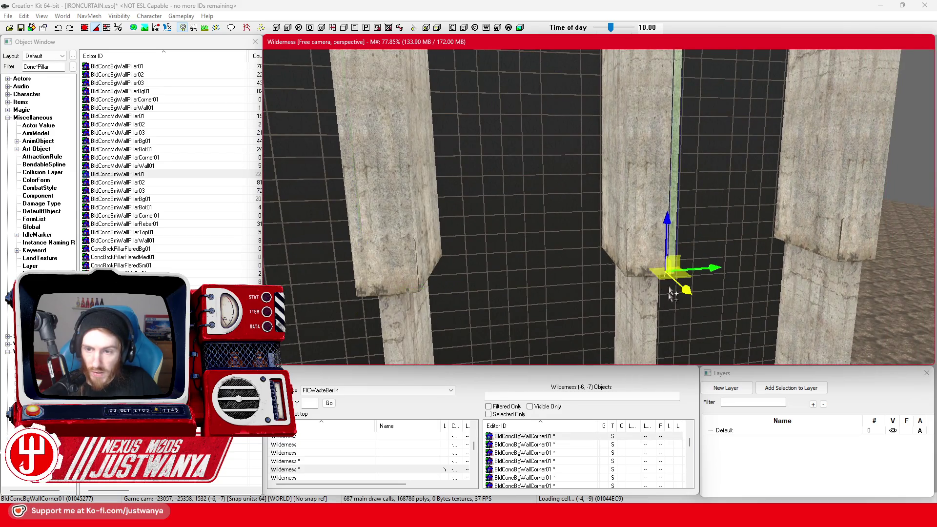
pyautogui.scroll(2, 669, 274)
pyautogui.press('2')
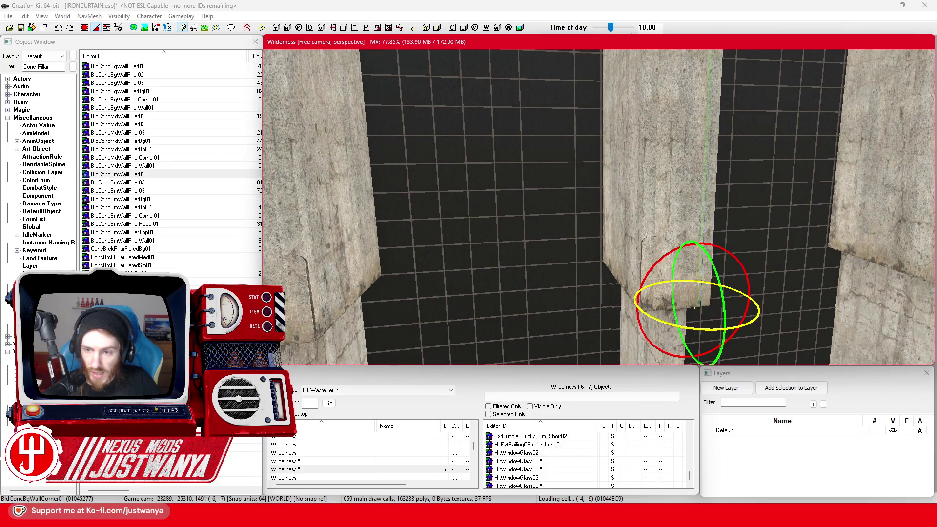
pyautogui.press('1')
pyautogui.scroll(-2, 695, 328)
pyautogui.click(650, 317)
pyautogui.press('2')
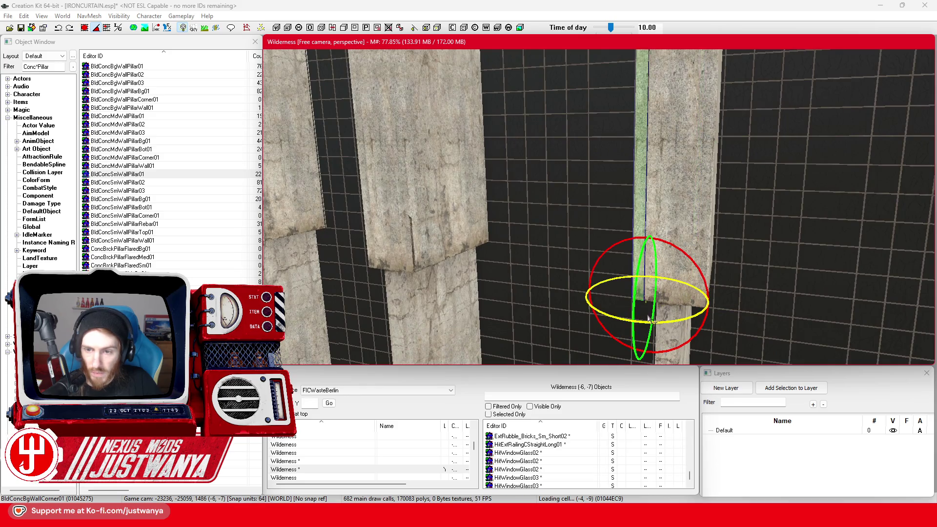
pyautogui.scroll(-3, 646, 302)
pyautogui.press('1')
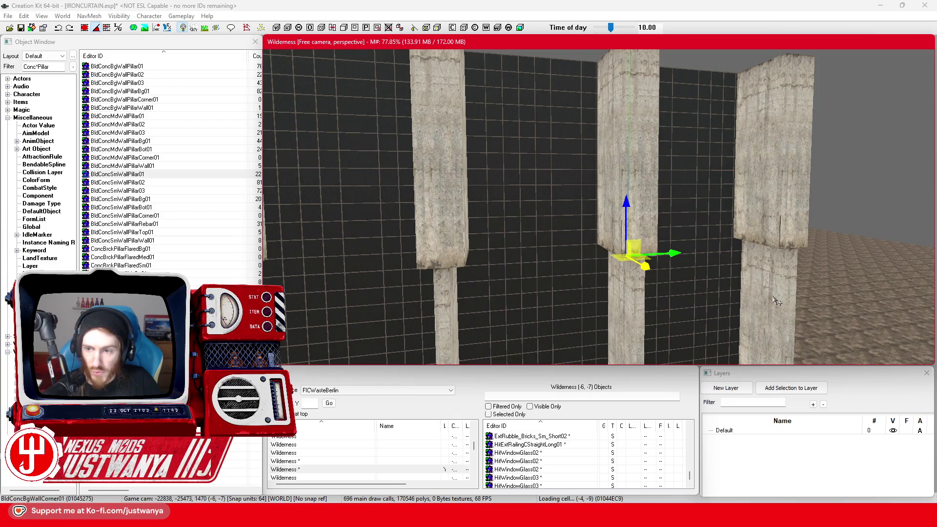
pyautogui.scroll(-5, 776, 301)
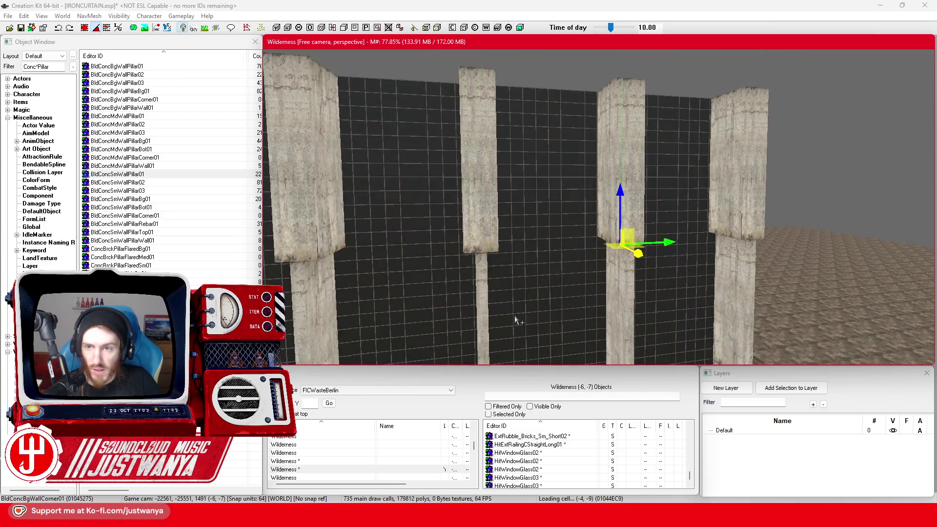
pyautogui.scroll(5, 532, 271)
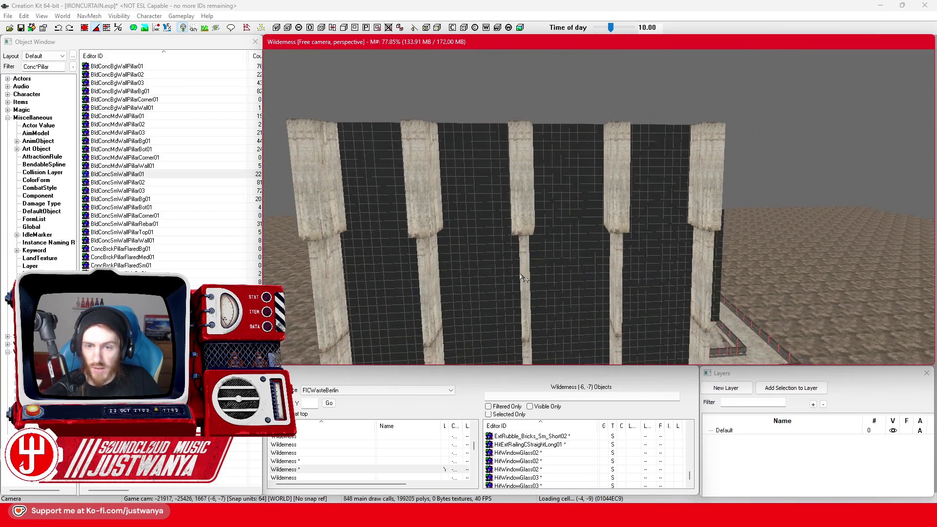
pyautogui.scroll(5, 556, 262)
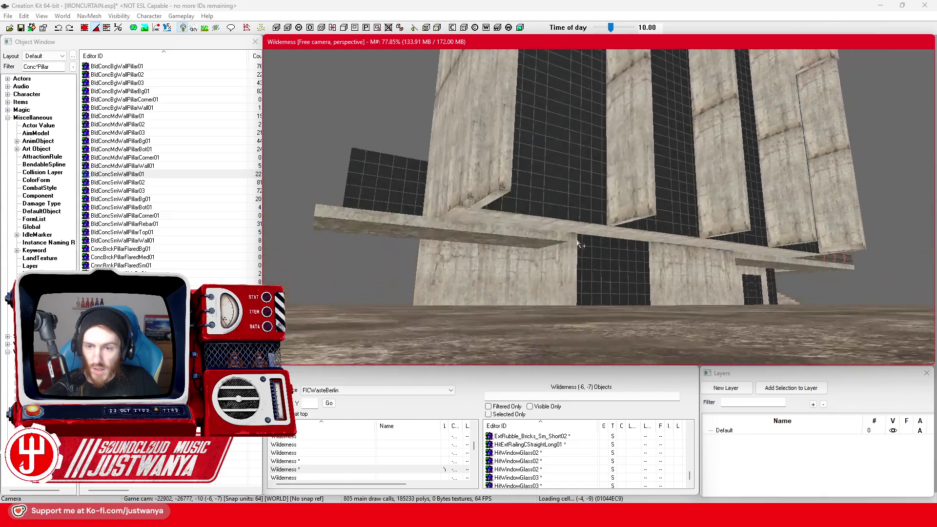
pyautogui.scroll(-5, 619, 240)
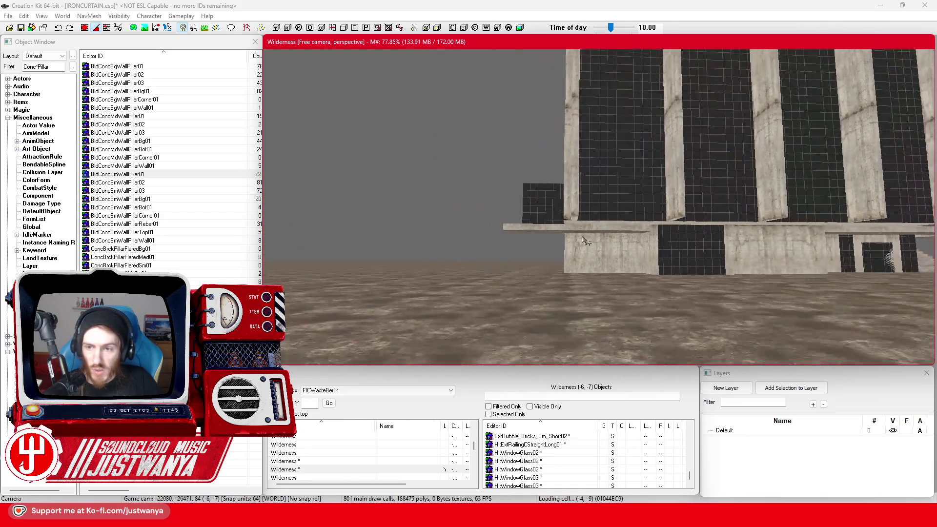
pyautogui.scroll(-5, 627, 246)
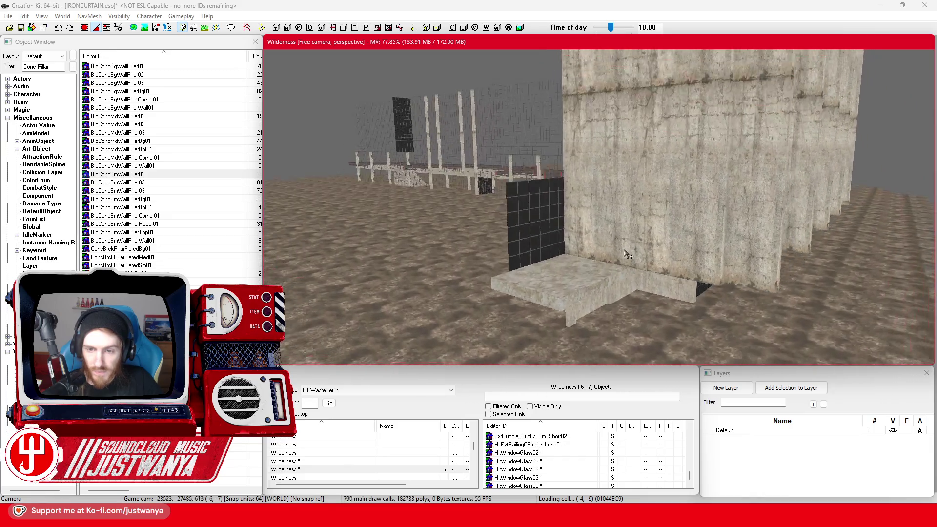
pyautogui.scroll(-3, 591, 260)
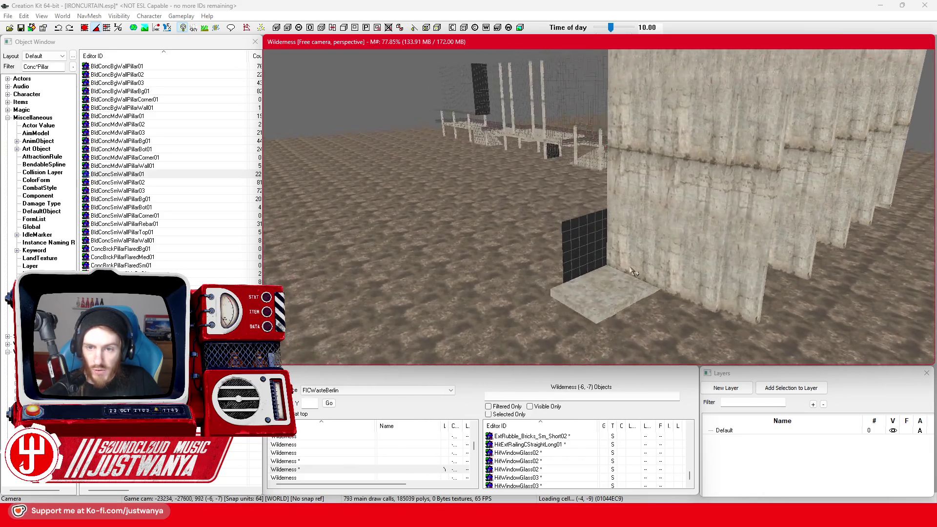
pyautogui.click(591, 256)
# Raise the BldGlassSolid01 panel above the lower glass panel beside the corner slab
pyautogui.moveTo(590, 256); pyautogui.dragTo(591, 197)
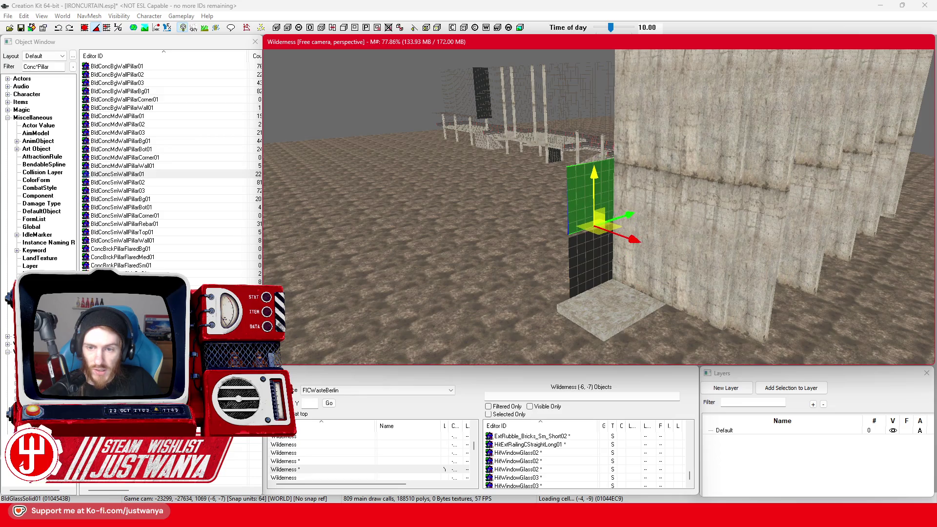
pyautogui.click(85, 28)
pyautogui.click(595, 182)
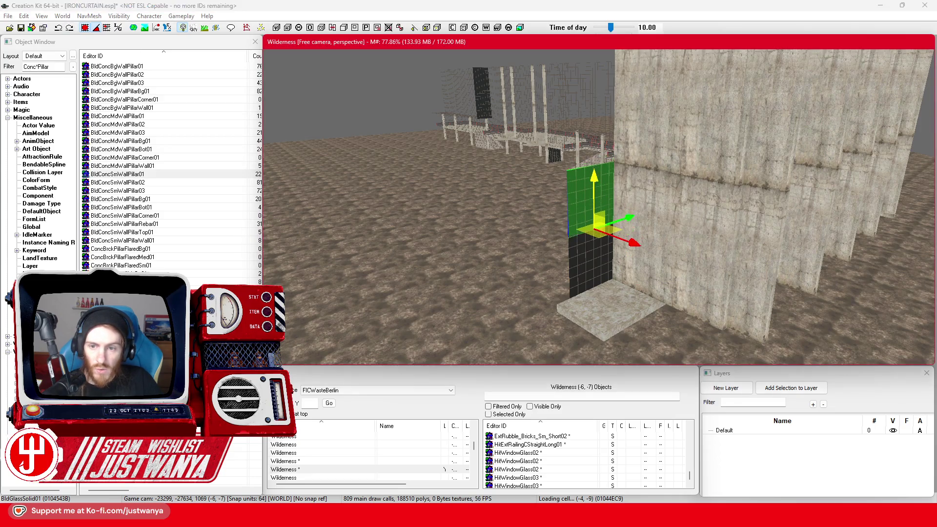
pyautogui.moveTo(595, 185)
pyautogui.mouseDown()
pyautogui.moveTo(570, 283)
pyautogui.moveTo(589, 264)
pyautogui.moveTo(589, 224)
pyautogui.mouseUp()
# Save the plugin and bring up the pdr05_bild.jpg reference photo in Firefox
pyautogui.click(21, 29)
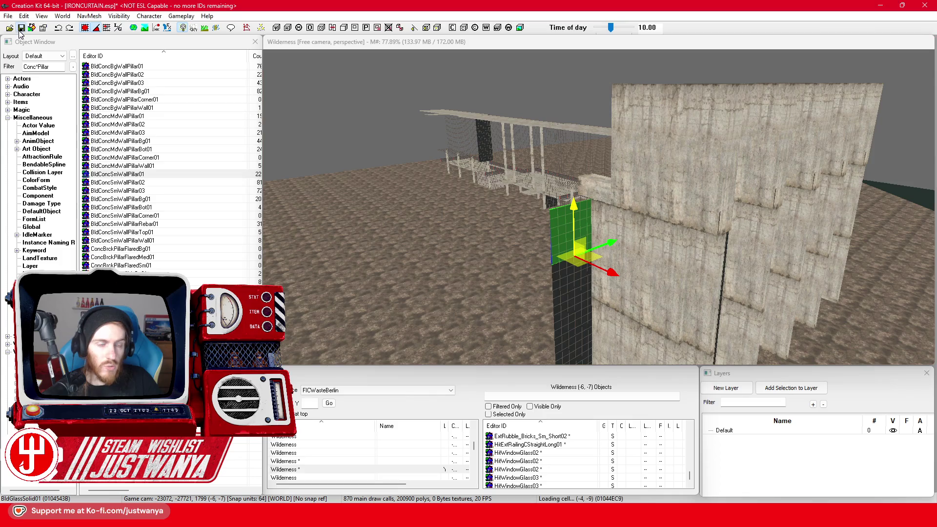
pyautogui.moveTo(518, 515)
pyautogui.click(575, 459)
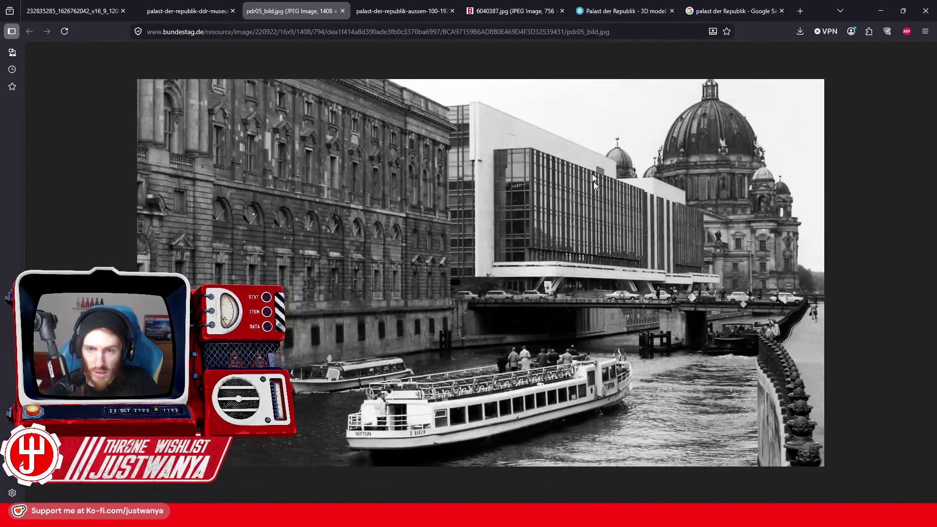
# Study the Sketchfab model's facade, roof and corner ledge, then view the DDR Museum photo
pyautogui.click(573, 18)
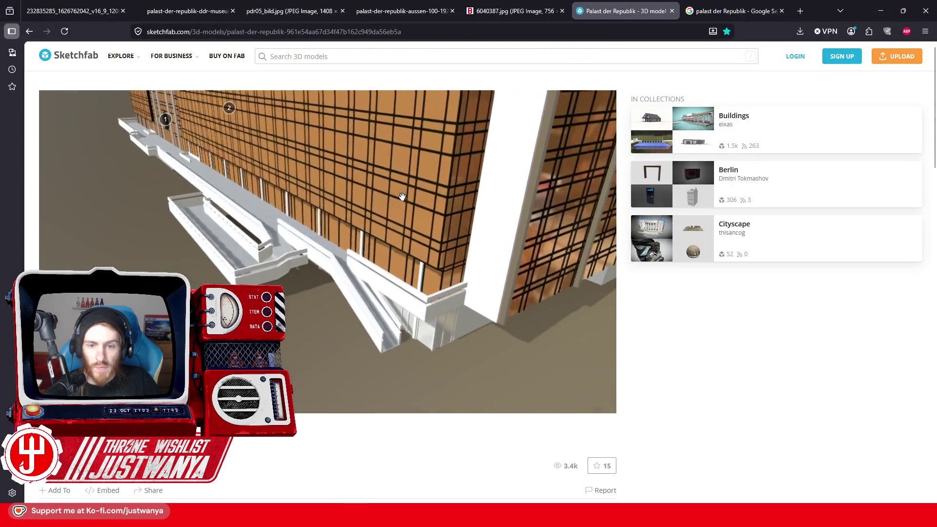
pyautogui.moveTo(402, 197)
pyautogui.mouseDown()
pyautogui.moveTo(399, 224)
pyautogui.moveTo(431, 218)
pyautogui.moveTo(464, 240)
pyautogui.moveTo(440, 238)
pyautogui.moveTo(532, 240)
pyautogui.mouseUp()
pyautogui.moveTo(362, 215)
pyautogui.mouseDown()
pyautogui.moveTo(227, 219)
pyautogui.moveTo(293, 229)
pyautogui.mouseUp()
pyautogui.scroll(3, 351, 190)
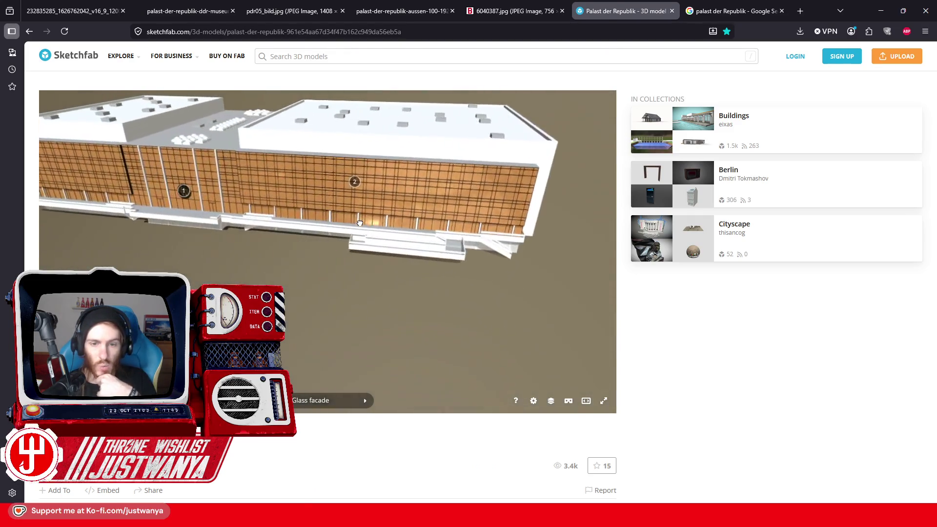
pyautogui.moveTo(351, 195)
pyautogui.mouseDown()
pyautogui.moveTo(363, 250)
pyautogui.moveTo(364, 215)
pyautogui.mouseUp()
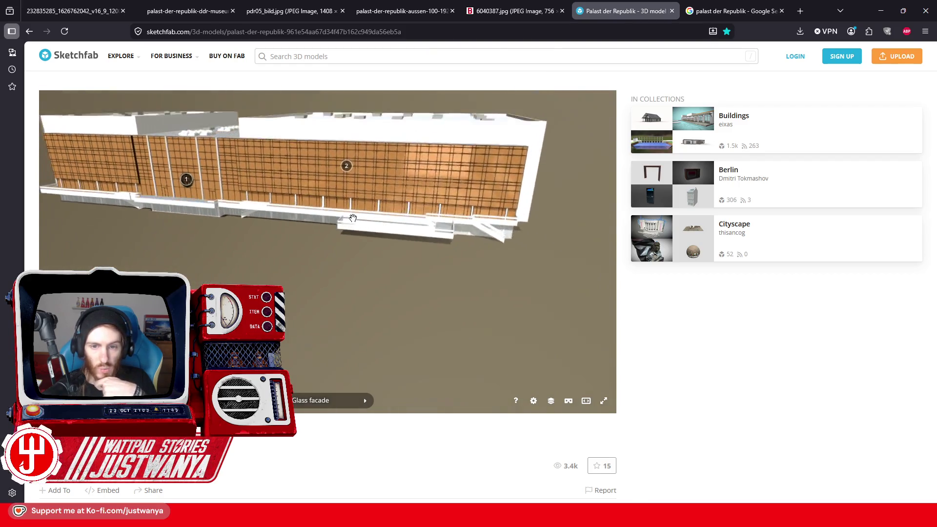
pyautogui.scroll(3, 353, 219)
pyautogui.moveTo(377, 230)
pyautogui.mouseDown()
pyautogui.moveTo(358, 223)
pyautogui.moveTo(390, 223)
pyautogui.moveTo(366, 222)
pyautogui.mouseUp()
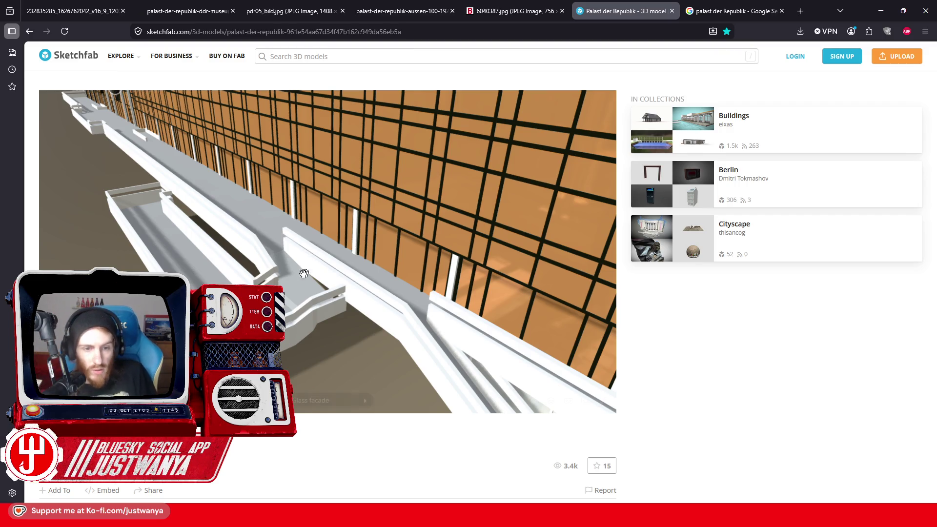
pyautogui.moveTo(311, 271)
pyautogui.mouseDown()
pyautogui.moveTo(341, 262)
pyautogui.moveTo(445, 276)
pyautogui.moveTo(393, 281)
pyautogui.moveTo(439, 283)
pyautogui.mouseUp()
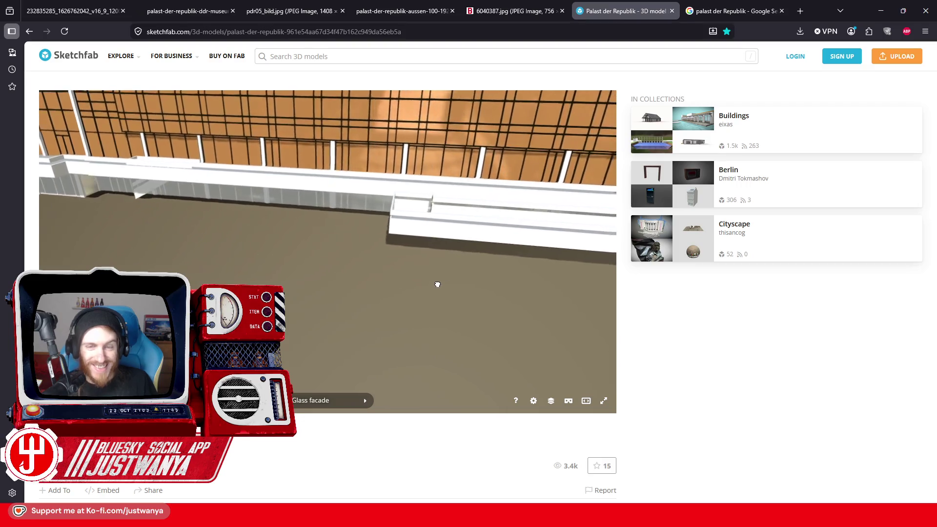
pyautogui.click(185, 12)
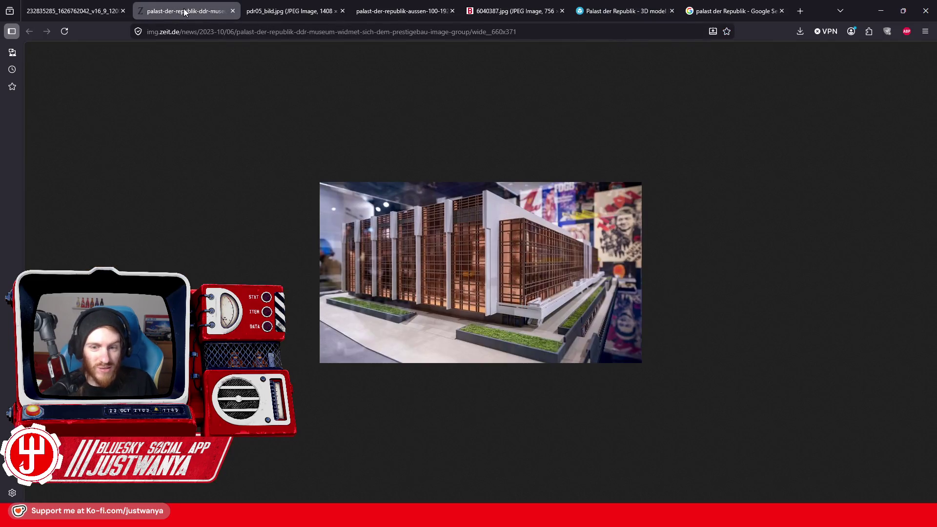
# Close the DDR Museum, river, facade and 6040387.jpg photo tabs, leaving the image search
pyautogui.click(233, 12)
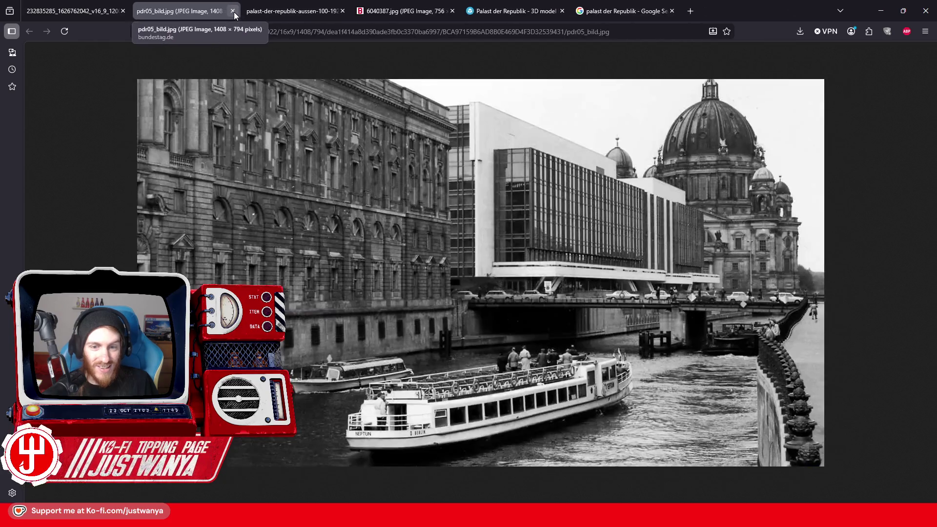
pyautogui.click(233, 11)
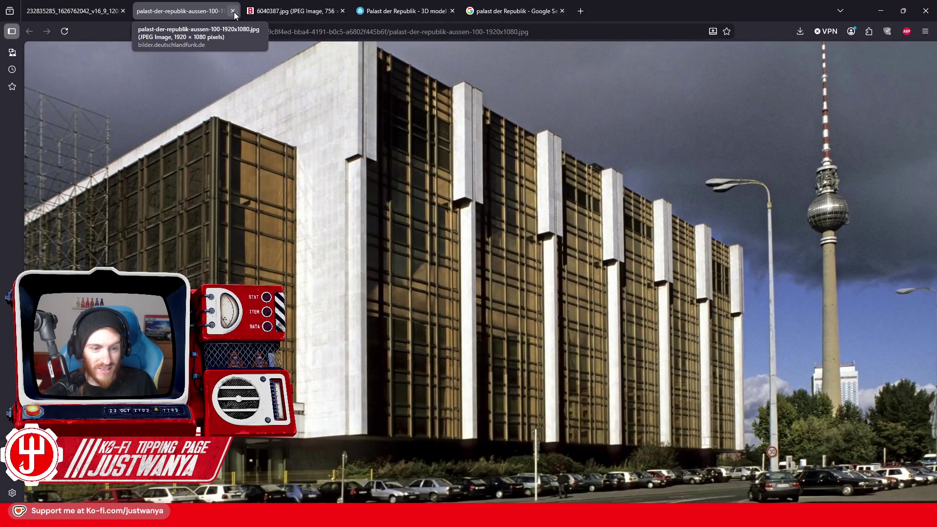
pyautogui.click(233, 11)
pyautogui.click(233, 13)
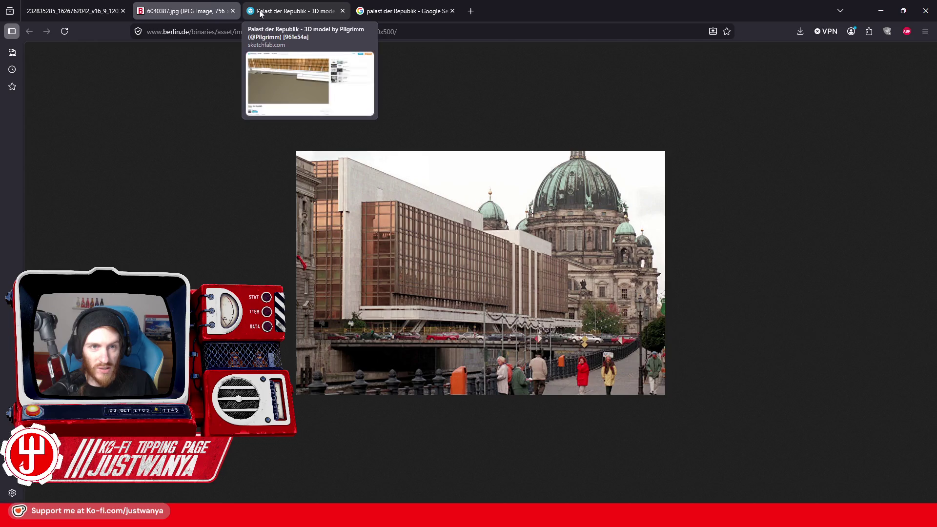
pyautogui.click(293, 13)
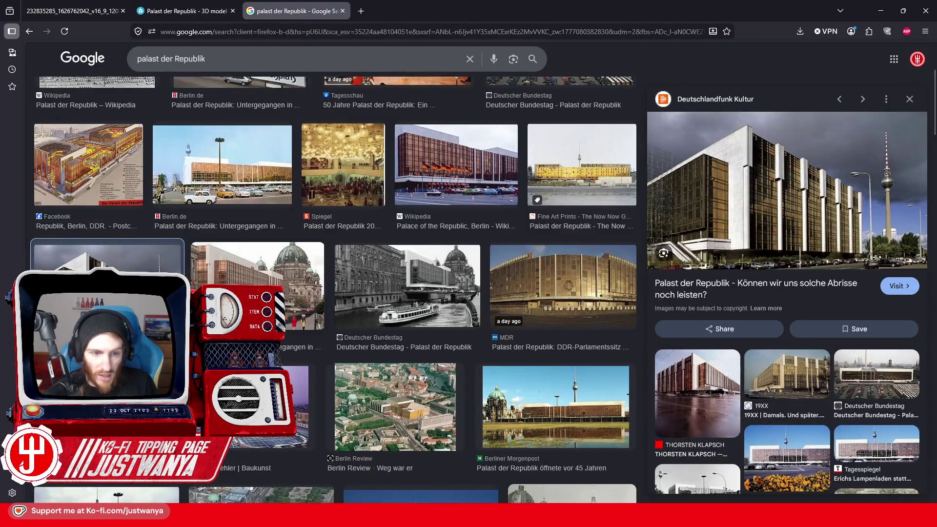
# Preview the Wikipedia and yellow-lit Fine Art Prints photos of the Palast der Republik
pyautogui.scroll(3, 226, 280)
pyautogui.click(122, 213)
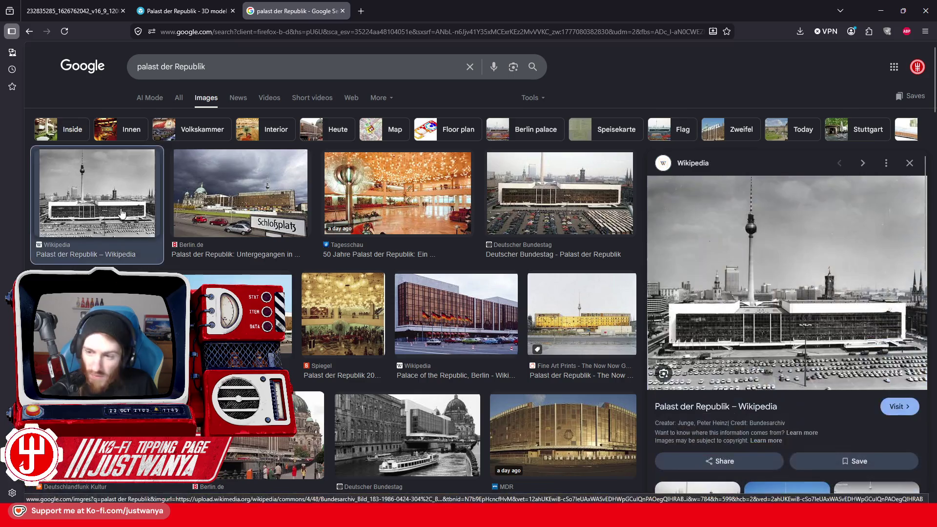
pyautogui.scroll(-2, 342, 210)
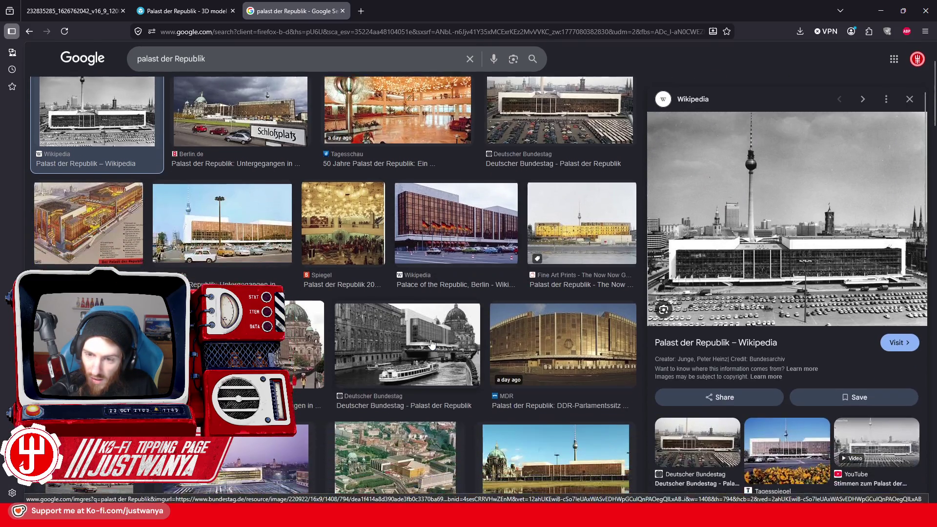
pyautogui.click(596, 209)
pyautogui.scroll(-4, 436, 292)
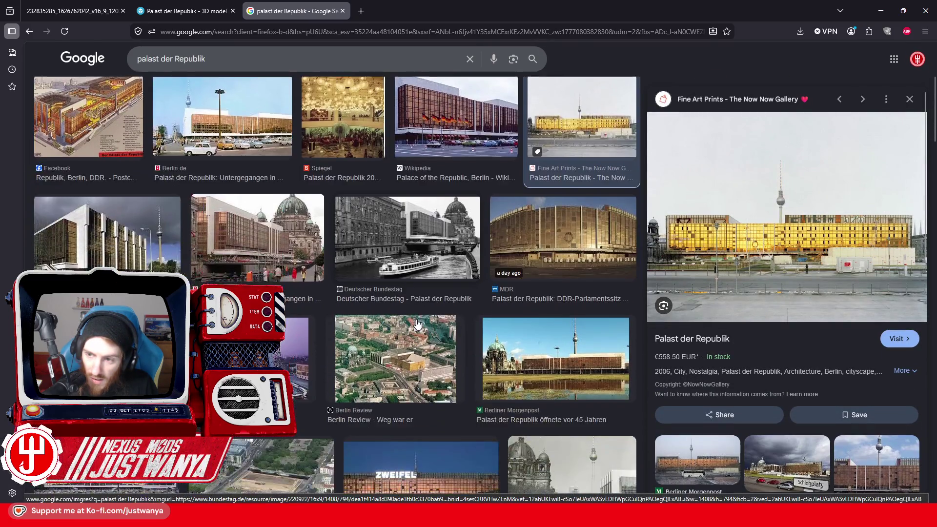
pyautogui.scroll(-5, 302, 282)
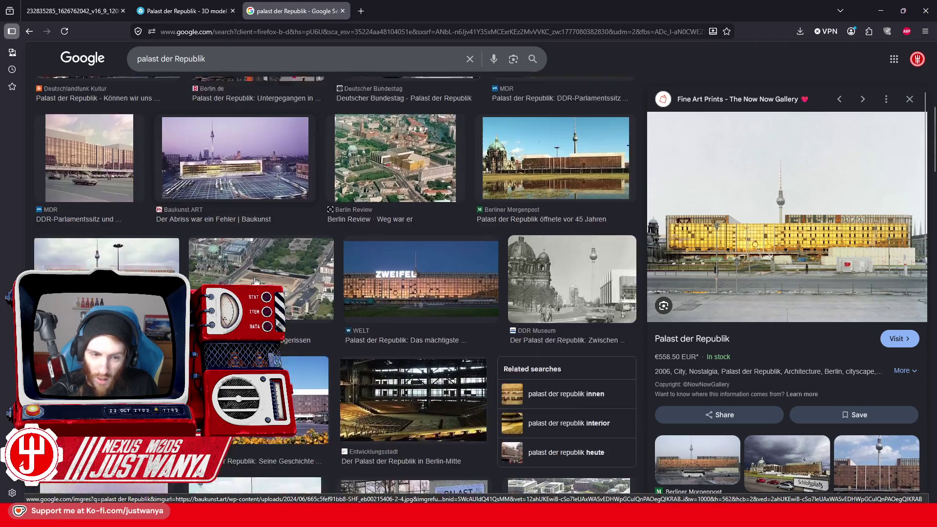
pyautogui.scroll(-6, 255, 281)
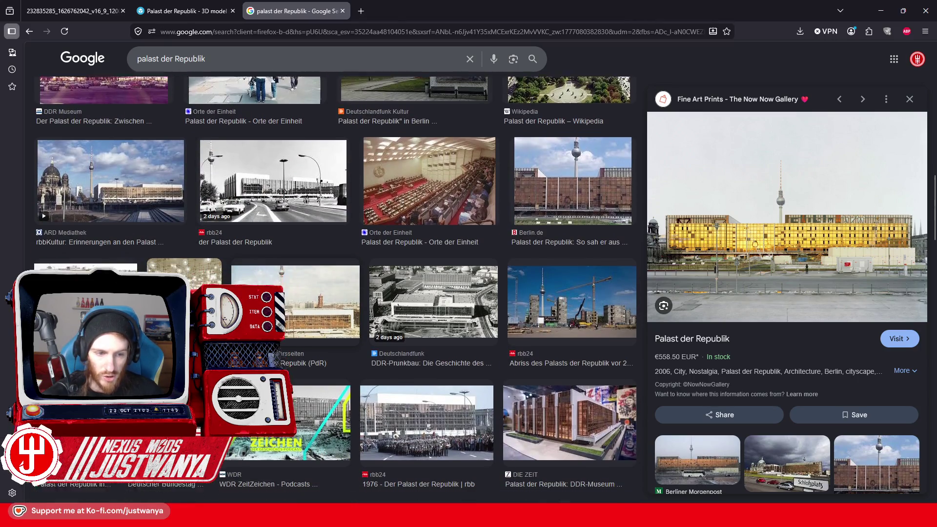
pyautogui.scroll(-2, 293, 234)
# Preview the Frankenpost, Berliner Verkehrsseiten, glass flower hall, TV tower and Morgenpost photos
pyautogui.click(85, 214)
pyautogui.click(338, 235)
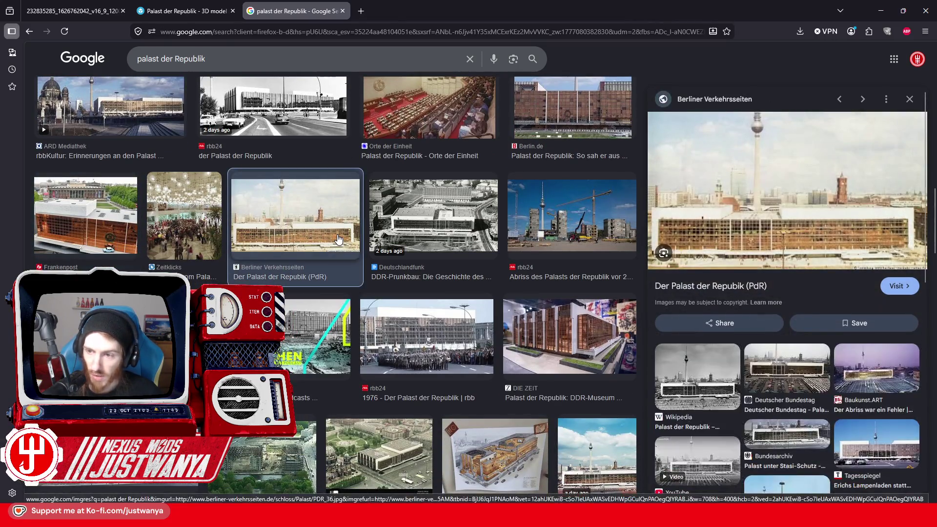
pyautogui.scroll(-2, 338, 234)
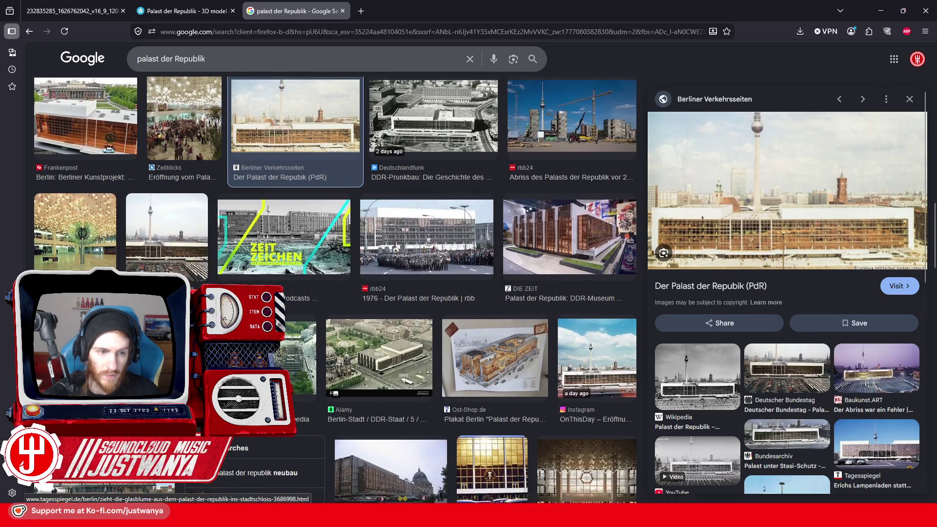
pyautogui.click(87, 259)
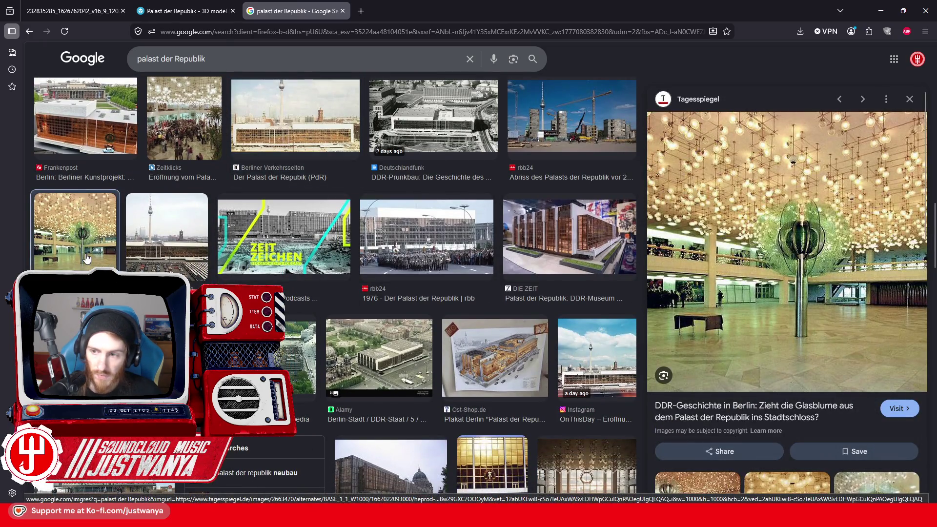
pyautogui.scroll(-7, 160, 258)
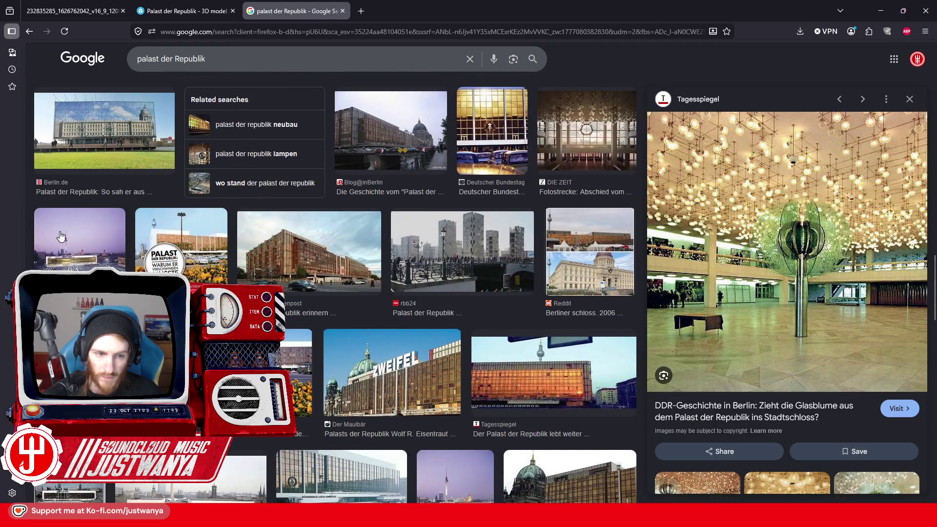
pyautogui.click(60, 235)
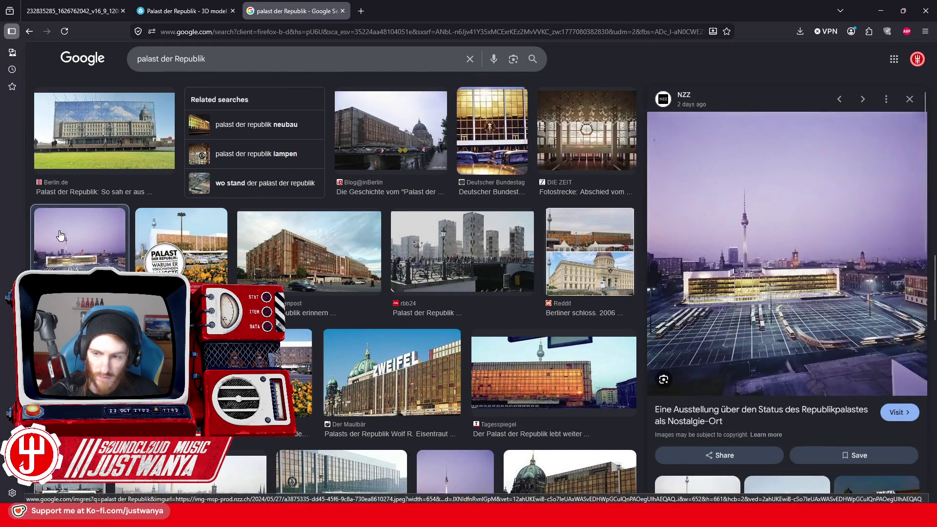
pyautogui.click(341, 276)
# Preview the dismantling and faltplatte paper model images, then minimize Firefox to Creation Kit
pyautogui.scroll(-4, 97, 182)
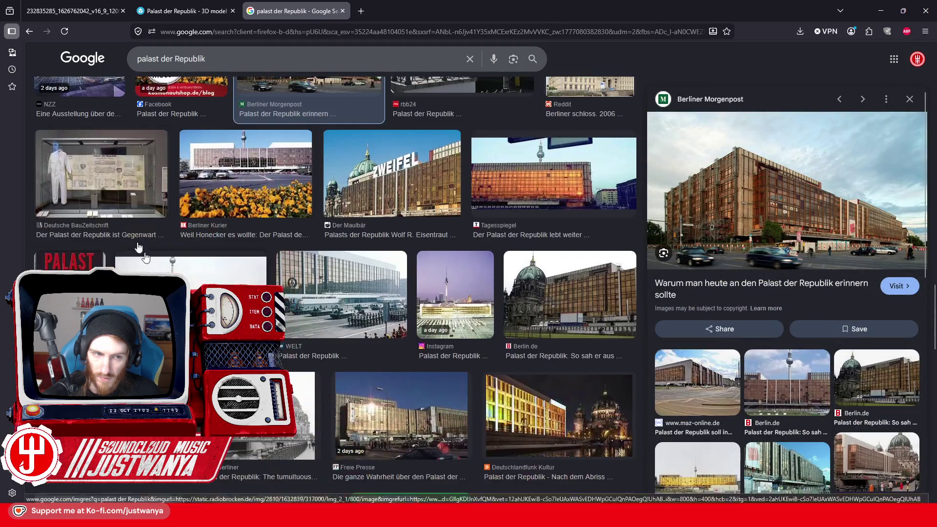
pyautogui.scroll(-4, 220, 278)
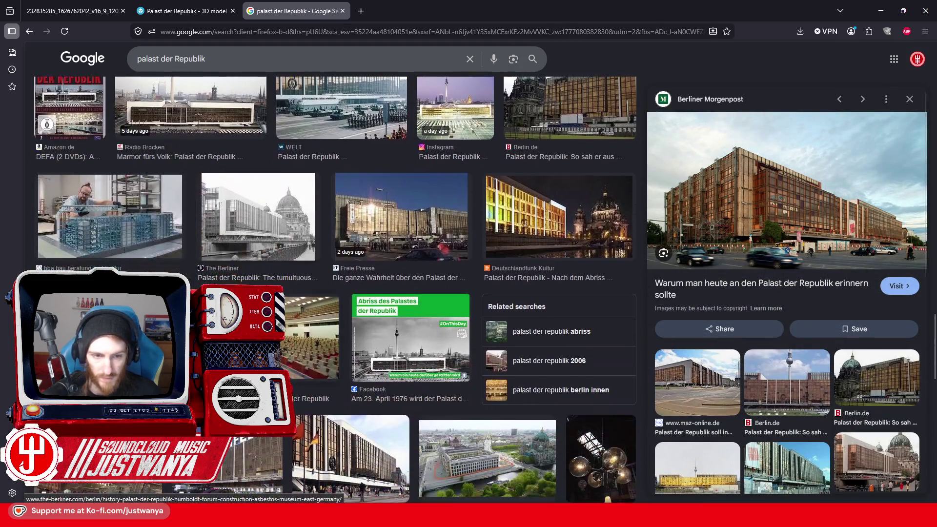
pyautogui.scroll(-1, 335, 289)
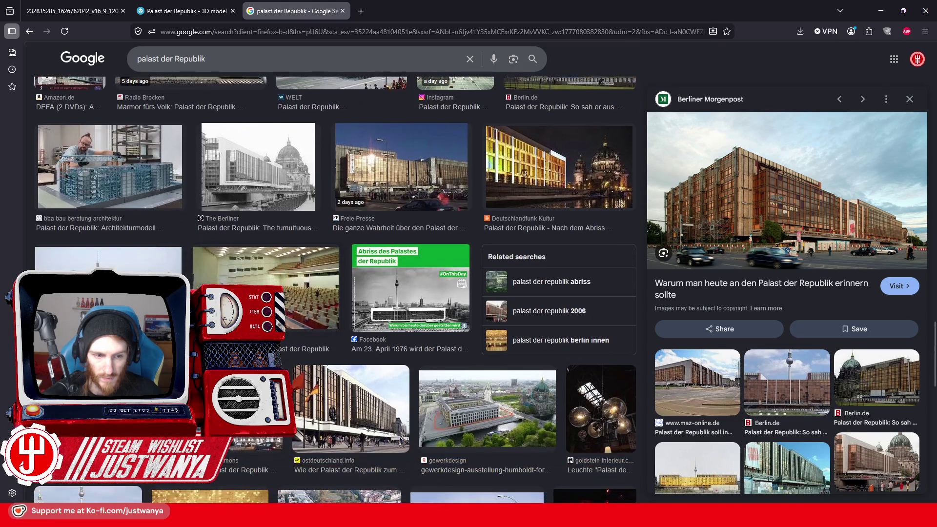
pyautogui.click(109, 259)
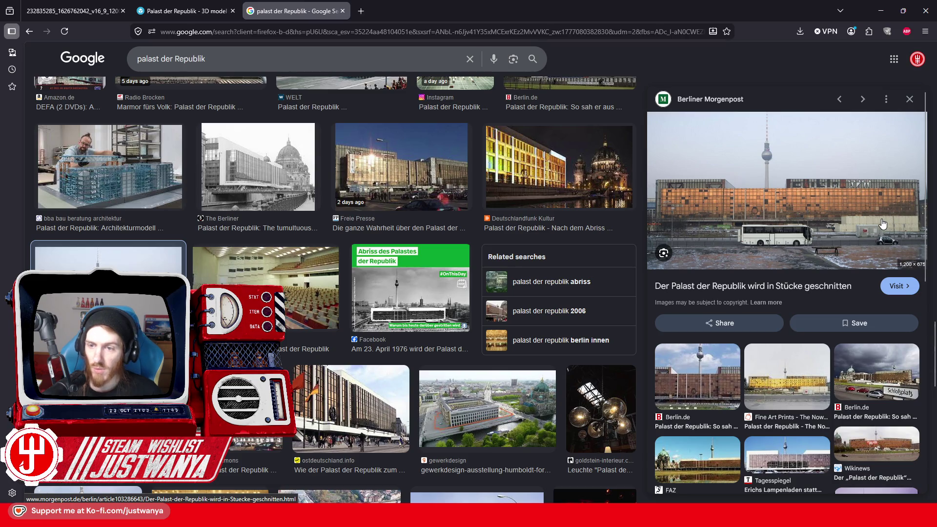
pyautogui.scroll(-8, 295, 298)
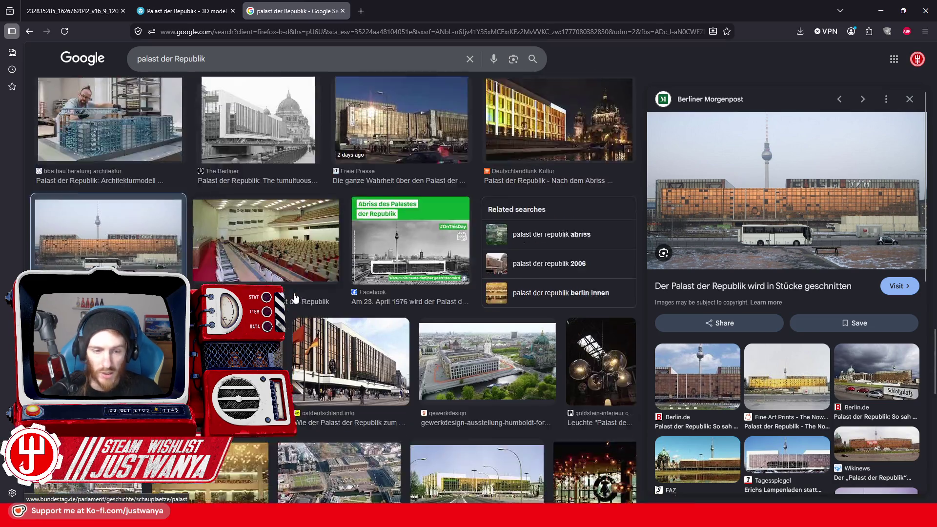
pyautogui.scroll(-2, 295, 296)
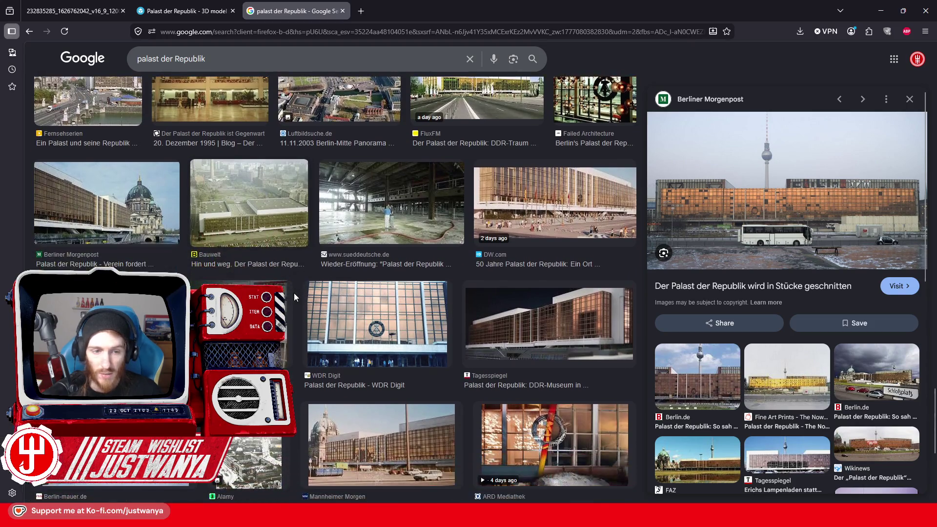
pyautogui.scroll(-3, 294, 297)
pyautogui.scroll(-3, 294, 296)
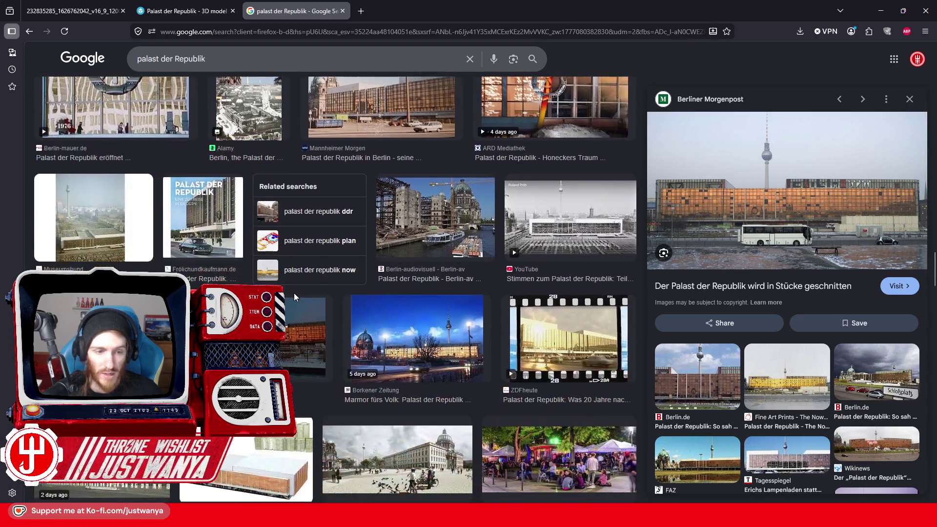
pyautogui.scroll(-3, 294, 297)
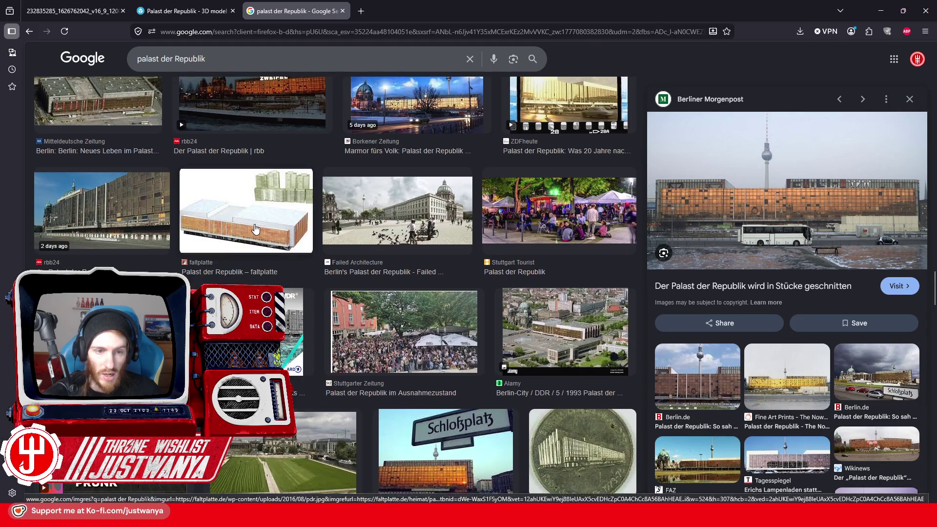
pyautogui.click(254, 229)
pyautogui.click(881, 10)
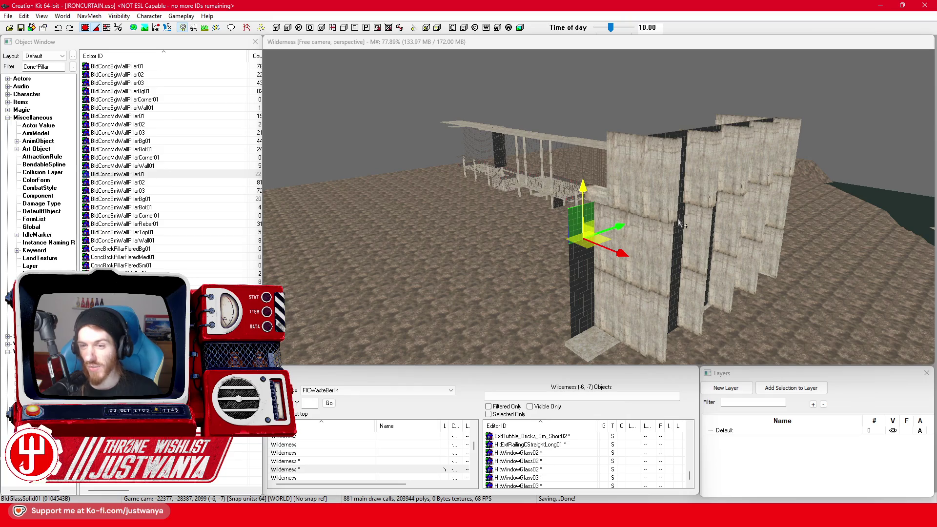
# Pan the 3D view over to the pillar walls and railed walkway in cell (-6,-8)
pyautogui.moveTo(362, 274)
pyautogui.mouseDown()
pyautogui.moveTo(479, 256)
pyautogui.moveTo(610, 264)
pyautogui.mouseUp()
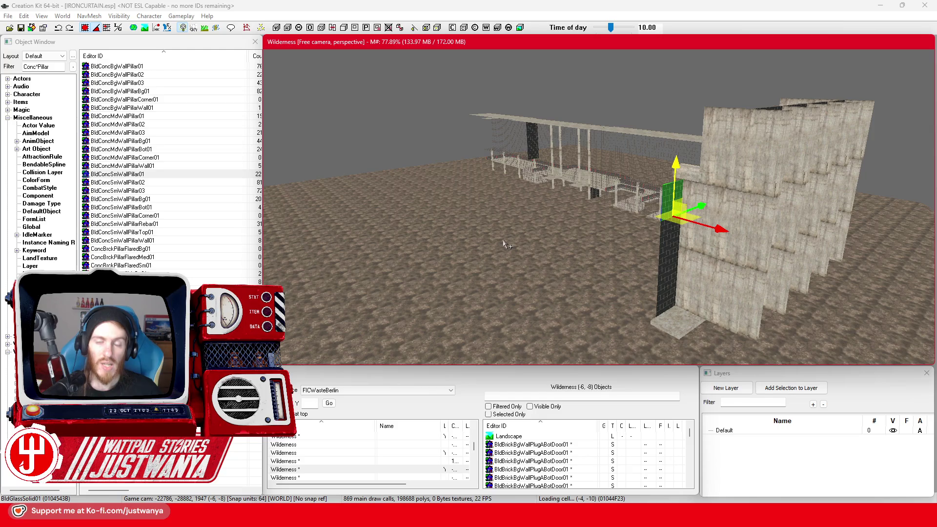
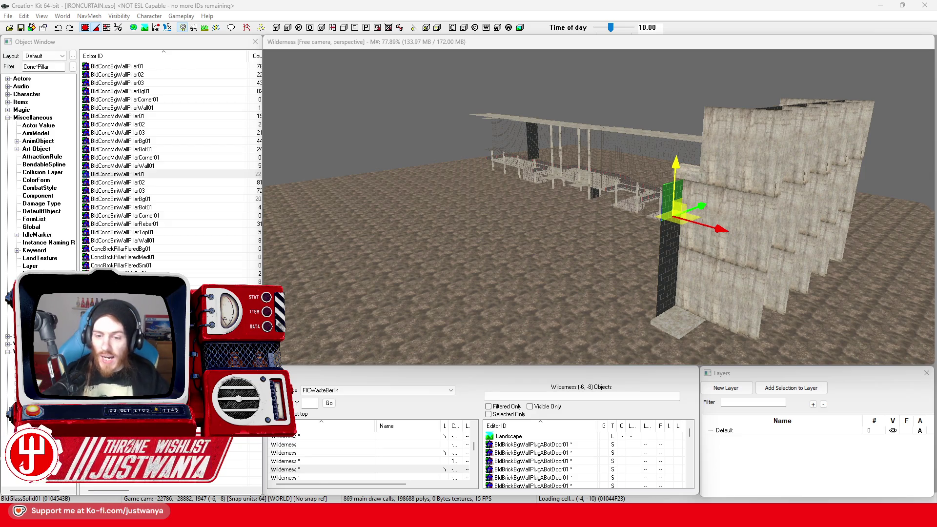
# Select the BldGlassSolid01 glass panel beside the new pillar
pyautogui.press('shift')
pyautogui.scroll(5, 563, 284)
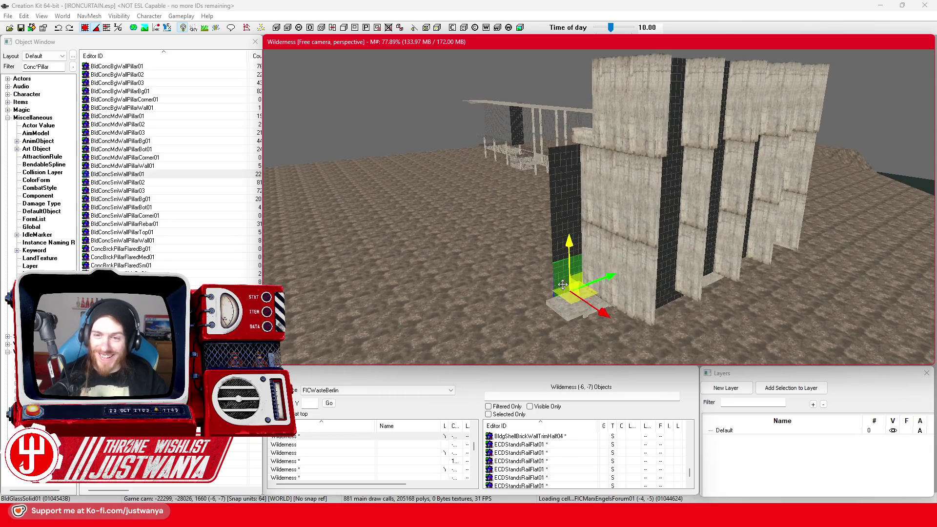
pyautogui.scroll(2, 563, 284)
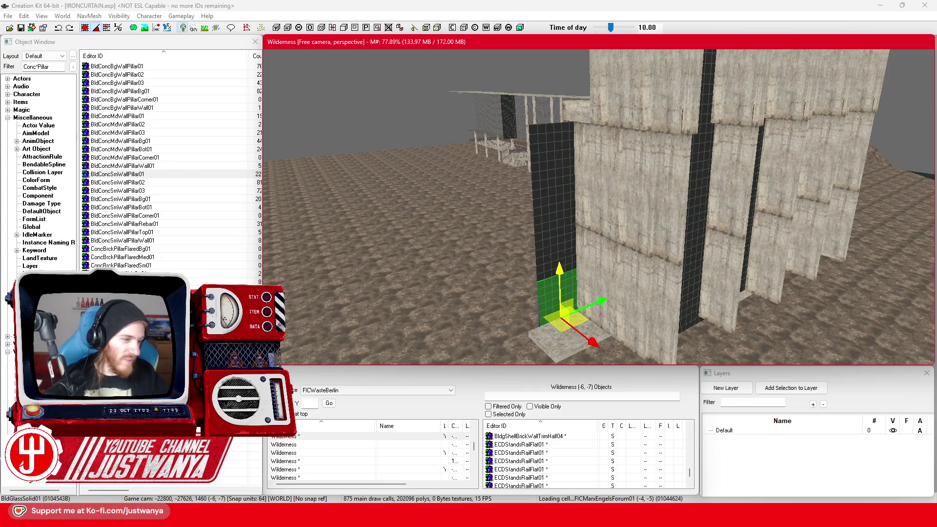
pyautogui.click(540, 254)
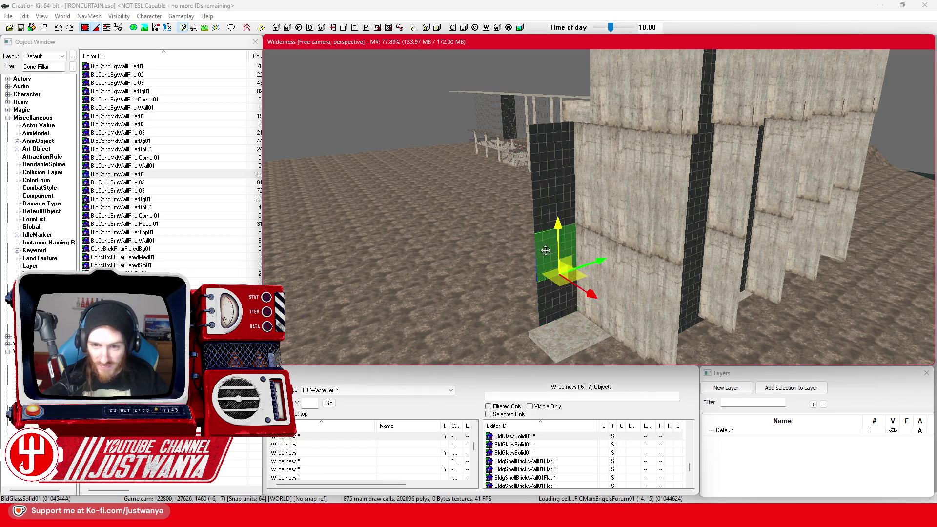
# Bring up the Sketchfab Palast der Republik reference model in Firefox
pyautogui.moveTo(512, 516)
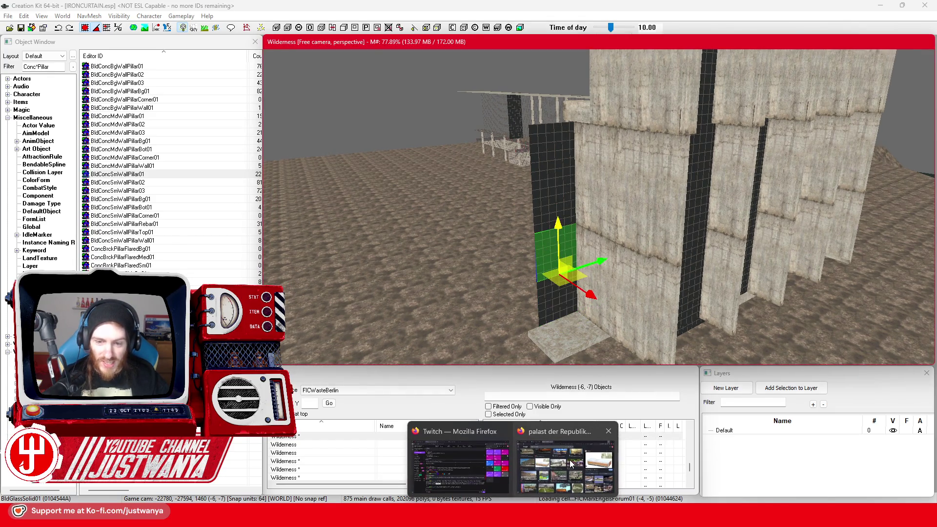
pyautogui.click(572, 464)
pyautogui.hotkey('ctrl', 'shift', 'Tab')
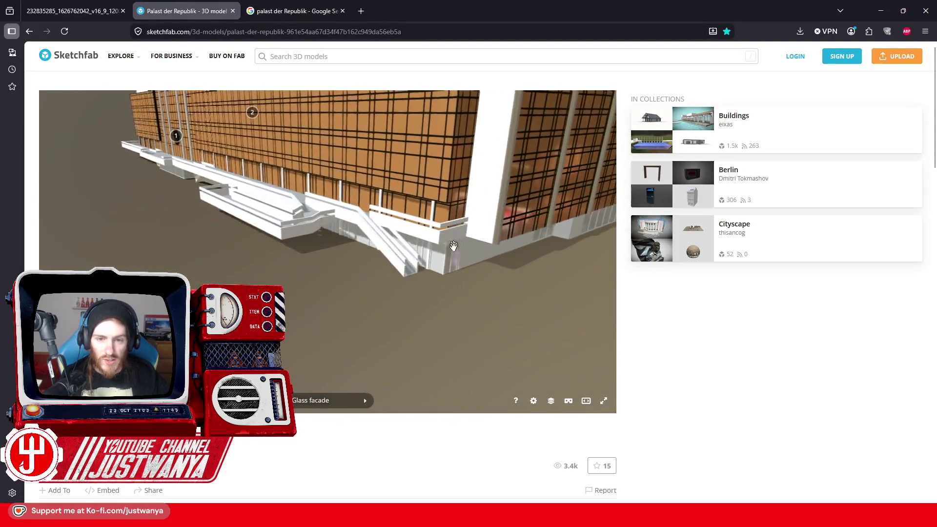
pyautogui.moveTo(453, 245)
pyautogui.mouseDown()
pyautogui.moveTo(468, 229)
pyautogui.moveTo(441, 267)
pyautogui.mouseUp()
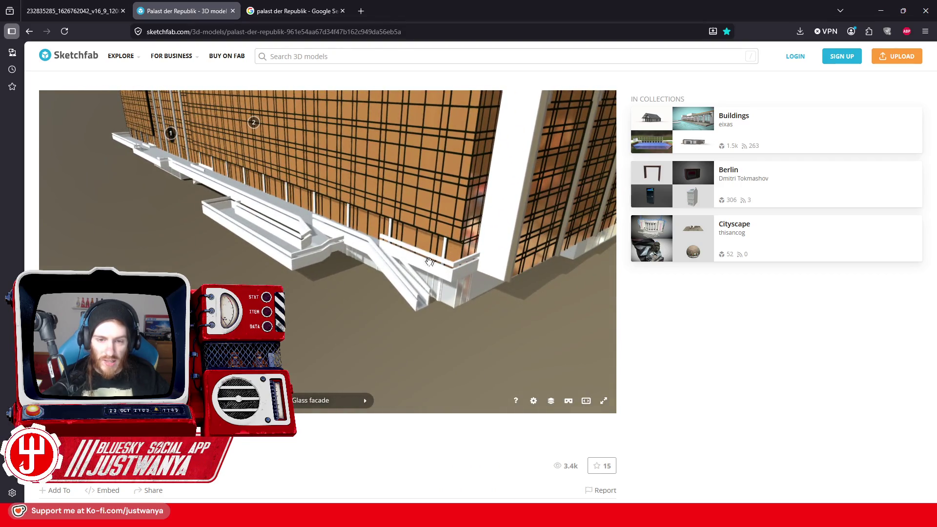
pyautogui.moveTo(371, 248)
pyautogui.mouseDown()
pyautogui.moveTo(366, 289)
pyautogui.moveTo(286, 279)
pyautogui.moveTo(318, 292)
pyautogui.mouseUp()
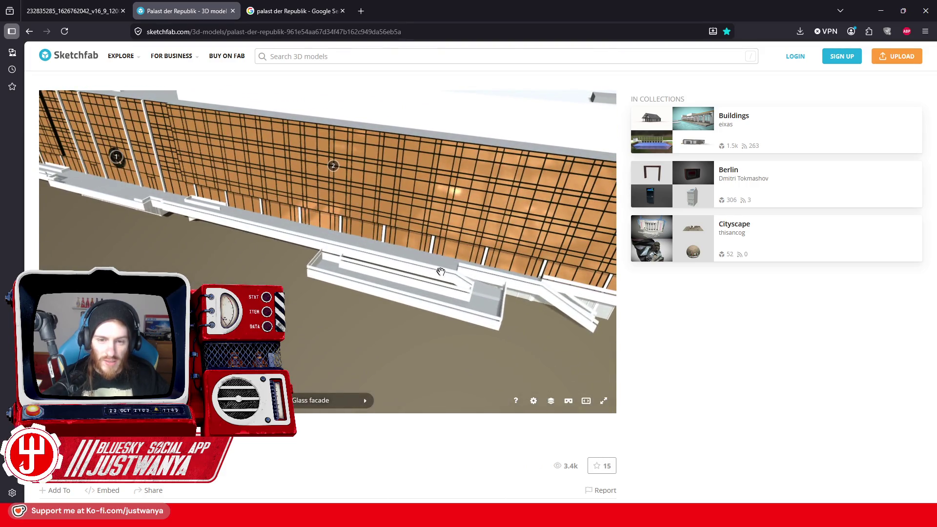
pyautogui.moveTo(332, 297)
pyautogui.mouseDown()
pyautogui.moveTo(390, 303)
pyautogui.moveTo(468, 261)
pyautogui.moveTo(356, 297)
pyautogui.moveTo(322, 293)
pyautogui.moveTo(347, 294)
pyautogui.moveTo(340, 232)
pyautogui.moveTo(412, 240)
pyautogui.moveTo(180, 215)
pyautogui.moveTo(425, 255)
pyautogui.moveTo(461, 272)
pyautogui.moveTo(393, 238)
pyautogui.moveTo(347, 262)
pyautogui.moveTo(351, 215)
pyautogui.mouseUp()
# Return to the editor and select two glass blocks on the wall by the green pillar
pyautogui.click(886, 5)
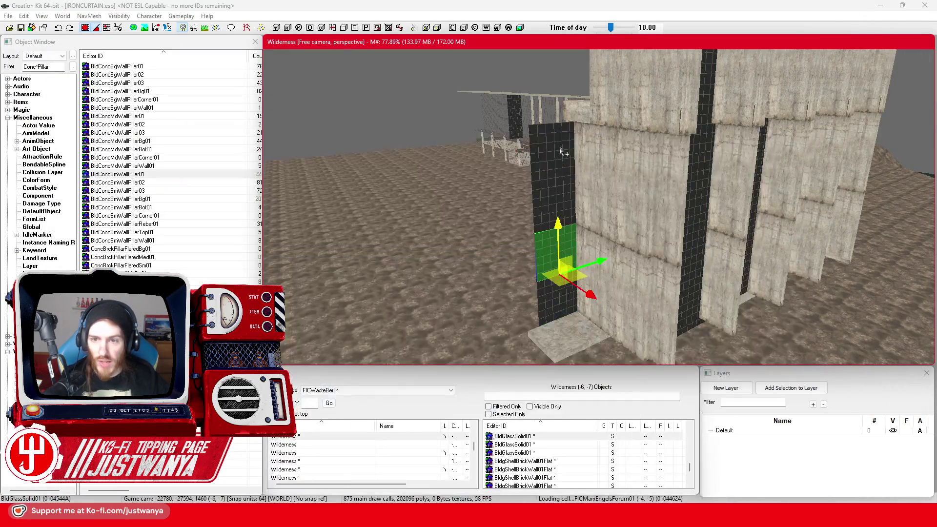
pyautogui.scroll(3, 555, 151)
pyautogui.scroll(-3, 555, 152)
pyautogui.moveTo(555, 151)
pyautogui.mouseDown()
pyautogui.moveTo(425, 142)
pyautogui.moveTo(646, 205)
pyautogui.moveTo(540, 166)
pyautogui.mouseUp()
pyautogui.click(540, 167)
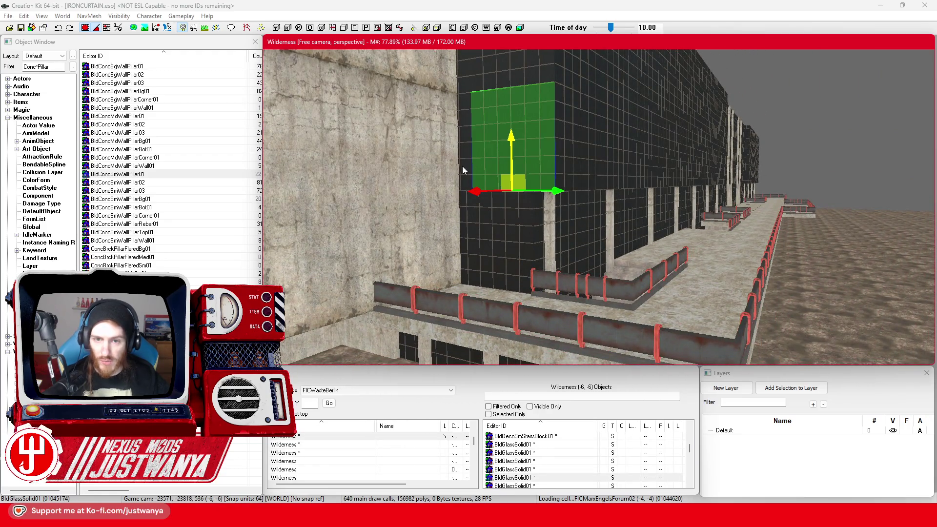
pyautogui.keyDown('ctrl'); pyautogui.click(462, 166); pyautogui.keyUp('ctrl')
# Select further glass facade panels from the side and from the building's other wall
pyautogui.scroll(-5, 519, 240)
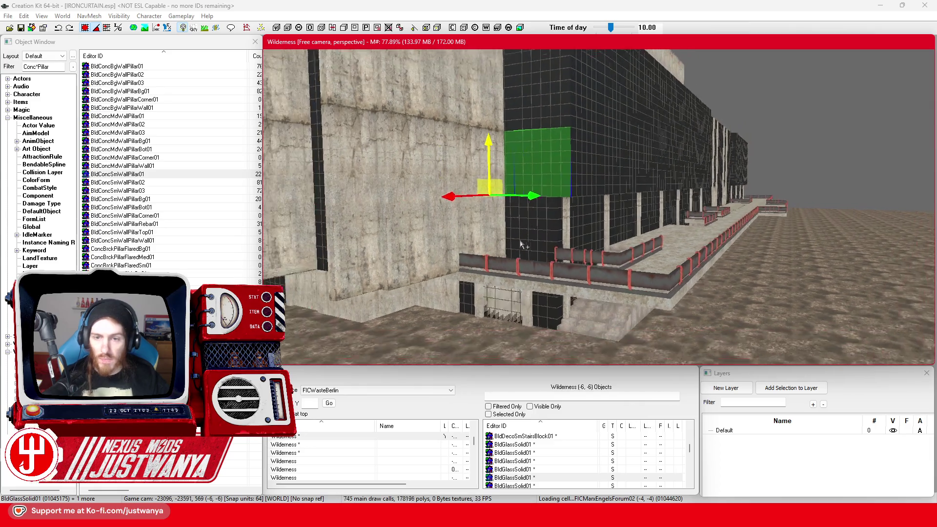
pyautogui.moveTo(532, 248)
pyautogui.mouseDown()
pyautogui.moveTo(513, 247)
pyautogui.moveTo(547, 239)
pyautogui.moveTo(699, 146)
pyautogui.moveTo(562, 187)
pyautogui.moveTo(717, 188)
pyautogui.moveTo(674, 174)
pyautogui.mouseUp()
pyautogui.click(669, 157)
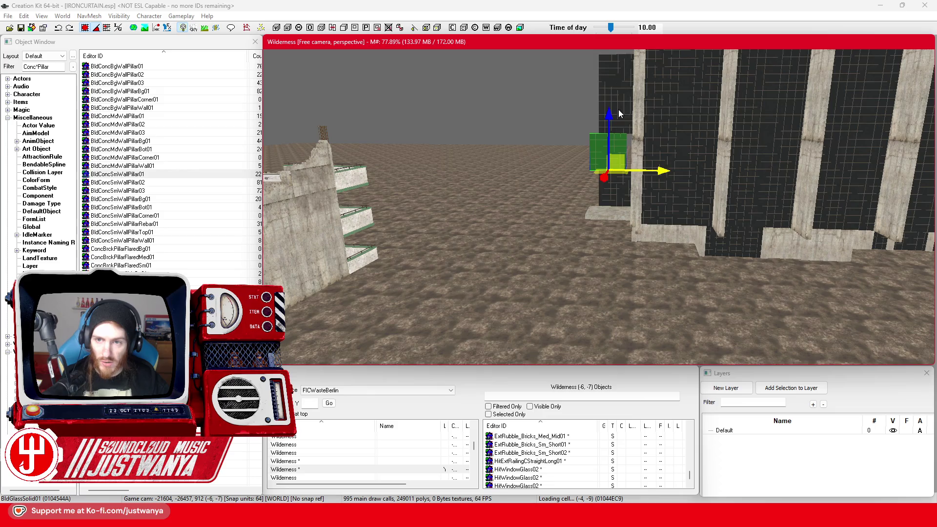
pyautogui.click(618, 113)
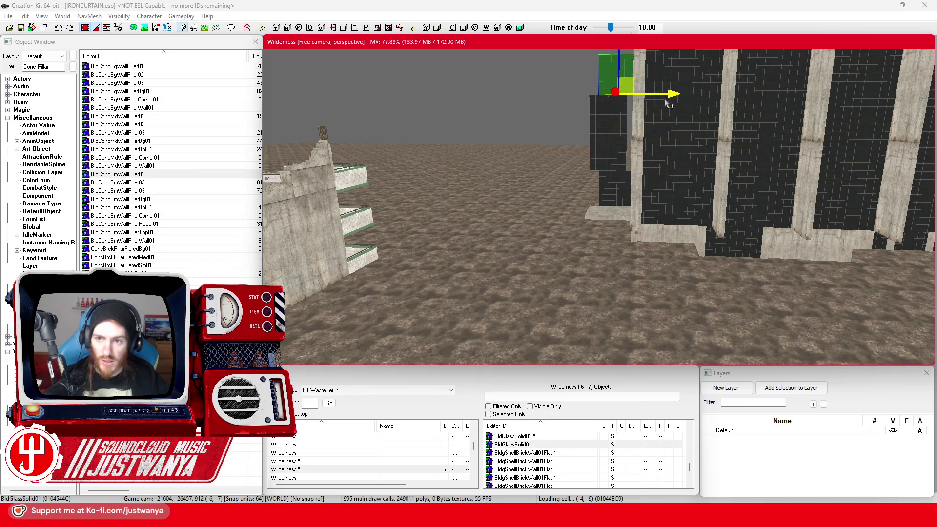
pyautogui.click(770, 153)
pyautogui.moveTo(770, 153); pyautogui.dragTo(471, 169)
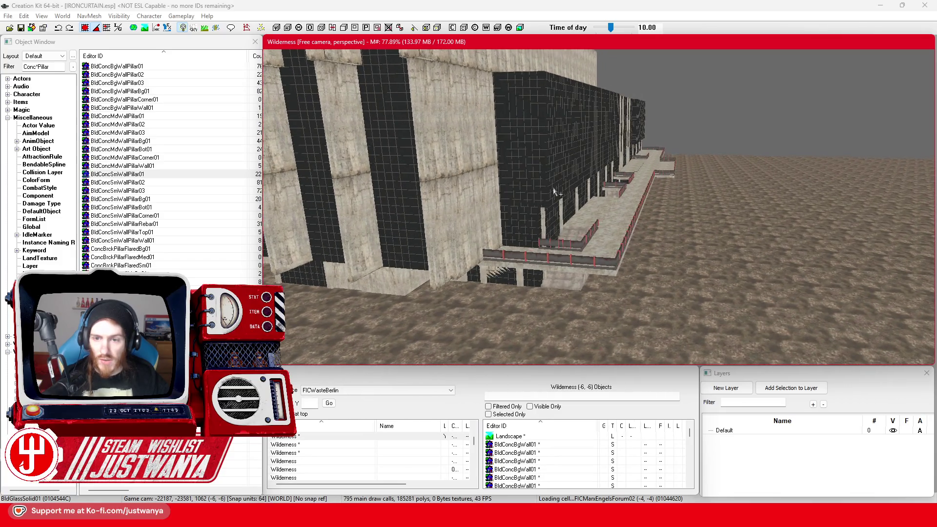
pyautogui.click(556, 222)
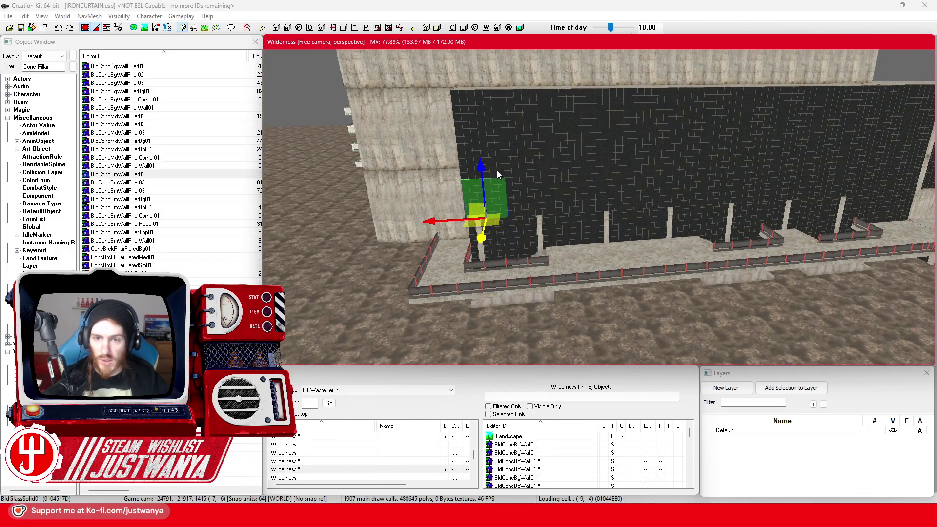
# Ctrl-select the upper BldGlassSolid01 panels column by column, moving right
pyautogui.keyDown('ctrl'); pyautogui.click(497, 117); pyautogui.keyUp('ctrl')
pyautogui.keyDown('ctrl'); pyautogui.click(529, 115); pyautogui.keyUp('ctrl')
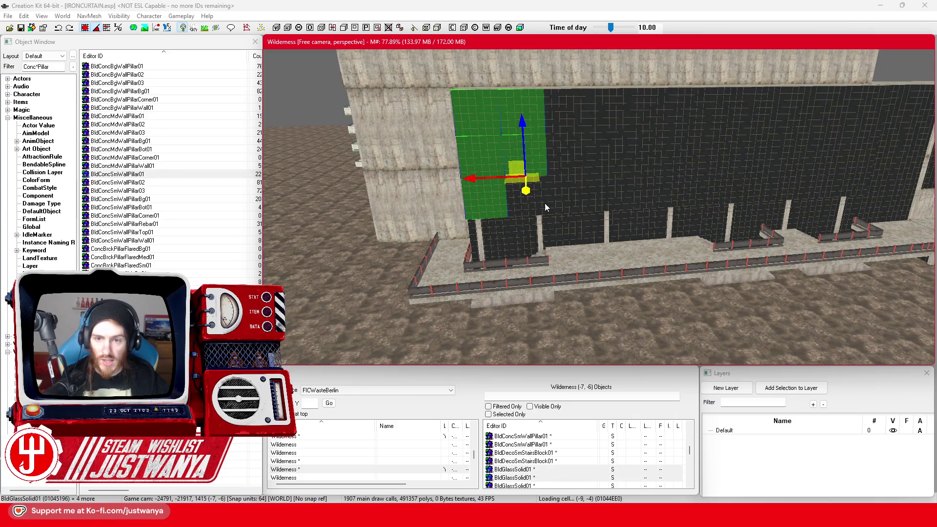
pyautogui.keyDown('ctrl'); pyautogui.click(527, 185); pyautogui.keyUp('ctrl')
pyautogui.keyDown('ctrl'); pyautogui.click(578, 121); pyautogui.keyUp('ctrl')
pyautogui.keyDown('ctrl'); pyautogui.click(568, 149); pyautogui.keyUp('ctrl')
pyautogui.keyDown('ctrl'); pyautogui.click(561, 205); pyautogui.keyUp('ctrl')
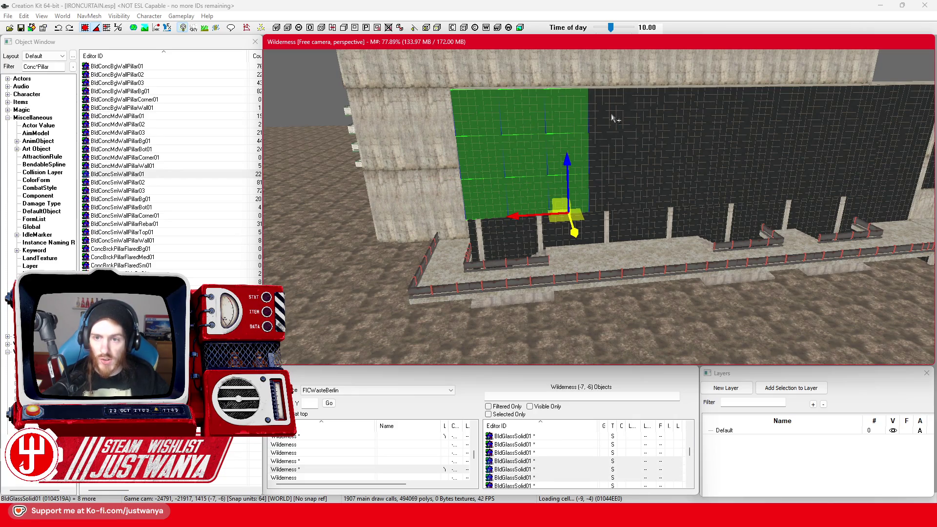
pyautogui.keyDown('ctrl'); pyautogui.click(608, 126); pyautogui.keyUp('ctrl')
pyautogui.keyDown('ctrl'); pyautogui.click(605, 156); pyautogui.keyUp('ctrl')
pyautogui.keyDown('ctrl'); pyautogui.click(604, 195); pyautogui.keyUp('ctrl')
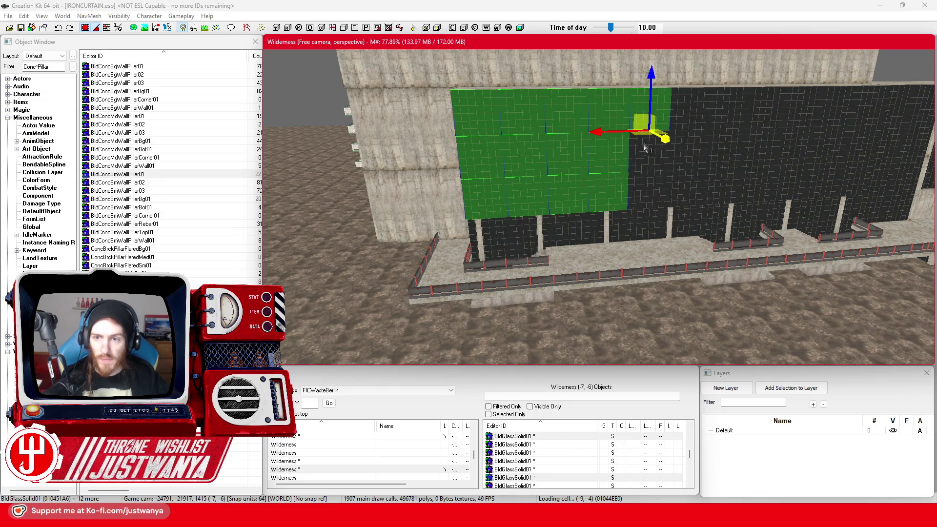
pyautogui.keyDown('ctrl'); pyautogui.click(646, 112); pyautogui.keyUp('ctrl')
pyautogui.keyDown('ctrl'); pyautogui.click(644, 157); pyautogui.keyUp('ctrl')
pyautogui.keyDown('ctrl'); pyautogui.click(691, 109); pyautogui.keyUp('ctrl')
pyautogui.keyDown('ctrl'); pyautogui.click(672, 149); pyautogui.keyUp('ctrl')
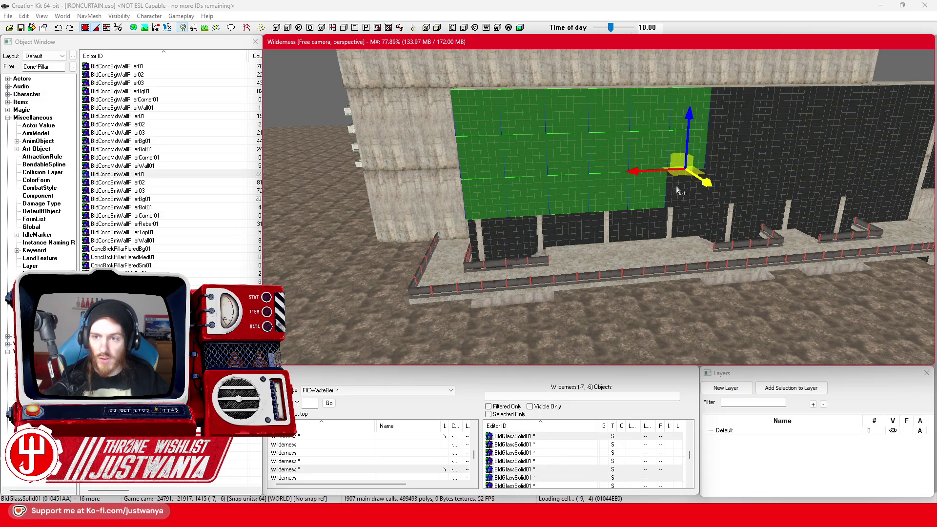
pyautogui.keyDown('ctrl'); pyautogui.click(729, 111); pyautogui.keyUp('ctrl')
pyautogui.keyDown('ctrl'); pyautogui.click(688, 195); pyautogui.keyUp('ctrl')
pyautogui.keyDown('ctrl'); pyautogui.click(732, 156); pyautogui.keyUp('ctrl')
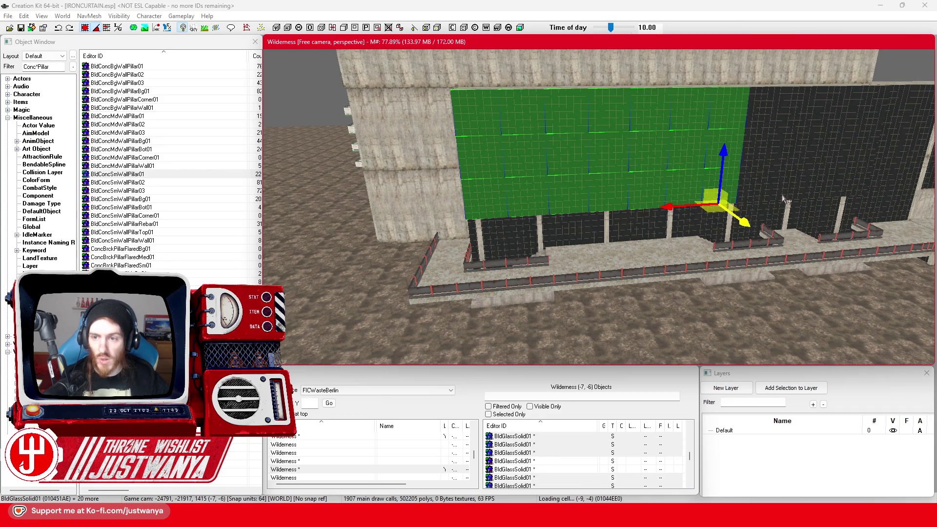
# Add the remaining glass panels through to the rightmost column
pyautogui.keyDown('ctrl'); pyautogui.click(619, 122); pyautogui.keyUp('ctrl')
pyautogui.keyDown('ctrl'); pyautogui.click(627, 180); pyautogui.keyUp('ctrl')
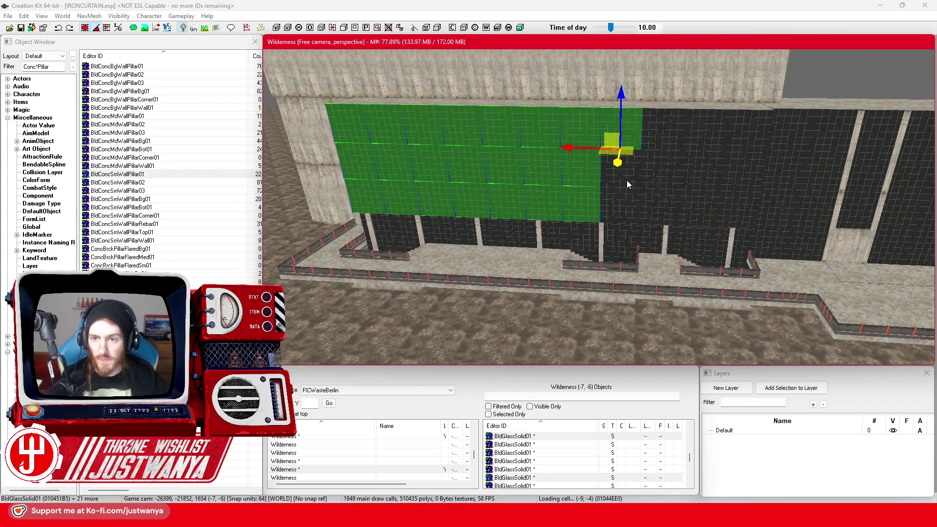
pyautogui.keyDown('ctrl'); pyautogui.click(634, 200); pyautogui.keyUp('ctrl')
pyautogui.keyDown('ctrl'); pyautogui.click(666, 157); pyautogui.keyUp('ctrl')
pyautogui.keyDown('ctrl'); pyautogui.click(654, 184); pyautogui.keyUp('ctrl')
pyautogui.keyDown('ctrl'); pyautogui.click(655, 220); pyautogui.keyUp('ctrl')
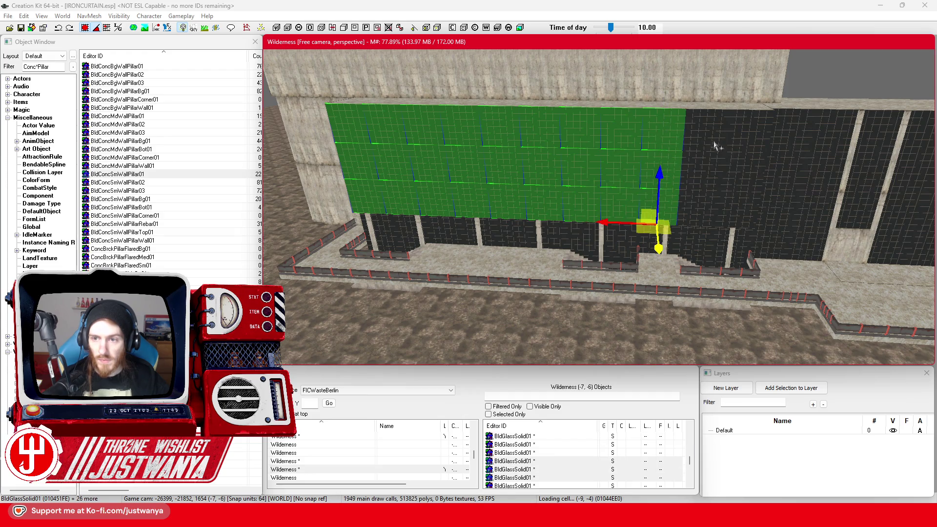
pyautogui.keyDown('ctrl'); pyautogui.click(714, 145); pyautogui.keyUp('ctrl')
pyautogui.keyDown('ctrl'); pyautogui.click(701, 187); pyautogui.keyUp('ctrl')
pyautogui.keyDown('ctrl'); pyautogui.click(703, 210); pyautogui.keyUp('ctrl')
pyautogui.keyDown('ctrl'); pyautogui.click(752, 127); pyautogui.keyUp('ctrl')
pyautogui.keyDown('ctrl'); pyautogui.click(752, 170); pyautogui.keyUp('ctrl')
pyautogui.keyDown('ctrl'); pyautogui.click(751, 208); pyautogui.keyUp('ctrl')
# Add the row of BldConcSmFlrOnly01 floor slabs along the top ledge
pyautogui.moveTo(671, 156); pyautogui.dragTo(666, 175)
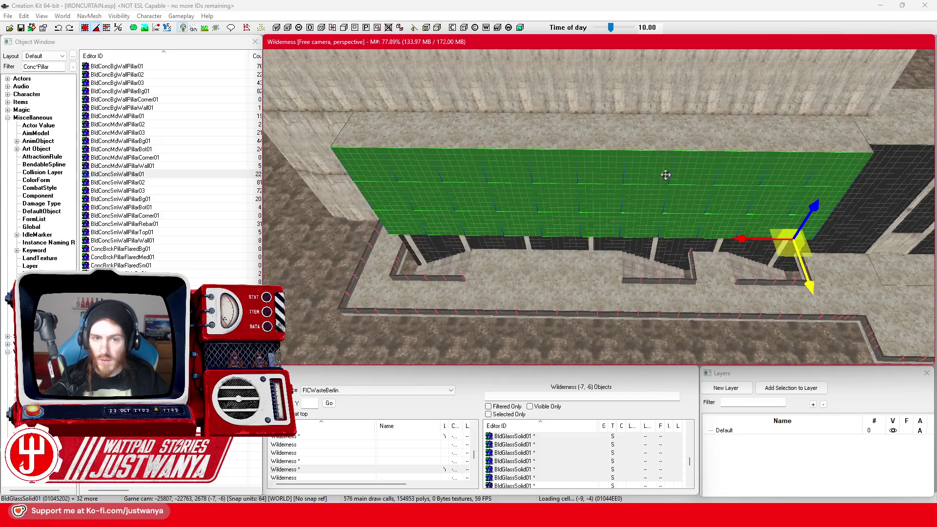
pyautogui.keyDown('ctrl'); pyautogui.click(362, 136); pyautogui.keyUp('ctrl')
pyautogui.keyDown('ctrl'); pyautogui.click(417, 139); pyautogui.keyUp('ctrl')
pyautogui.keyDown('ctrl'); pyautogui.click(468, 138); pyautogui.keyUp('ctrl')
pyautogui.keyDown('ctrl'); pyautogui.click(513, 139); pyautogui.keyUp('ctrl')
pyautogui.keyDown('ctrl'); pyautogui.click(559, 143); pyautogui.keyUp('ctrl')
pyautogui.keyDown('ctrl'); pyautogui.click(605, 144); pyautogui.keyUp('ctrl')
pyautogui.keyDown('ctrl'); pyautogui.click(651, 142); pyautogui.keyUp('ctrl')
pyautogui.keyDown('ctrl'); pyautogui.click(711, 141); pyautogui.keyUp('ctrl')
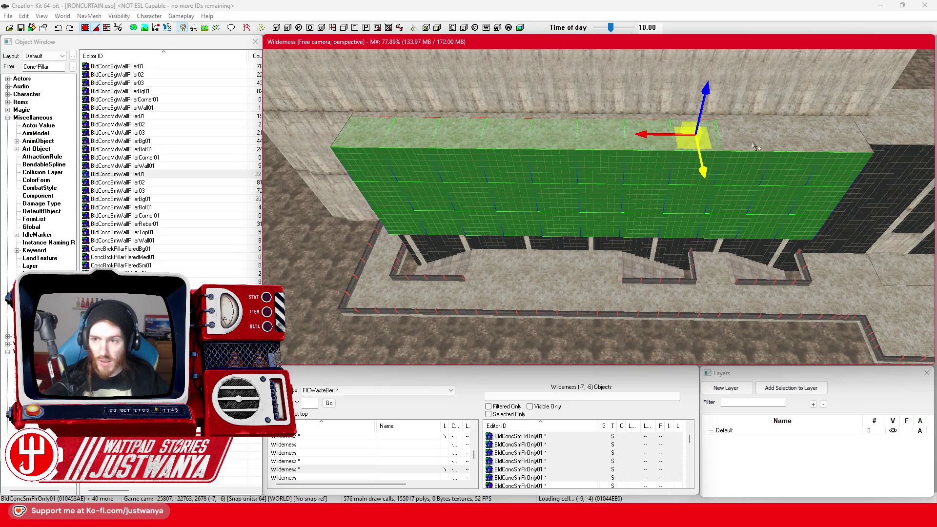
pyautogui.keyDown('ctrl'); pyautogui.click(756, 147); pyautogui.keyUp('ctrl')
pyautogui.keyDown('ctrl'); pyautogui.click(805, 145); pyautogui.keyUp('ctrl')
pyautogui.keyDown('ctrl'); pyautogui.click(849, 140); pyautogui.keyUp('ctrl')
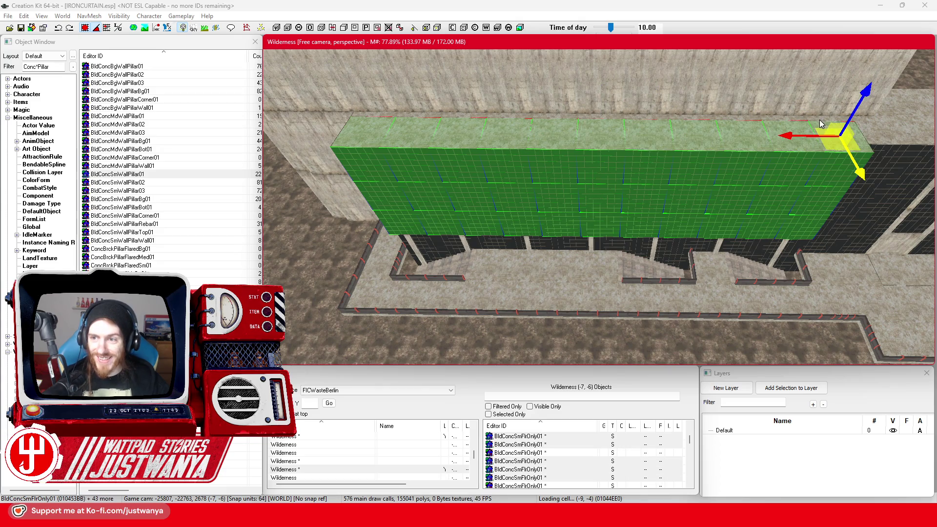
# Add the back row of ledge pieces, working right to left
pyautogui.keyDown('ctrl'); pyautogui.click(790, 123); pyautogui.keyUp('ctrl')
pyautogui.keyDown('ctrl'); pyautogui.click(740, 120); pyautogui.keyUp('ctrl')
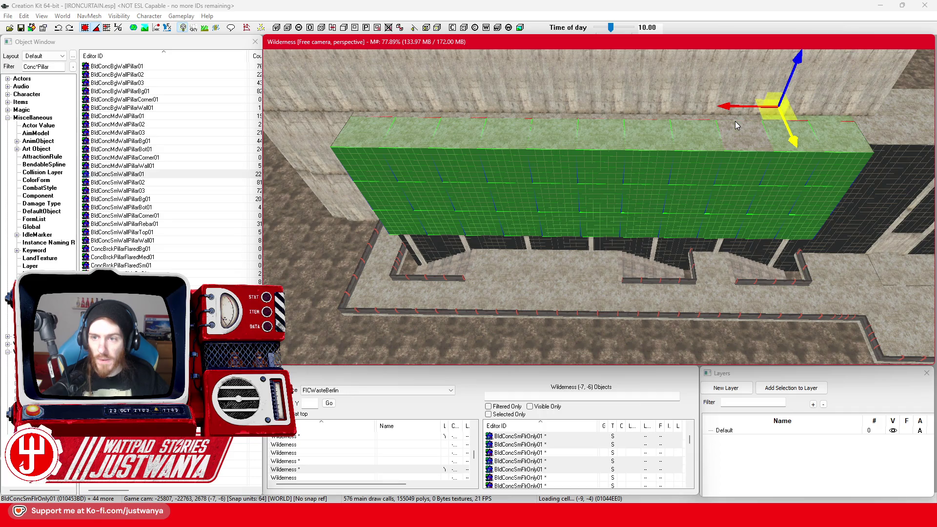
pyautogui.keyDown('ctrl'); pyautogui.click(739, 123); pyautogui.keyUp('ctrl')
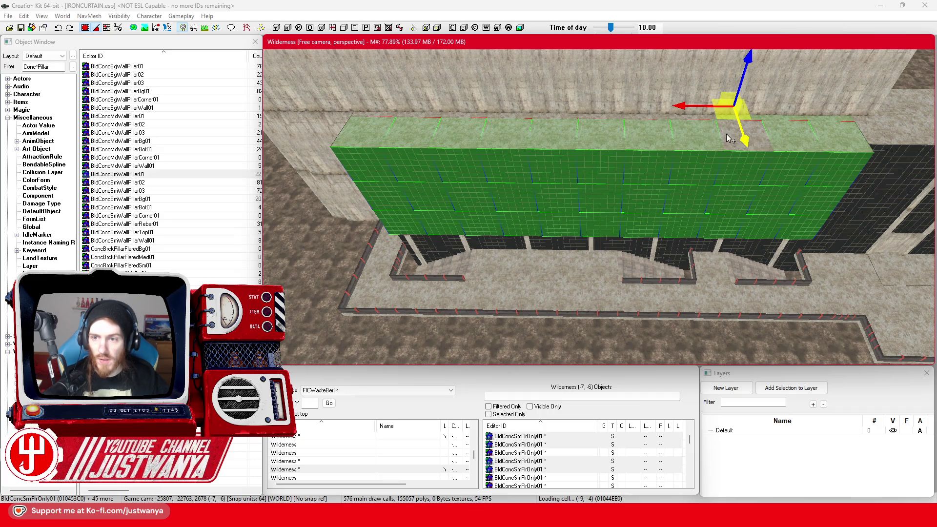
pyautogui.keyDown('ctrl'); pyautogui.click(686, 122); pyautogui.keyUp('ctrl')
pyautogui.keyDown('ctrl'); pyautogui.click(652, 123); pyautogui.keyUp('ctrl')
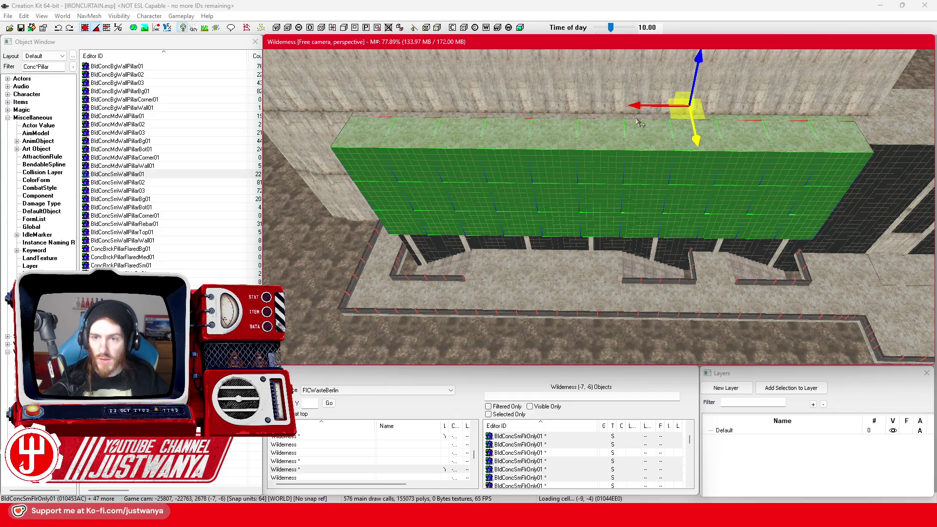
pyautogui.keyDown('ctrl'); pyautogui.click(620, 122); pyautogui.keyUp('ctrl')
pyautogui.keyDown('ctrl'); pyautogui.click(601, 117); pyautogui.keyUp('ctrl')
pyautogui.keyDown('ctrl'); pyautogui.click(509, 120); pyautogui.keyUp('ctrl')
pyautogui.keyDown('ctrl'); pyautogui.click(465, 119); pyautogui.keyUp('ctrl')
pyautogui.keyDown('ctrl'); pyautogui.click(425, 120); pyautogui.keyUp('ctrl')
pyautogui.keyDown('ctrl'); pyautogui.click(382, 119); pyautogui.keyUp('ctrl')
pyautogui.keyDown('ctrl'); pyautogui.click(382, 119); pyautogui.keyUp('ctrl')
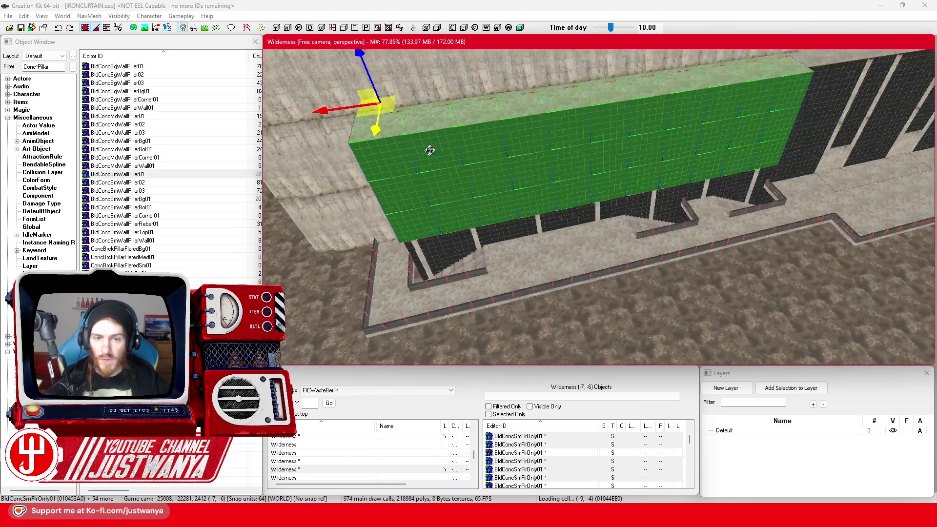
# Add the corner glass panel and the lower glass panels on the corner wall
pyautogui.keyDown('ctrl'); pyautogui.click(483, 137); pyautogui.keyUp('ctrl')
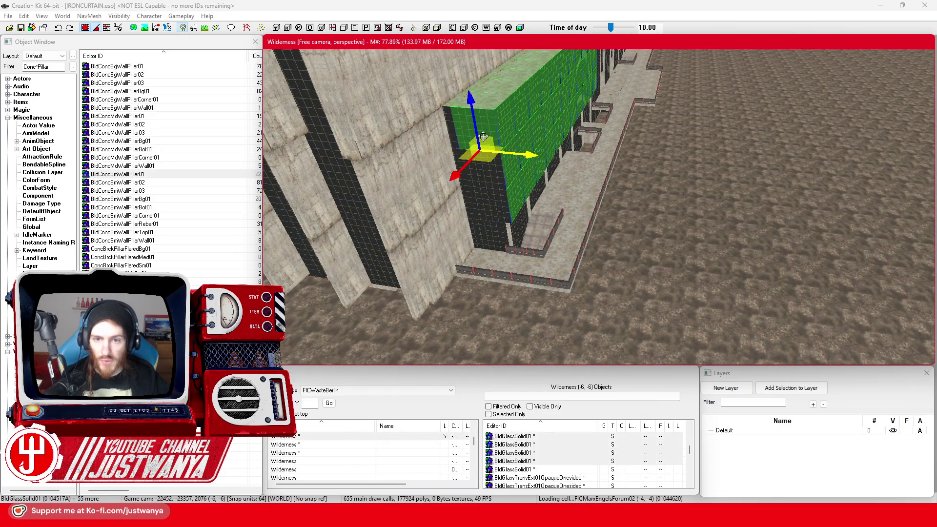
pyautogui.keyDown('ctrl'); pyautogui.click(490, 177); pyautogui.keyUp('ctrl')
pyautogui.keyDown('ctrl'); pyautogui.click(498, 210); pyautogui.keyUp('ctrl')
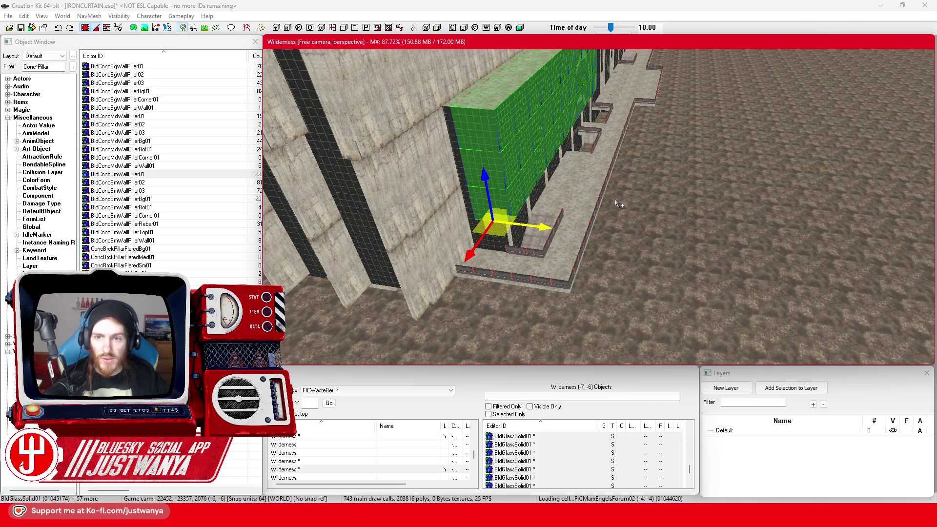
pyautogui.press('e')
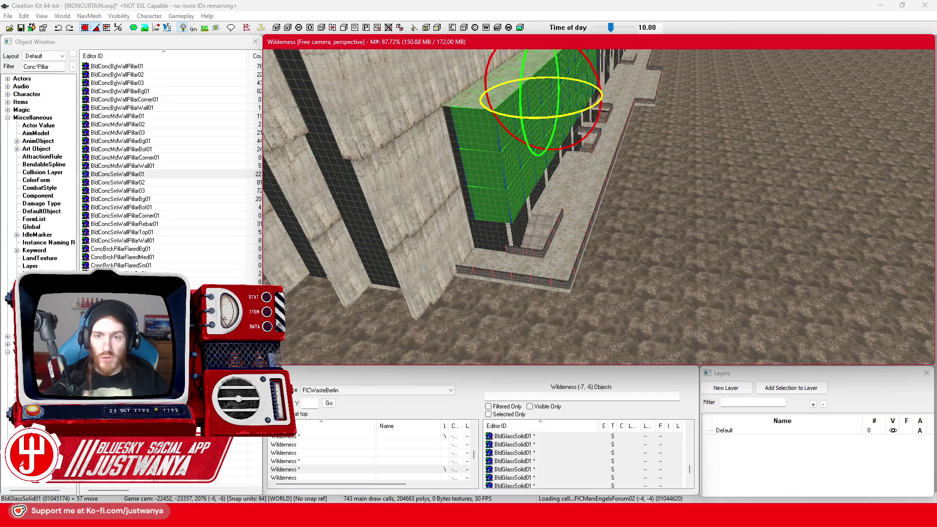
pyautogui.press('w')
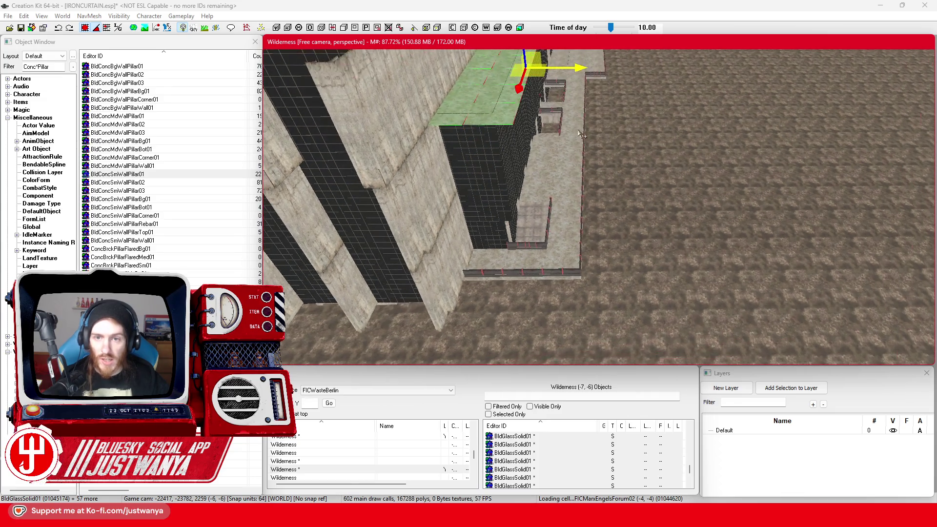
pyautogui.moveTo(579, 68)
pyautogui.mouseDown()
pyautogui.moveTo(741, 108)
pyautogui.moveTo(660, 108)
pyautogui.mouseUp()
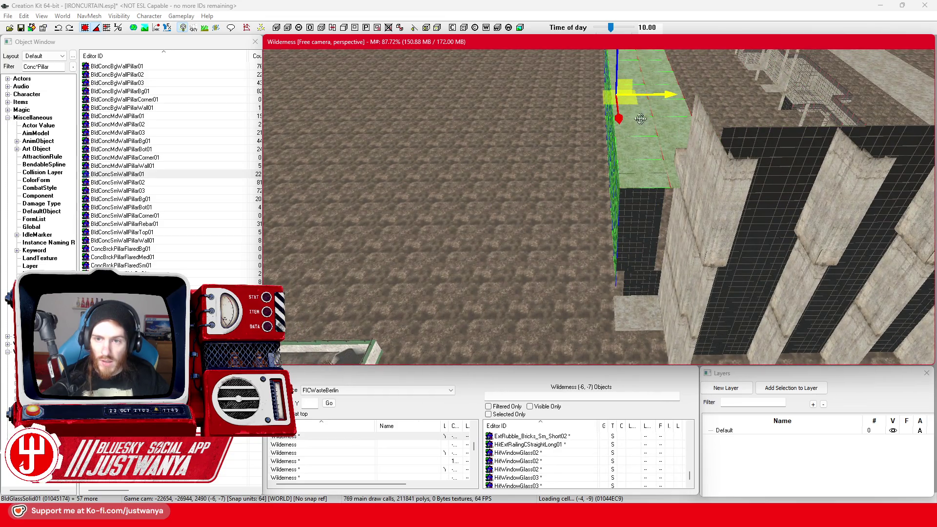
pyautogui.click(646, 207)
pyautogui.moveTo(646, 207); pyautogui.dragTo(633, 228)
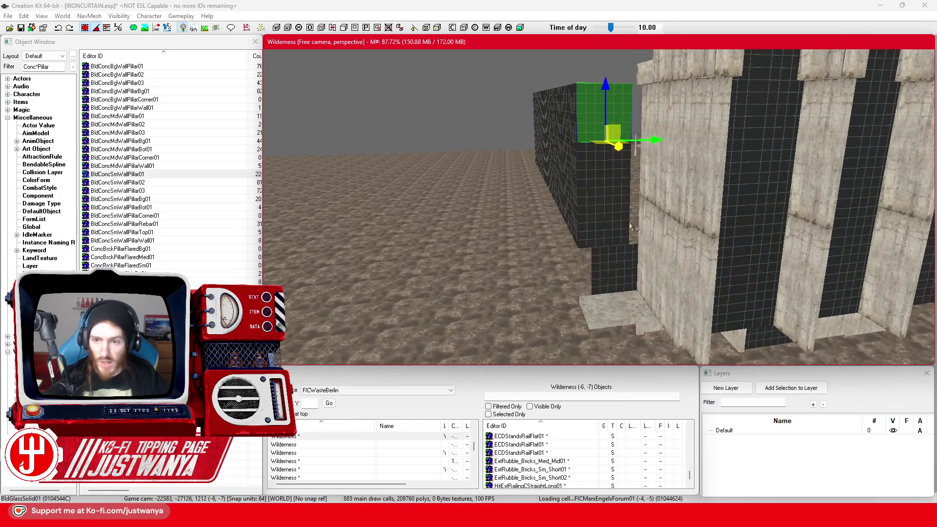
pyautogui.click(630, 226)
pyautogui.keyDown('ctrl'); pyautogui.click(631, 226); pyautogui.keyUp('ctrl')
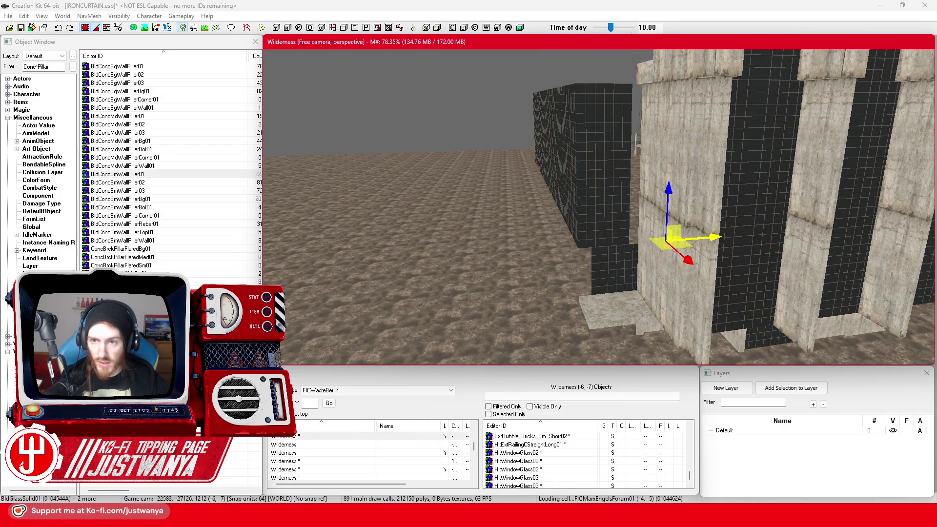
pyautogui.moveTo(630, 226)
pyautogui.mouseDown()
pyautogui.moveTo(741, 233)
pyautogui.moveTo(784, 224)
pyautogui.moveTo(533, 171)
pyautogui.moveTo(544, 182)
pyautogui.moveTo(550, 116)
pyautogui.moveTo(513, 81)
pyautogui.mouseUp()
pyautogui.moveTo(538, 199)
pyautogui.mouseDown()
pyautogui.moveTo(576, 171)
pyautogui.moveTo(634, 161)
pyautogui.mouseUp()
# Select a row of concrete floor tiles on the upper floor
pyautogui.click(625, 161)
pyautogui.keyDown('ctrl'); pyautogui.click(637, 132); pyautogui.keyUp('ctrl')
pyautogui.keyDown('ctrl'); pyautogui.click(605, 138); pyautogui.keyUp('ctrl')
pyautogui.keyDown('ctrl'); pyautogui.click(583, 138); pyautogui.keyUp('ctrl')
pyautogui.keyDown('ctrl'); pyautogui.click(564, 141); pyautogui.keyUp('ctrl')
pyautogui.keyDown('ctrl'); pyautogui.click(537, 141); pyautogui.keyUp('ctrl')
pyautogui.keyDown('ctrl'); pyautogui.click(512, 142); pyautogui.keyUp('ctrl')
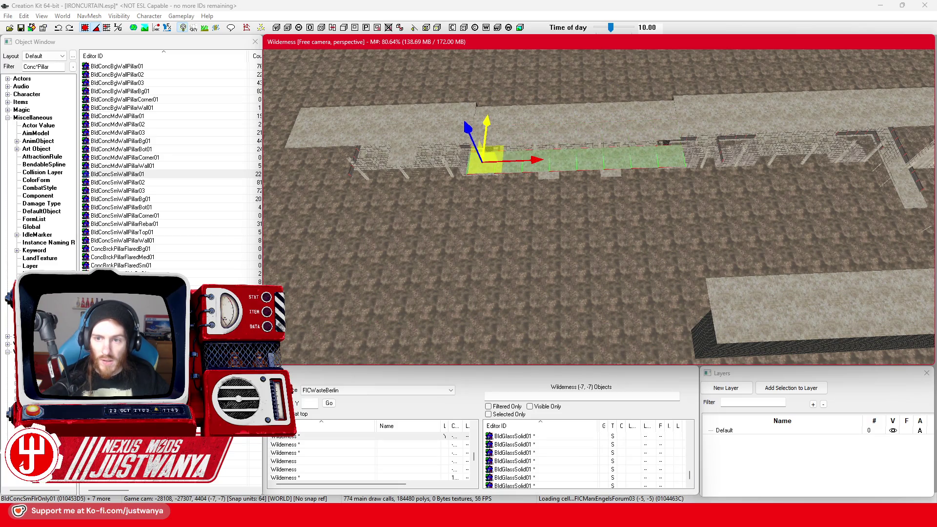
pyautogui.moveTo(512, 116); pyautogui.dragTo(585, 128)
pyautogui.scroll(5, 503, 116)
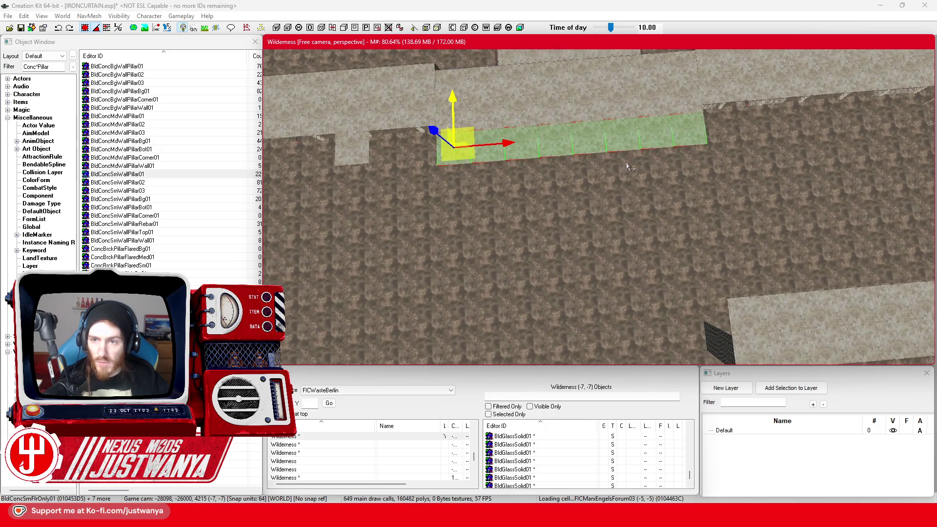
pyautogui.scroll(5, 628, 166)
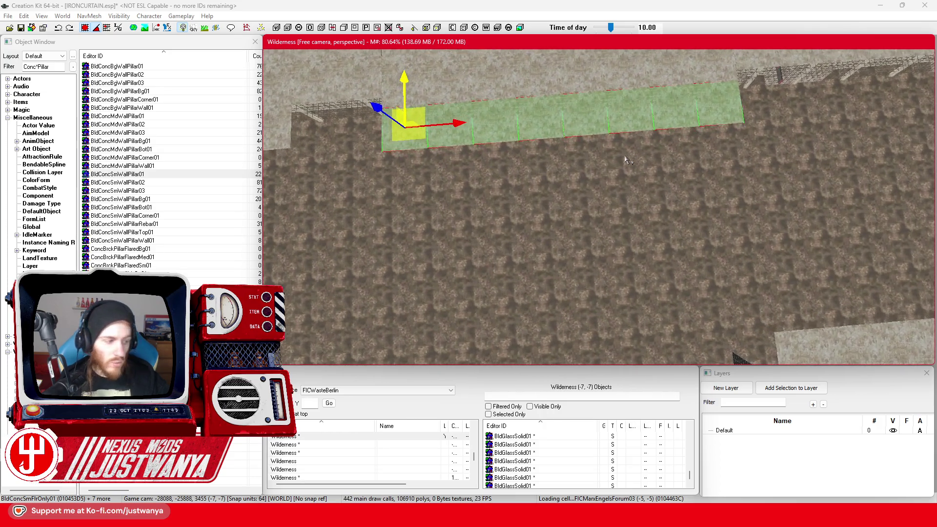
pyautogui.scroll(3, 625, 200)
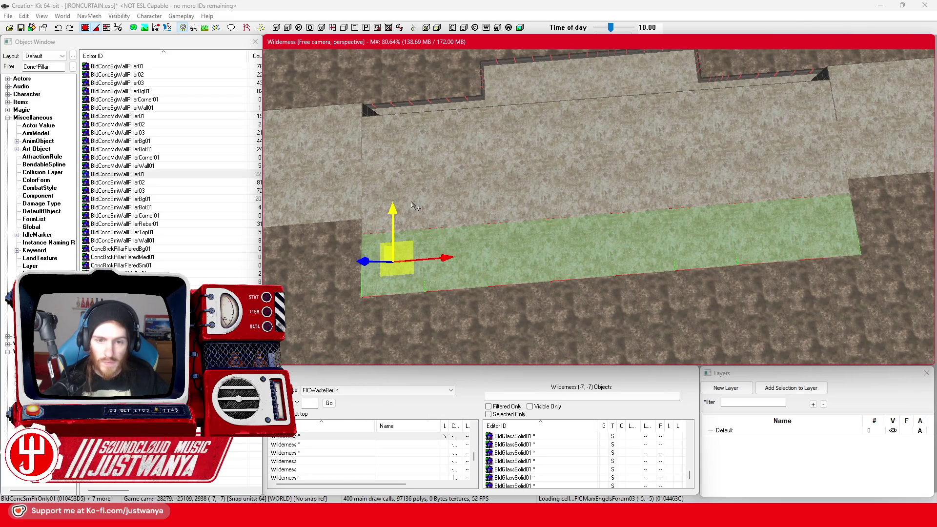
# Add the remaining floor tiles on the left, right and upper right to the selection
pyautogui.keyDown('ctrl'); pyautogui.click(424, 194); pyautogui.keyUp('ctrl')
pyautogui.keyDown('ctrl'); pyautogui.click(415, 152); pyautogui.keyUp('ctrl')
pyautogui.keyDown('ctrl'); pyautogui.click(444, 161); pyautogui.keyUp('ctrl')
pyautogui.keyDown('ctrl'); pyautogui.click(448, 195); pyautogui.keyUp('ctrl')
pyautogui.keyDown('ctrl'); pyautogui.click(506, 200); pyautogui.keyUp('ctrl')
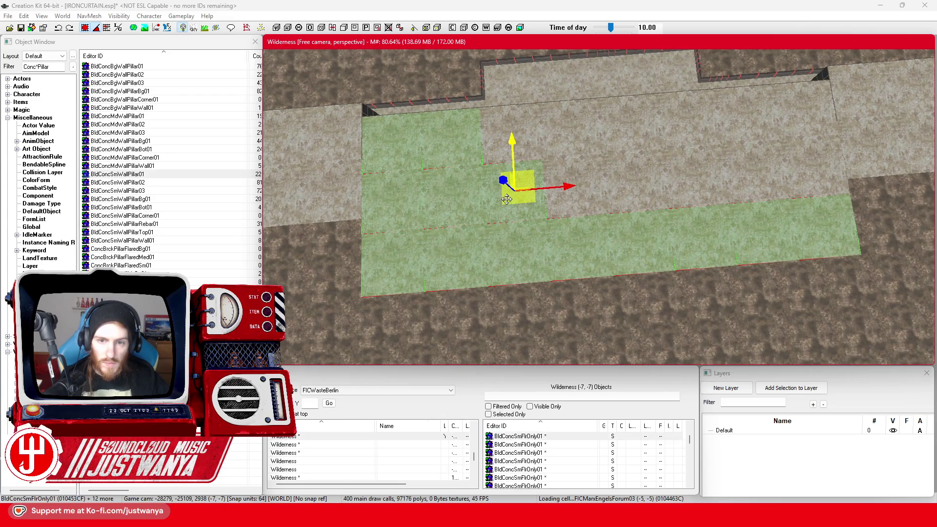
pyautogui.keyDown('ctrl'); pyautogui.click(498, 142); pyautogui.keyUp('ctrl')
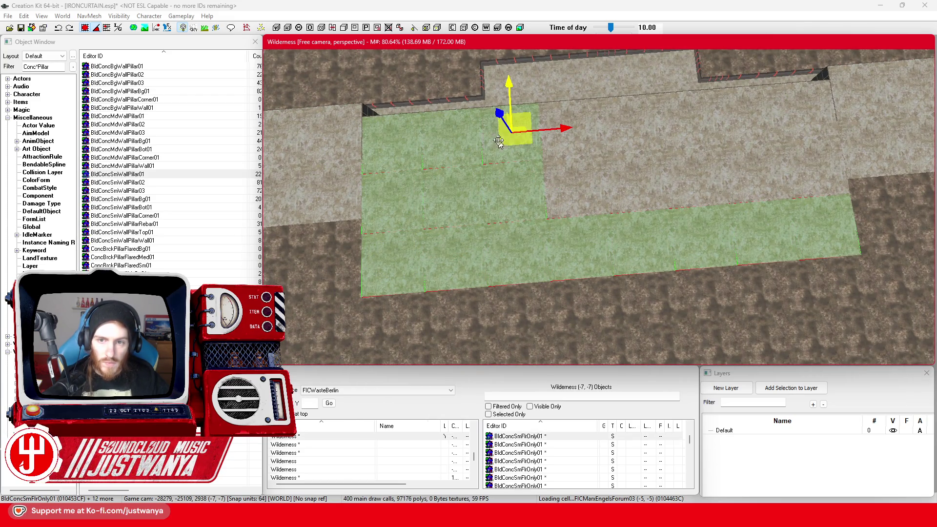
pyautogui.keyDown('ctrl'); pyautogui.click(566, 185); pyautogui.keyUp('ctrl')
pyautogui.keyDown('ctrl'); pyautogui.click(645, 167); pyautogui.keyUp('ctrl')
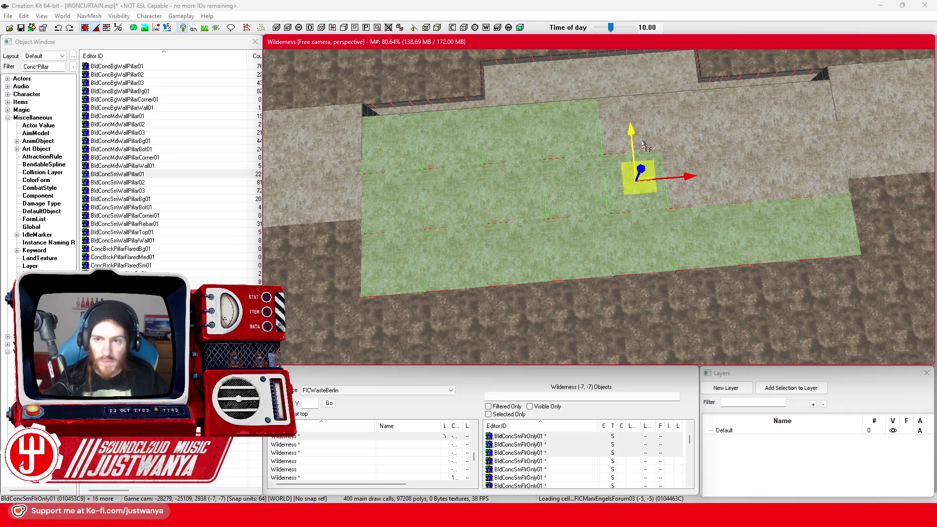
pyautogui.keyDown('ctrl'); pyautogui.click(651, 127); pyautogui.keyUp('ctrl')
pyautogui.keyDown('ctrl'); pyautogui.click(695, 142); pyautogui.keyUp('ctrl')
pyautogui.keyDown('ctrl'); pyautogui.click(701, 186); pyautogui.keyUp('ctrl')
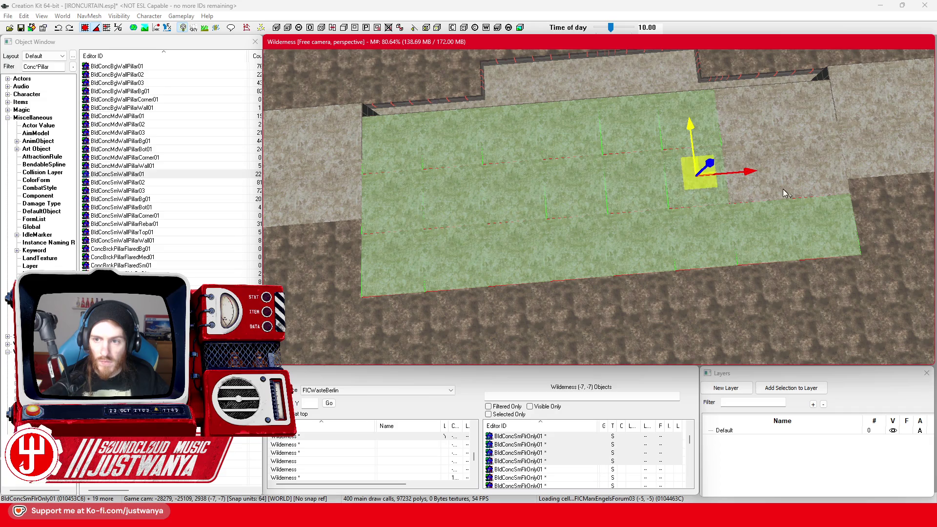
pyautogui.keyDown('ctrl'); pyautogui.click(773, 195); pyautogui.keyUp('ctrl')
pyautogui.keyDown('ctrl'); pyautogui.click(773, 110); pyautogui.keyUp('ctrl')
pyautogui.keyDown('ctrl'); pyautogui.click(829, 124); pyautogui.keyUp('ctrl')
pyautogui.keyDown('ctrl'); pyautogui.click(821, 176); pyautogui.keyUp('ctrl')
# Select the glass panel beside the glass wall and rotate it 90 degrees
pyautogui.moveTo(808, 116); pyautogui.dragTo(847, 344)
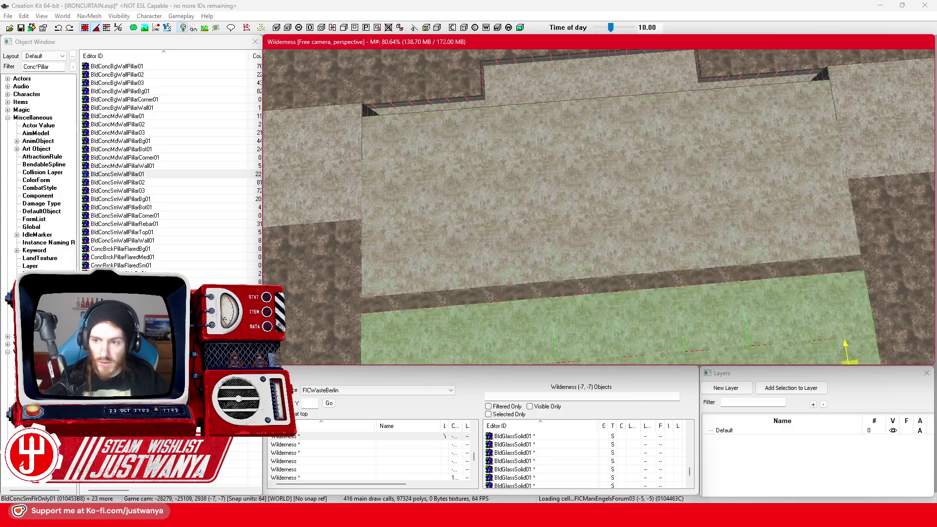
pyautogui.moveTo(847, 298)
pyautogui.mouseDown()
pyautogui.moveTo(721, 272)
pyautogui.moveTo(652, 147)
pyautogui.mouseUp()
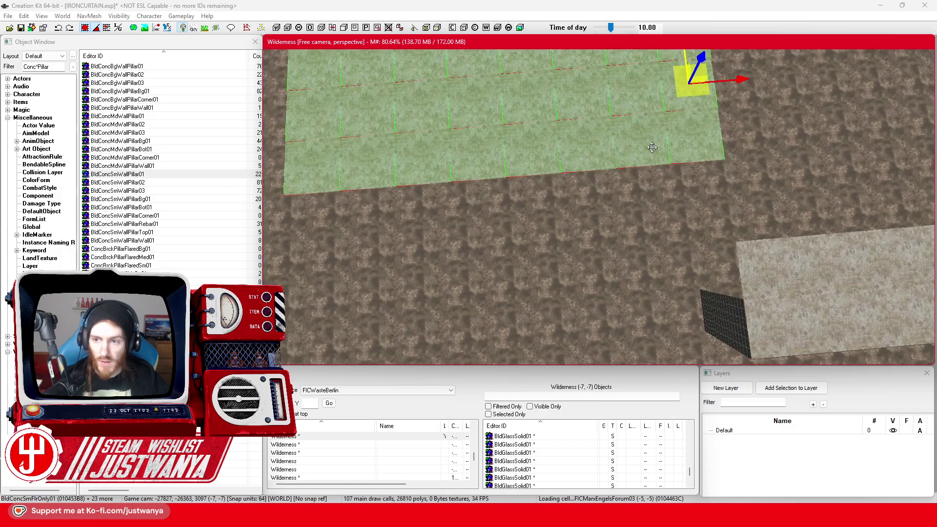
pyautogui.scroll(-3, 670, 69)
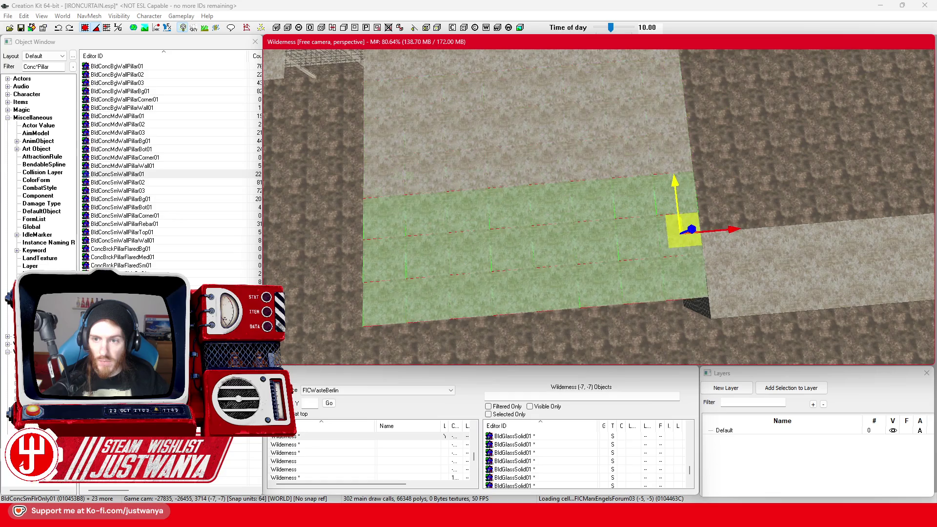
pyautogui.moveTo(623, 244)
pyautogui.mouseDown()
pyautogui.moveTo(620, 202)
pyautogui.moveTo(720, 191)
pyautogui.moveTo(589, 202)
pyautogui.mouseUp()
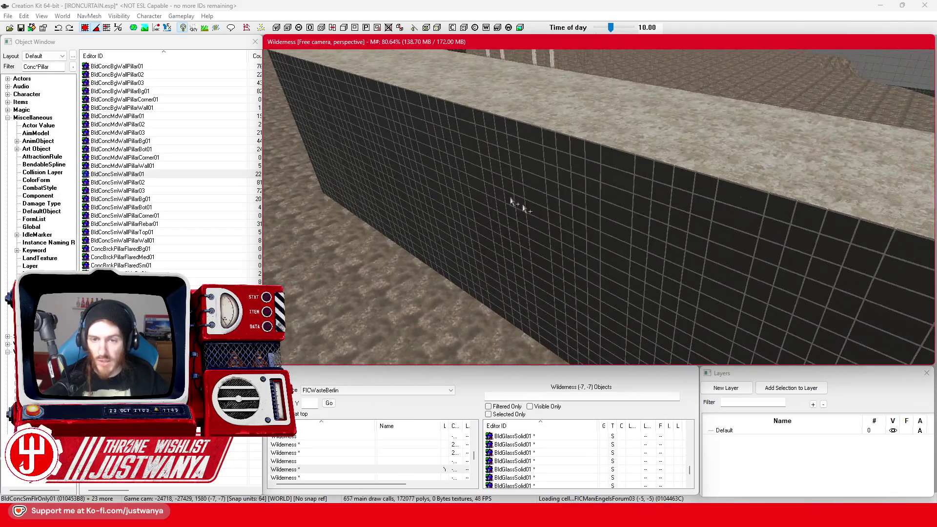
pyautogui.click(672, 208)
pyautogui.scroll(-10, 673, 208)
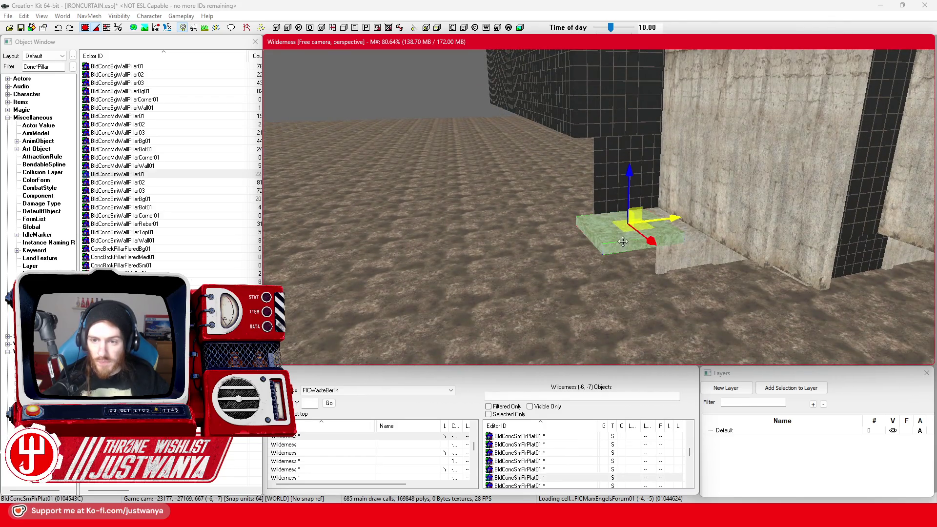
pyautogui.press('2')
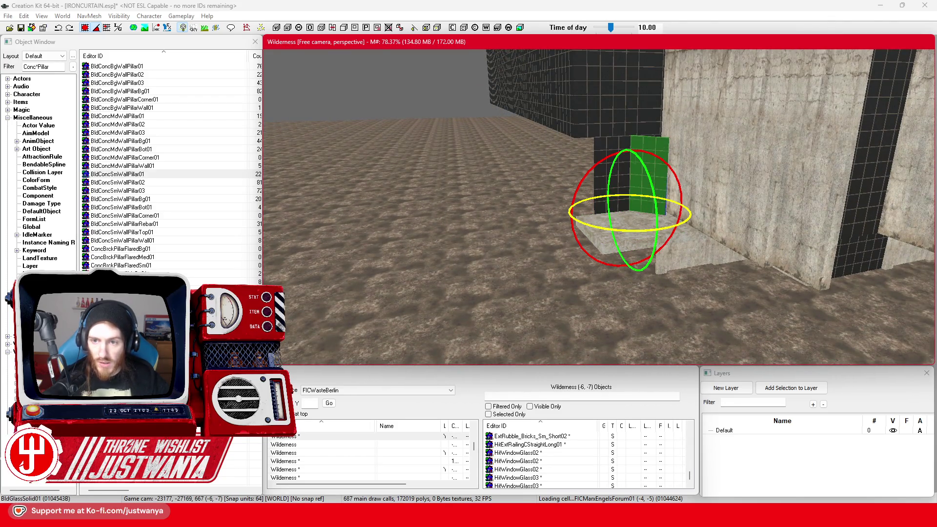
pyautogui.moveTo(673, 225); pyautogui.dragTo(653, 213)
pyautogui.press('1')
pyautogui.press('shift')
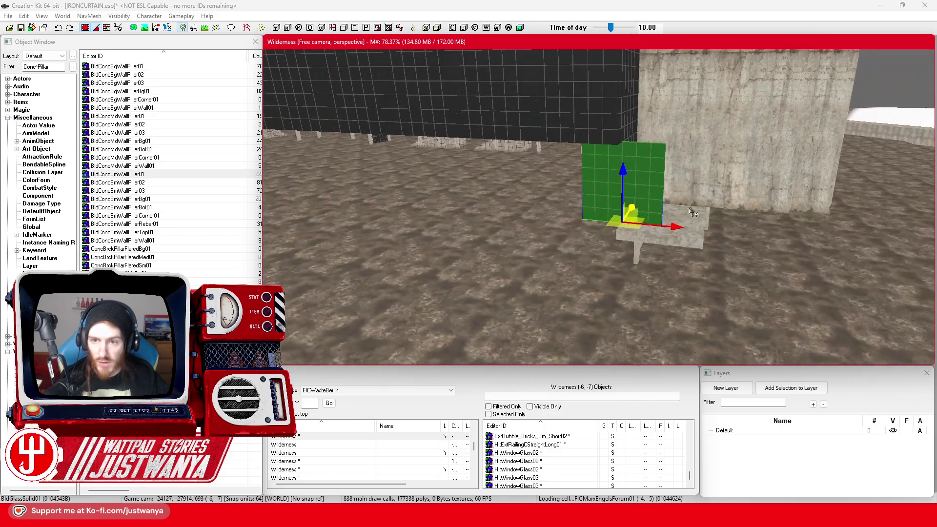
# Slide the rotated glass panel left along the X axis to the wall's end
pyautogui.moveTo(638, 223)
pyautogui.mouseDown()
pyautogui.moveTo(481, 207)
pyautogui.moveTo(789, 235)
pyautogui.mouseUp()
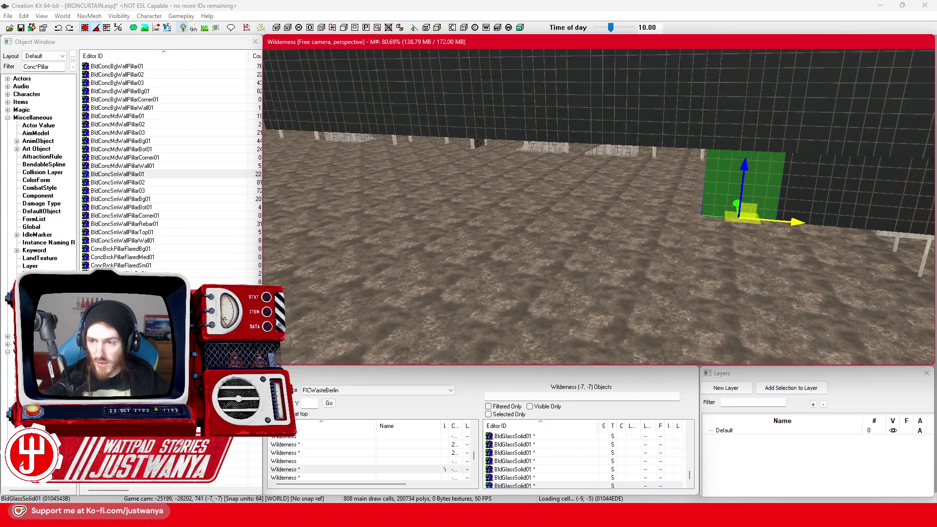
pyautogui.moveTo(742, 214); pyautogui.dragTo(668, 210)
pyautogui.moveTo(740, 217)
pyautogui.mouseDown()
pyautogui.moveTo(580, 204)
pyautogui.moveTo(770, 200)
pyautogui.mouseUp()
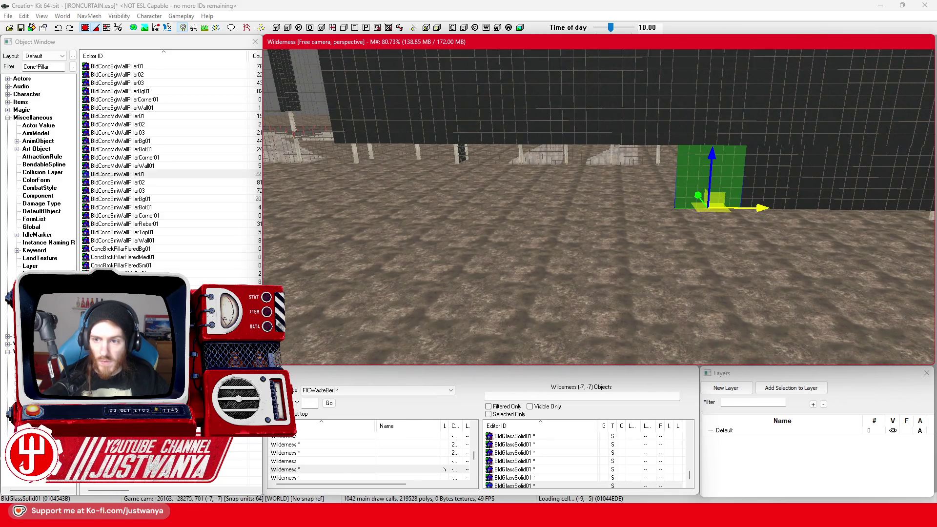
pyautogui.moveTo(713, 205); pyautogui.dragTo(438, 207)
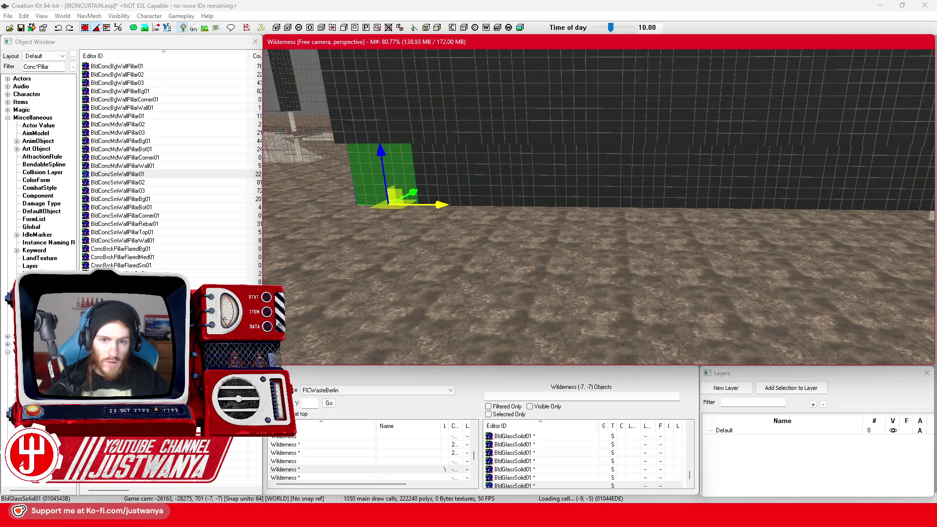
# Select a concrete floor plate by the glass wall and view it at floor level
pyautogui.moveTo(493, 199); pyautogui.dragTo(461, 200)
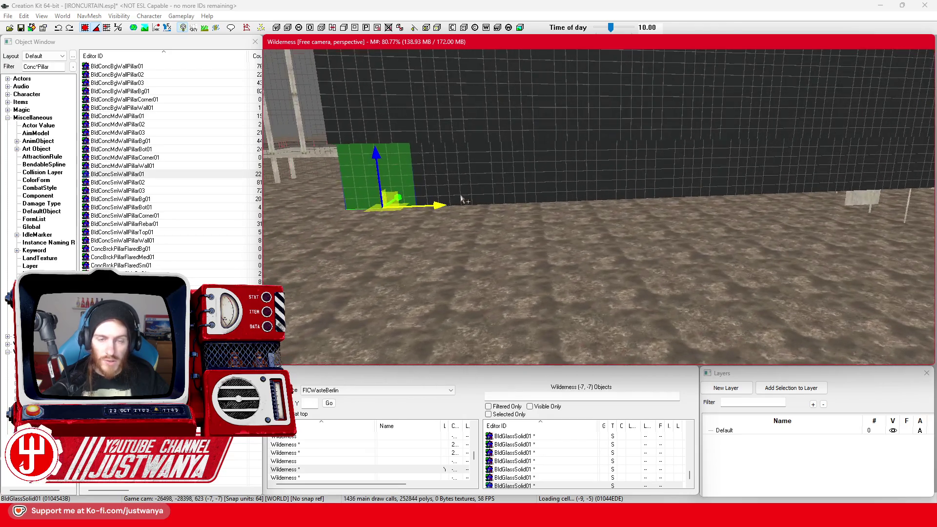
pyautogui.click(621, 191)
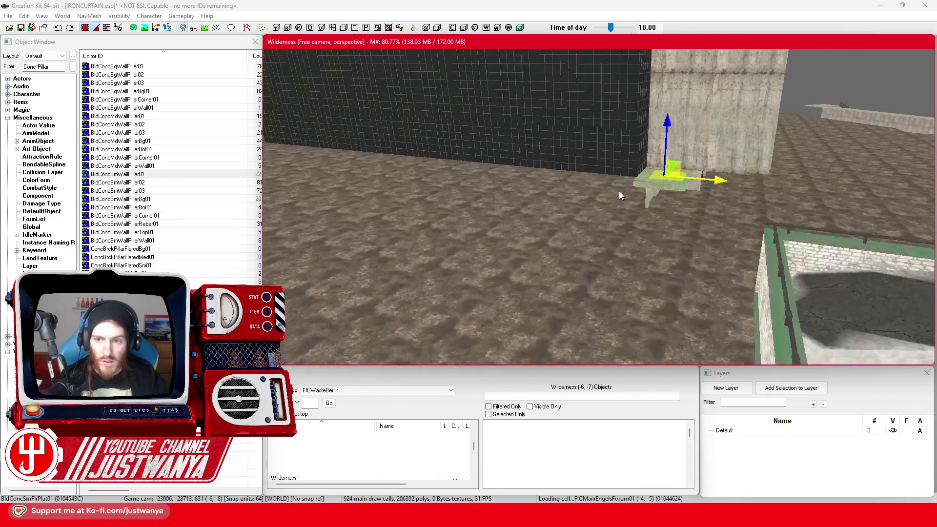
pyautogui.moveTo(585, 202); pyautogui.dragTo(726, 188)
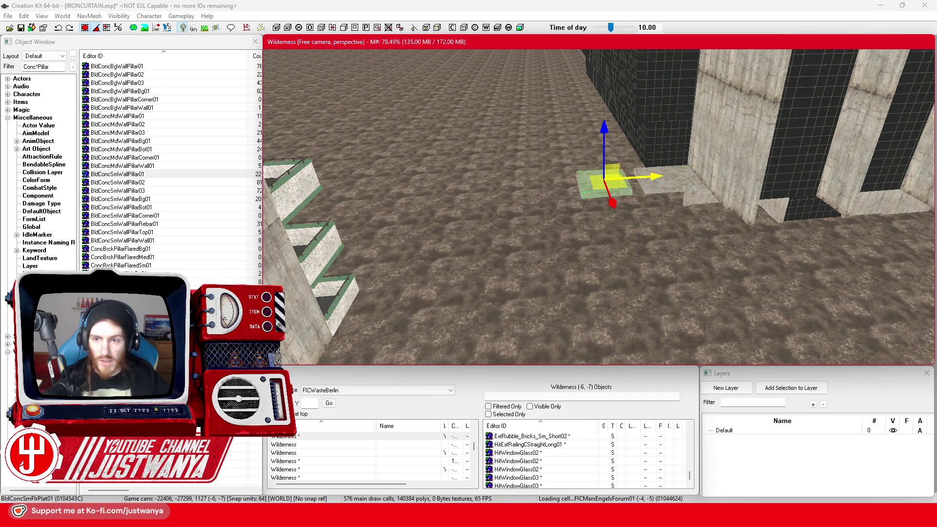
pyautogui.scroll(5, 621, 204)
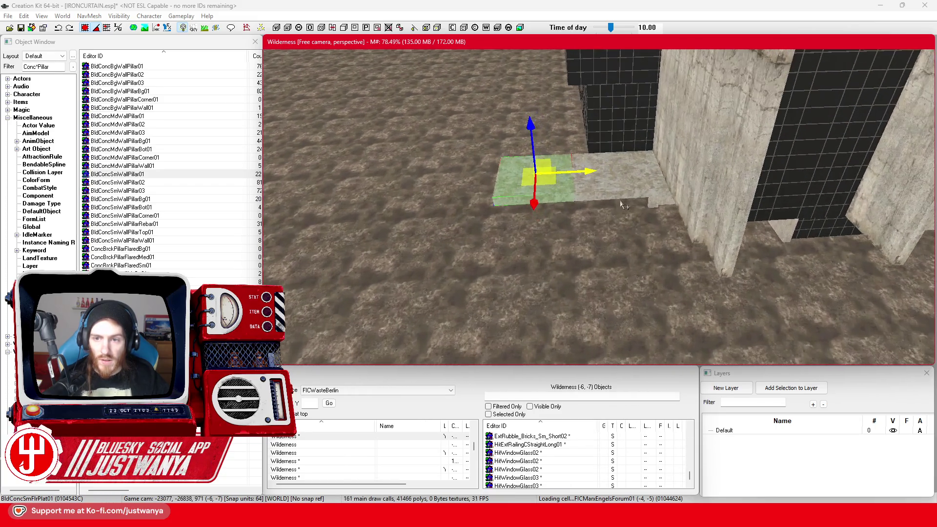
pyautogui.moveTo(685, 161)
pyautogui.mouseDown()
pyautogui.moveTo(658, 128)
pyautogui.moveTo(738, 162)
pyautogui.mouseUp()
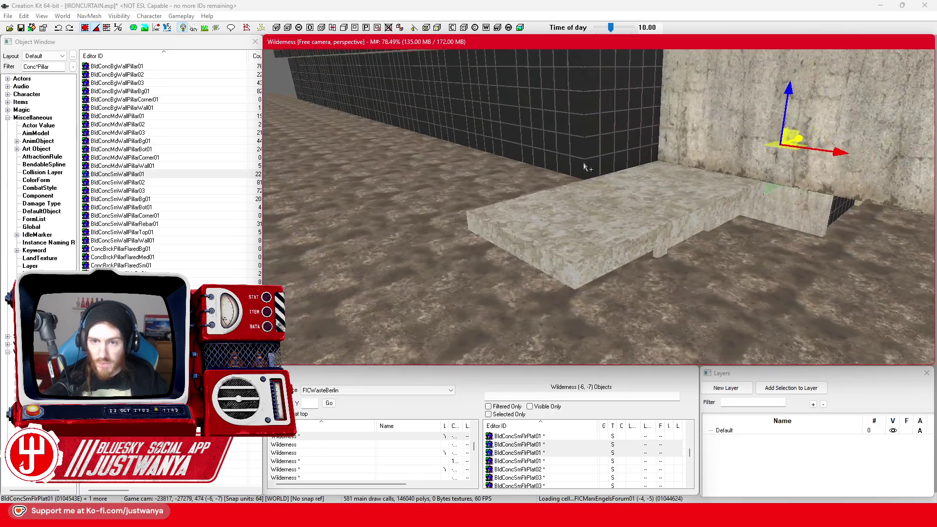
# Slide the floor plate and its two neighbours left to the end of the wall's base
pyautogui.click(586, 197)
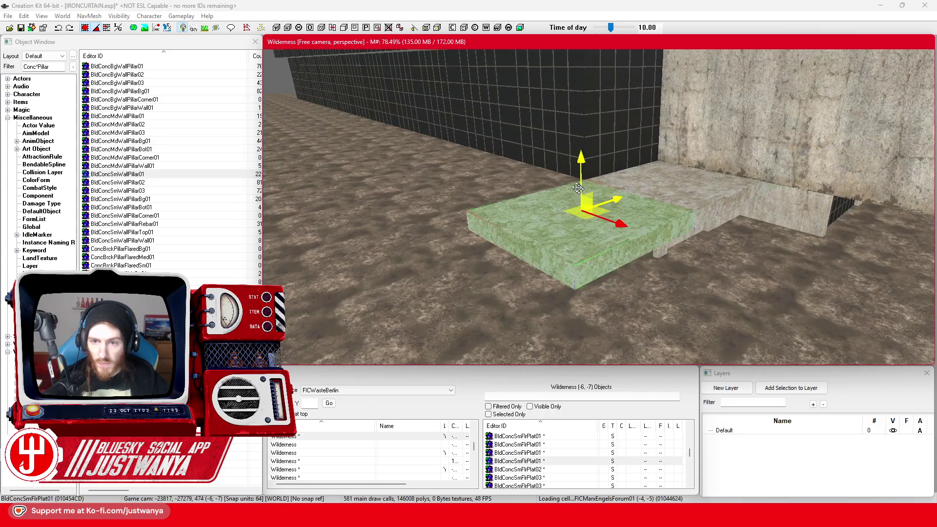
pyautogui.scroll(2, 520, 182)
pyautogui.scroll(3, 519, 181)
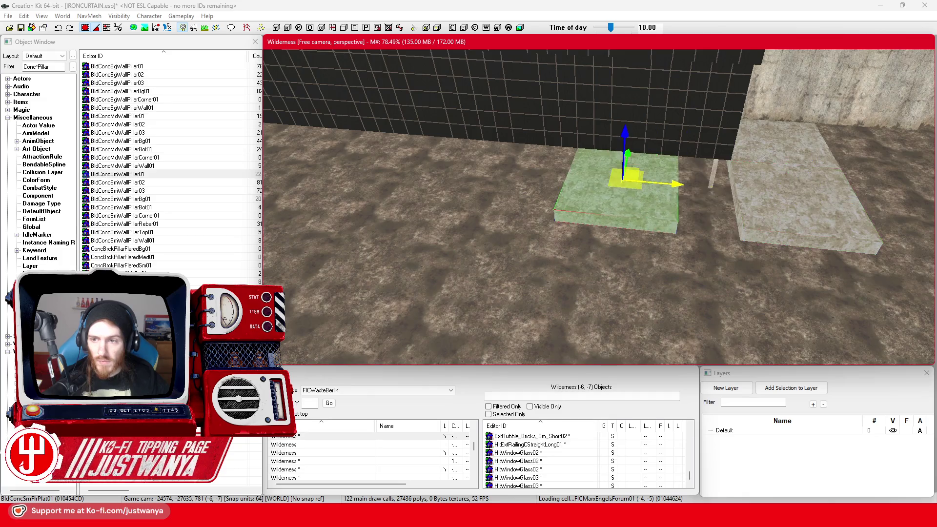
pyautogui.moveTo(730, 190); pyautogui.dragTo(419, 168)
pyautogui.scroll(-2, 571, 230)
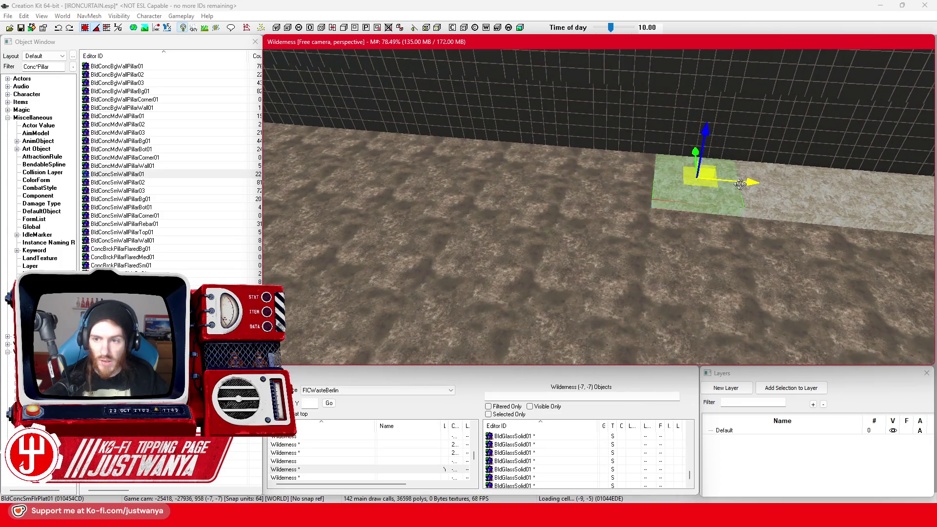
pyautogui.moveTo(726, 180)
pyautogui.mouseDown()
pyautogui.moveTo(770, 181)
pyautogui.moveTo(530, 173)
pyautogui.mouseUp()
pyautogui.keyDown('ctrl'); pyautogui.click(830, 213); pyautogui.keyUp('ctrl')
pyautogui.keyDown('ctrl'); pyautogui.click(884, 216); pyautogui.keyUp('ctrl')
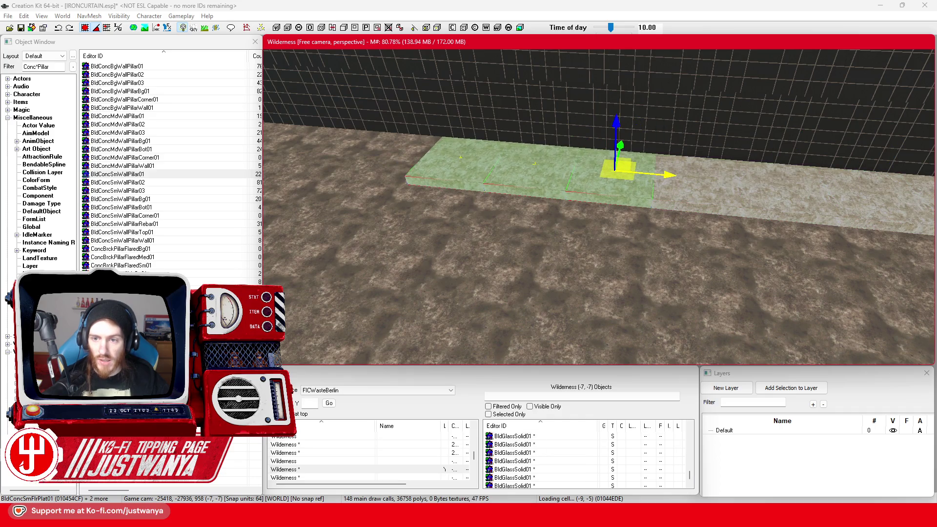
pyautogui.moveTo(685, 189); pyautogui.dragTo(458, 170)
# Focus the view on the floor plates, then bring up the Palast der Republik reference model
pyautogui.press('f')
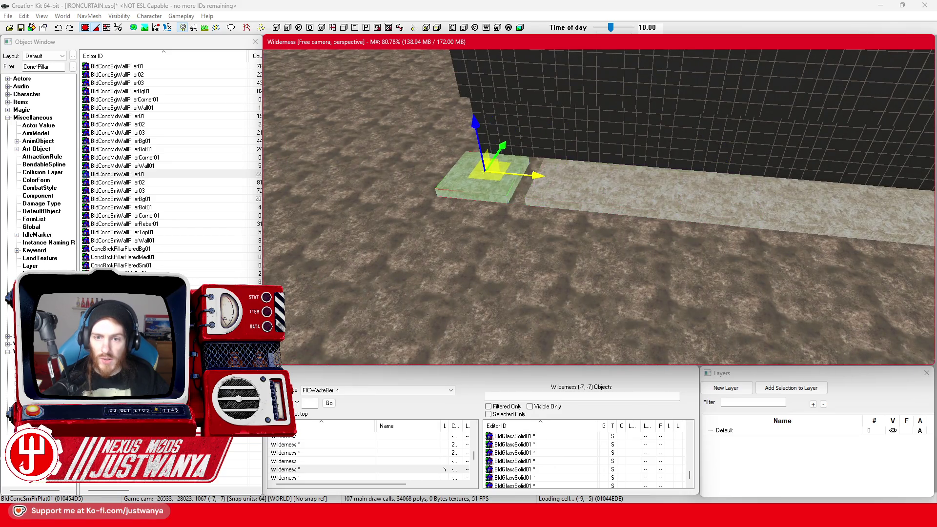
pyautogui.scroll(-5, 611, 259)
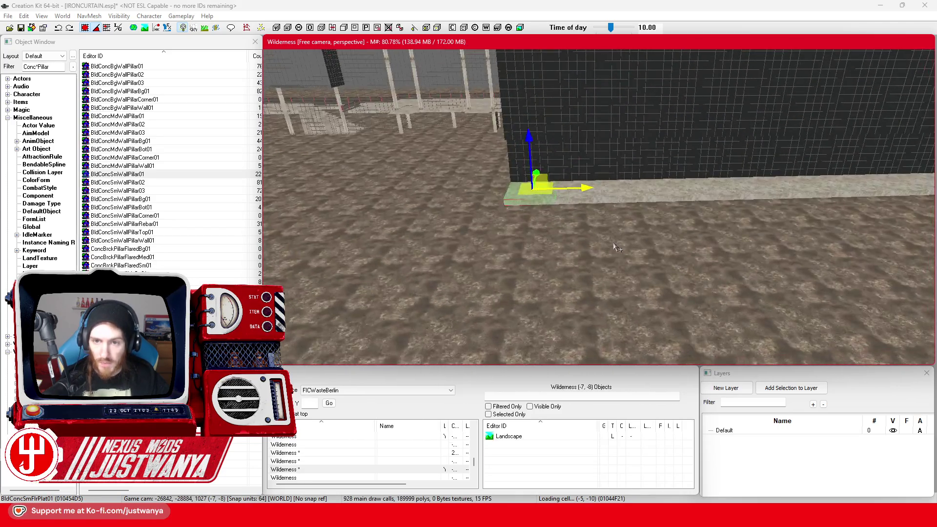
pyautogui.scroll(-2, 690, 280)
pyautogui.scroll(2, 696, 286)
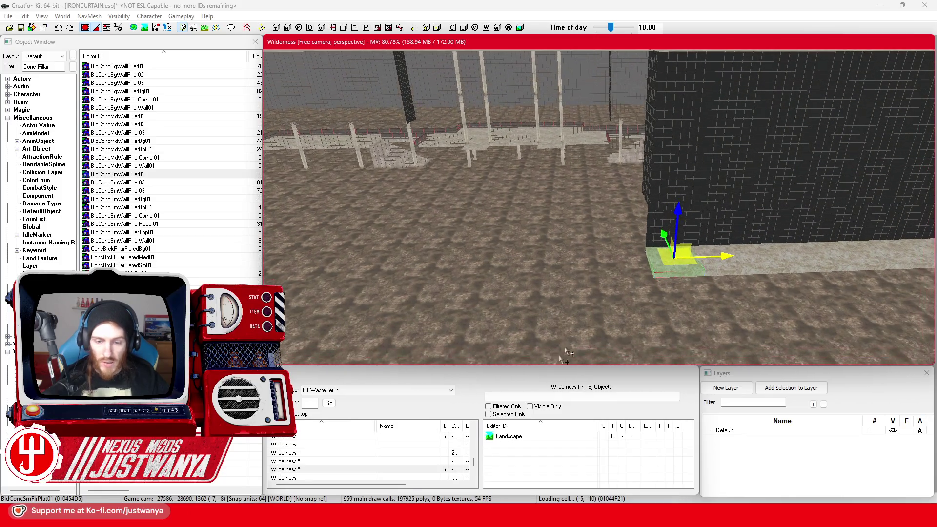
pyautogui.click(555, 484)
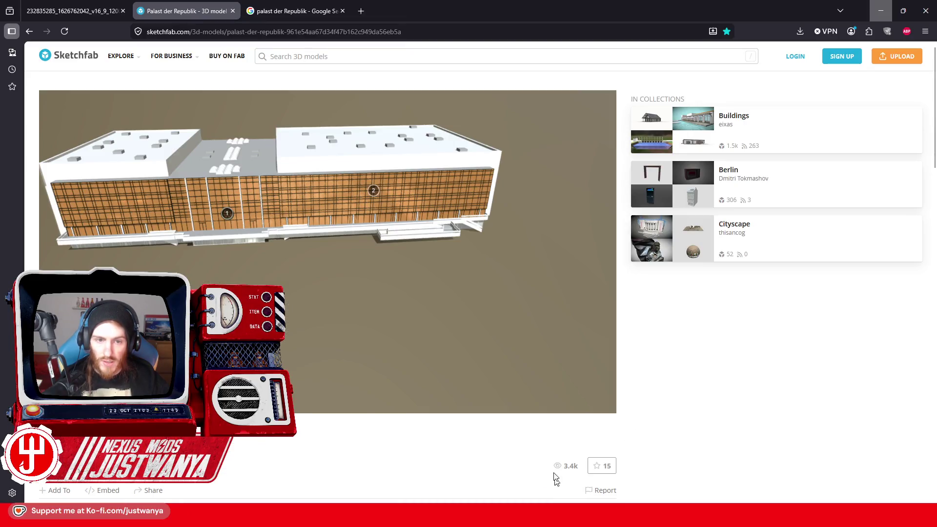
# Orbit and zoom the Sketchfab model for angled, low and wide frontal views of the glass facade
pyautogui.moveTo(259, 209); pyautogui.dragTo(361, 224)
pyautogui.scroll(5, 401, 184)
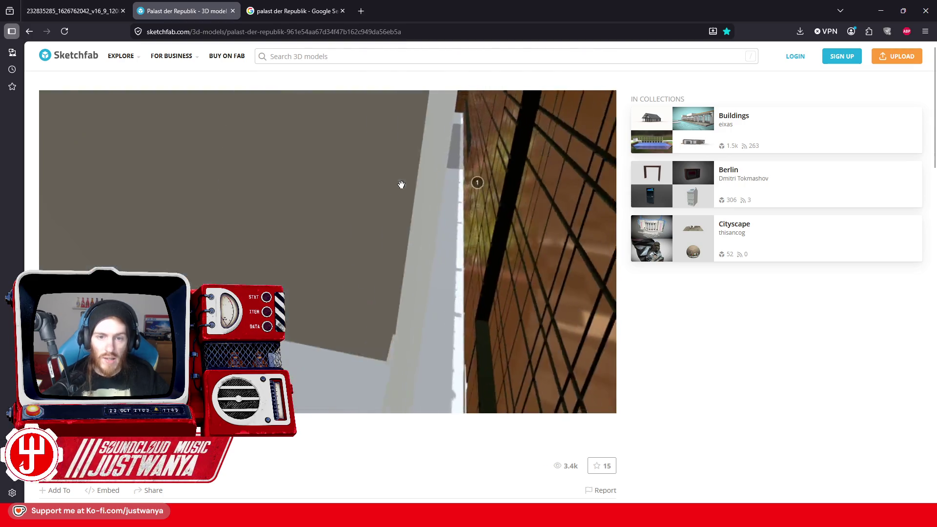
pyautogui.moveTo(404, 188)
pyautogui.mouseDown()
pyautogui.moveTo(410, 231)
pyautogui.moveTo(354, 209)
pyautogui.mouseUp()
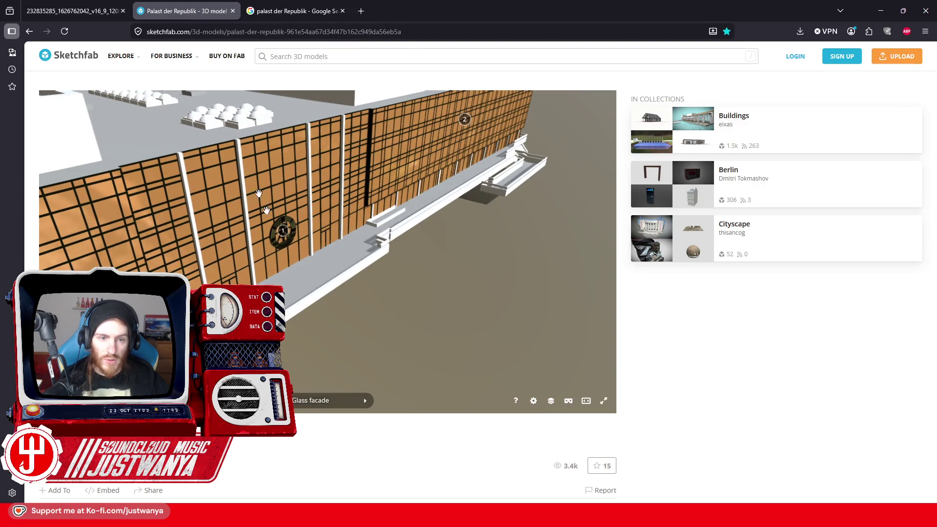
pyautogui.moveTo(335, 256); pyautogui.dragTo(176, 178)
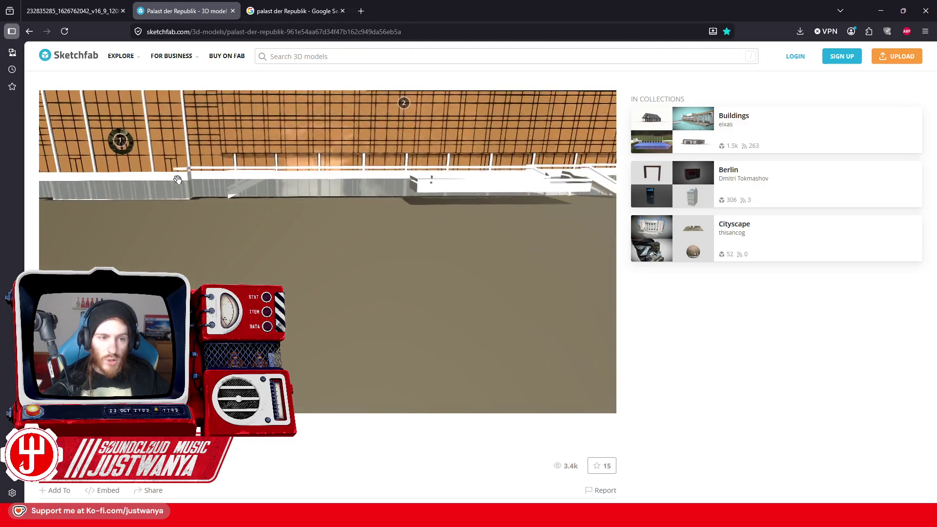
pyautogui.moveTo(317, 205)
pyautogui.mouseDown()
pyautogui.moveTo(336, 217)
pyautogui.moveTo(364, 195)
pyautogui.moveTo(332, 211)
pyautogui.mouseUp()
pyautogui.scroll(5, 331, 212)
pyautogui.scroll(-5, 332, 211)
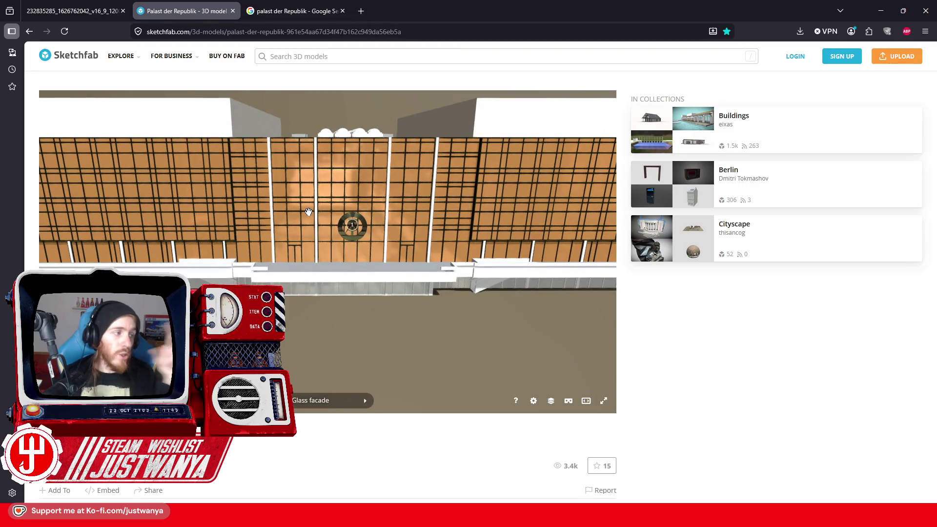
pyautogui.scroll(2, 308, 211)
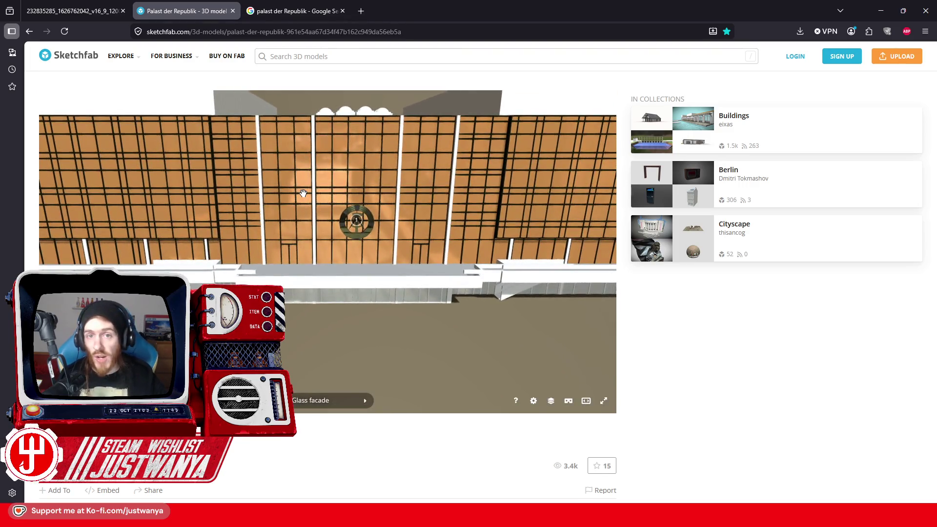
pyautogui.scroll(5, 304, 194)
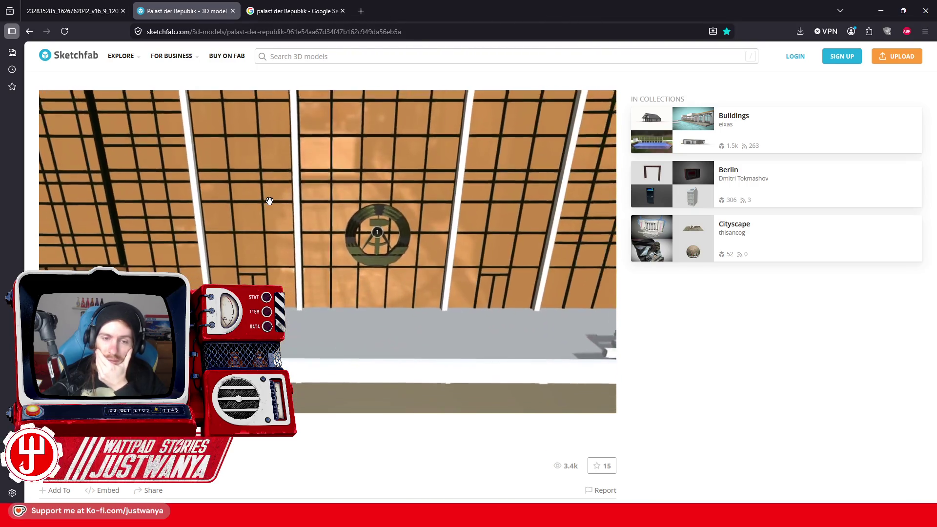
# Tilt the model to show more wall below and the roof from above, then return to Creation Kit
pyautogui.moveTo(269, 201); pyautogui.dragTo(274, 193)
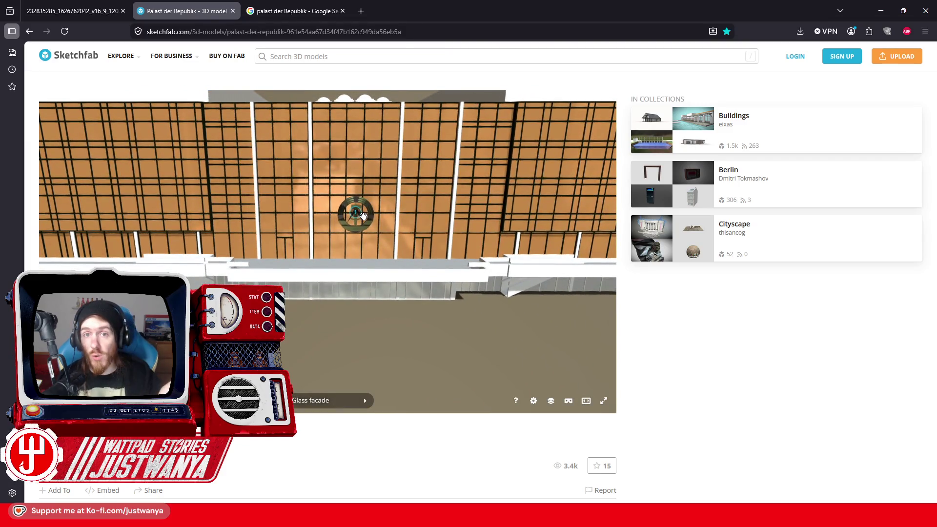
pyautogui.moveTo(403, 226)
pyautogui.mouseDown()
pyautogui.moveTo(427, 241)
pyautogui.moveTo(425, 226)
pyautogui.moveTo(485, 192)
pyautogui.mouseUp()
pyautogui.click(871, 13)
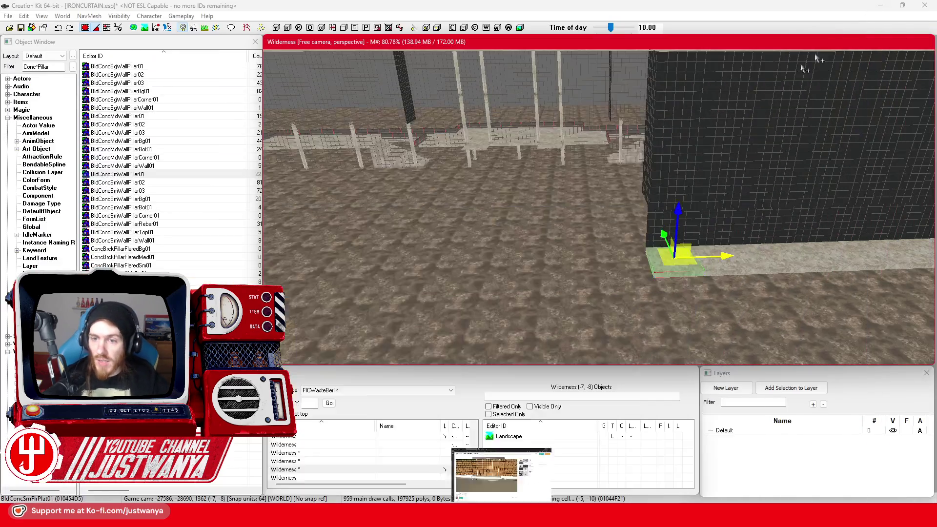
# Fly the camera past the railings and pillars and select a BldGlassSolid01 panel above the ledge
pyautogui.scroll(10, 598, 209)
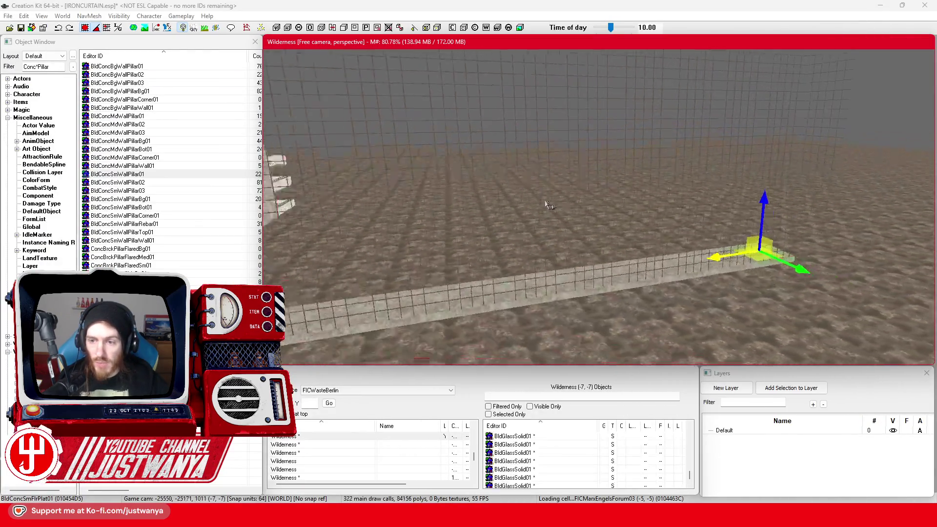
pyautogui.press('f')
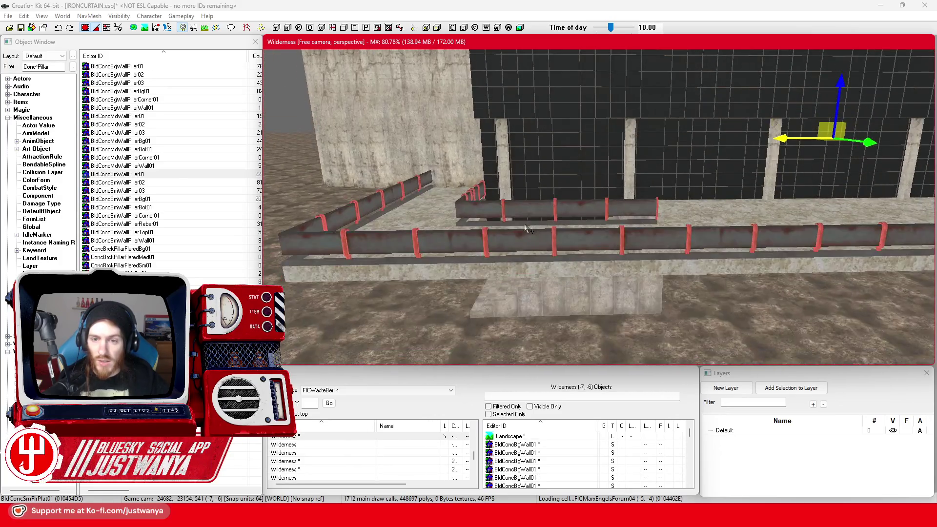
pyautogui.moveTo(508, 180); pyautogui.dragTo(439, 182)
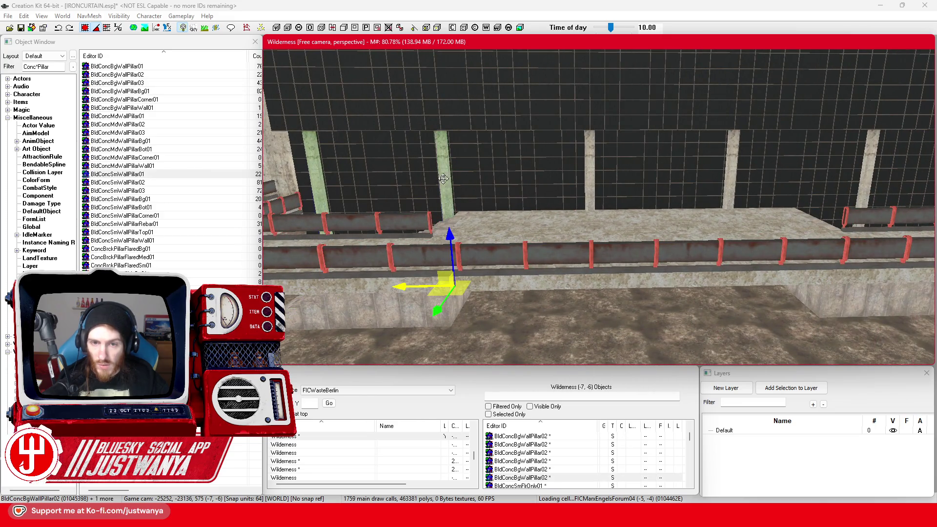
pyautogui.moveTo(735, 179)
pyautogui.mouseDown()
pyautogui.moveTo(654, 203)
pyautogui.moveTo(578, 201)
pyautogui.mouseUp()
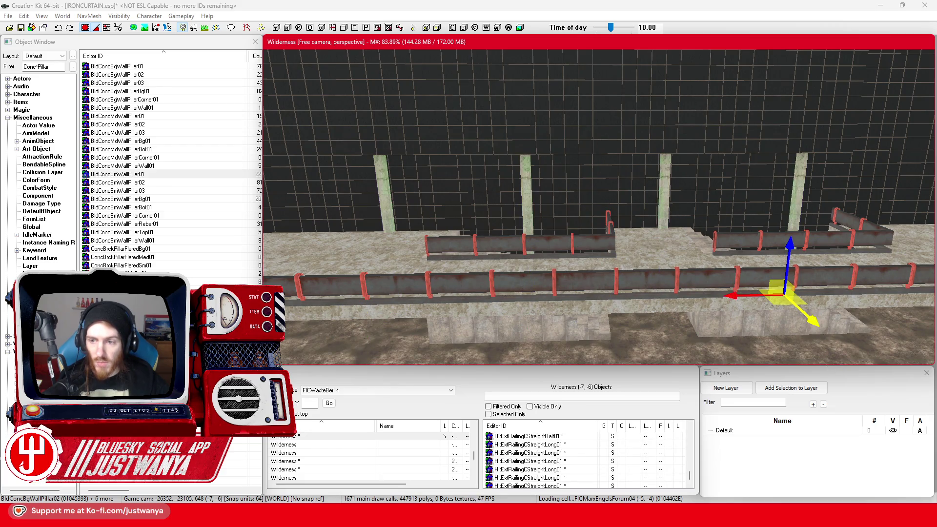
pyautogui.moveTo(714, 224)
pyautogui.mouseDown()
pyautogui.moveTo(596, 226)
pyautogui.moveTo(527, 272)
pyautogui.moveTo(733, 248)
pyautogui.moveTo(592, 234)
pyautogui.moveTo(731, 245)
pyautogui.moveTo(669, 247)
pyautogui.moveTo(634, 234)
pyautogui.moveTo(570, 247)
pyautogui.moveTo(637, 246)
pyautogui.mouseUp()
pyautogui.moveTo(583, 263)
pyautogui.mouseDown()
pyautogui.moveTo(594, 234)
pyautogui.moveTo(602, 247)
pyautogui.moveTo(556, 253)
pyautogui.moveTo(606, 319)
pyautogui.moveTo(527, 323)
pyautogui.mouseUp()
pyautogui.click(570, 179)
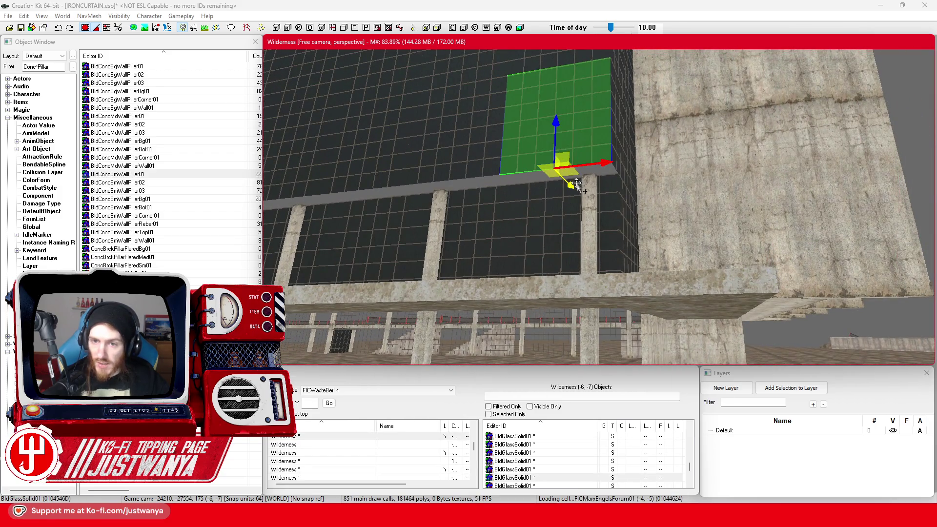
# Add ten more glass panels along the facade to the selection, making a row of eleven
pyautogui.keyDown('ctrl'); pyautogui.click(444, 162); pyautogui.keyUp('ctrl')
pyautogui.keyDown('ctrl'); pyautogui.click(370, 161); pyautogui.keyUp('ctrl')
pyautogui.moveTo(371, 161); pyautogui.dragTo(658, 181)
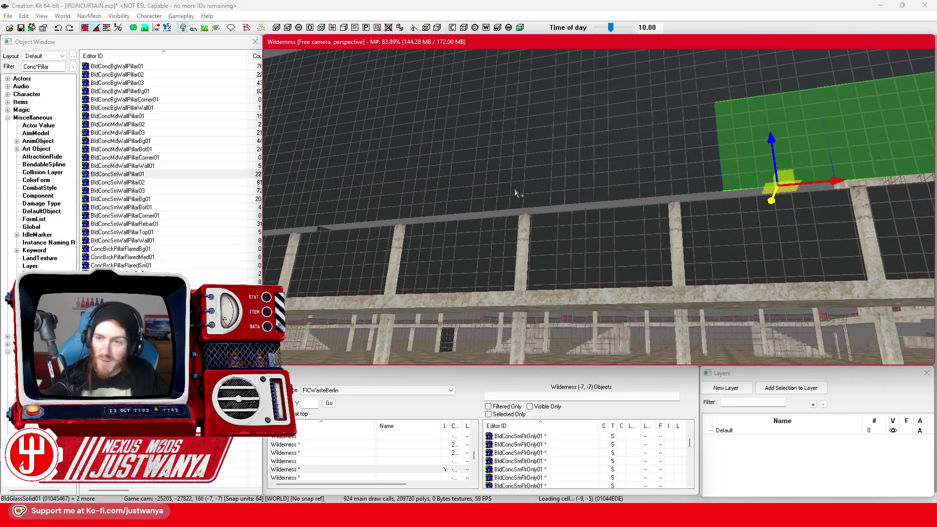
pyautogui.keyDown('ctrl'); pyautogui.click(658, 181); pyautogui.keyUp('ctrl')
pyautogui.keyDown('ctrl'); pyautogui.click(578, 192); pyautogui.keyUp('ctrl')
pyautogui.keyDown('ctrl'); pyautogui.click(498, 195); pyautogui.keyUp('ctrl')
pyautogui.keyDown('ctrl'); pyautogui.click(420, 203); pyautogui.keyUp('ctrl')
pyautogui.moveTo(419, 203); pyautogui.dragTo(580, 187)
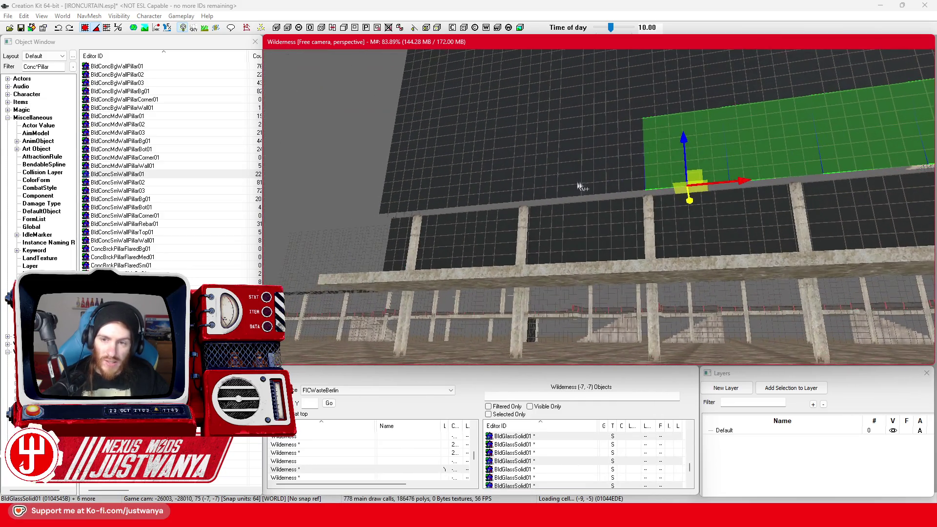
pyautogui.keyDown('ctrl'); pyautogui.click(580, 187); pyautogui.keyUp('ctrl')
pyautogui.keyDown('ctrl'); pyautogui.click(534, 193); pyautogui.keyUp('ctrl')
pyautogui.keyDown('ctrl'); pyautogui.click(469, 200); pyautogui.keyUp('ctrl')
pyautogui.keyDown('ctrl'); pyautogui.click(415, 205); pyautogui.keyUp('ctrl')
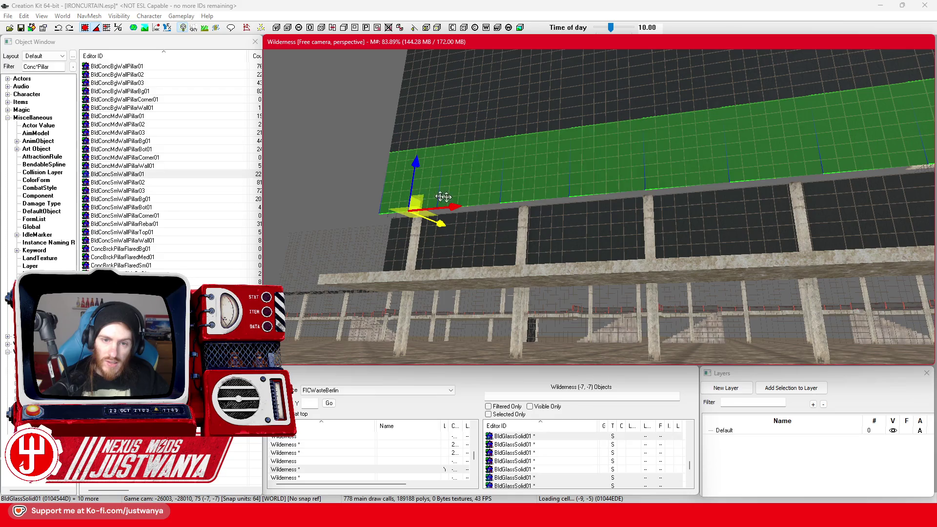
# Toggle between rotate and move modes on the grouped panels and undo the last transform
pyautogui.press('2')
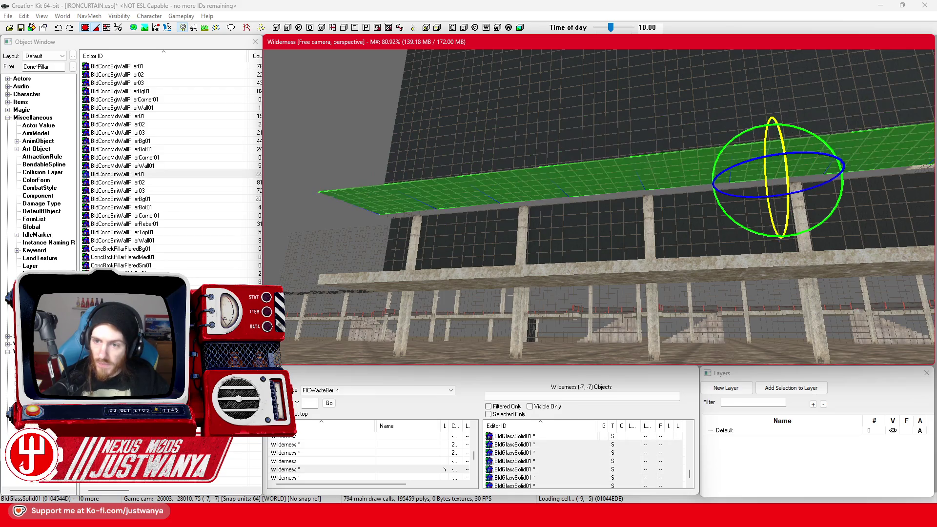
pyautogui.press('1')
pyautogui.hotkey('ctrl', 'z')
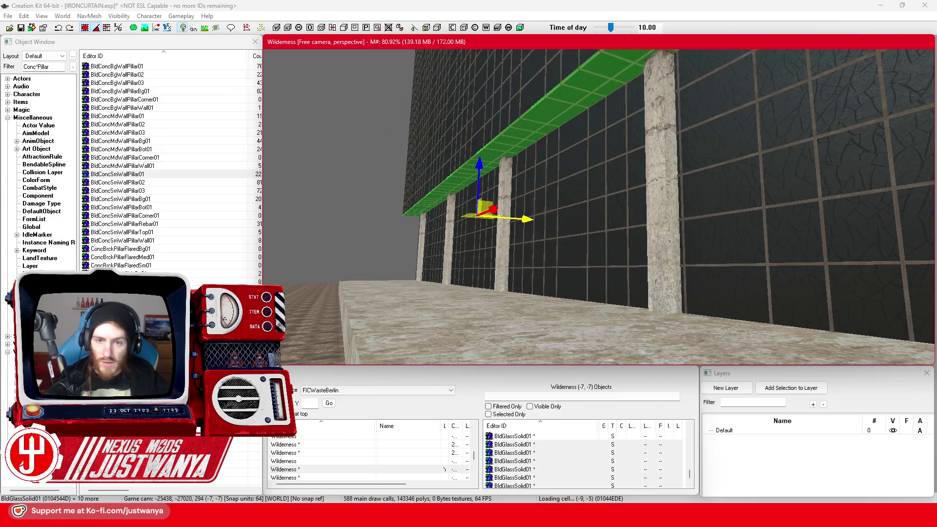
pyautogui.scroll(-10, 482, 251)
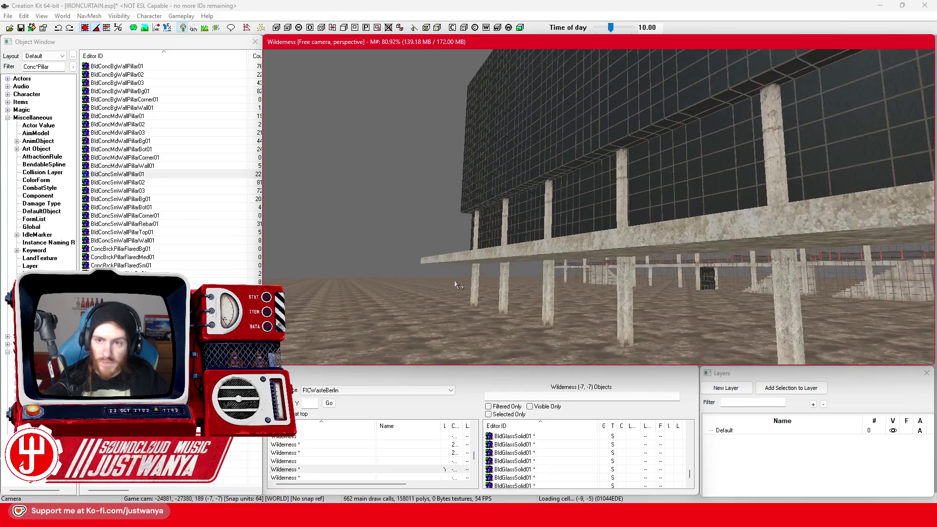
pyautogui.scroll(10, 485, 295)
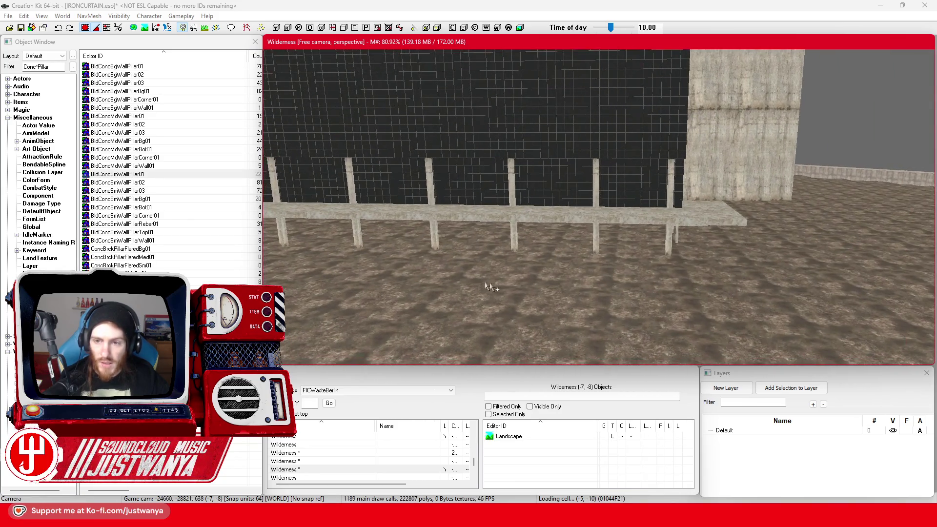
# Select four more glass panels and lower the group below the concrete slab
pyautogui.scroll(5, 478, 282)
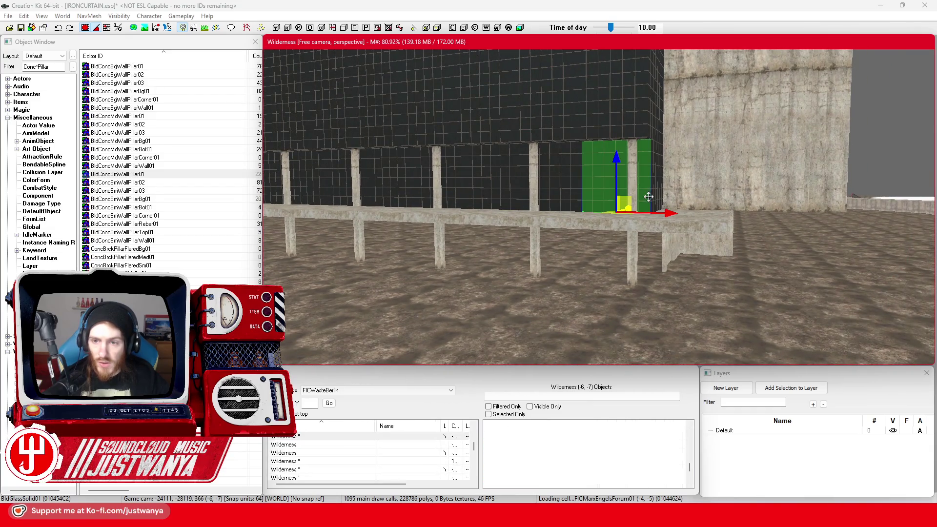
pyautogui.scroll(5, 449, 194)
pyautogui.keyDown('ctrl'); pyautogui.click(625, 209); pyautogui.keyUp('ctrl')
pyautogui.keyDown('ctrl'); pyautogui.click(548, 207); pyautogui.keyUp('ctrl')
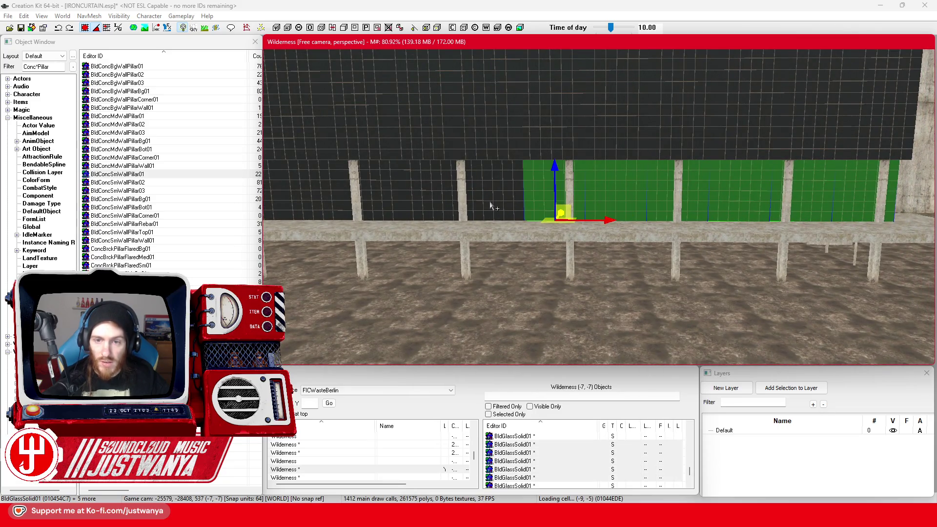
pyautogui.keyDown('ctrl'); pyautogui.click(416, 200); pyautogui.keyUp('ctrl')
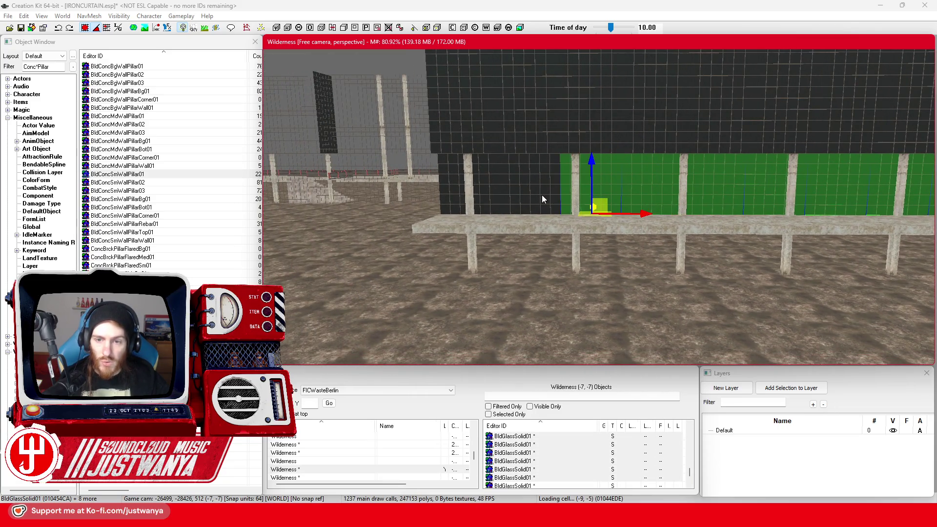
pyautogui.keyDown('ctrl'); pyautogui.click(542, 195); pyautogui.keyUp('ctrl')
pyautogui.moveTo(542, 195); pyautogui.dragTo(541, 253)
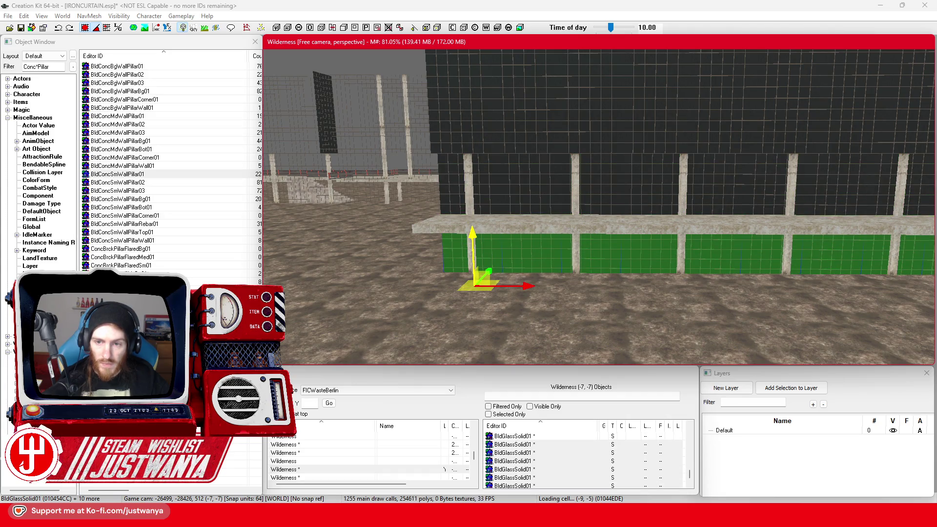
# Pick a single glass panel by the pillar and slide it along the X axis into the next bay
pyautogui.scroll(10, 290, 199)
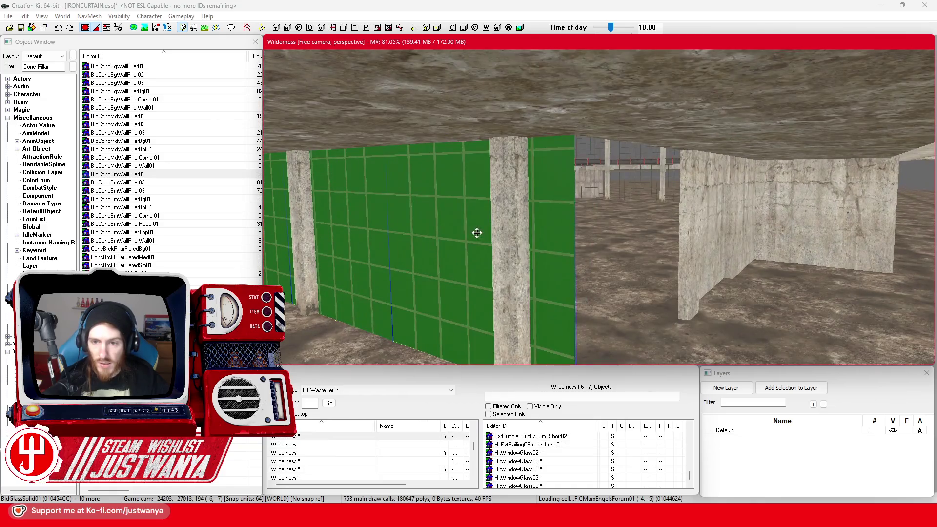
pyautogui.click(558, 249)
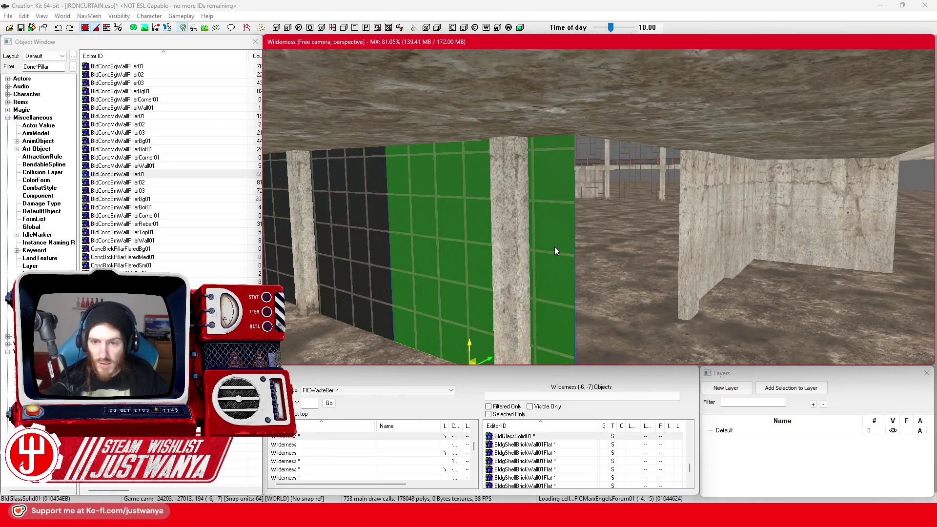
pyautogui.scroll(5, 556, 321)
pyautogui.press('3')
pyautogui.scroll(-2, 541, 334)
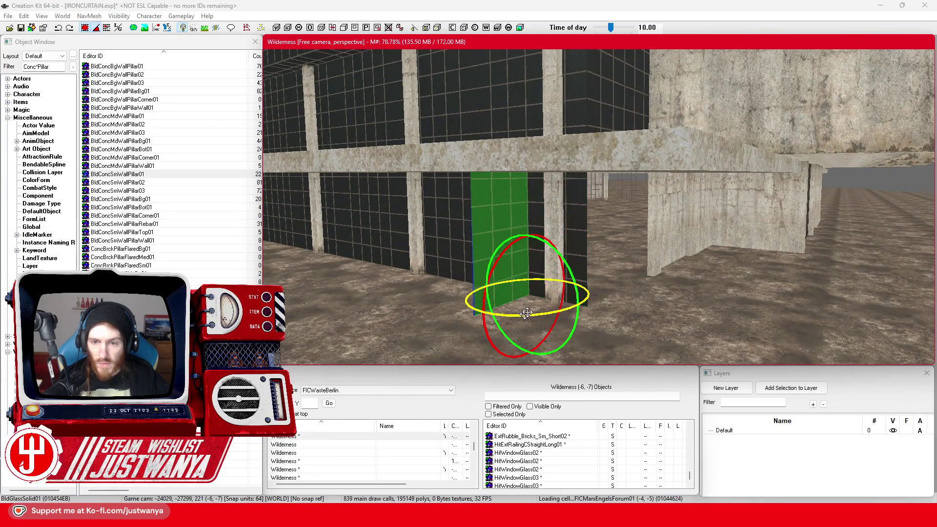
pyautogui.moveTo(575, 301); pyautogui.dragTo(636, 308)
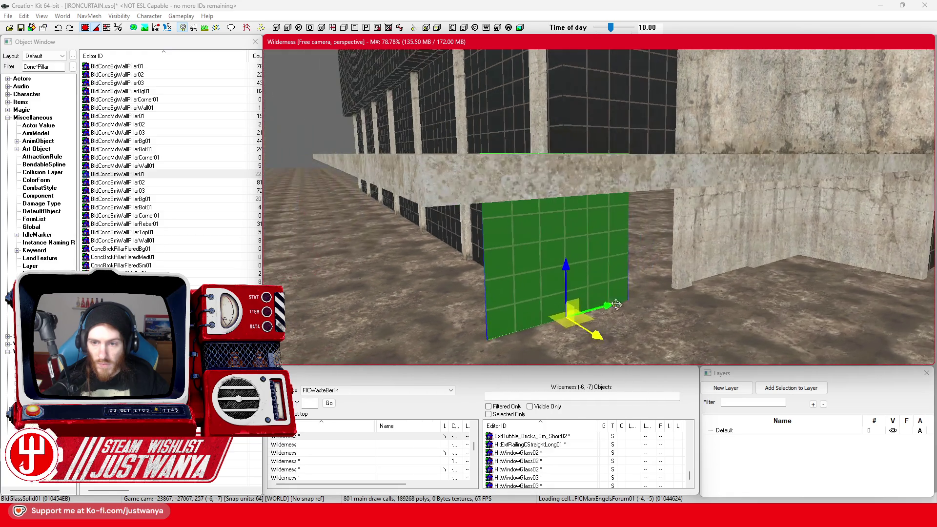
pyautogui.moveTo(590, 210)
pyautogui.mouseDown()
pyautogui.moveTo(557, 201)
pyautogui.moveTo(518, 218)
pyautogui.moveTo(438, 180)
pyautogui.mouseUp()
# Save the plugin and bring up the Sketchfab Palast der Republik reference model
pyautogui.click(22, 31)
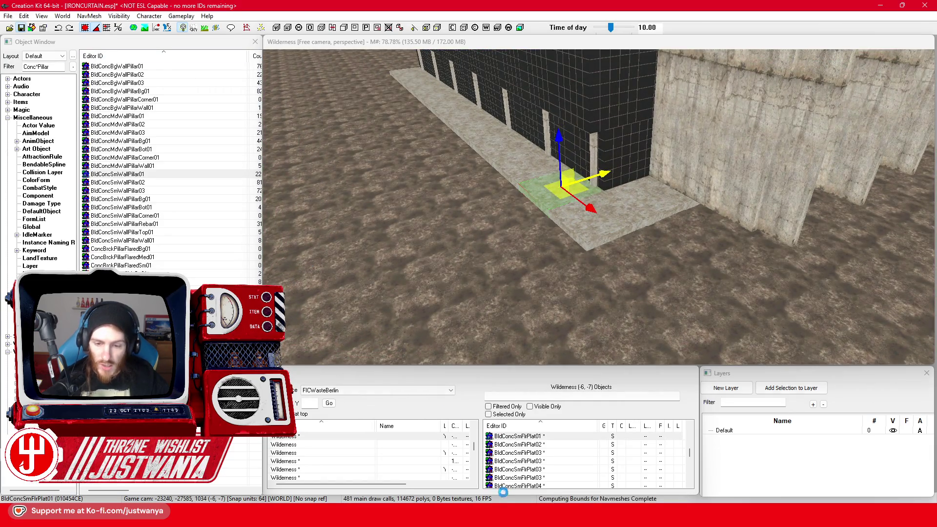
pyautogui.moveTo(513, 516)
pyautogui.click(564, 485)
pyautogui.moveTo(529, 356)
pyautogui.mouseDown()
pyautogui.moveTo(449, 326)
pyautogui.moveTo(305, 309)
pyautogui.moveTo(310, 370)
pyautogui.moveTo(317, 337)
pyautogui.moveTo(347, 317)
pyautogui.moveTo(274, 266)
pyautogui.mouseUp()
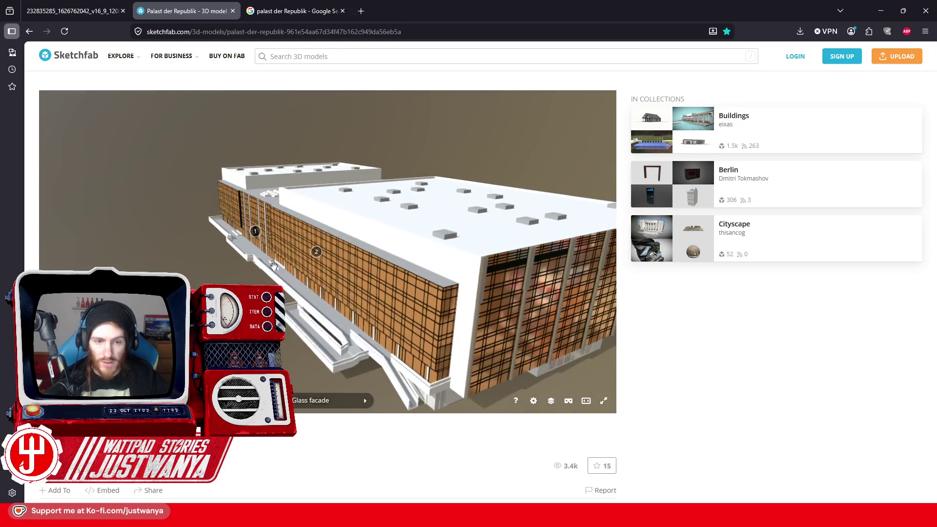
# Orbit Sketchfab to face the orange glass facade, then return to Creation Kit framed on the floor plate
pyautogui.moveTo(238, 236); pyautogui.dragTo(335, 299)
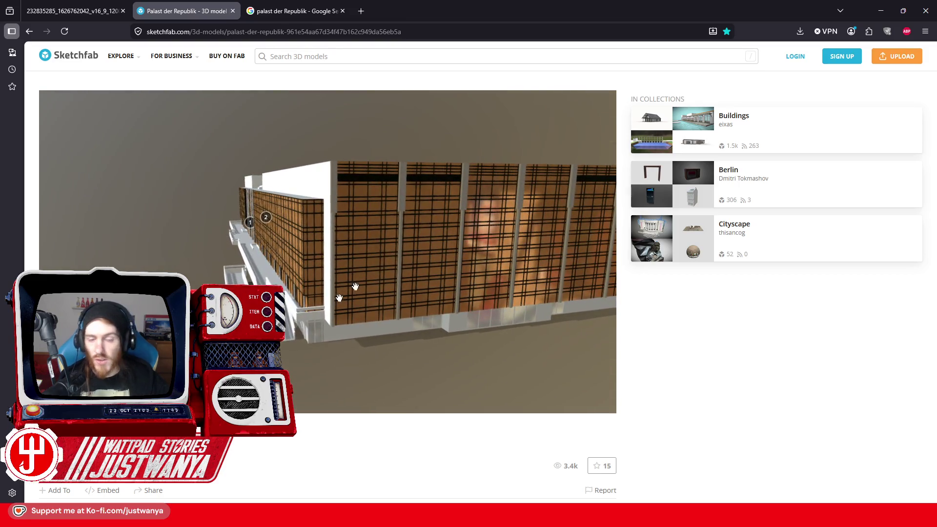
pyautogui.click(881, 11)
pyautogui.press('f')
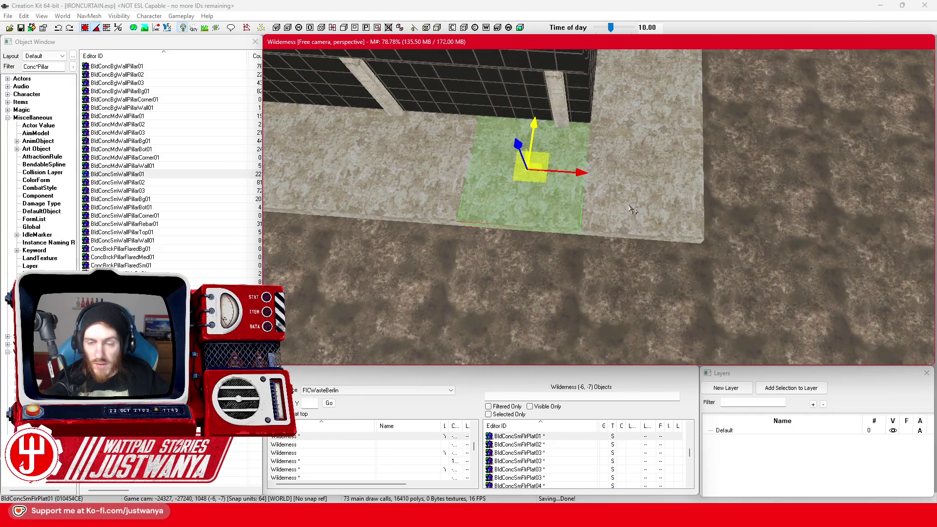
# Select the floor plate beside the glass wall and move it down onto the ground
pyautogui.click(629, 205)
pyautogui.press('f')
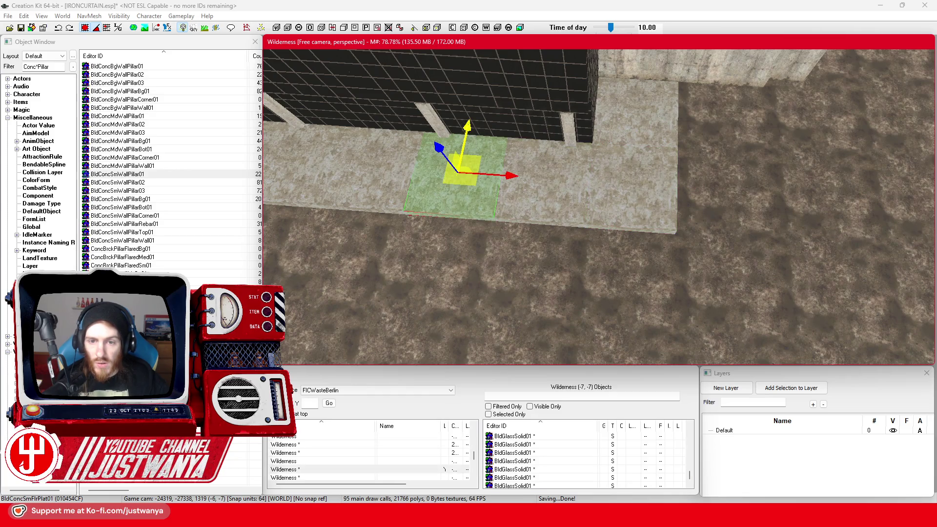
pyautogui.moveTo(469, 147); pyautogui.dragTo(450, 236)
pyautogui.moveTo(467, 205); pyautogui.dragTo(556, 204)
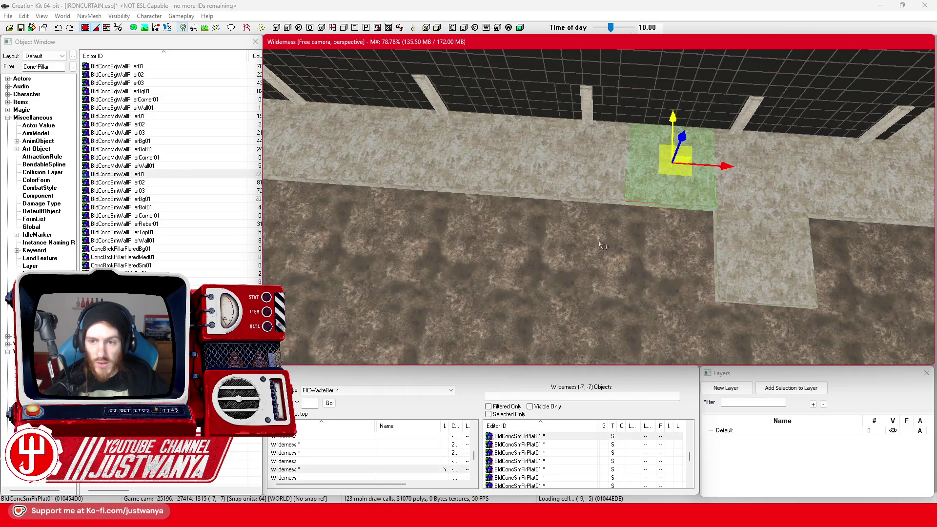
pyautogui.scroll(-3, 599, 240)
pyautogui.press('a')
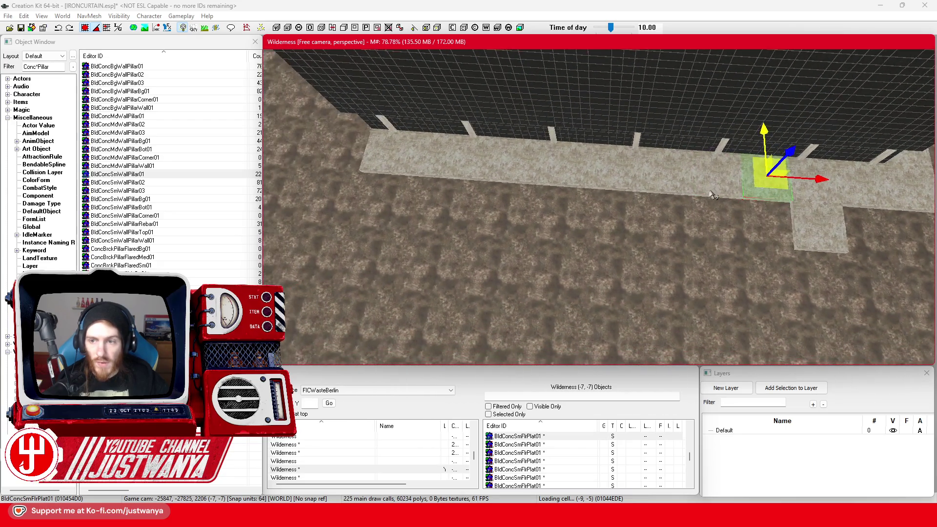
# Select a row of four floor plates, duplicate them with Ctrl+D and move the copies outward
pyautogui.keyDown('ctrl'); pyautogui.click(619, 183); pyautogui.keyUp('ctrl')
pyautogui.keyDown('ctrl'); pyautogui.click(573, 181); pyautogui.keyUp('ctrl')
pyautogui.keyDown('ctrl'); pyautogui.click(527, 180); pyautogui.keyUp('ctrl')
pyautogui.keyDown('ctrl'); pyautogui.click(478, 178); pyautogui.keyUp('ctrl')
pyautogui.hotkey('ctrl', 'd')
pyautogui.moveTo(396, 156); pyautogui.dragTo(385, 195)
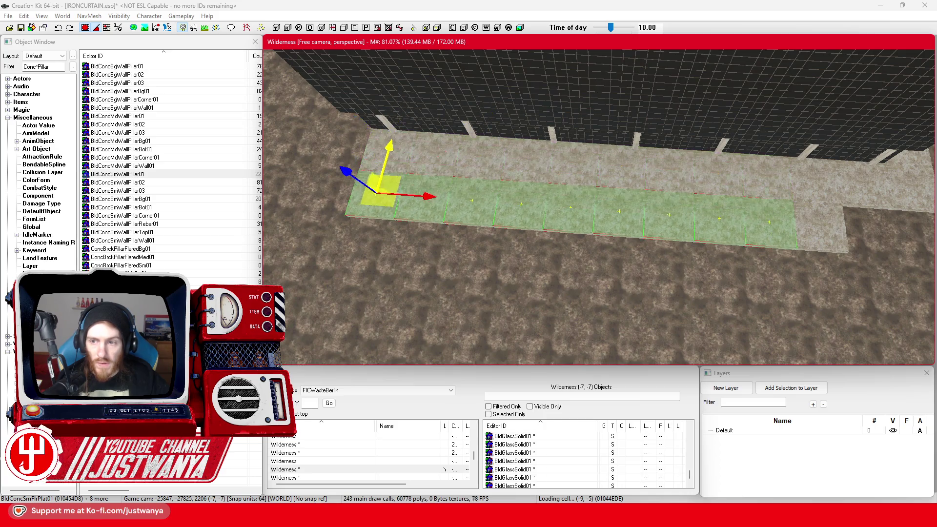
# Select the right-end plate, fly over to the stairs block, and switch to the Sketchfab reference
pyautogui.click(839, 238)
pyautogui.press('w')
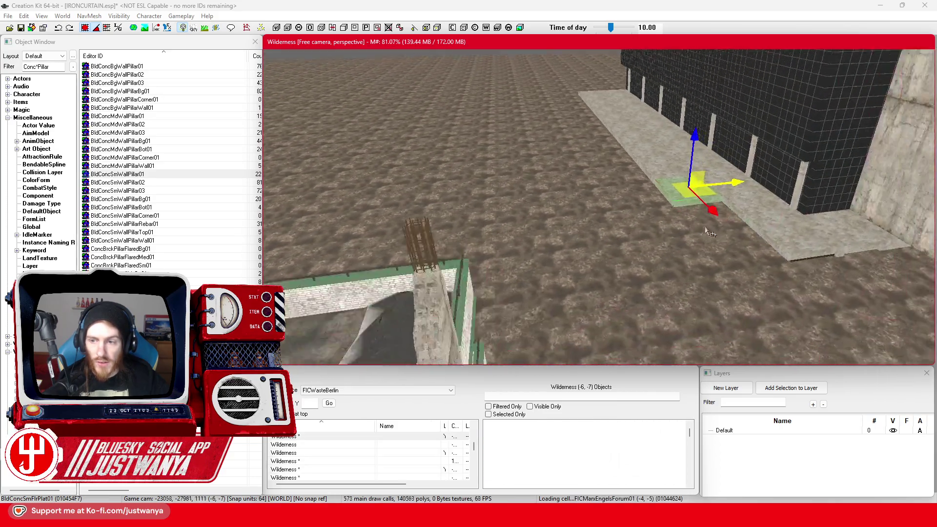
pyautogui.press('w')
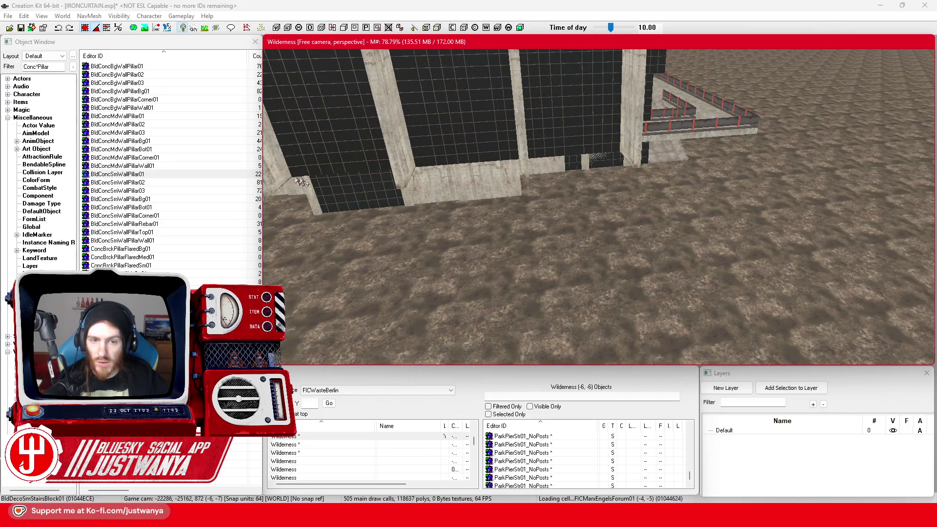
pyautogui.press('f')
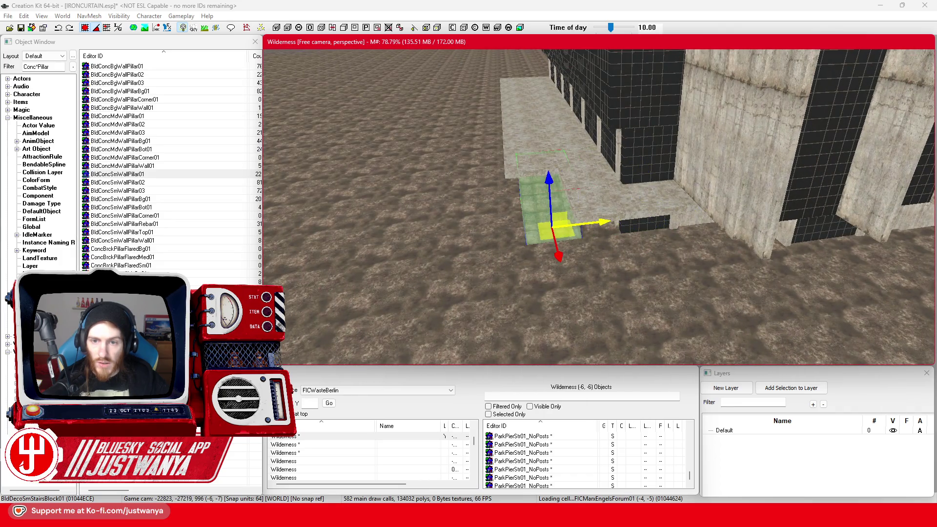
pyautogui.press('f')
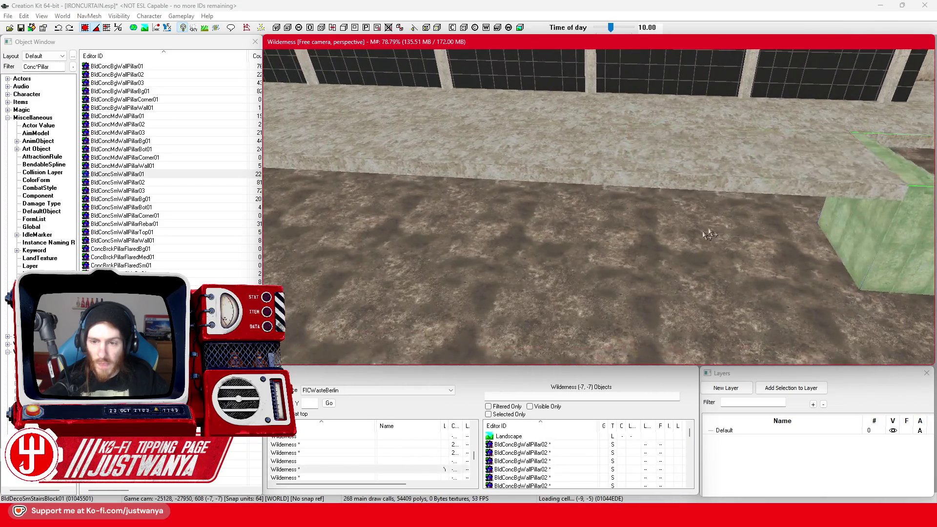
pyautogui.moveTo(515, 516)
pyautogui.click(564, 461)
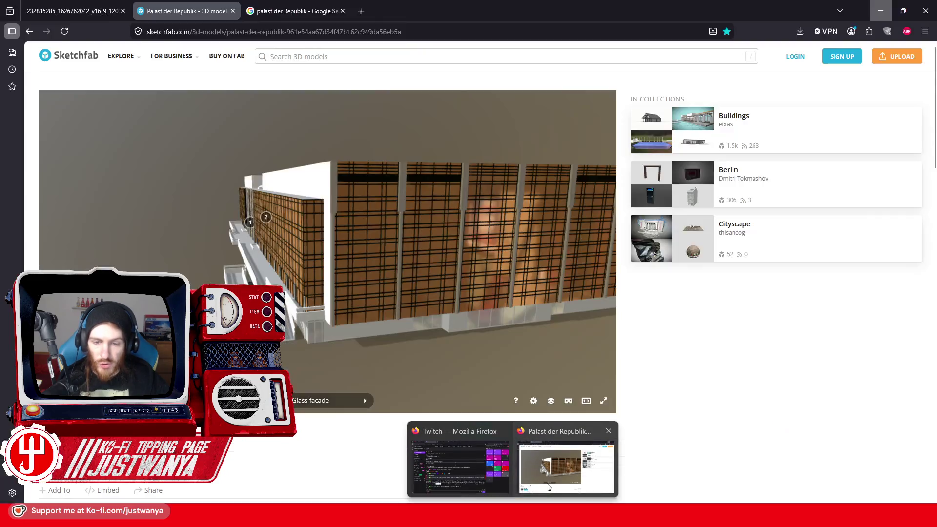
# Orbit and zoom the Sketchfab model from close-up facade views to a low side view
pyautogui.moveTo(323, 305)
pyautogui.mouseDown()
pyautogui.moveTo(317, 313)
pyautogui.moveTo(294, 303)
pyautogui.moveTo(274, 244)
pyautogui.moveTo(254, 230)
pyautogui.mouseUp()
pyautogui.scroll(-3, 312, 303)
pyautogui.moveTo(292, 312)
pyautogui.mouseDown()
pyautogui.moveTo(313, 303)
pyautogui.moveTo(443, 338)
pyautogui.mouseUp()
pyautogui.moveTo(489, 299)
pyautogui.mouseDown()
pyautogui.moveTo(439, 308)
pyautogui.moveTo(387, 298)
pyautogui.moveTo(392, 309)
pyautogui.moveTo(365, 312)
pyautogui.mouseUp()
pyautogui.scroll(5, 401, 307)
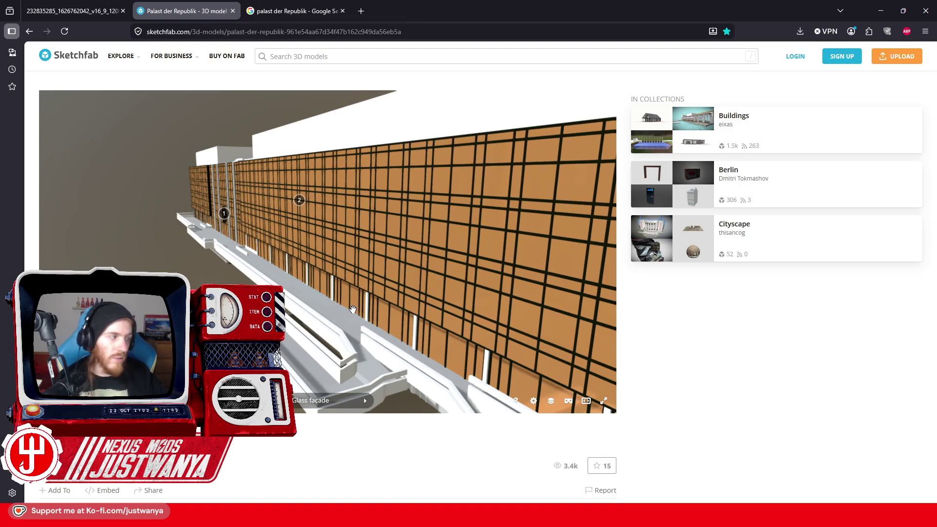
# View the stairs below the ledge and the roofs, open annotation 1 (Glass facade), then return to Creation Kit
pyautogui.moveTo(314, 298)
pyautogui.mouseDown()
pyautogui.moveTo(230, 236)
pyautogui.moveTo(434, 362)
pyautogui.mouseUp()
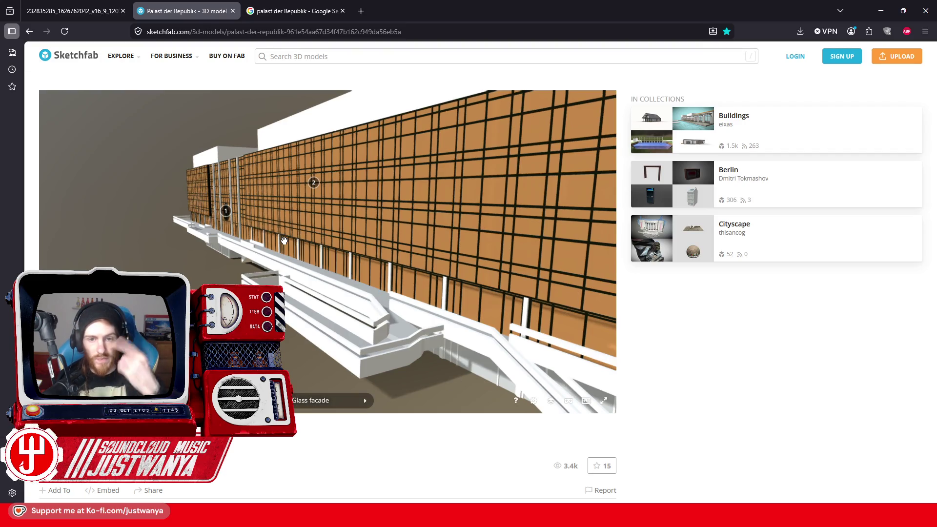
pyautogui.moveTo(396, 291); pyautogui.dragTo(301, 293)
pyautogui.click(350, 297)
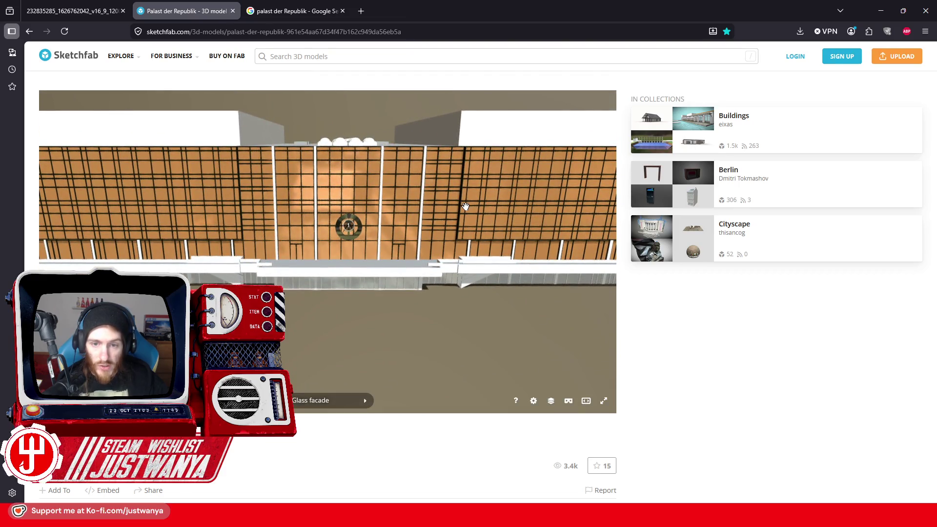
pyautogui.click(881, 11)
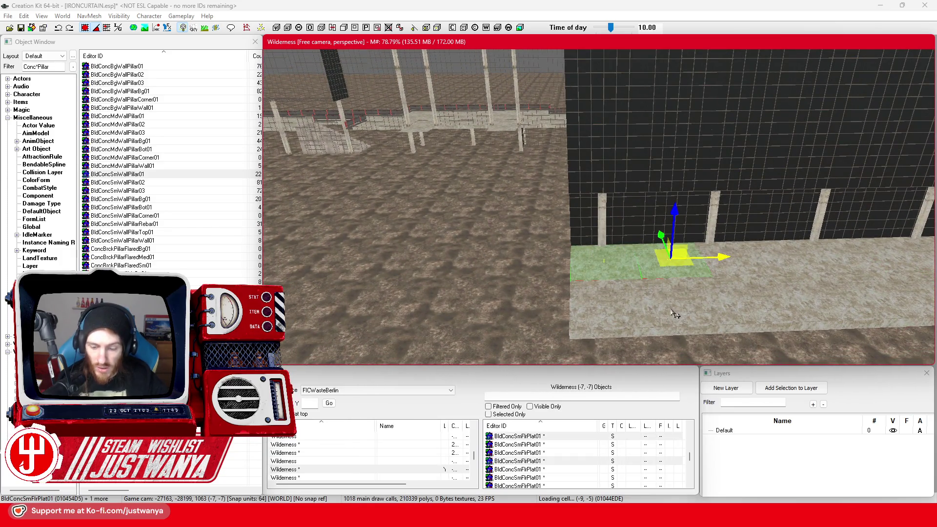
# Delete the surplus floor plates, rotate the stairs block 90° and move it toward the slab
pyautogui.press('Delete')
pyautogui.scroll(5, 776, 316)
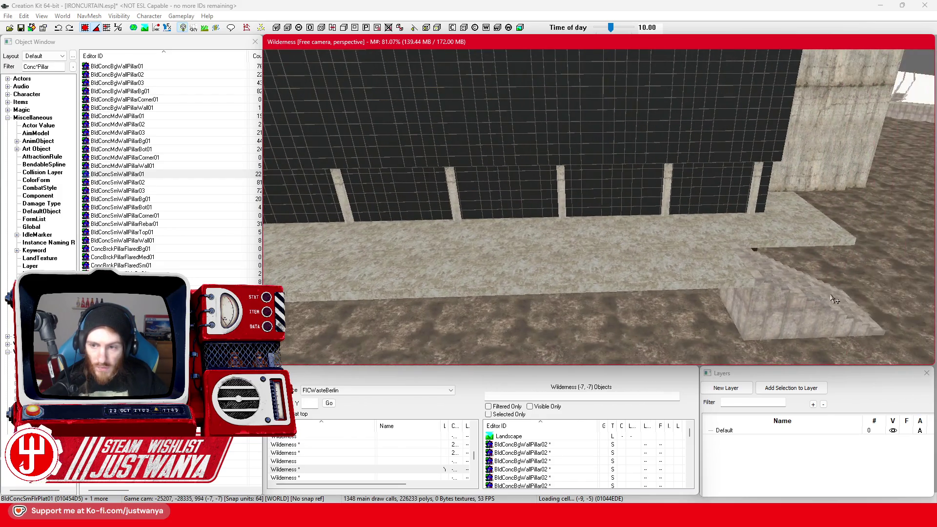
pyautogui.press('e')
pyautogui.moveTo(828, 293); pyautogui.dragTo(866, 314)
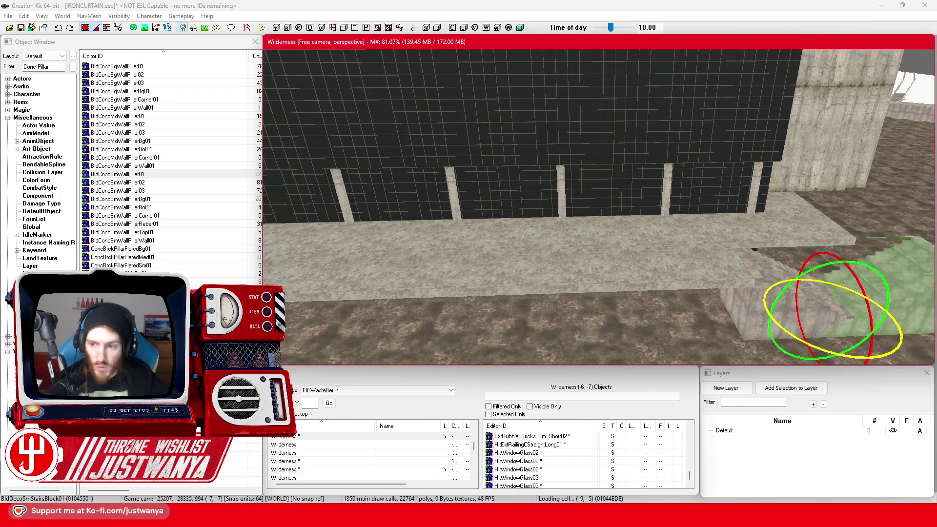
pyautogui.press('w')
pyautogui.press('shift')
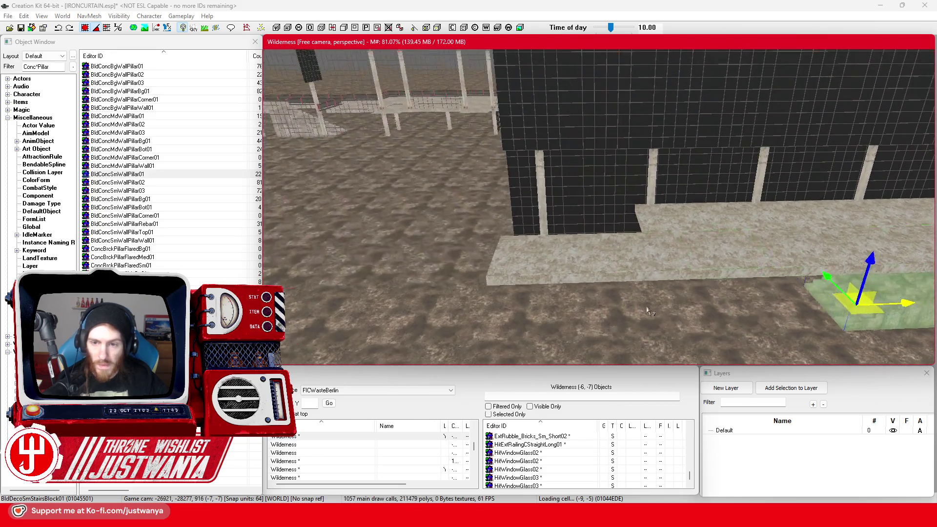
pyautogui.moveTo(859, 303); pyautogui.dragTo(551, 312)
# Bring the view in around the stairs block and select the glass panels at the wall's end
pyautogui.scroll(5, 599, 291)
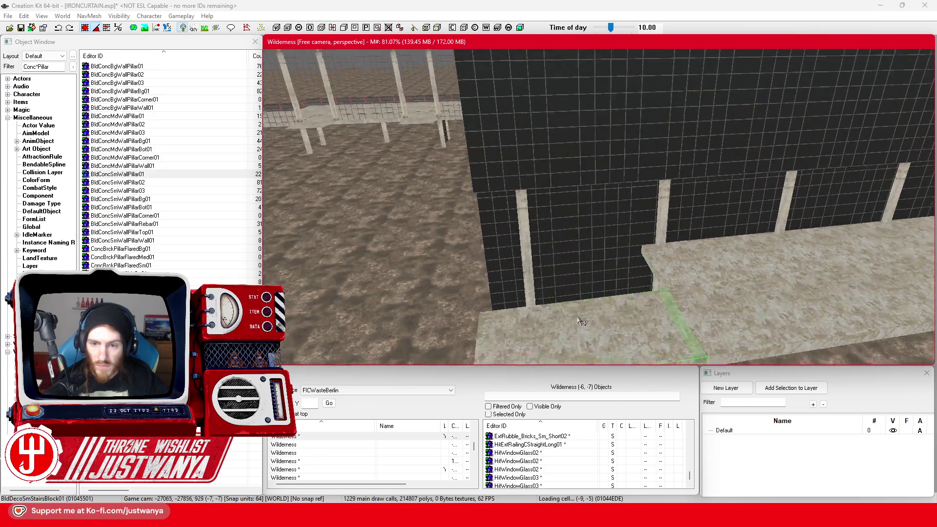
pyautogui.press('shift')
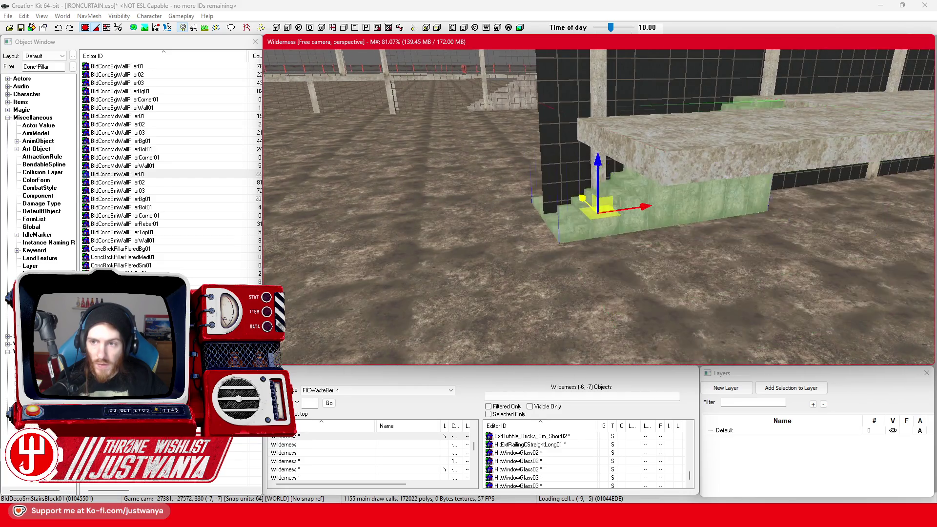
pyautogui.scroll(-10, 575, 280)
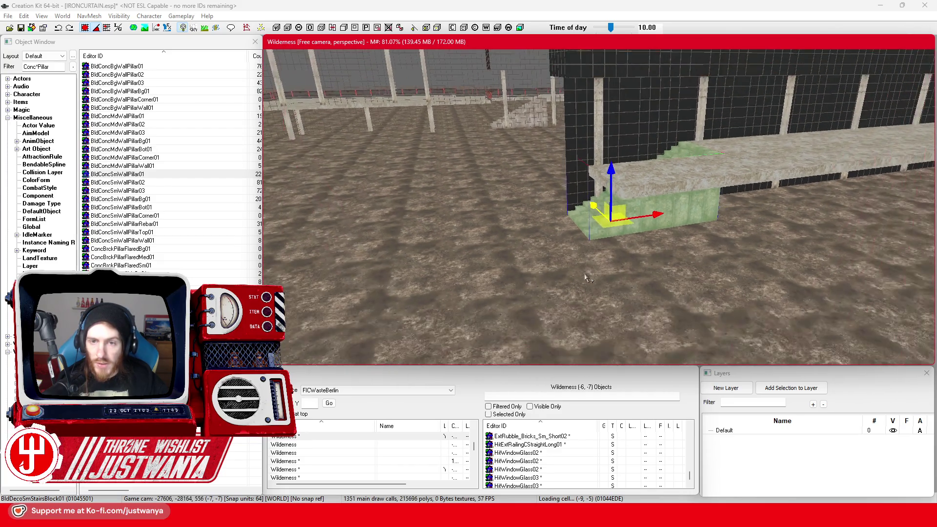
pyautogui.press('shift')
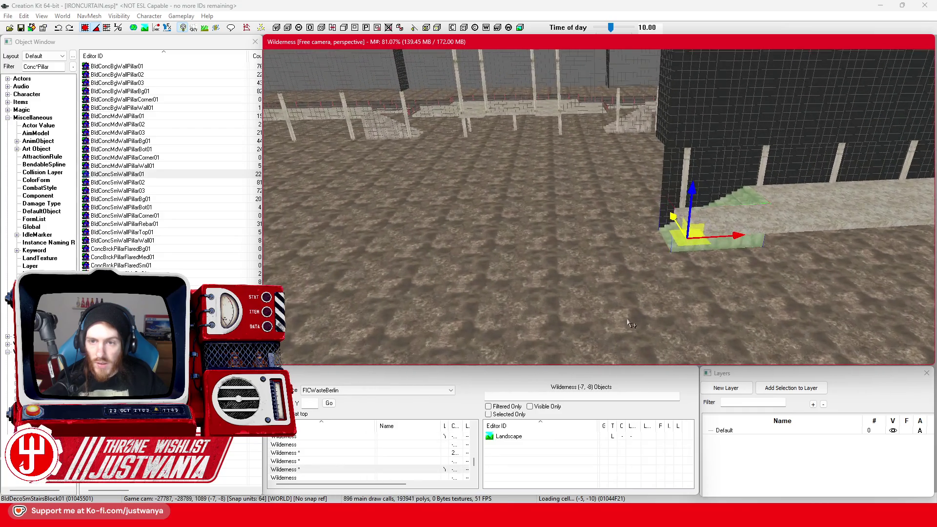
pyautogui.click(670, 224)
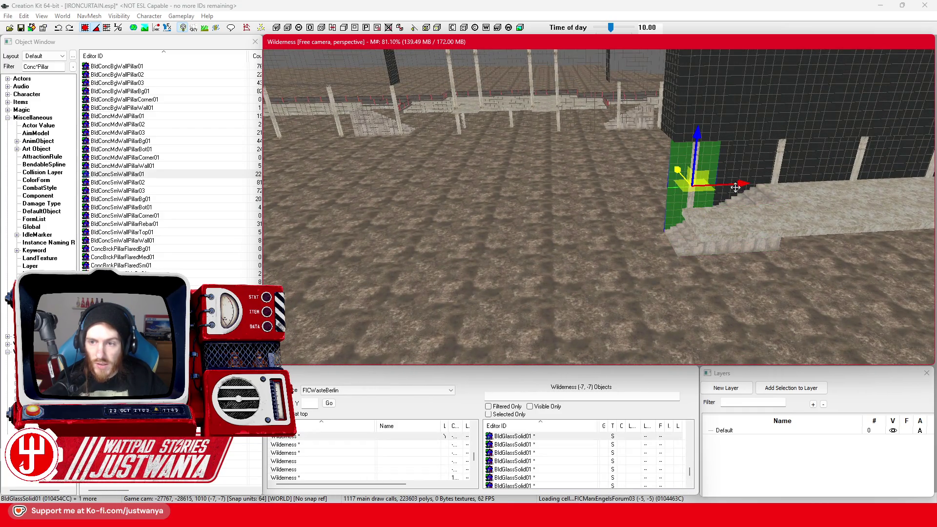
# Slide the glass box left, raise two glass panels to the wall's top edge, then select the floor pieces
pyautogui.moveTo(694, 184); pyautogui.dragTo(656, 185)
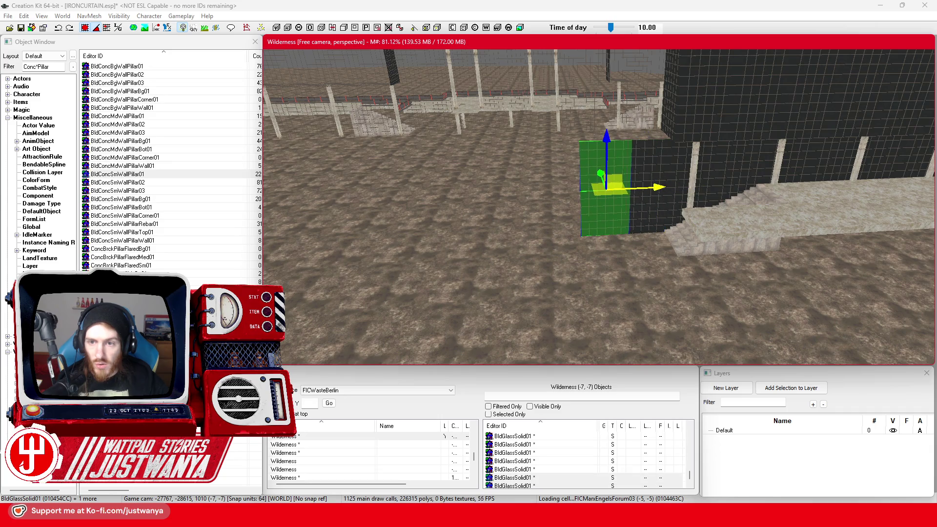
pyautogui.keyDown('ctrl'); pyautogui.click(609, 191); pyautogui.keyUp('ctrl')
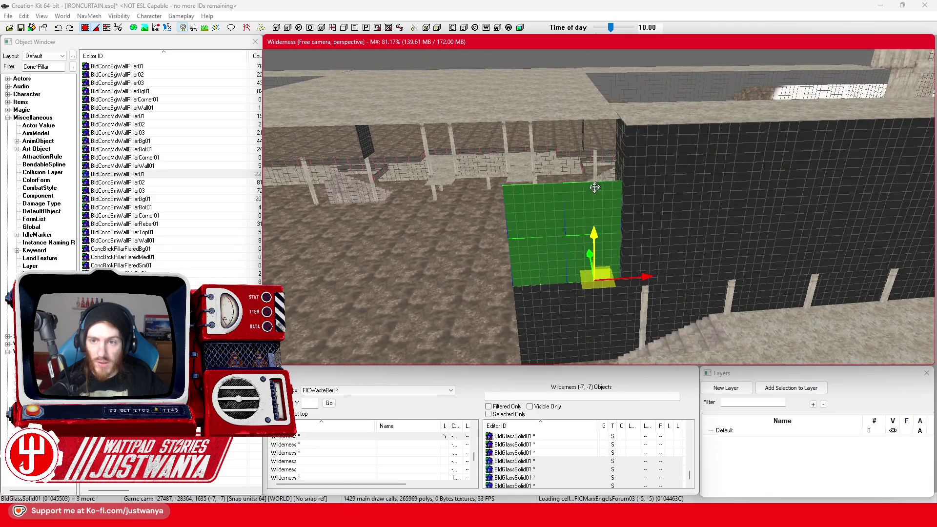
pyautogui.click(587, 207)
pyautogui.keyDown('ctrl'); pyautogui.click(524, 206); pyautogui.keyUp('ctrl')
pyautogui.moveTo(531, 198); pyautogui.dragTo(529, 144)
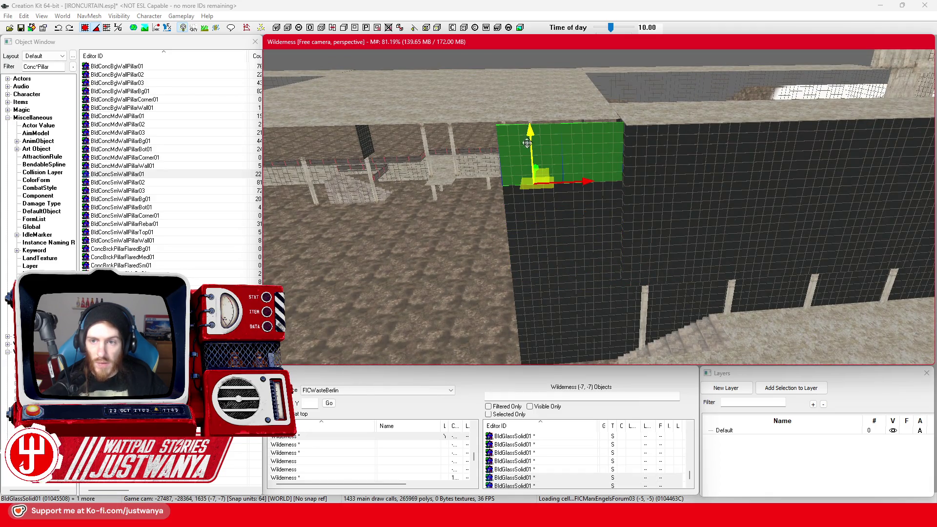
pyautogui.press('shift')
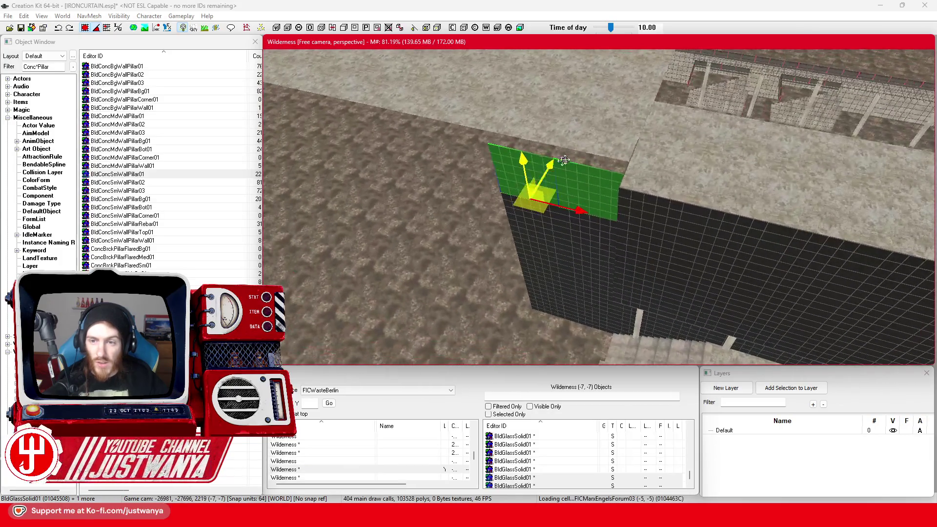
pyautogui.click(685, 228)
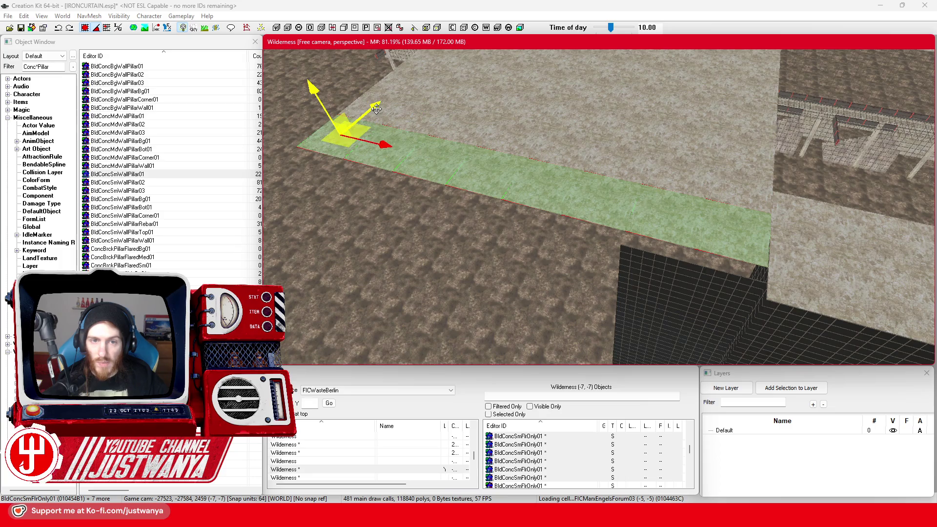
# Drag the BldConcSmFlrOnly01 floor pieces along the strip and nudge them slightly left
pyautogui.moveTo(445, 138); pyautogui.dragTo(737, 204)
pyautogui.scroll(-3, 737, 204)
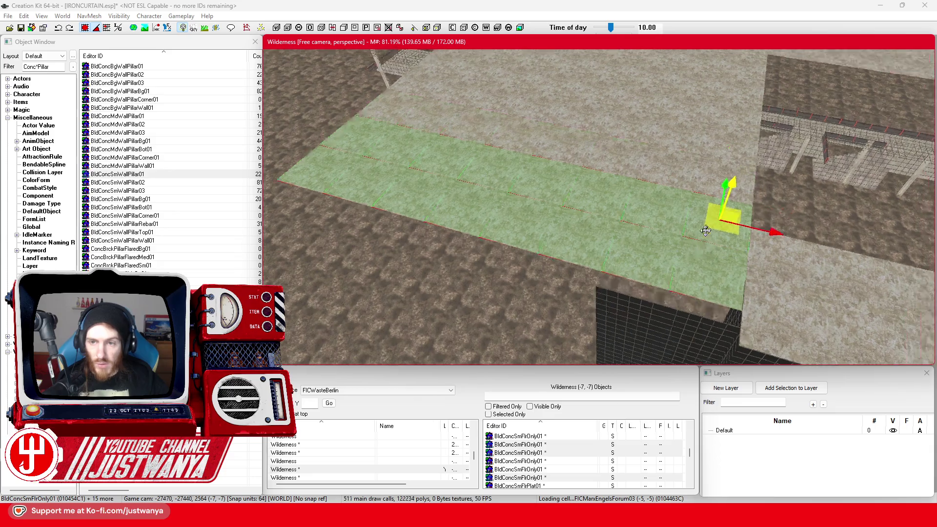
pyautogui.moveTo(409, 201); pyautogui.dragTo(528, 237)
pyautogui.moveTo(587, 251); pyautogui.dragTo(689, 275)
pyautogui.moveTo(472, 179); pyautogui.dragTo(689, 239)
pyautogui.press('shift')
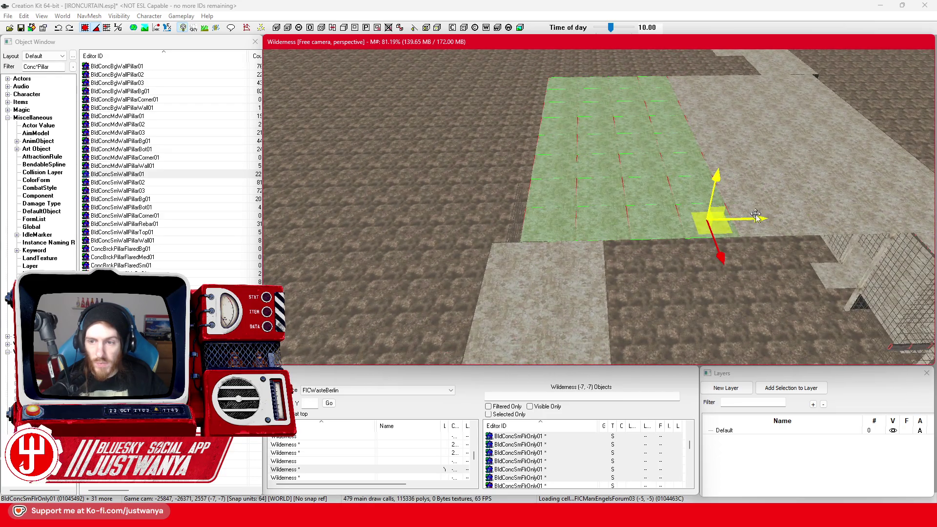
pyautogui.moveTo(756, 213); pyautogui.dragTo(742, 213)
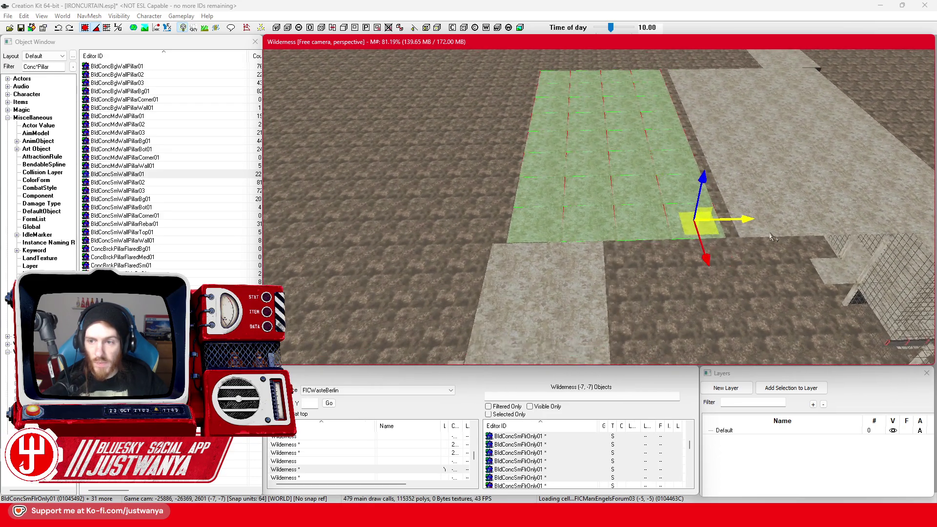
# Select five floor pieces and shift the strip slightly left to line up with the surrounding decks
pyautogui.click(732, 221)
pyautogui.keyDown('ctrl'); pyautogui.click(585, 222); pyautogui.keyUp('ctrl')
pyautogui.keyDown('ctrl'); pyautogui.click(587, 192); pyautogui.keyUp('ctrl')
pyautogui.keyDown('ctrl'); pyautogui.click(593, 156); pyautogui.keyUp('ctrl')
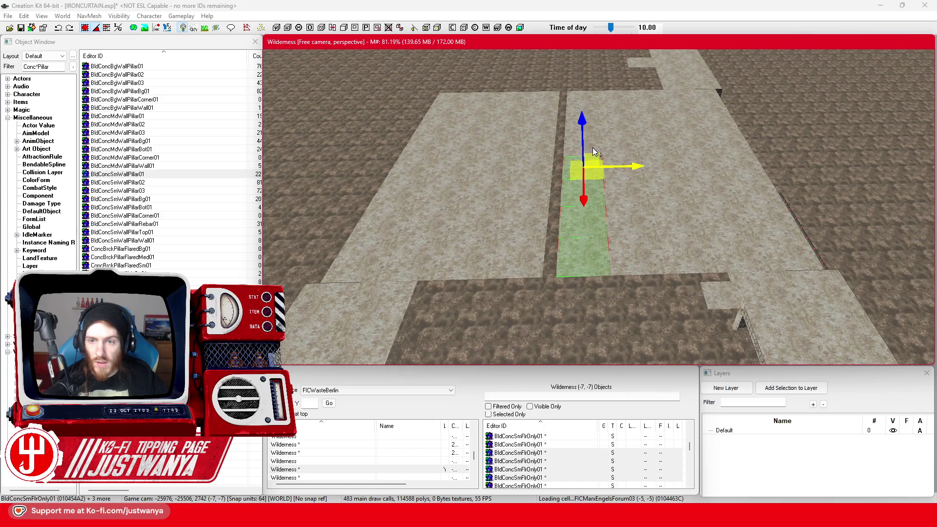
pyautogui.keyDown('ctrl'); pyautogui.click(595, 98); pyautogui.keyUp('ctrl')
pyautogui.moveTo(595, 98); pyautogui.dragTo(584, 93)
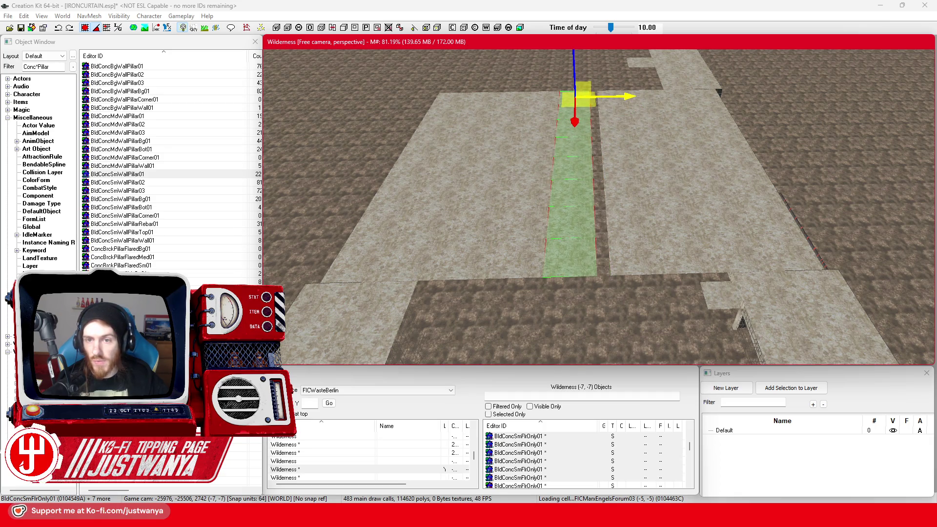
pyautogui.press('shift')
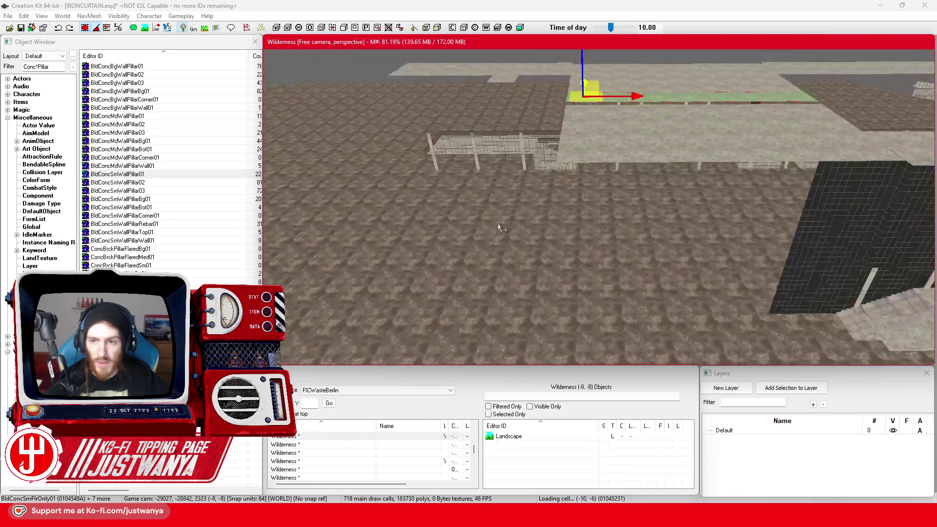
# Select the BldConcBgWallPillar02 concrete pillar at the dark glass wall's corner
pyautogui.press('shift')
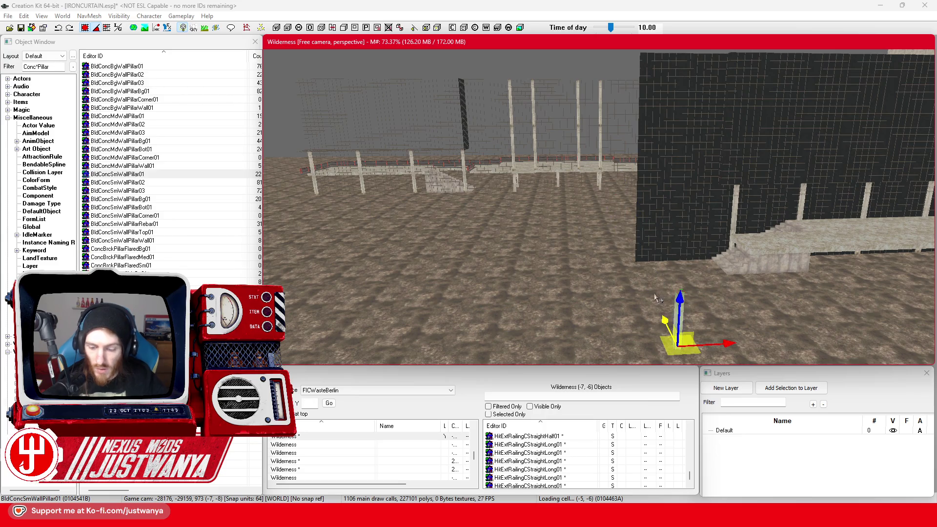
pyautogui.click(586, 112)
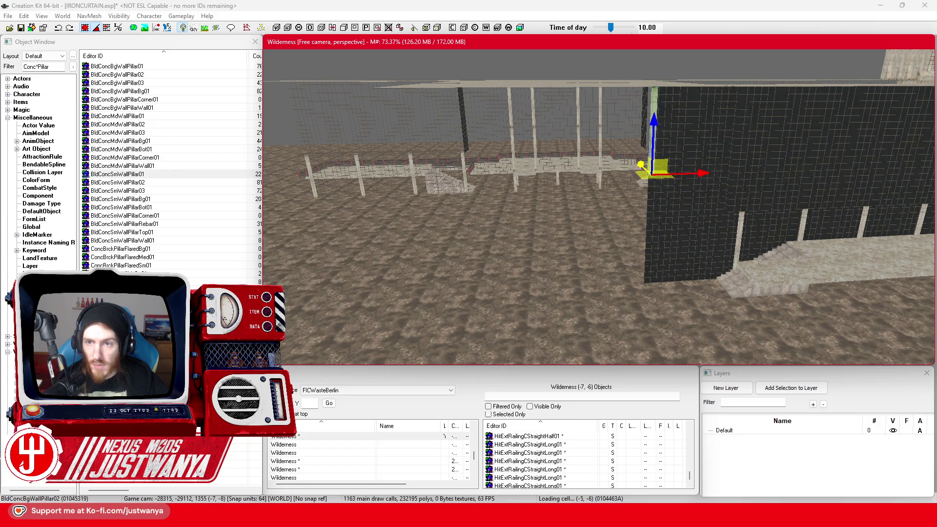
pyautogui.scroll(5, 628, 148)
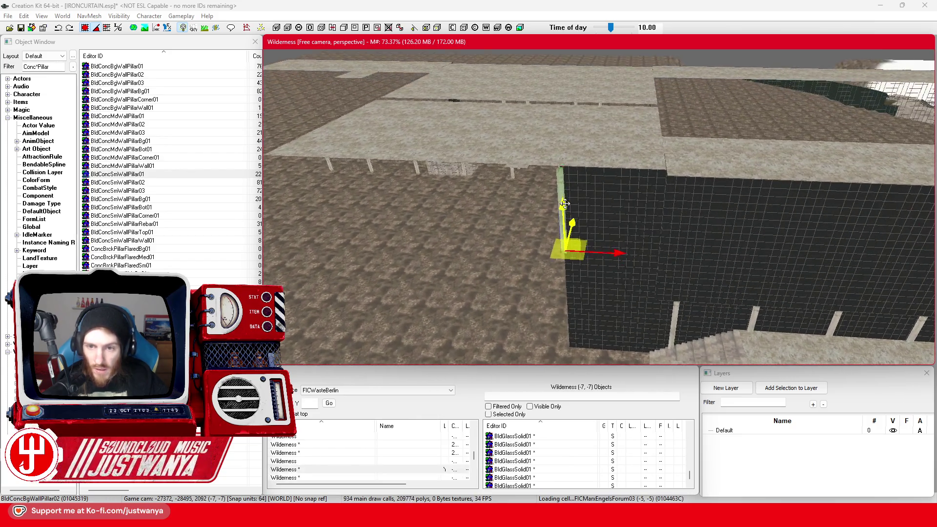
pyautogui.scroll(5, 565, 204)
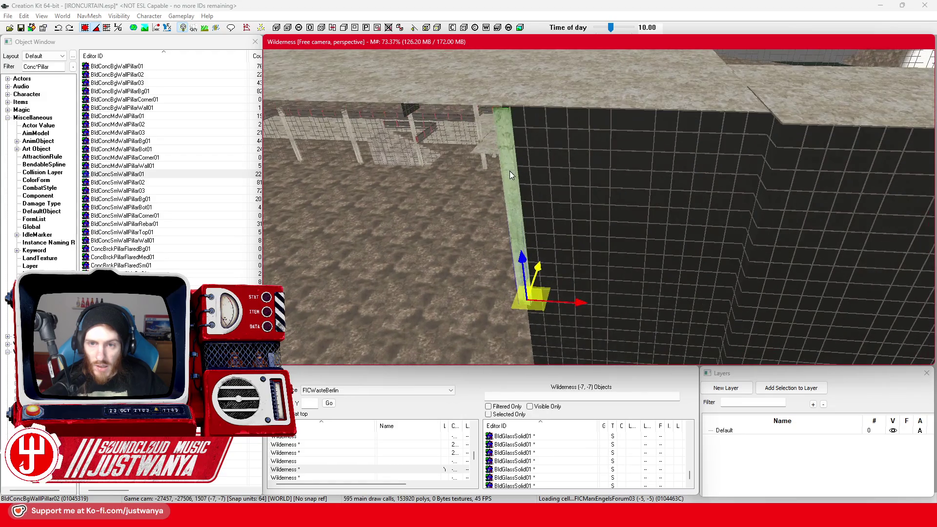
# Orbit around the new pillar to check its placement against the stairs
pyautogui.press('shift')
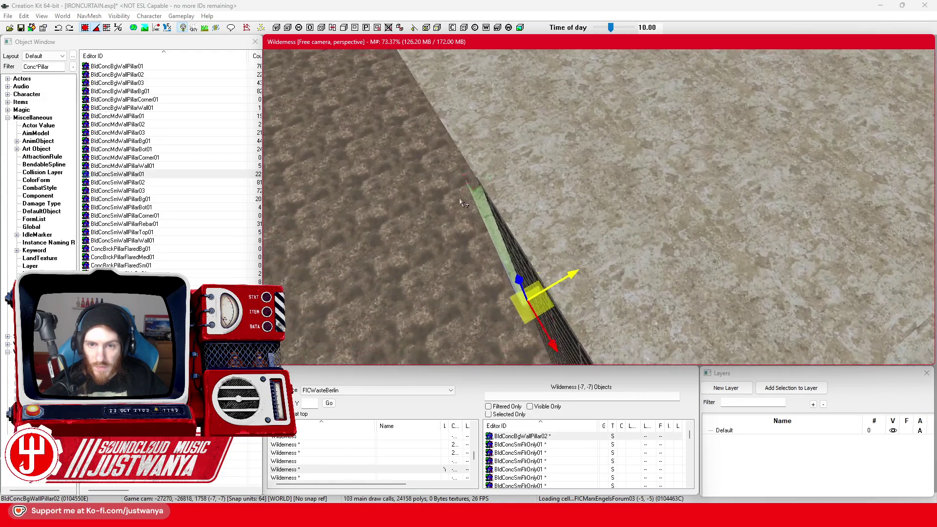
pyautogui.press('shift')
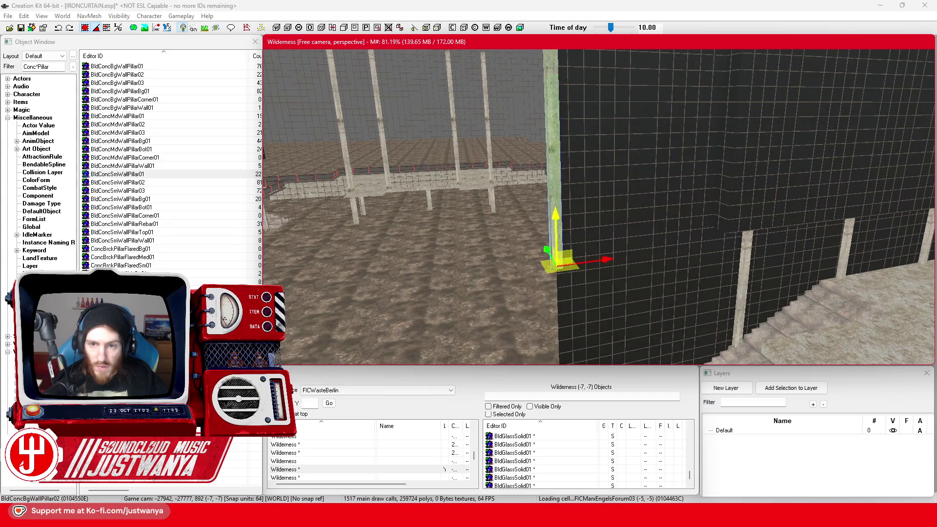
pyautogui.press('shift')
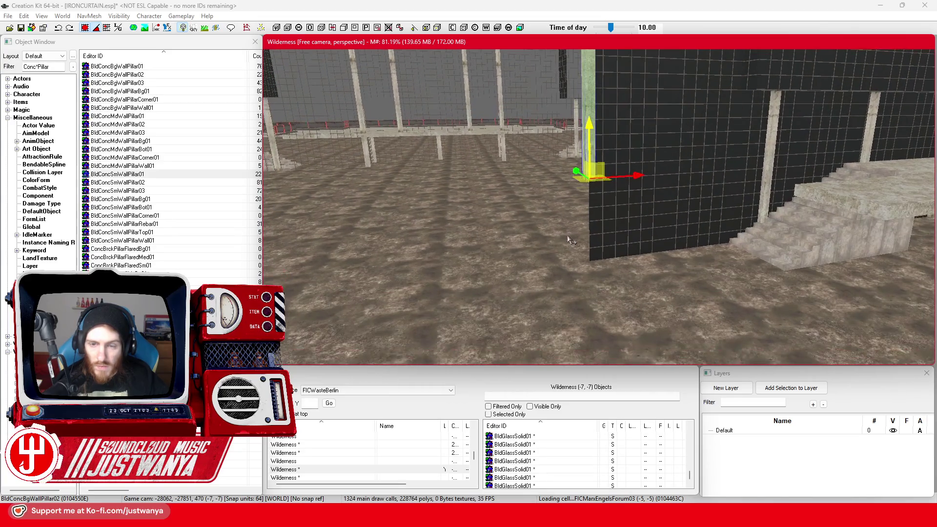
pyautogui.press('shift')
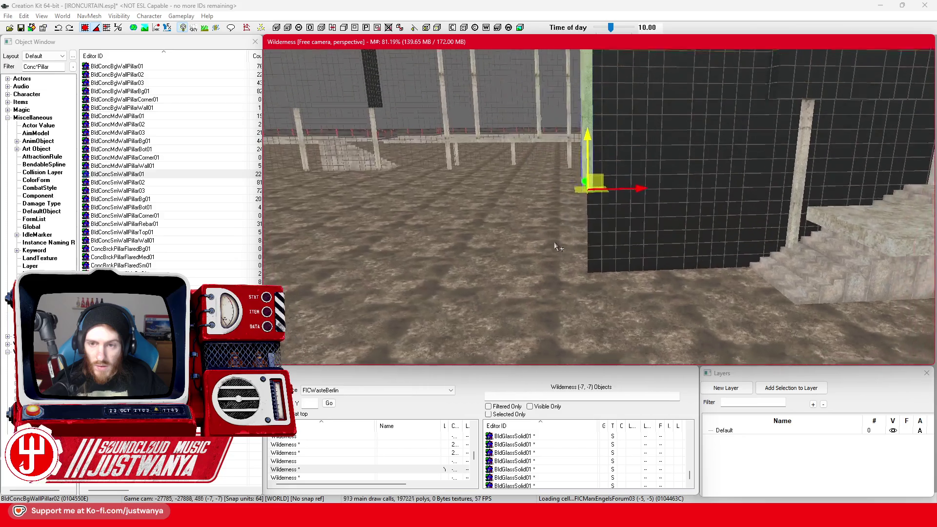
pyautogui.press('shift')
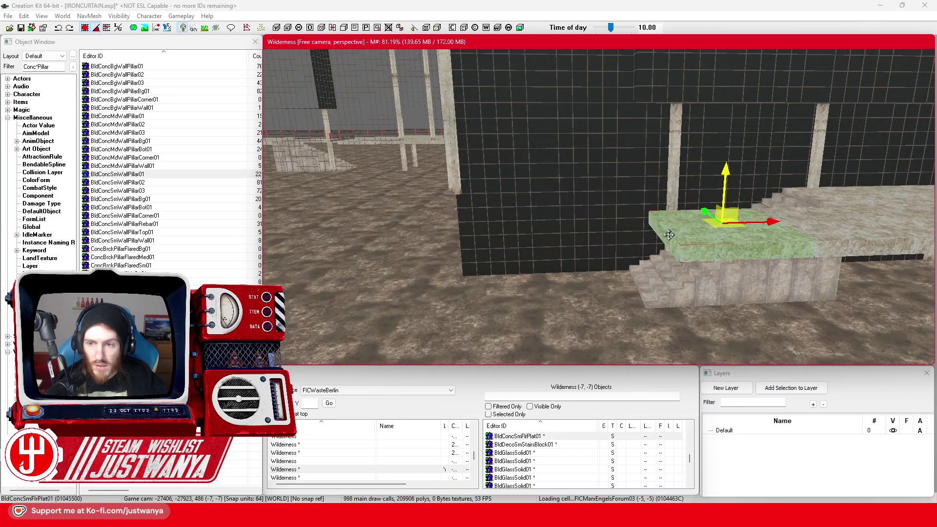
# Orbit around the BldConcSmFlrPlat01 slab to verify it lines up beside the stairs
pyautogui.press('shift')
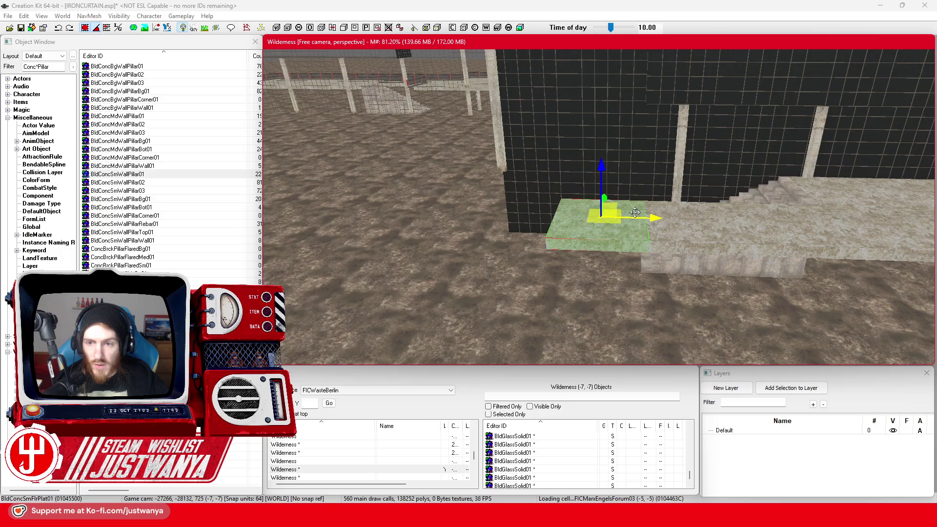
pyautogui.press('shift')
pyautogui.press('shift')
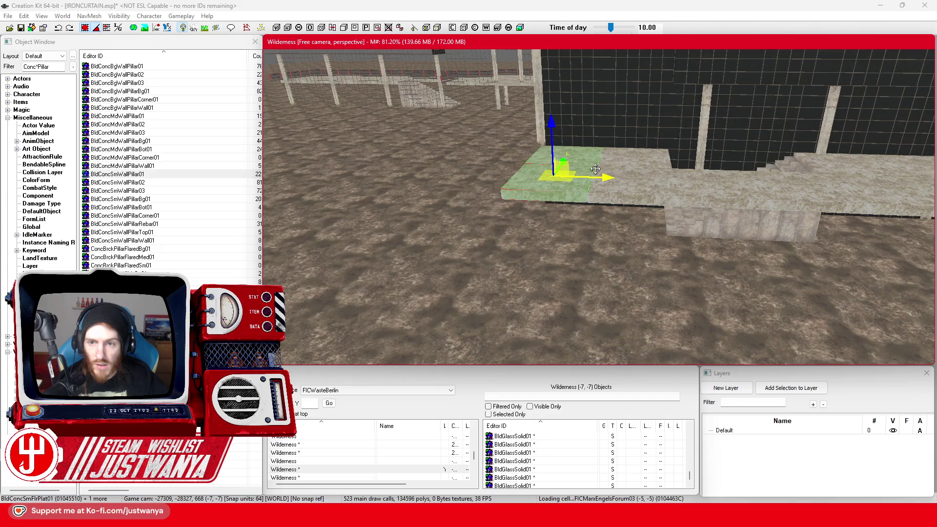
pyautogui.press('shift')
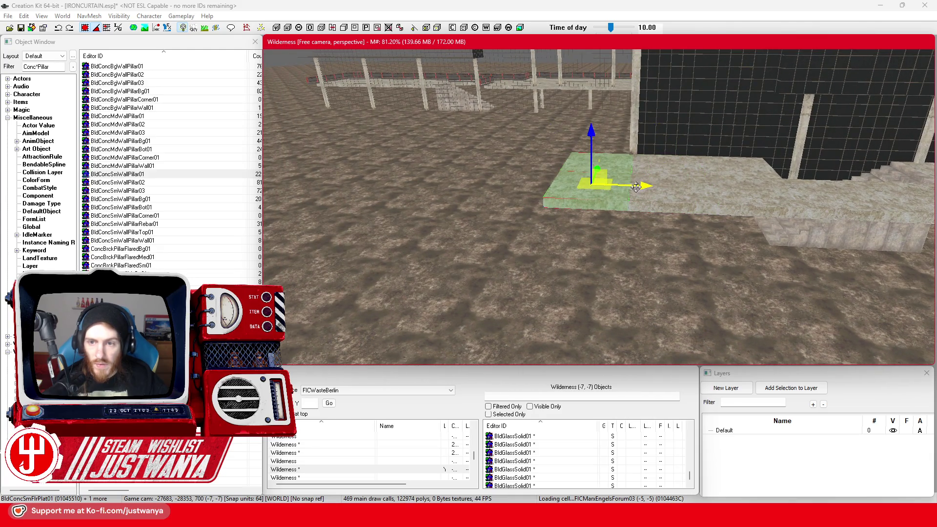
pyautogui.press('shift')
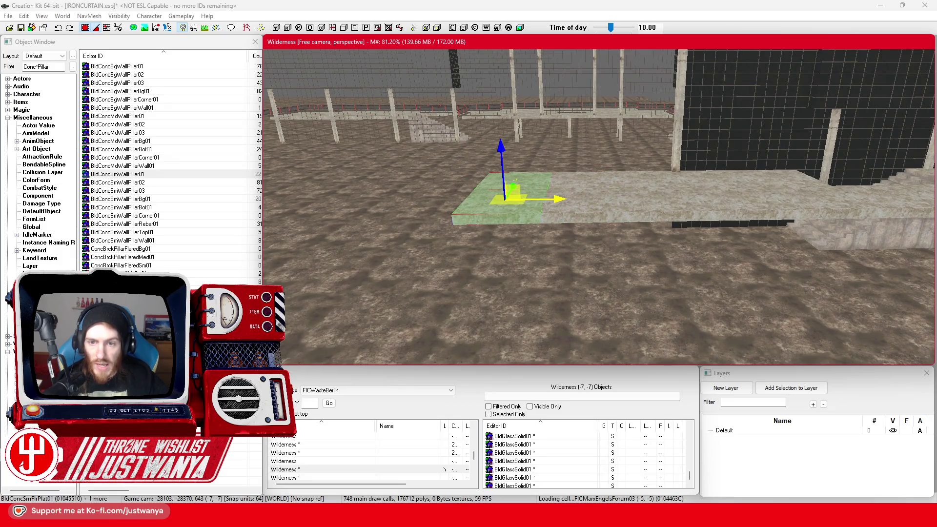
pyautogui.press('shift')
pyautogui.press('shift')
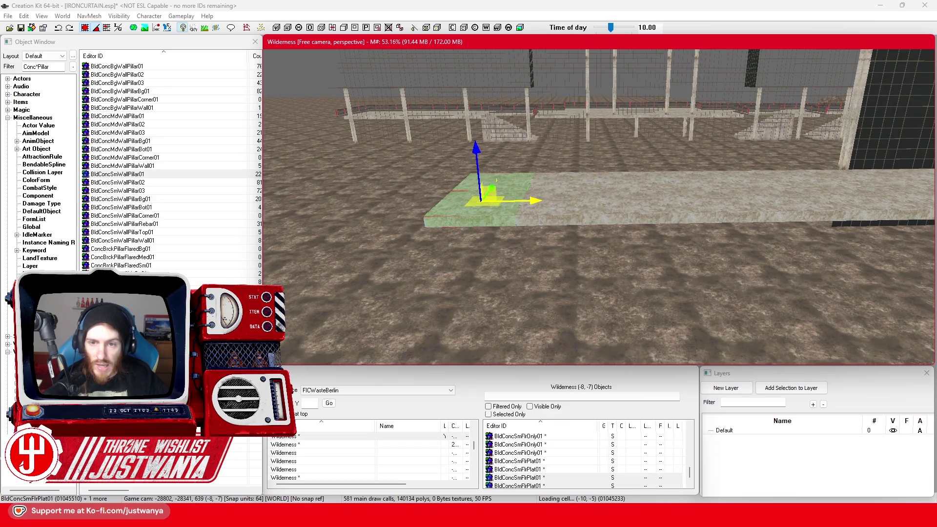
pyautogui.scroll(5, 620, 200)
pyautogui.scroll(-5, 487, 201)
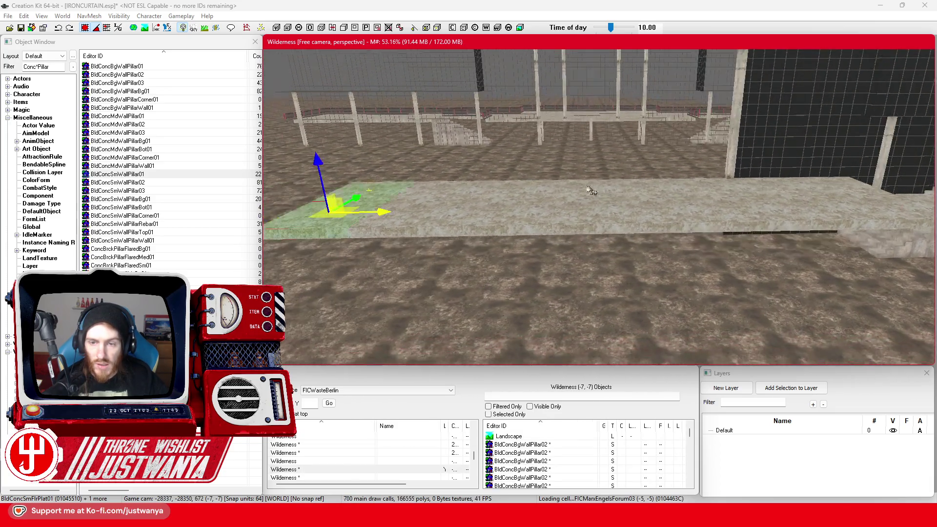
pyautogui.scroll(5, 595, 191)
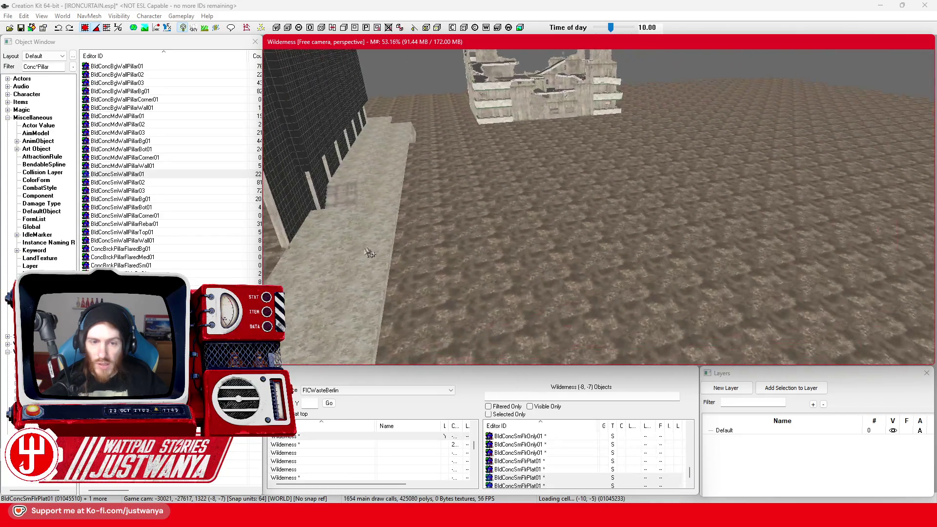
# Select another floor slab and bring the glass wall alcoves into view
pyautogui.click(332, 268)
pyautogui.scroll(10, 467, 251)
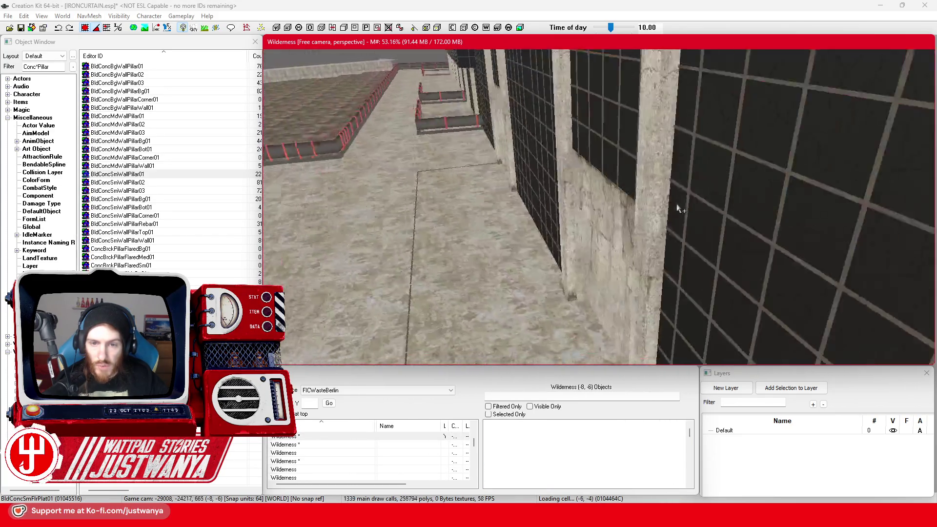
pyautogui.moveTo(676, 168); pyautogui.dragTo(592, 197)
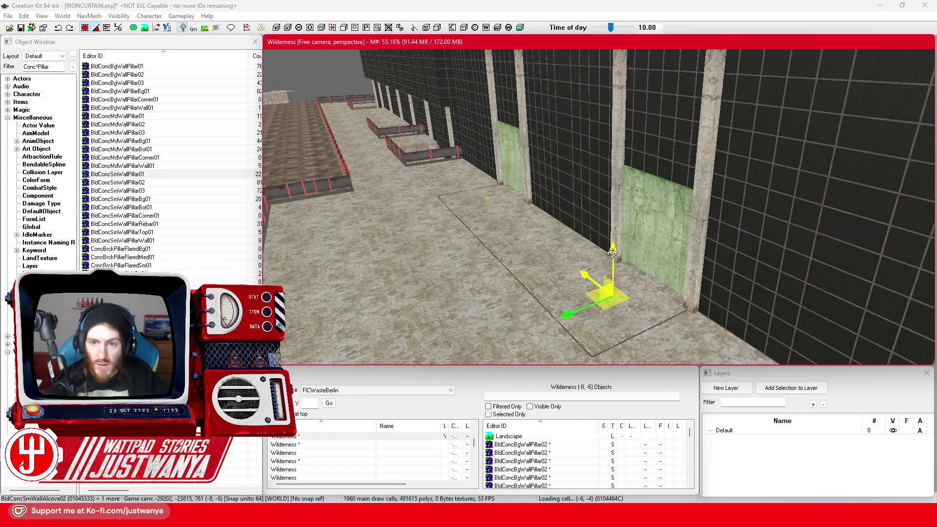
# Nudge the concrete wall alcove piece slightly to the left
pyautogui.click(562, 331)
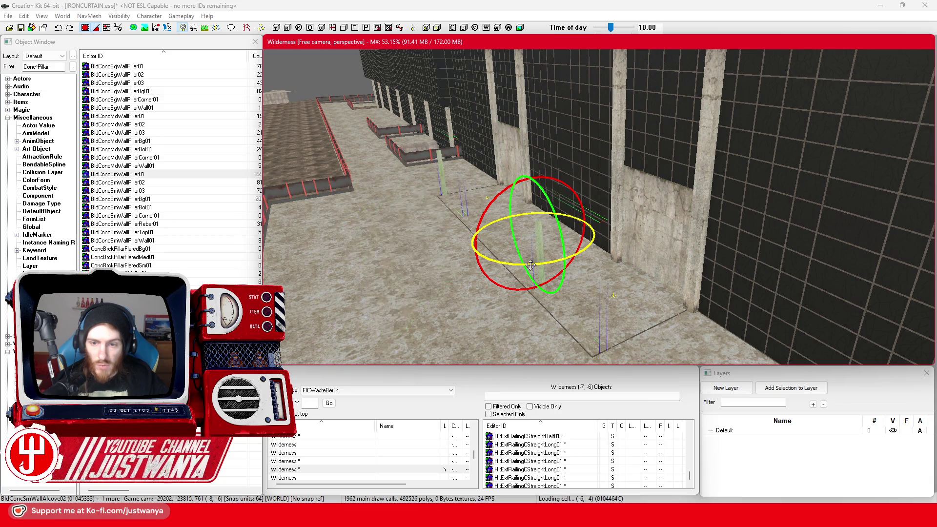
pyautogui.press('w')
pyautogui.moveTo(529, 267)
pyautogui.mouseDown()
pyautogui.moveTo(557, 188)
pyautogui.moveTo(431, 191)
pyautogui.mouseUp()
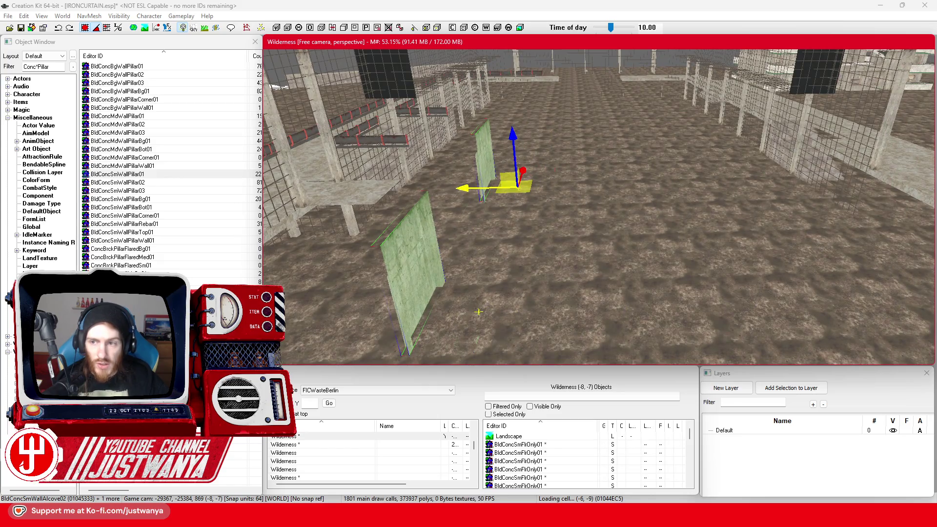
pyautogui.moveTo(478, 312)
pyautogui.mouseDown()
pyautogui.moveTo(401, 205)
pyautogui.moveTo(478, 203)
pyautogui.mouseUp()
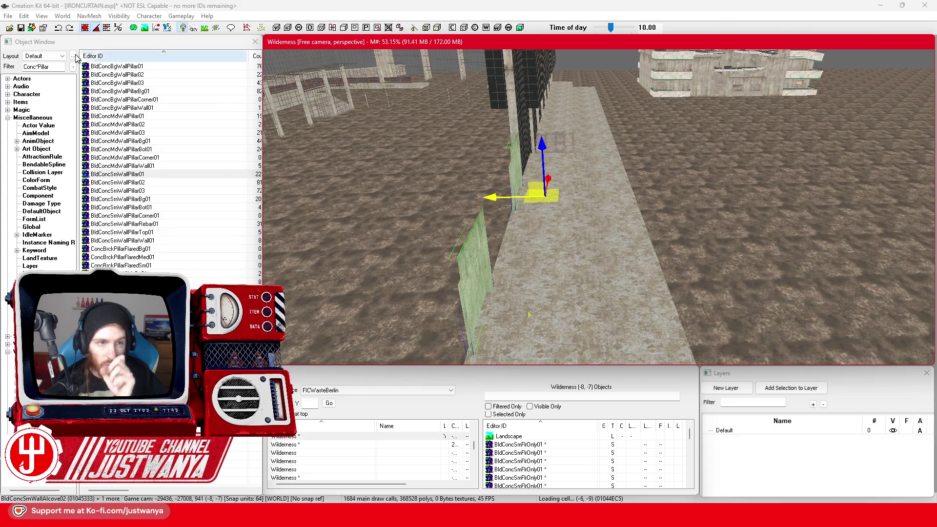
pyautogui.scroll(5, 522, 208)
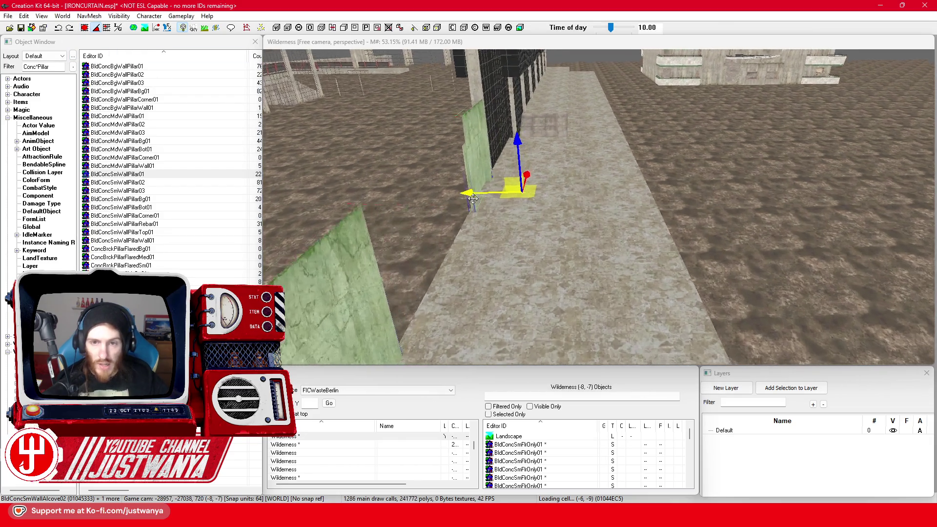
pyautogui.scroll(5, 501, 208)
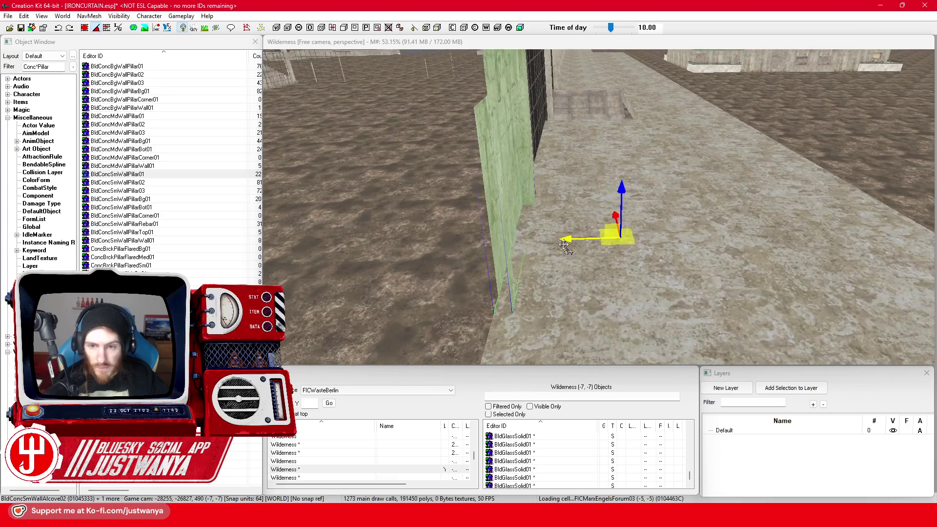
pyautogui.moveTo(613, 235); pyautogui.dragTo(605, 237)
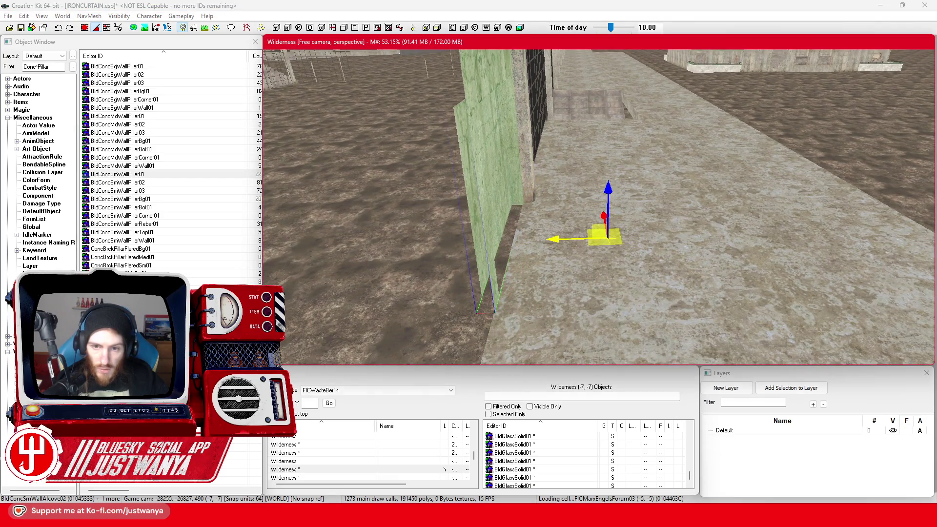
# Move the concrete floor plates to the far walkway and slide them along the X axis
pyautogui.click(523, 237)
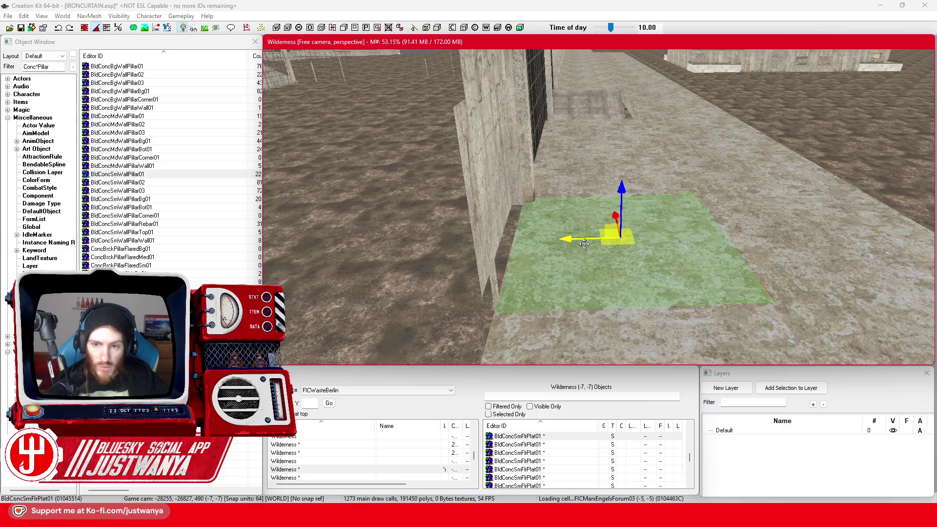
pyautogui.scroll(10, 576, 247)
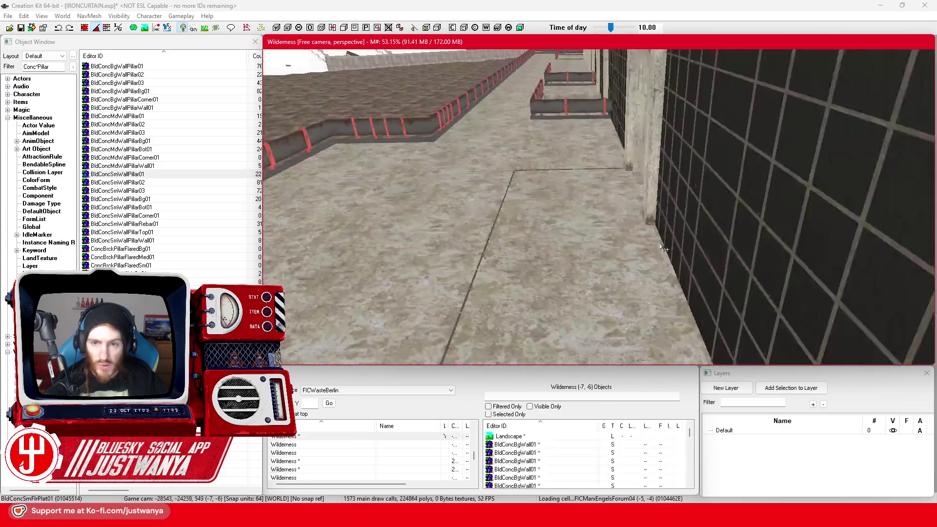
pyautogui.scroll(-5, 564, 206)
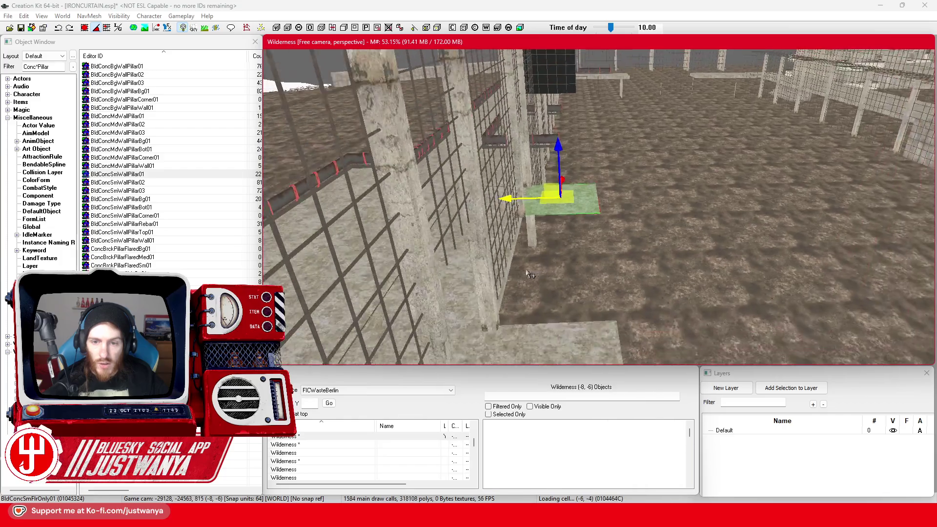
pyautogui.moveTo(382, 261); pyautogui.dragTo(285, 258)
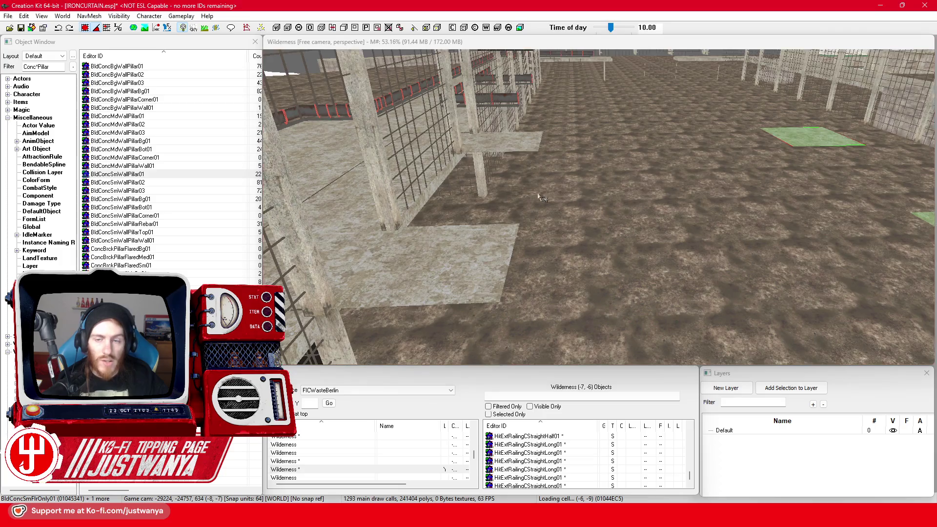
pyautogui.press('f')
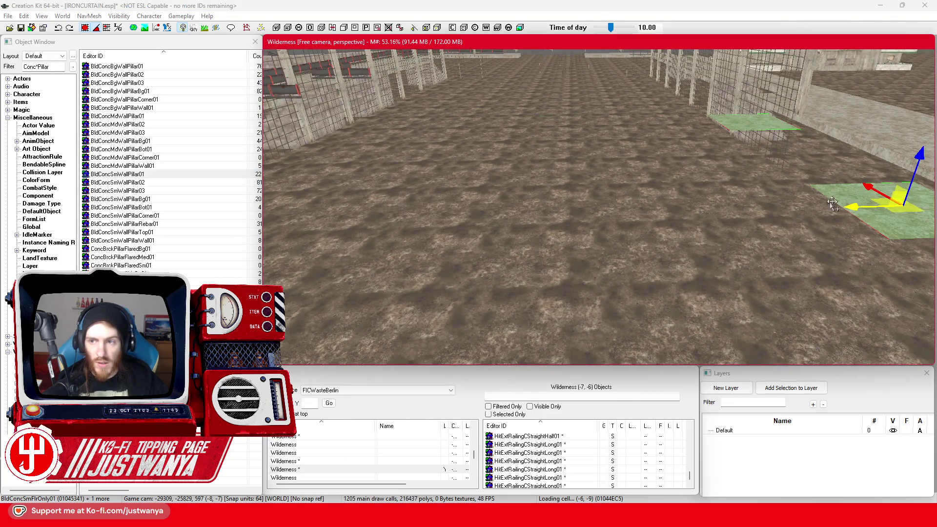
pyautogui.moveTo(440, 225); pyautogui.dragTo(505, 223)
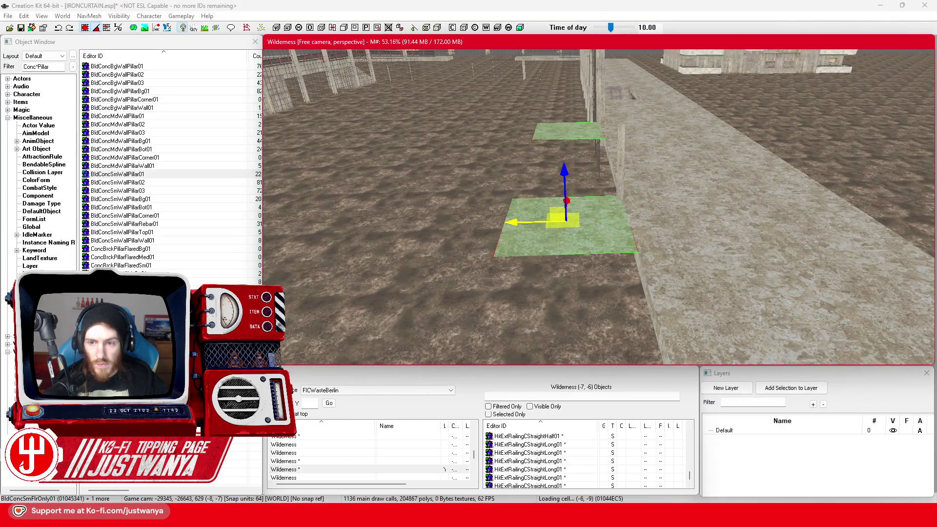
pyautogui.click(725, 240)
pyautogui.press('f')
pyautogui.scroll(5, 638, 233)
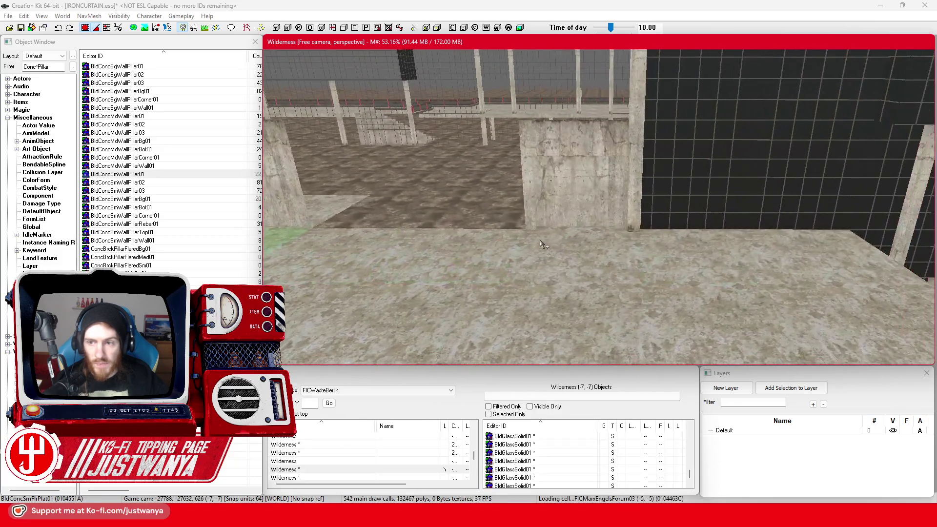
# Duplicate the selected glass facade panels with Ctrl+D and move the copies left
pyautogui.keyDown('ctrl'); pyautogui.click(791, 195); pyautogui.keyUp('ctrl')
pyautogui.keyDown('ctrl'); pyautogui.click(812, 88); pyautogui.keyUp('ctrl')
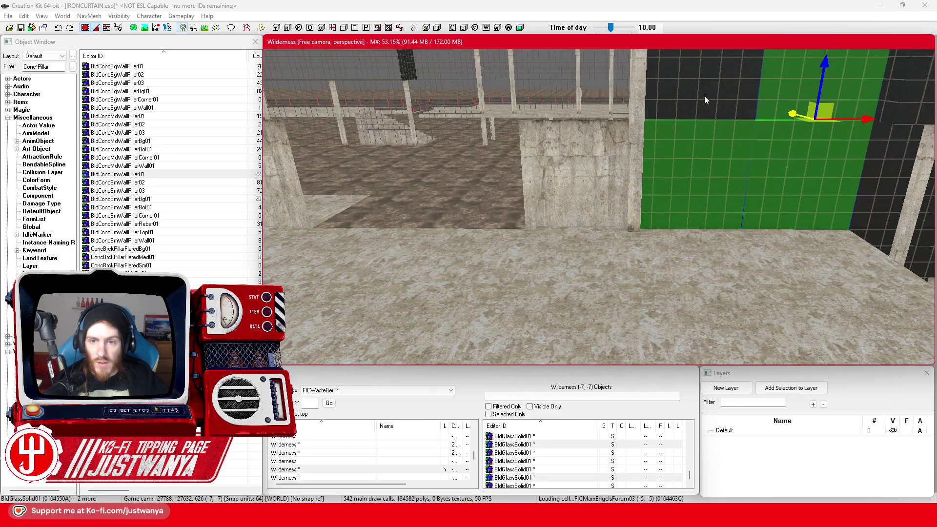
pyautogui.keyDown('ctrl'); pyautogui.click(704, 96); pyautogui.keyUp('ctrl')
pyautogui.scroll(3, 673, 188)
pyautogui.scroll(2, 673, 192)
pyautogui.keyDown('ctrl'); pyautogui.click(678, 185); pyautogui.keyUp('ctrl')
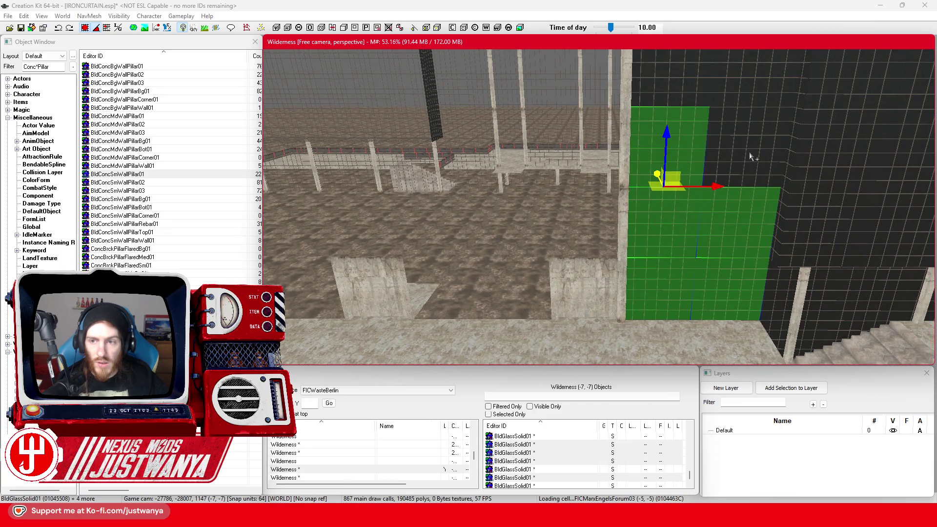
pyautogui.keyDown('ctrl'); pyautogui.click(746, 146); pyautogui.keyUp('ctrl')
pyautogui.scroll(2, 734, 193)
pyautogui.keyDown('ctrl'); pyautogui.click(734, 193); pyautogui.keyUp('ctrl')
pyautogui.keyDown('ctrl'); pyautogui.click(665, 208); pyautogui.keyUp('ctrl')
pyautogui.scroll(3, 819, 163)
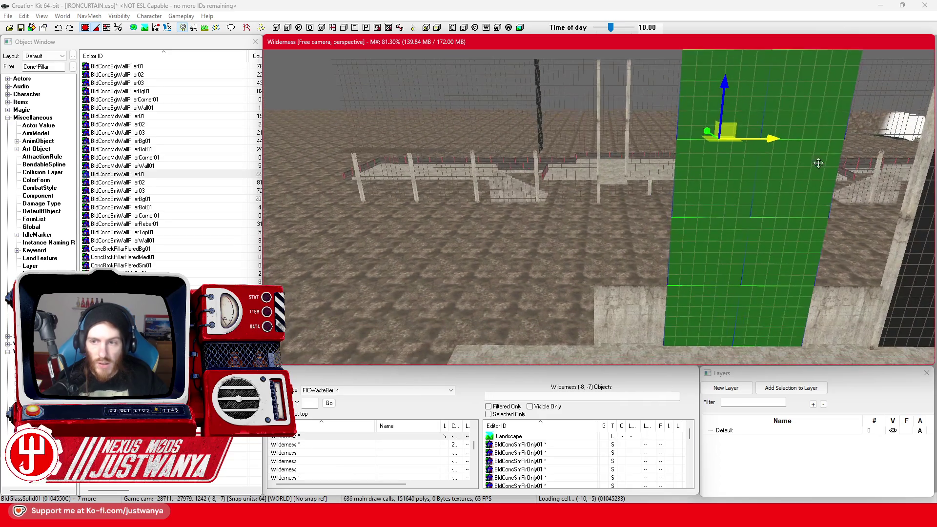
pyautogui.hotkey('ctrl', 'd')
pyautogui.moveTo(819, 163); pyautogui.dragTo(559, 163)
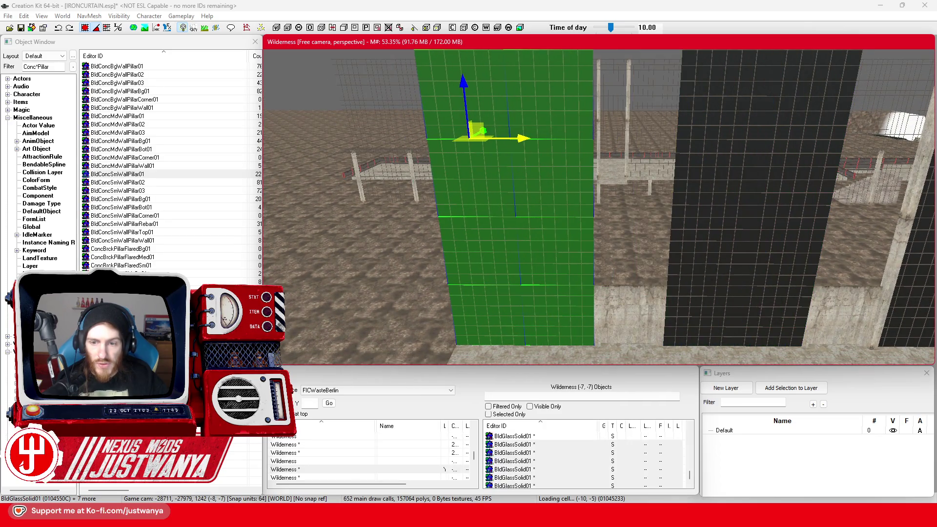
# Shift the tall concrete pillar and glass strip left along the facade's X axis
pyautogui.keyDown('ctrl'); pyautogui.click(584, 245); pyautogui.keyUp('ctrl')
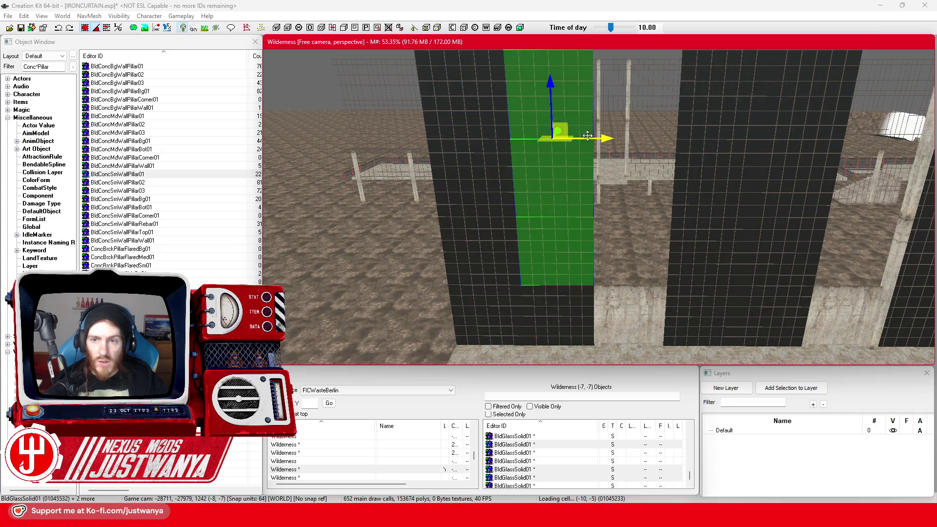
pyautogui.scroll(5, 599, 206)
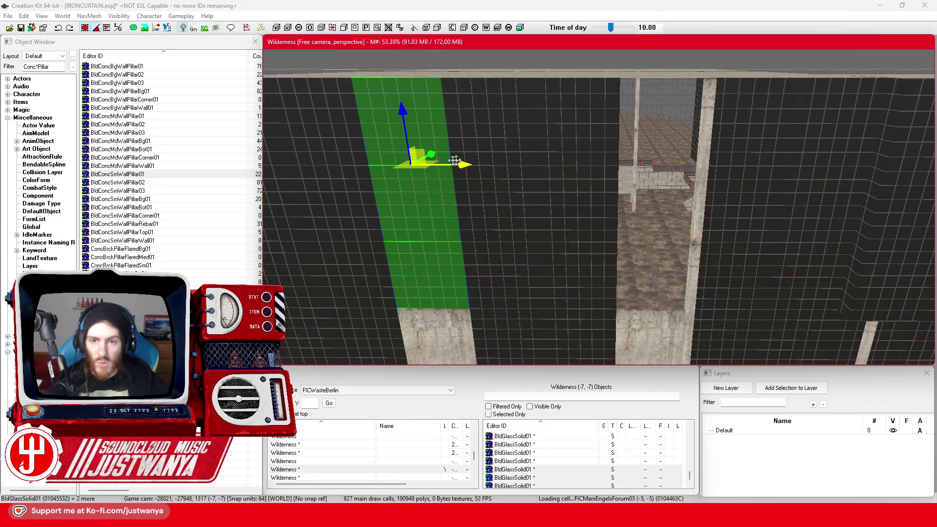
pyautogui.scroll(-3, 717, 163)
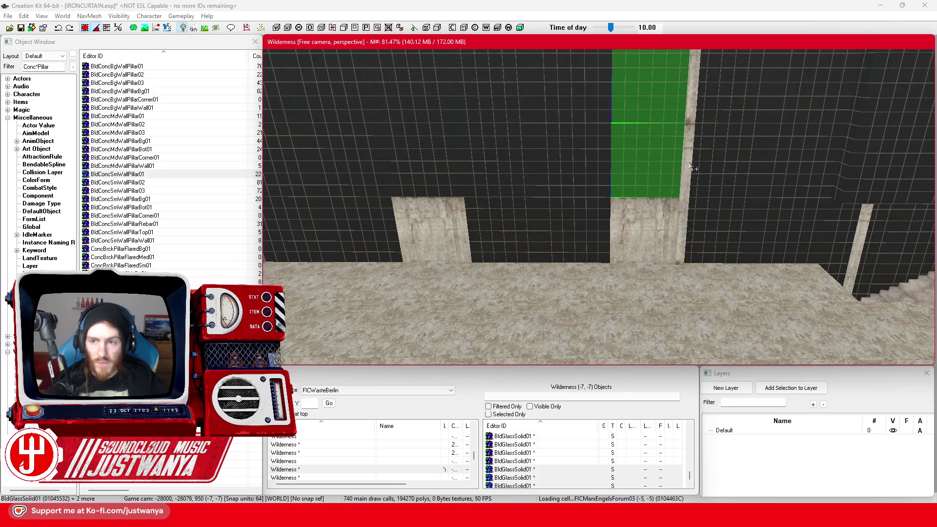
pyautogui.click(696, 144)
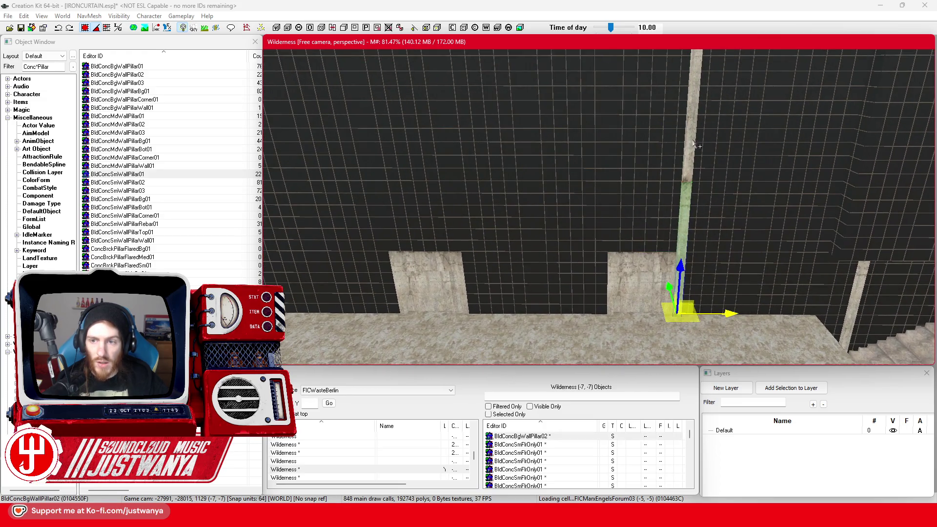
pyautogui.keyDown('ctrl'); pyautogui.click(694, 143); pyautogui.keyUp('ctrl')
pyautogui.moveTo(694, 143); pyautogui.dragTo(618, 143)
pyautogui.moveTo(666, 182); pyautogui.dragTo(567, 181)
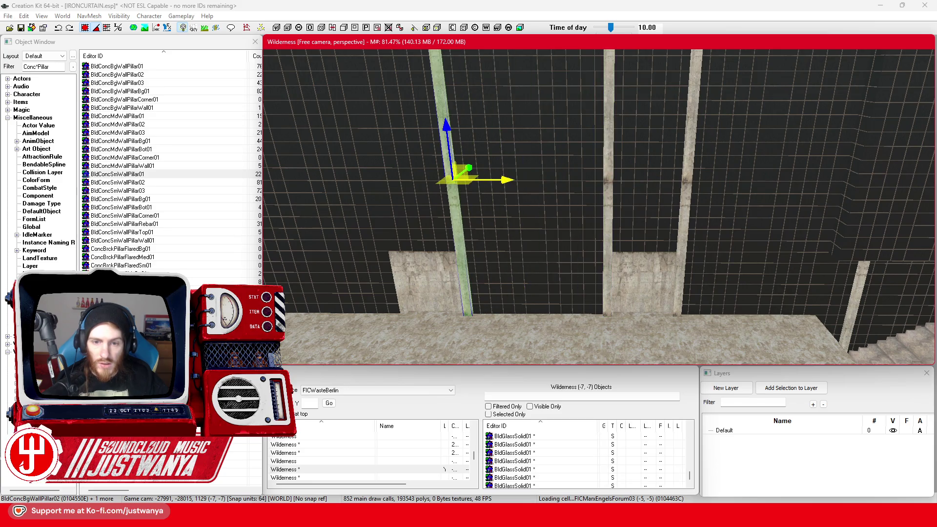
pyautogui.moveTo(412, 180); pyautogui.dragTo(432, 180)
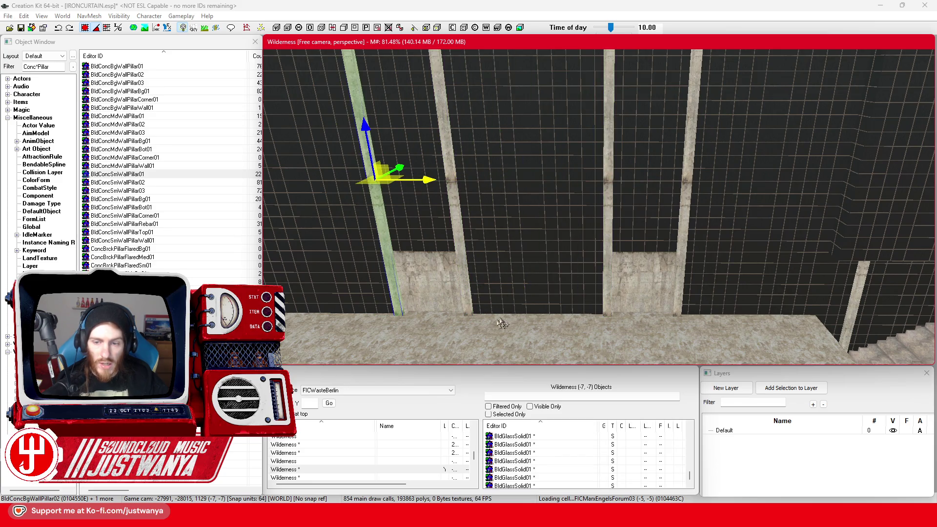
pyautogui.moveTo(498, 326); pyautogui.dragTo(557, 225)
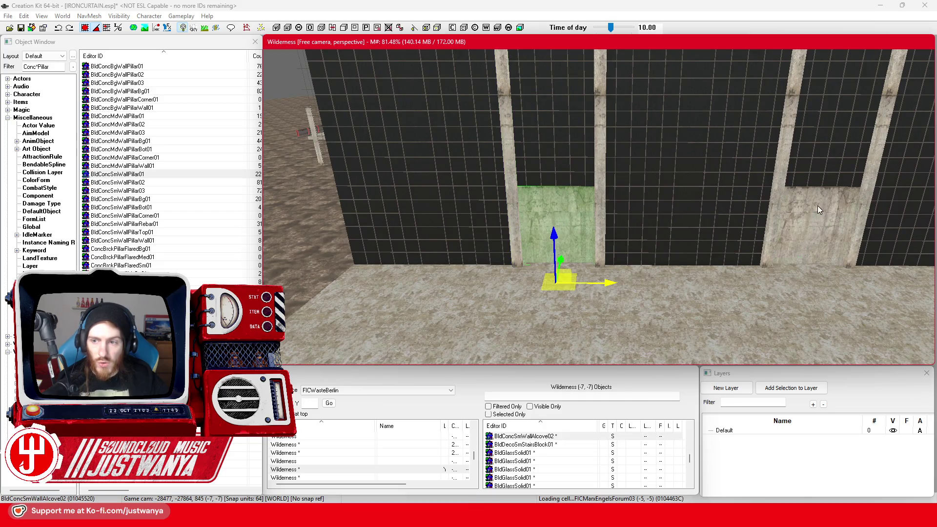
# Duplicate the concrete wall alcove and fly along the glass wall
pyautogui.hotkey('ctrl', 'v')
pyautogui.scroll(5, 697, 293)
pyautogui.scroll(5, 721, 295)
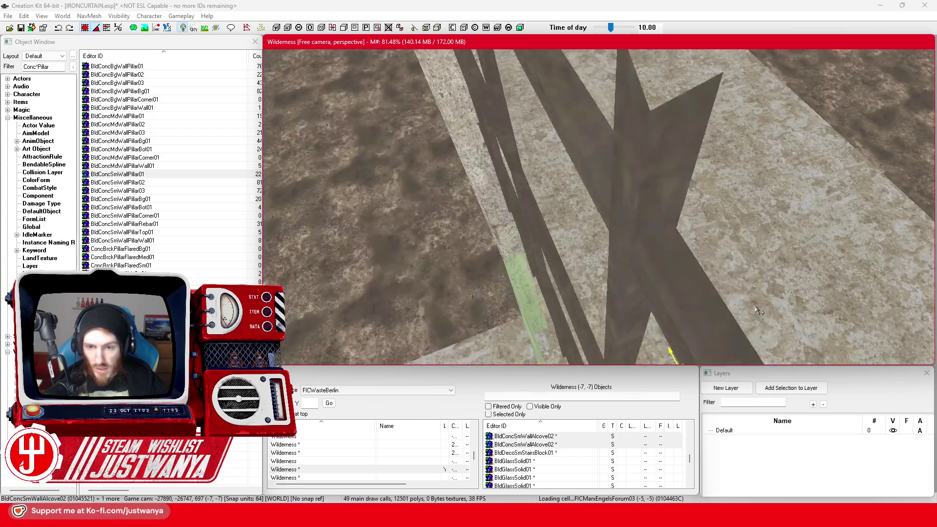
pyautogui.scroll(5, 759, 312)
pyautogui.scroll(5, 591, 264)
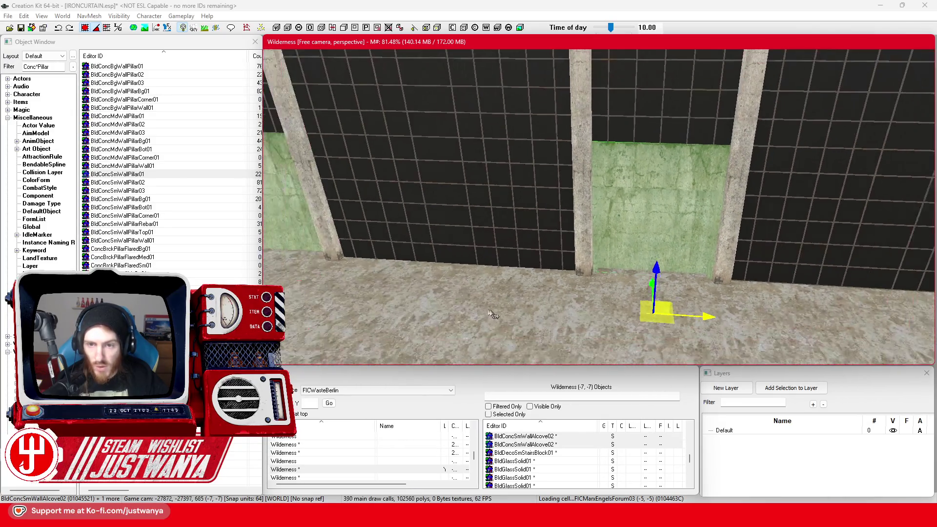
pyautogui.scroll(5, 489, 312)
# Inspect the walkway floor plates, a wall piece and the stairs block
pyautogui.click(539, 281)
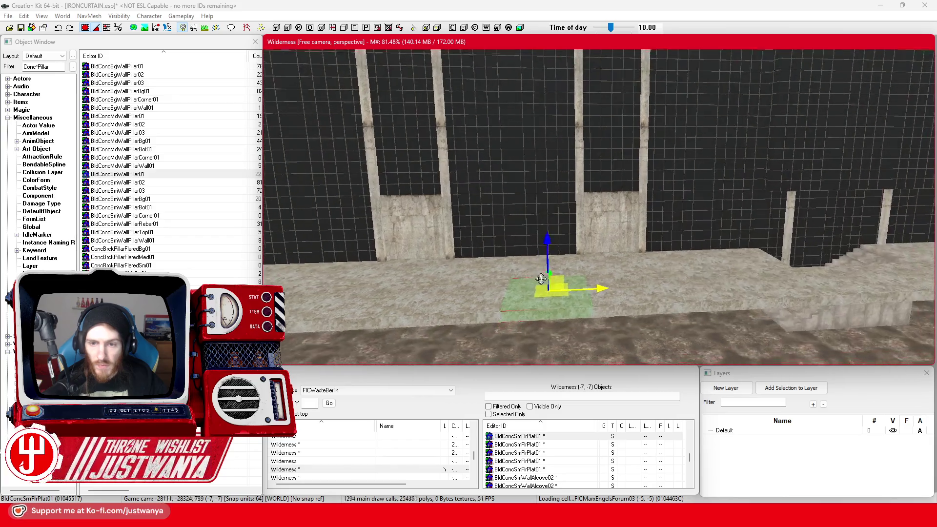
pyautogui.scroll(-5, 539, 279)
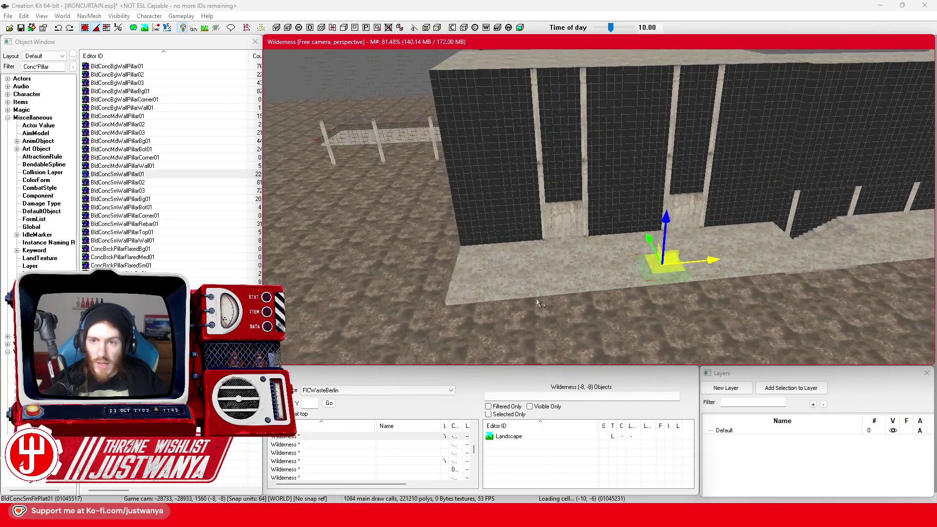
pyautogui.scroll(6, 539, 303)
pyautogui.scroll(5, 526, 275)
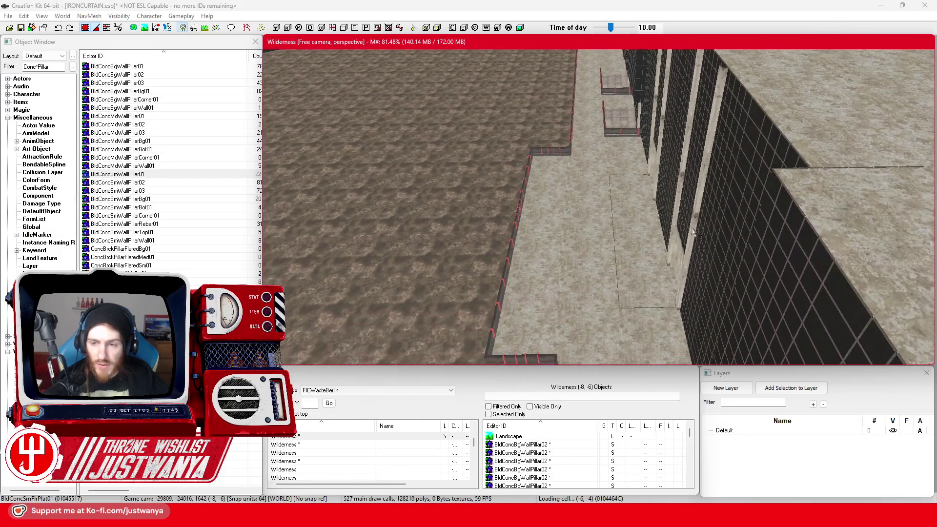
pyautogui.click(592, 307)
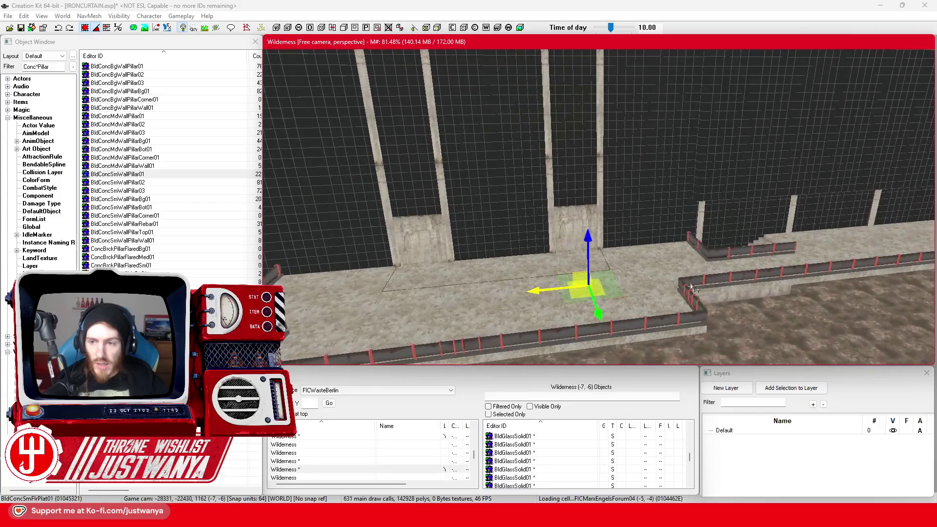
pyautogui.scroll(-5, 592, 326)
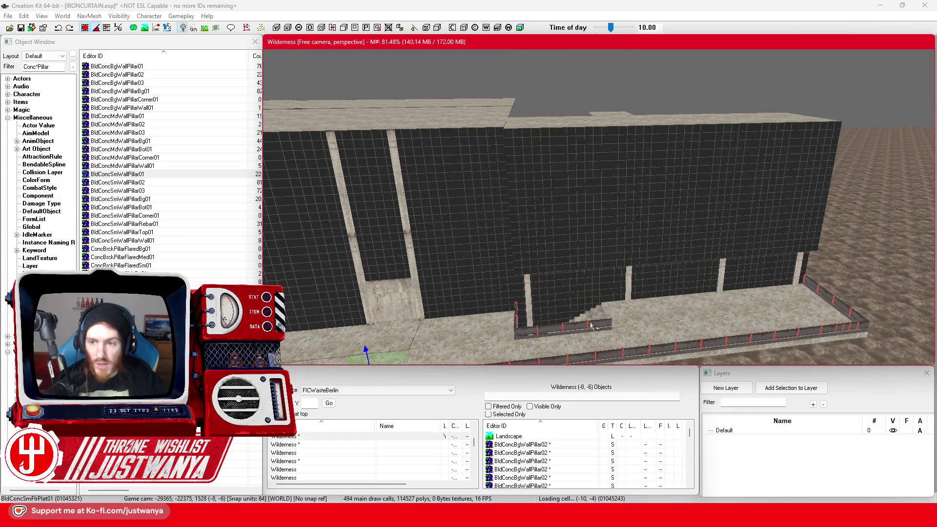
pyautogui.click(532, 272)
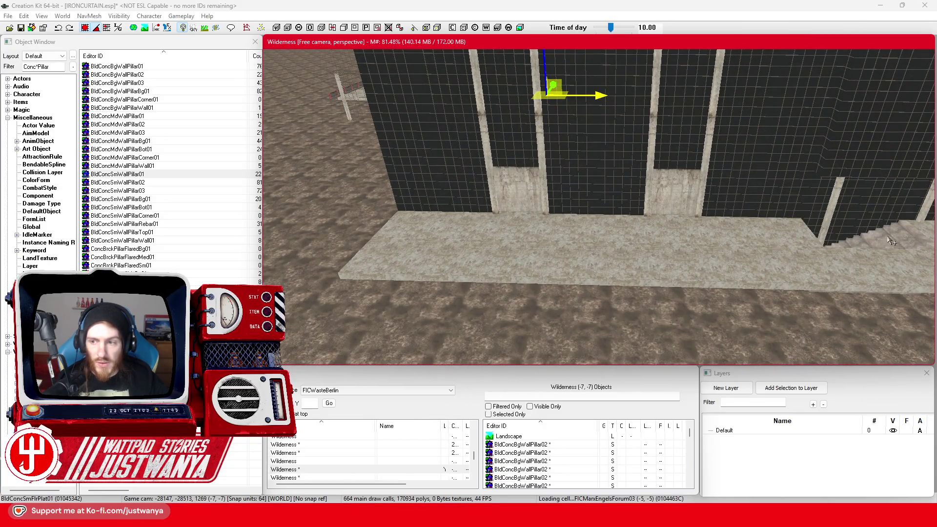
pyautogui.click(890, 241)
pyautogui.moveTo(512, 518)
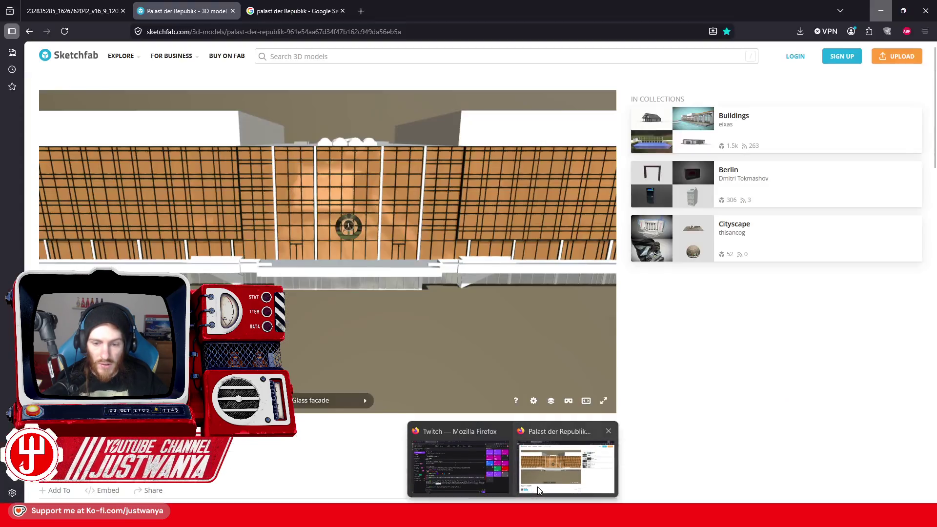
pyautogui.click(538, 487)
pyautogui.moveTo(345, 327)
pyautogui.mouseDown()
pyautogui.moveTo(228, 276)
pyautogui.moveTo(270, 259)
pyautogui.mouseUp()
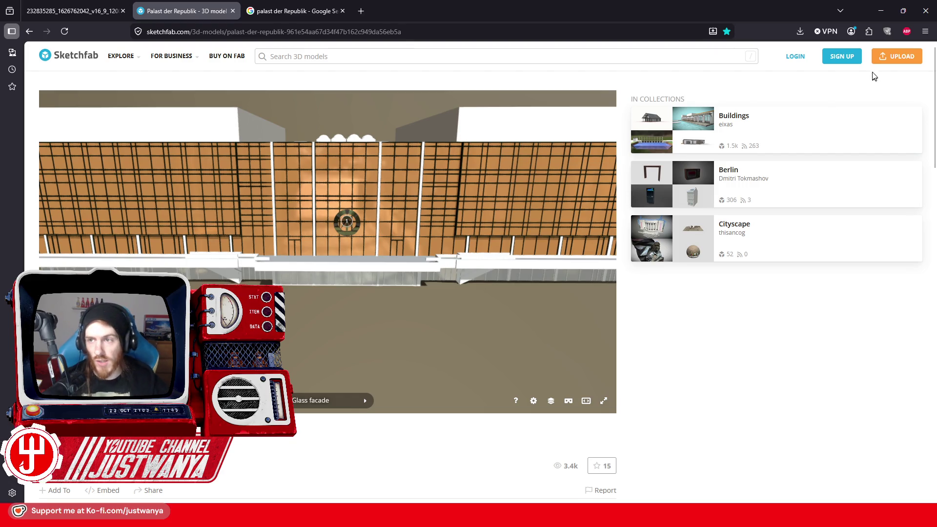
pyautogui.click(881, 11)
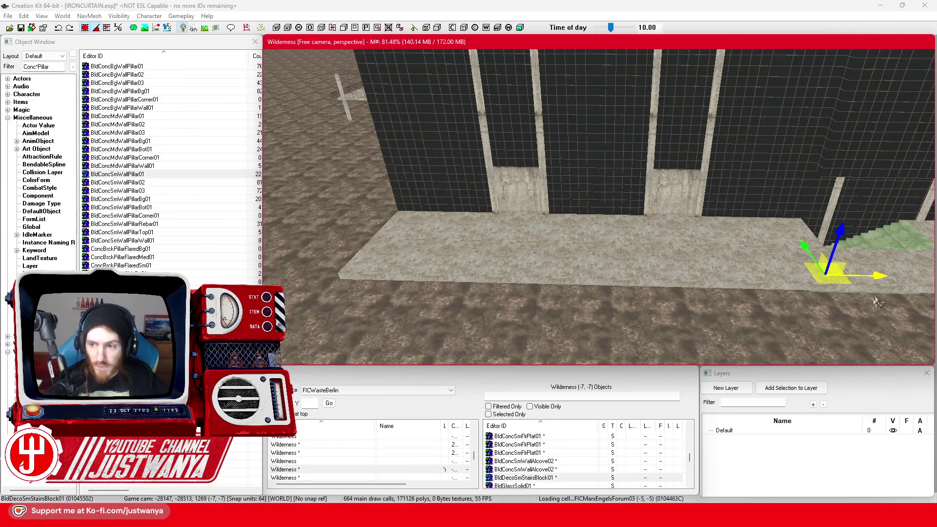
# Move and rotate the stairs block off the slab's left end, then save IRONCURTAIN.esp
pyautogui.click(439, 244)
pyautogui.moveTo(548, 277); pyautogui.dragTo(626, 260)
pyautogui.moveTo(561, 241); pyautogui.dragTo(454, 239)
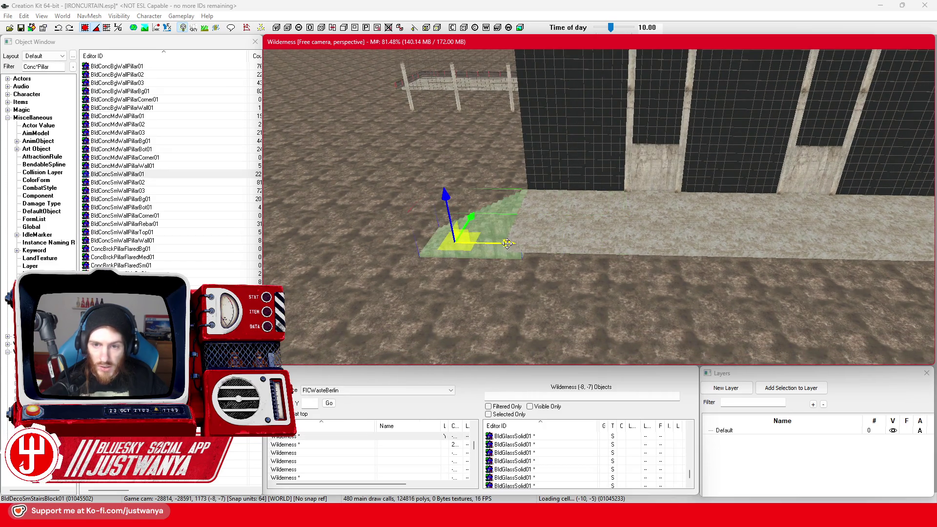
pyautogui.press('e')
pyautogui.moveTo(505, 276)
pyautogui.mouseDown()
pyautogui.moveTo(517, 267)
pyautogui.moveTo(644, 283)
pyautogui.mouseUp()
pyautogui.press('w')
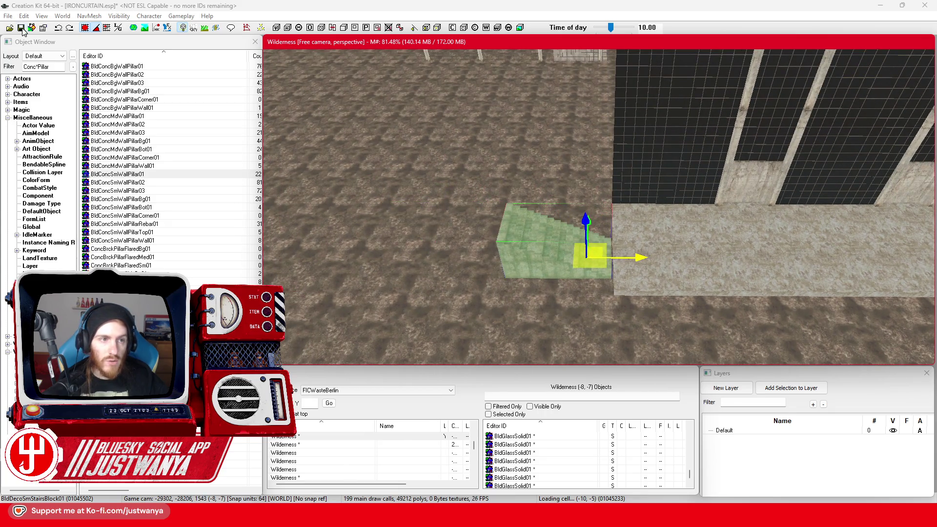
pyautogui.click(21, 28)
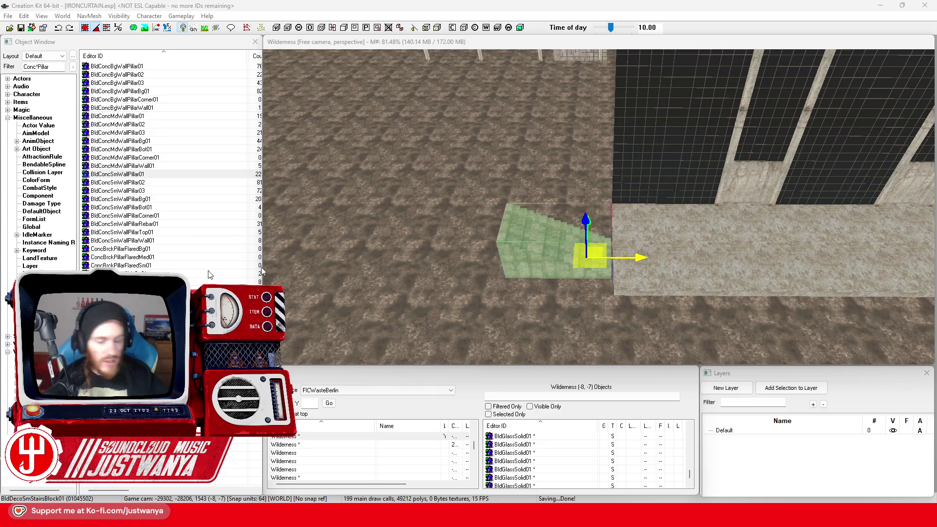
# Slide the small BldConcSmFlrPlat01 floor plate left along X beside the stairs
pyautogui.click(632, 284)
pyautogui.moveTo(699, 263); pyautogui.dragTo(510, 255)
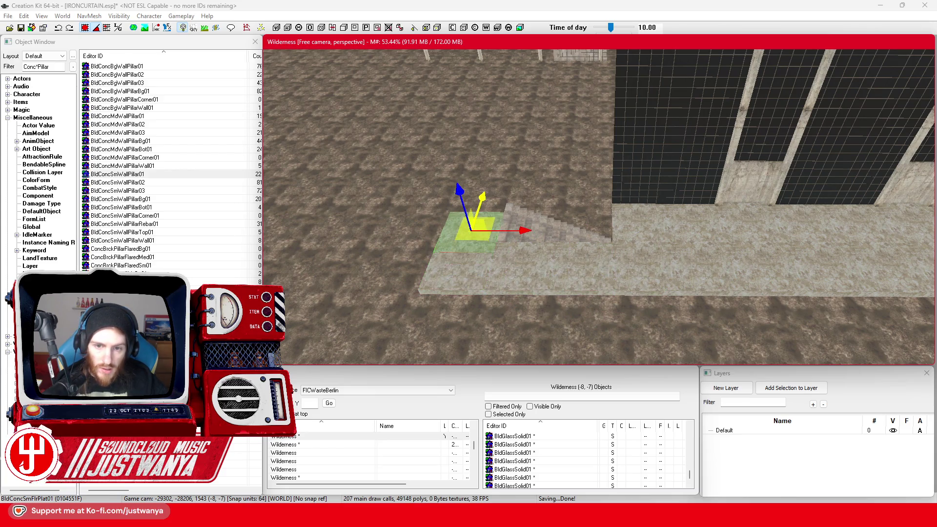
pyautogui.scroll(-10, 569, 285)
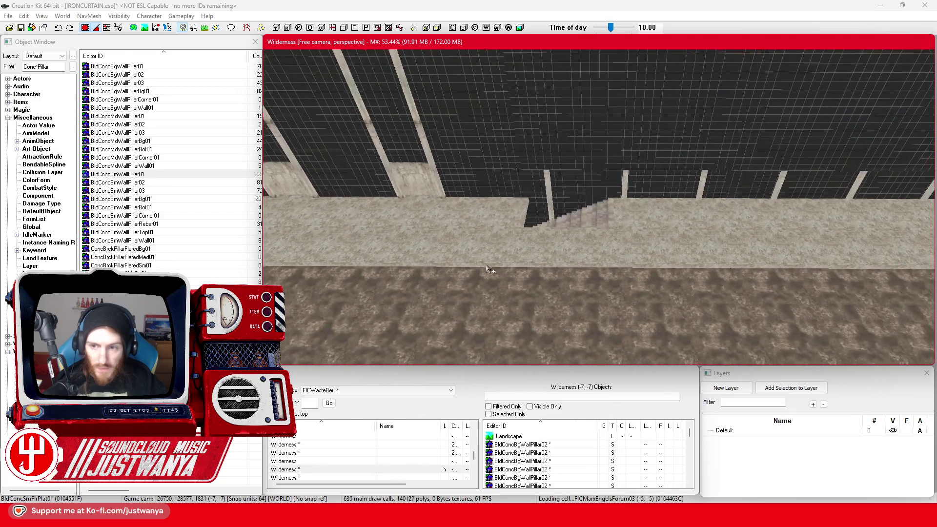
pyautogui.press('f')
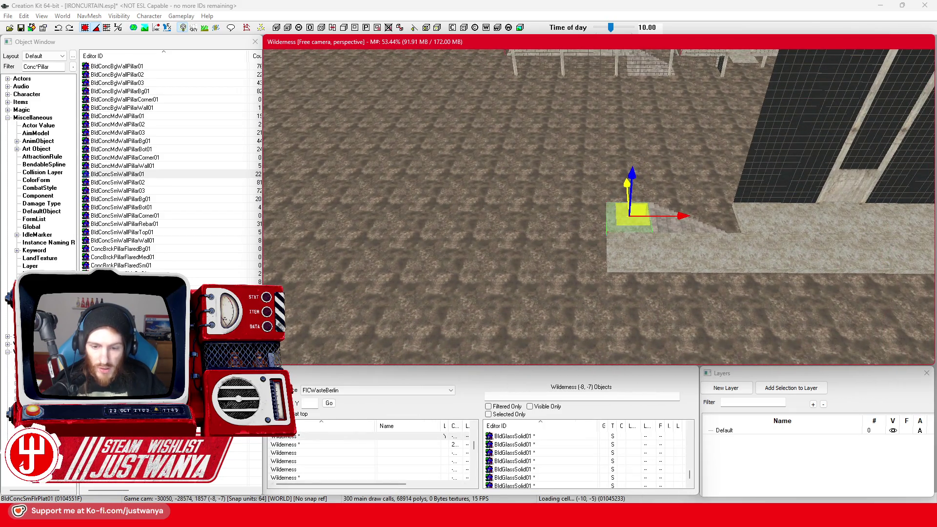
# Check the Sketchfab reference model, then return and select the lower floor slab
pyautogui.moveTo(517, 515)
pyautogui.click(568, 461)
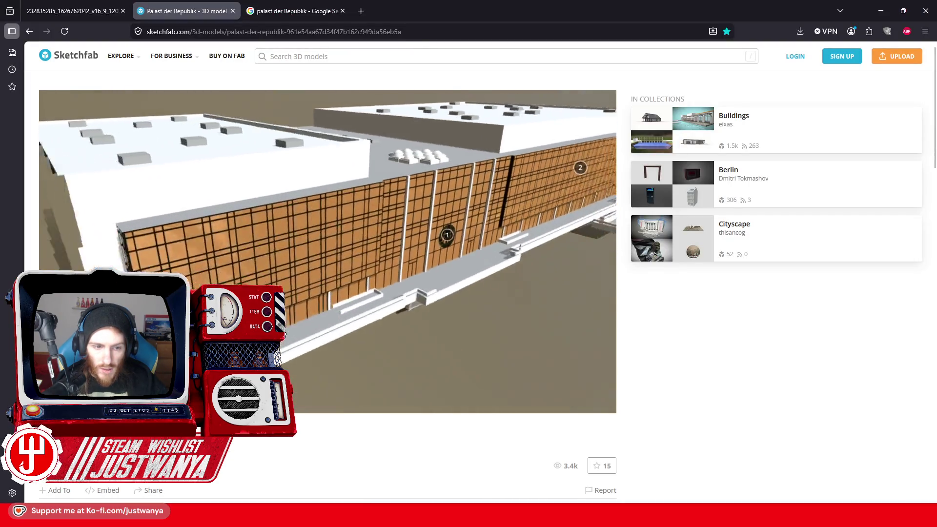
pyautogui.click(881, 16)
pyautogui.click(639, 260)
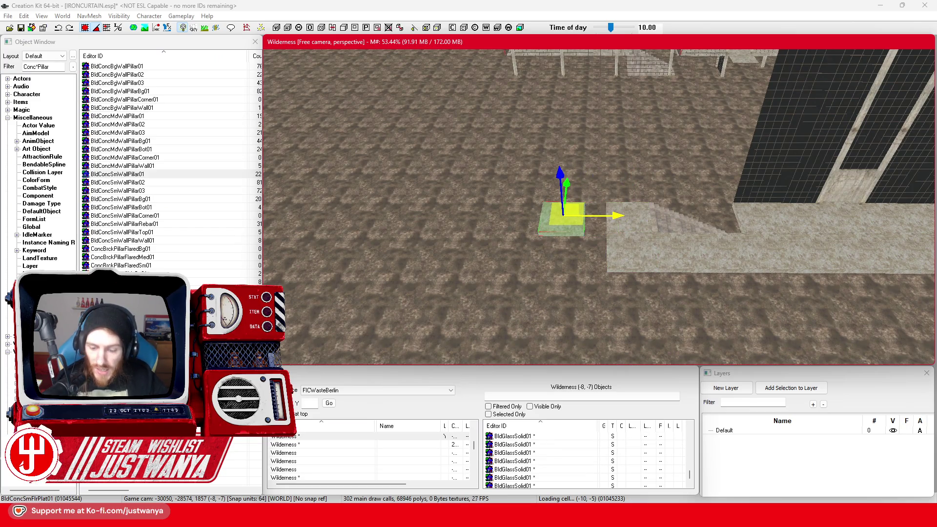
# Slide the small floor slab left one slab width, flush against the floor strip's end
pyautogui.scroll(3, 646, 262)
pyautogui.keyDown('ctrl'); pyautogui.click(677, 226); pyautogui.keyUp('ctrl')
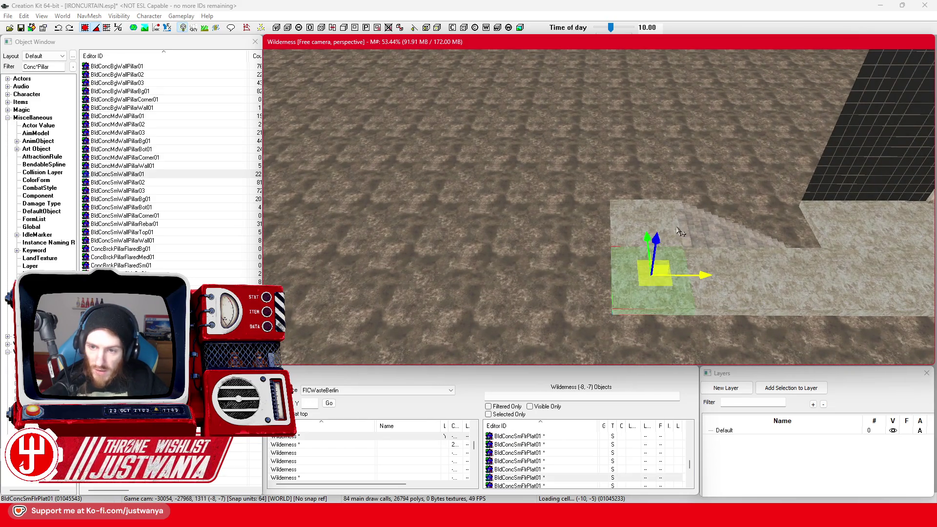
pyautogui.moveTo(677, 226)
pyautogui.mouseDown()
pyautogui.moveTo(609, 226)
pyautogui.moveTo(695, 226)
pyautogui.moveTo(594, 226)
pyautogui.moveTo(615, 226)
pyautogui.mouseUp()
pyautogui.scroll(-3, 634, 284)
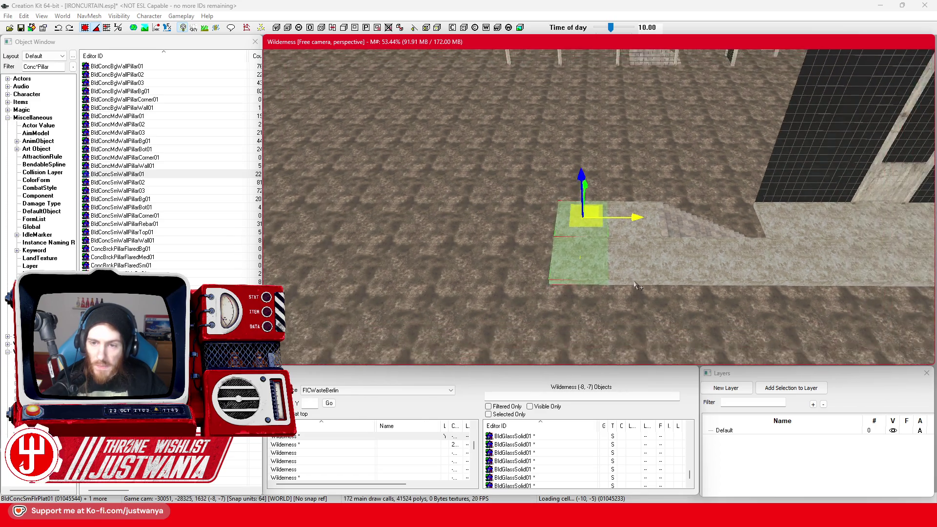
pyautogui.scroll(3, 636, 284)
pyautogui.moveTo(745, 201); pyautogui.dragTo(590, 202)
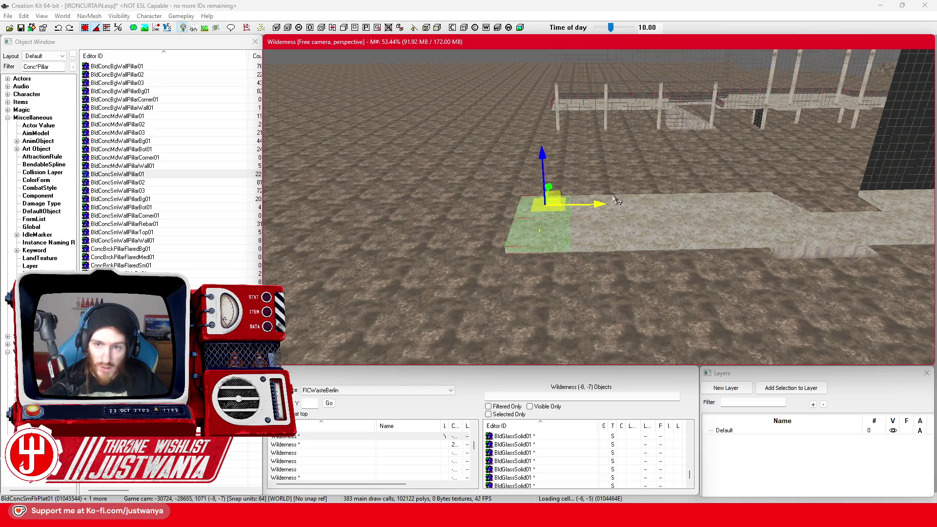
pyautogui.scroll(10, 643, 196)
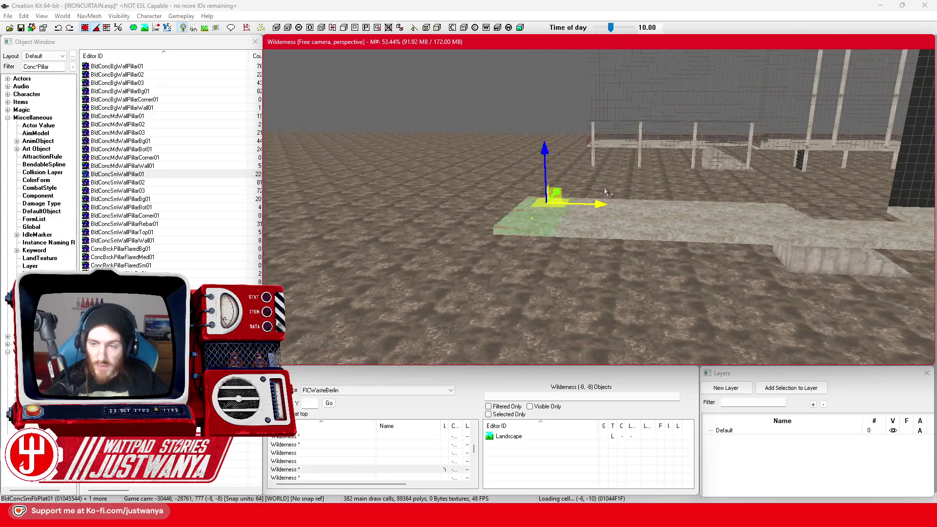
pyautogui.scroll(-10, 538, 241)
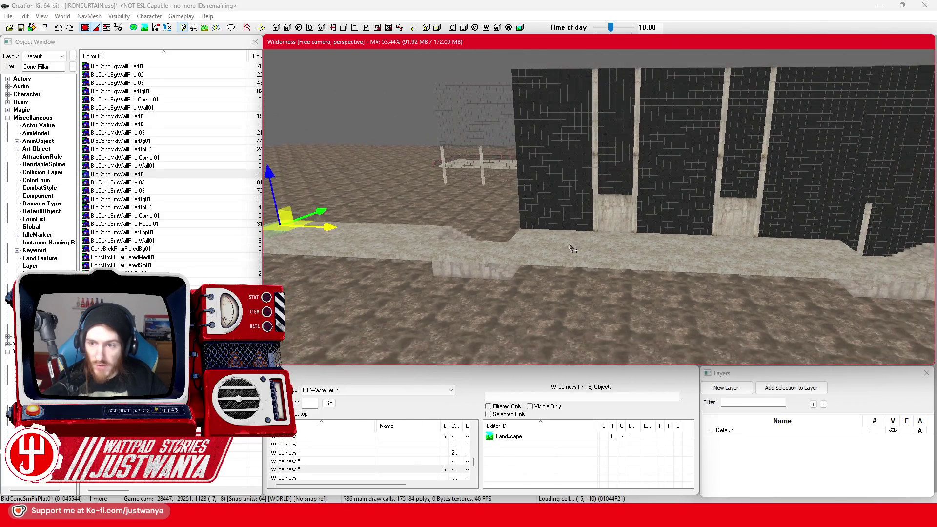
pyautogui.moveTo(675, 252); pyautogui.dragTo(702, 259)
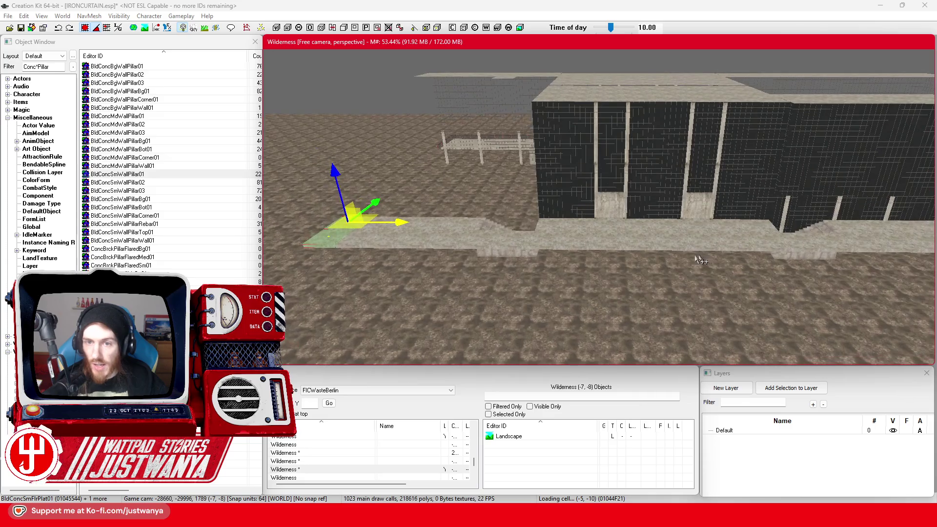
pyautogui.moveTo(442, 234)
pyautogui.mouseDown()
pyautogui.moveTo(662, 286)
pyautogui.moveTo(660, 277)
pyautogui.moveTo(693, 263)
pyautogui.moveTo(709, 239)
pyautogui.mouseUp()
# Select the lower and upper rows of glass facade slabs along the wall
pyautogui.keyDown('ctrl'); pyautogui.click(717, 239); pyautogui.keyUp('ctrl')
pyautogui.keyDown('ctrl'); pyautogui.click(668, 238); pyautogui.keyUp('ctrl')
pyautogui.keyDown('ctrl'); pyautogui.click(625, 237); pyautogui.keyUp('ctrl')
pyautogui.keyDown('ctrl'); pyautogui.click(556, 235); pyautogui.keyUp('ctrl')
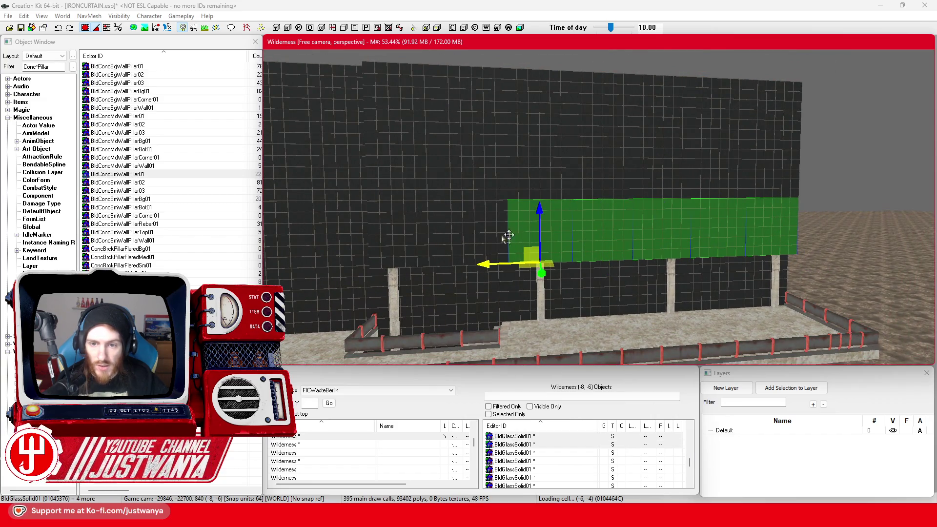
pyautogui.keyDown('ctrl'); pyautogui.click(469, 236); pyautogui.keyUp('ctrl')
pyautogui.keyDown('ctrl'); pyautogui.click(398, 225); pyautogui.keyUp('ctrl')
pyautogui.keyDown('ctrl'); pyautogui.click(420, 179); pyautogui.keyUp('ctrl')
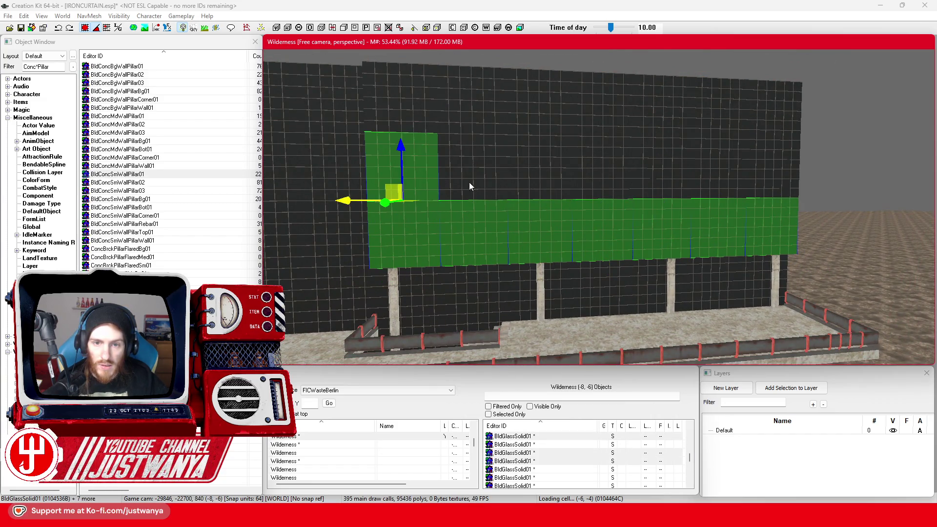
pyautogui.keyDown('ctrl'); pyautogui.click(470, 182); pyautogui.keyUp('ctrl')
pyautogui.keyDown('ctrl'); pyautogui.click(537, 185); pyautogui.keyUp('ctrl')
pyautogui.keyDown('ctrl'); pyautogui.click(588, 190); pyautogui.keyUp('ctrl')
pyautogui.keyDown('ctrl'); pyautogui.click(697, 192); pyautogui.keyUp('ctrl')
pyautogui.keyDown('ctrl'); pyautogui.click(708, 188); pyautogui.keyUp('ctrl')
pyautogui.moveTo(707, 188)
pyautogui.mouseDown()
pyautogui.moveTo(686, 233)
pyautogui.moveTo(526, 240)
pyautogui.mouseUp()
# Turn a single BldGlassSolid01 panel 90 degrees and raise it at the wall's end
pyautogui.click(526, 241)
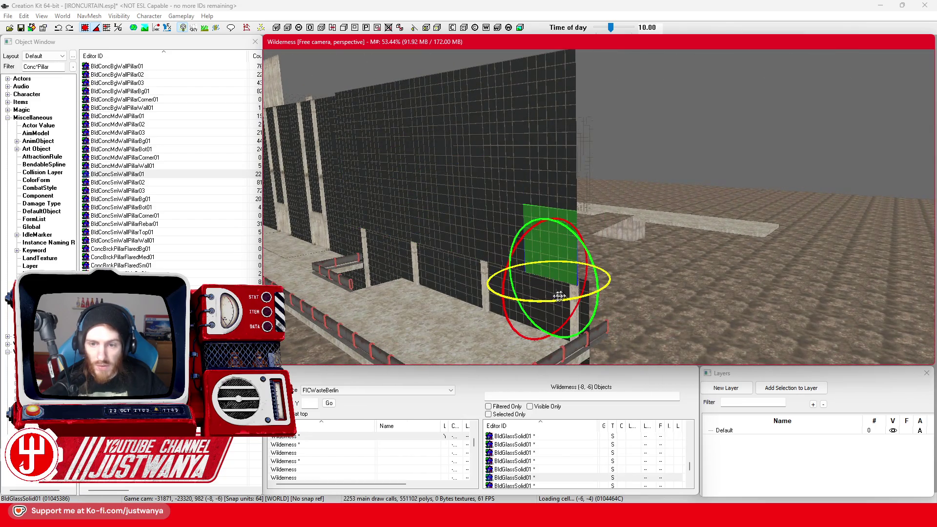
pyautogui.moveTo(558, 296); pyautogui.dragTo(493, 307)
pyautogui.moveTo(534, 272); pyautogui.dragTo(567, 266)
pyautogui.moveTo(602, 234)
pyautogui.mouseDown()
pyautogui.moveTo(602, 158)
pyautogui.moveTo(540, 205)
pyautogui.moveTo(522, 188)
pyautogui.moveTo(550, 208)
pyautogui.moveTo(543, 220)
pyautogui.moveTo(528, 155)
pyautogui.mouseUp()
# Lower the side glass panel along Z down against the wall
pyautogui.click(551, 156)
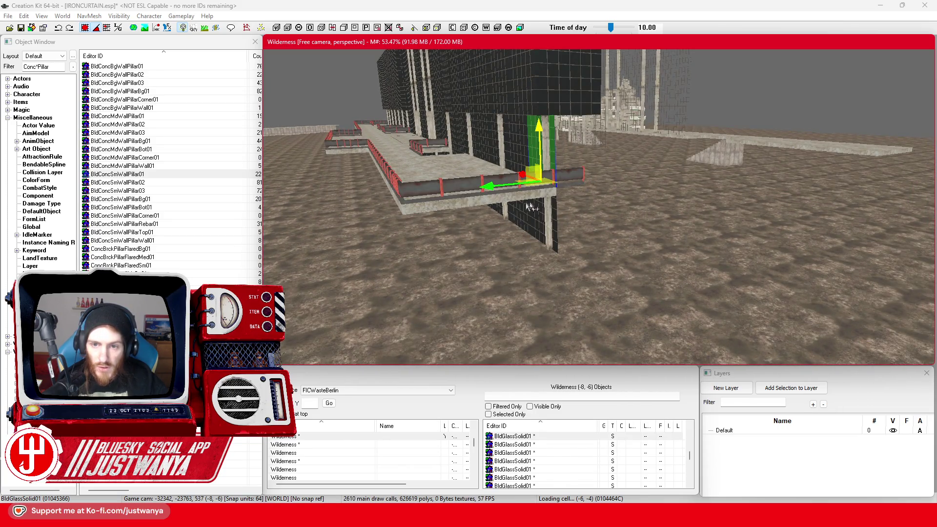
pyautogui.press('2')
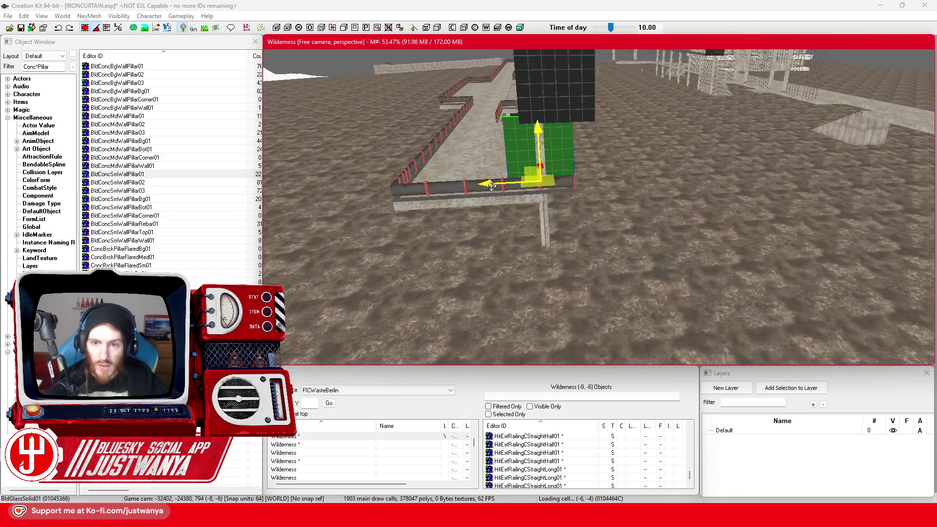
pyautogui.moveTo(532, 200)
pyautogui.mouseDown()
pyautogui.moveTo(545, 172)
pyautogui.moveTo(557, 170)
pyautogui.mouseUp()
pyautogui.moveTo(584, 131); pyautogui.dragTo(585, 176)
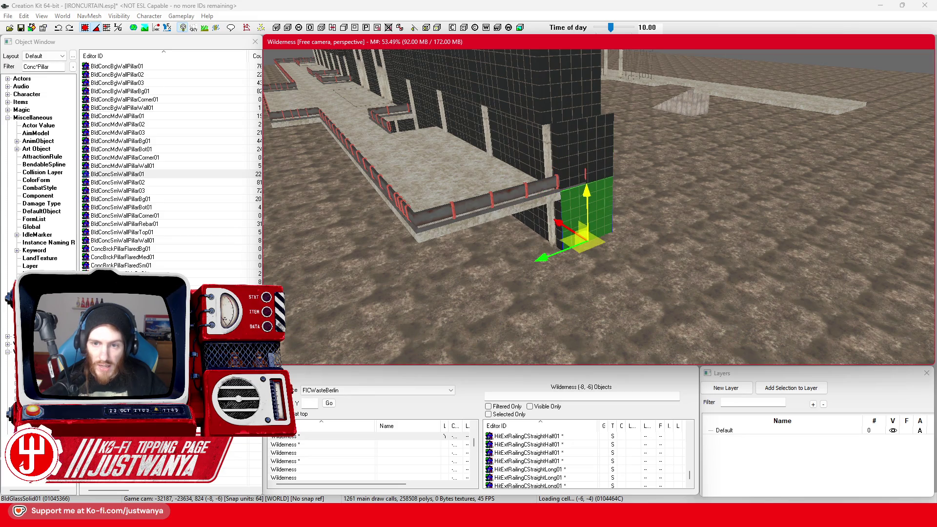
# Select the full column of turned glass panels on the building's side face
pyautogui.keyDown('ctrl'); pyautogui.click(595, 161); pyautogui.keyUp('ctrl')
pyautogui.keyDown('ctrl'); pyautogui.click(582, 119); pyautogui.keyUp('ctrl')
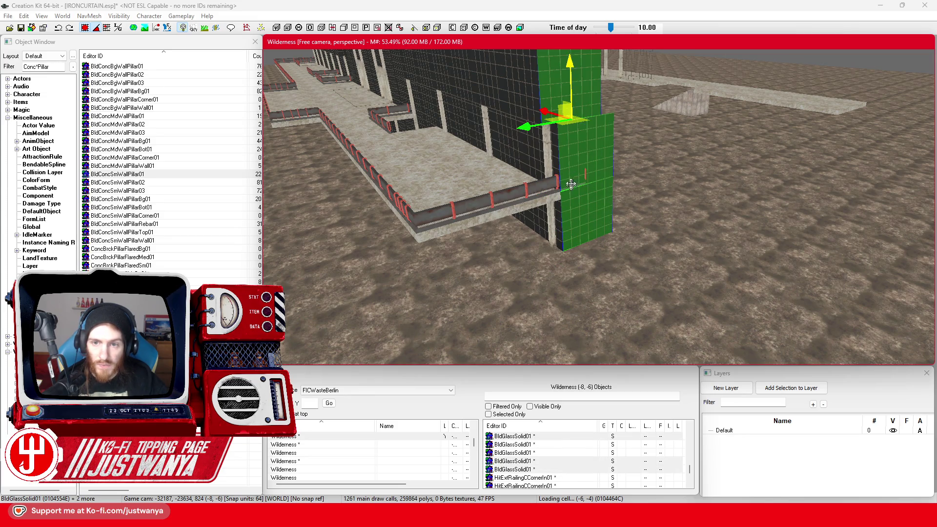
pyautogui.scroll(3, 592, 210)
pyautogui.click(585, 93)
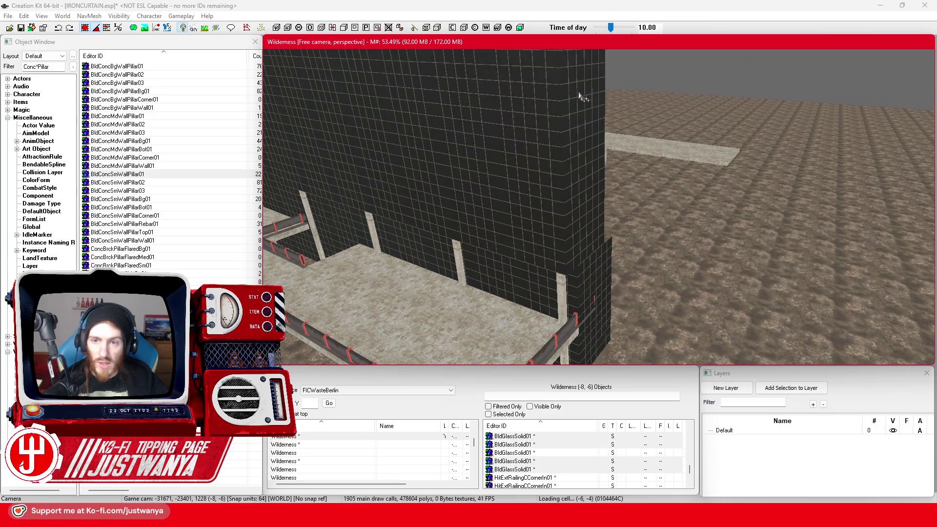
pyautogui.keyDown('ctrl'); pyautogui.click(598, 318); pyautogui.keyUp('ctrl')
pyautogui.keyDown('ctrl'); pyautogui.click(593, 273); pyautogui.keyUp('ctrl')
pyautogui.scroll(-3, 590, 220)
pyautogui.keyDown('ctrl'); pyautogui.click(586, 205); pyautogui.keyUp('ctrl')
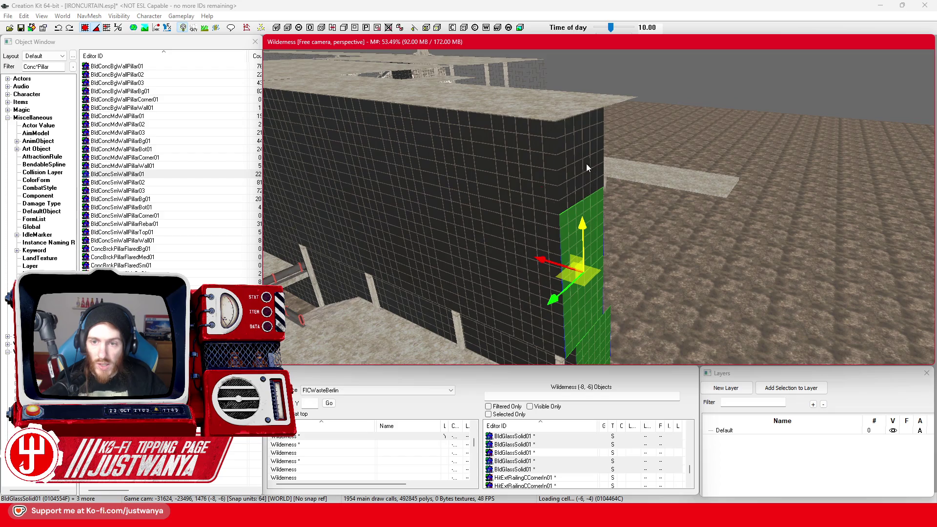
pyautogui.keyDown('ctrl'); pyautogui.click(587, 163); pyautogui.keyUp('ctrl')
pyautogui.scroll(5, 600, 168)
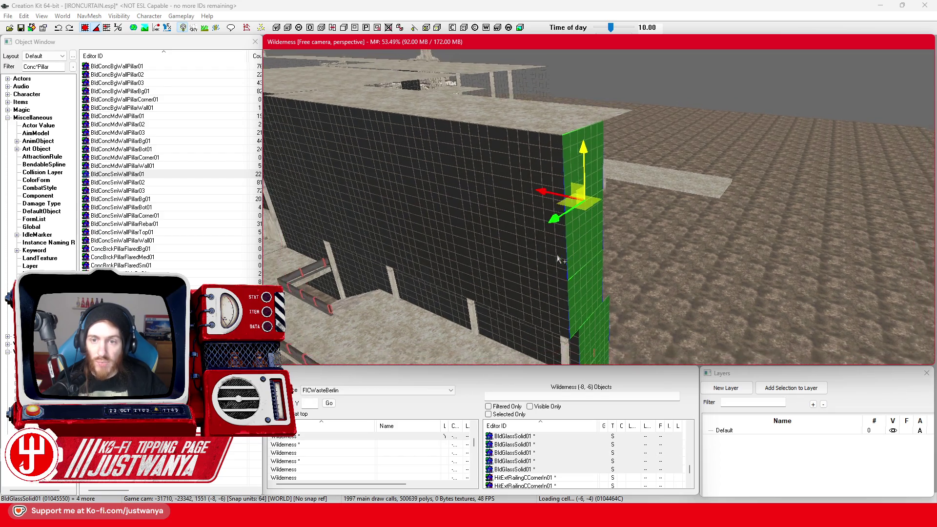
pyautogui.scroll(5, 621, 174)
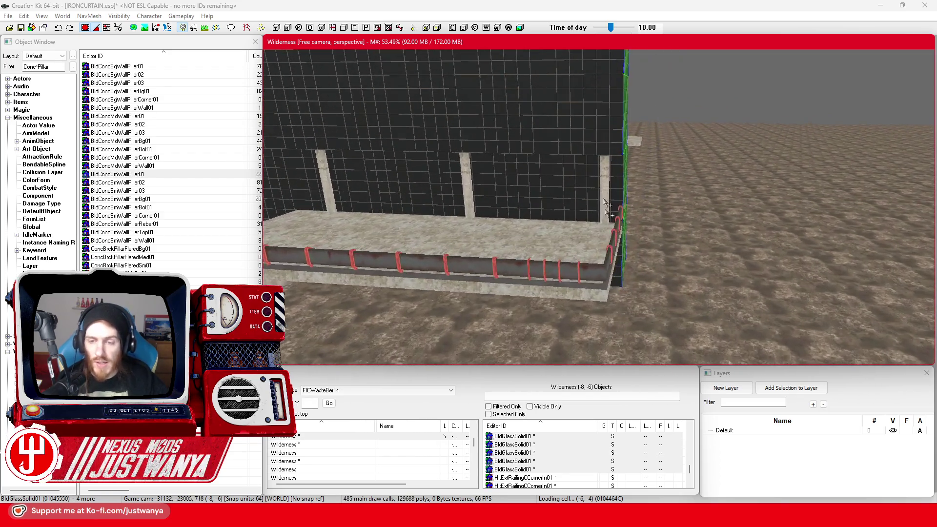
# Add the lower BldGlassSolid01 facade panels and several panels above them to the selection
pyautogui.keyDown('ctrl'); pyautogui.click(571, 296); pyautogui.keyUp('ctrl')
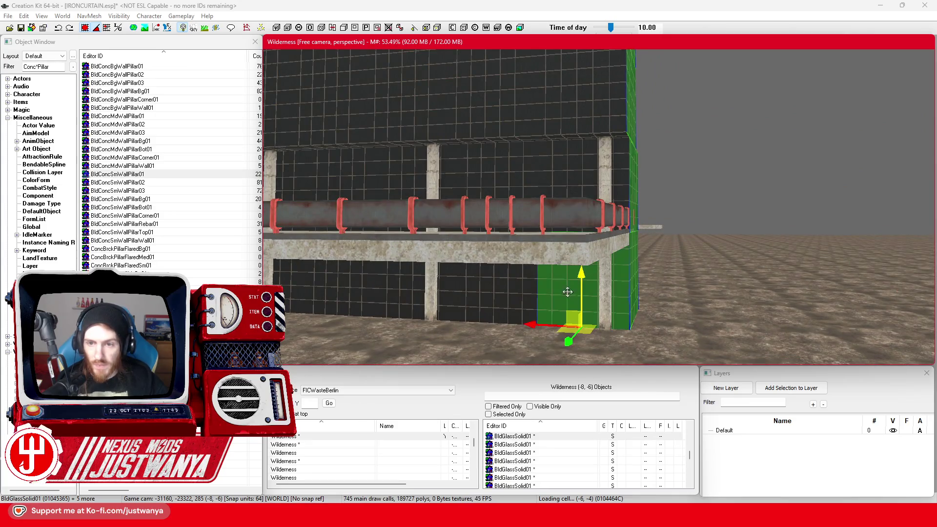
pyautogui.keyDown('ctrl'); pyautogui.click(573, 180); pyautogui.keyUp('ctrl')
pyautogui.keyDown('ctrl'); pyautogui.click(503, 299); pyautogui.keyUp('ctrl')
pyautogui.keyDown('ctrl'); pyautogui.click(506, 174); pyautogui.keyUp('ctrl')
pyautogui.scroll(3, 536, 171)
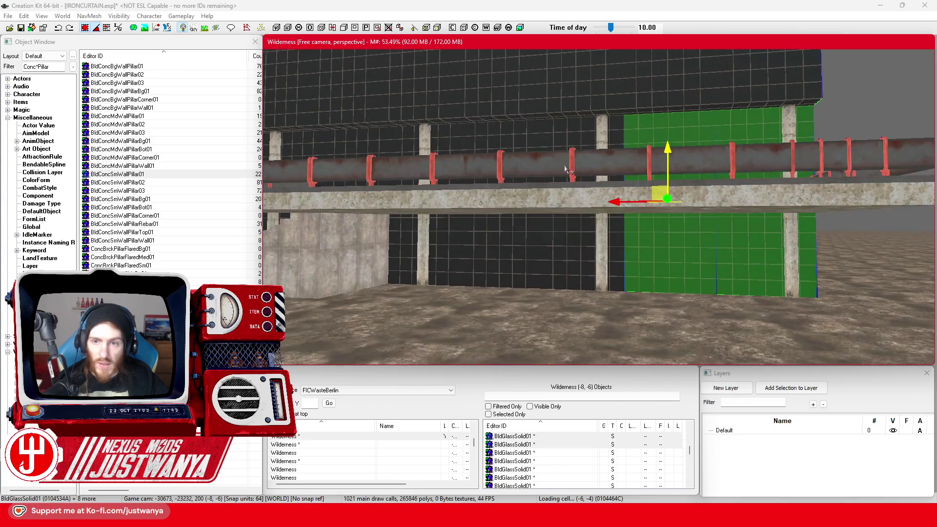
pyautogui.keyDown('ctrl'); pyautogui.click(553, 264); pyautogui.keyUp('ctrl')
pyautogui.keyDown('ctrl'); pyautogui.click(557, 142); pyautogui.keyUp('ctrl')
pyautogui.keyDown('ctrl'); pyautogui.click(494, 253); pyautogui.keyUp('ctrl')
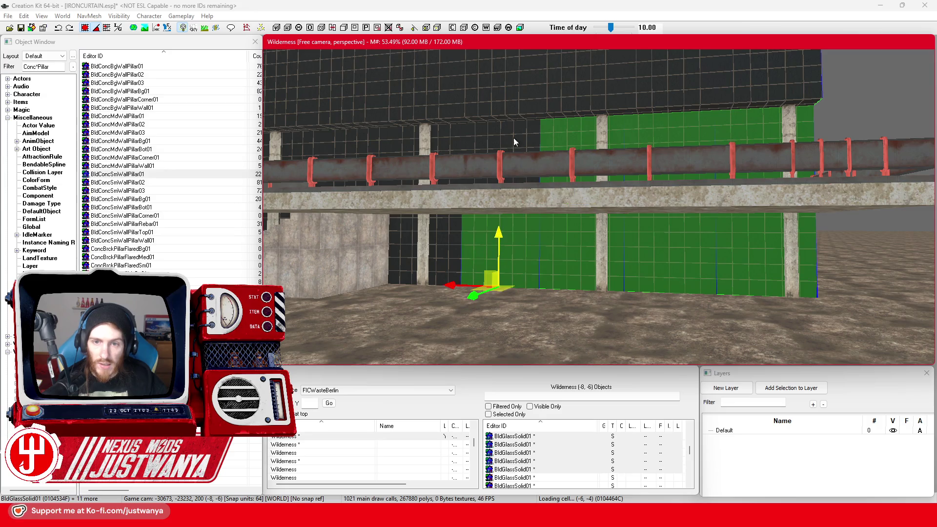
pyautogui.keyDown('ctrl'); pyautogui.click(513, 142); pyautogui.keyUp('ctrl')
pyautogui.keyDown('ctrl'); pyautogui.click(445, 257); pyautogui.keyUp('ctrl')
pyautogui.keyDown('ctrl'); pyautogui.click(420, 161); pyautogui.keyUp('ctrl')
pyautogui.scroll(-5, 531, 212)
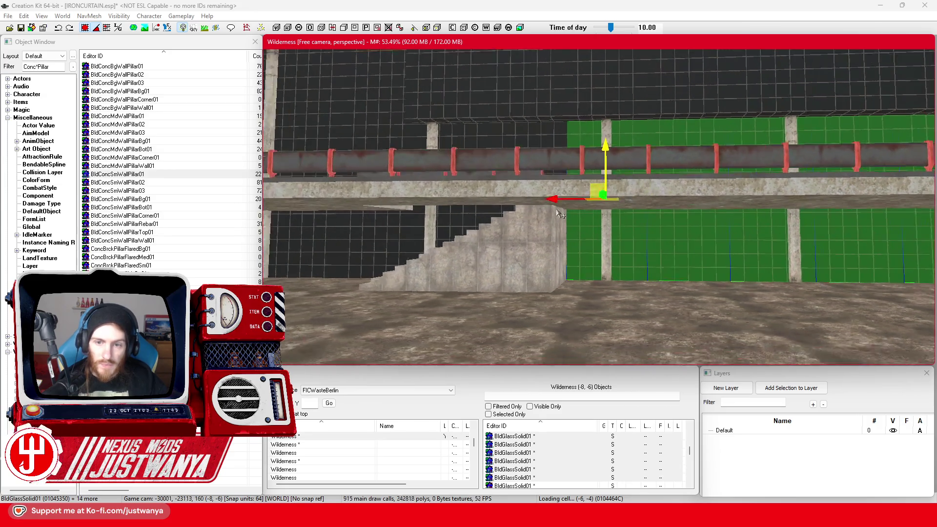
# Add more facade panels and the two lower concrete pillars, leaving the pipe railing deselected
pyautogui.keyDown('ctrl'); pyautogui.click(443, 218); pyautogui.keyUp('ctrl')
pyautogui.keyDown('ctrl'); pyautogui.click(393, 234); pyautogui.keyUp('ctrl')
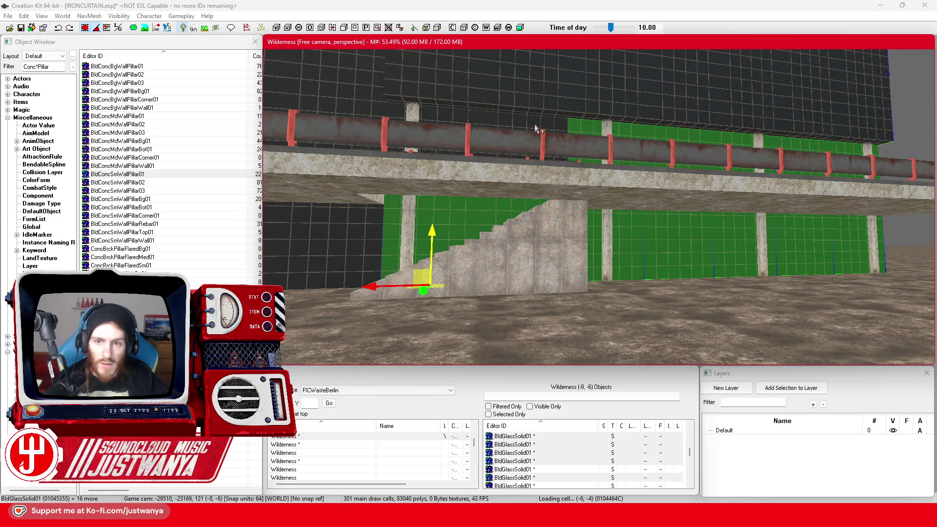
pyautogui.keyDown('ctrl'); pyautogui.click(536, 129); pyautogui.keyUp('ctrl')
pyautogui.keyDown('ctrl'); pyautogui.click(467, 124); pyautogui.keyUp('ctrl')
pyautogui.keyDown('ctrl'); pyautogui.click(467, 124); pyautogui.keyUp('ctrl')
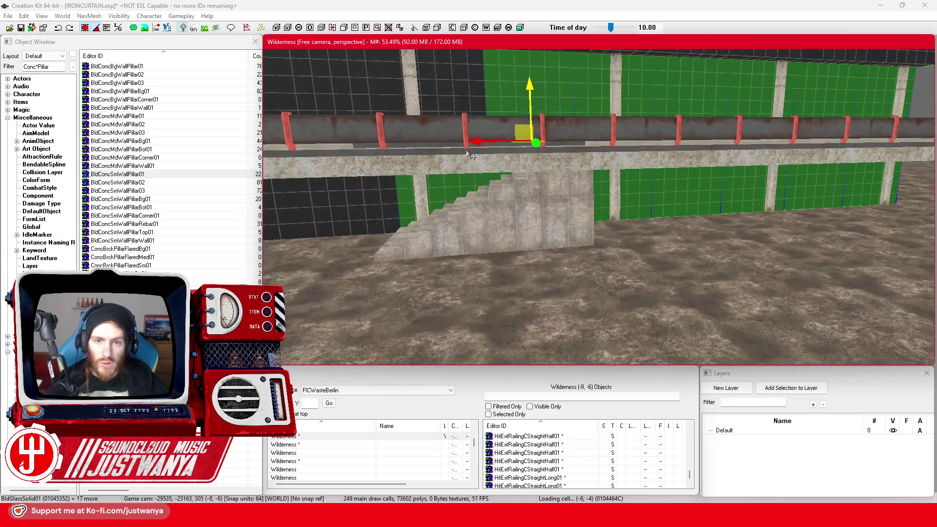
pyautogui.keyDown('ctrl'); pyautogui.click(458, 91); pyautogui.keyUp('ctrl')
pyautogui.scroll(-2, 484, 231)
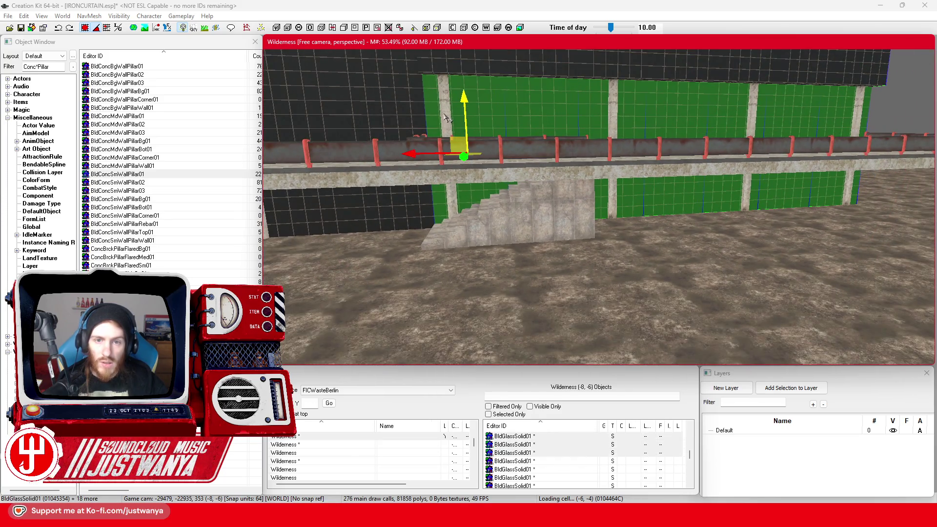
pyautogui.keyDown('ctrl'); pyautogui.click(452, 205); pyautogui.keyUp('ctrl')
pyautogui.keyDown('ctrl'); pyautogui.click(611, 200); pyautogui.keyUp('ctrl')
pyautogui.scroll(2, 571, 189)
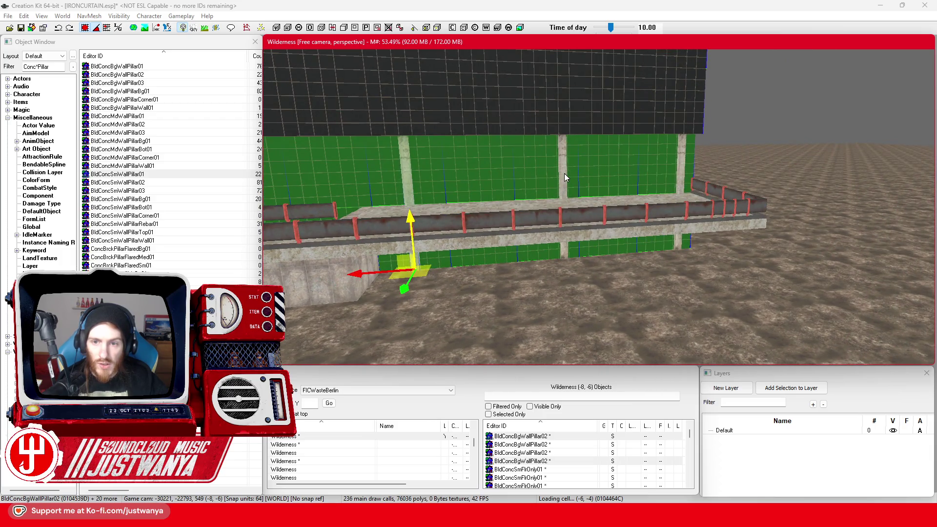
# Add three more glass facade panels, then look down on the glass wall from above
pyautogui.keyDown('ctrl'); pyautogui.click(564, 174); pyautogui.keyUp('ctrl')
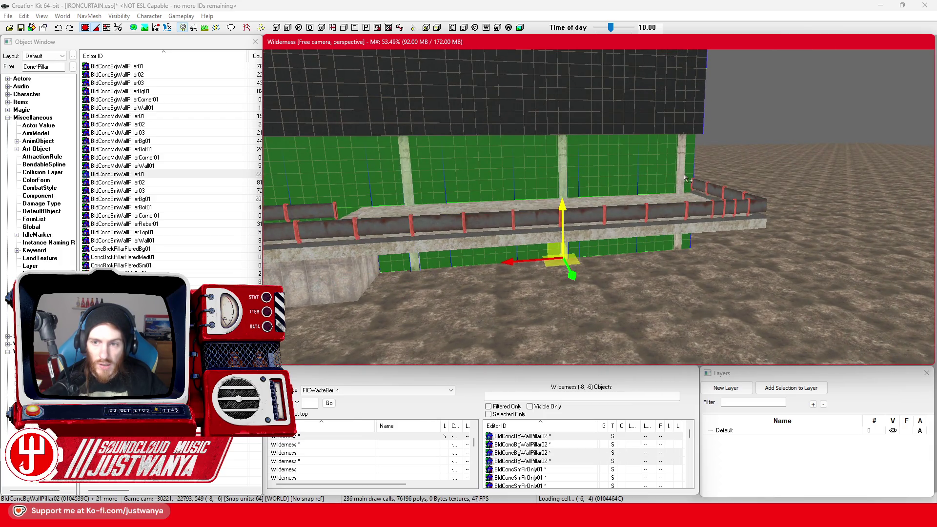
pyautogui.scroll(2, 682, 174)
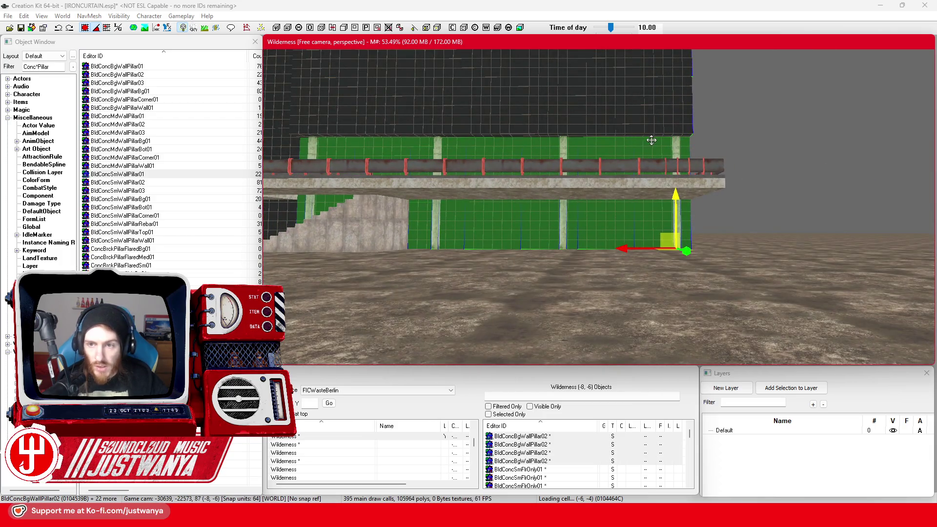
pyautogui.keyDown('ctrl'); pyautogui.click(654, 140); pyautogui.keyUp('ctrl')
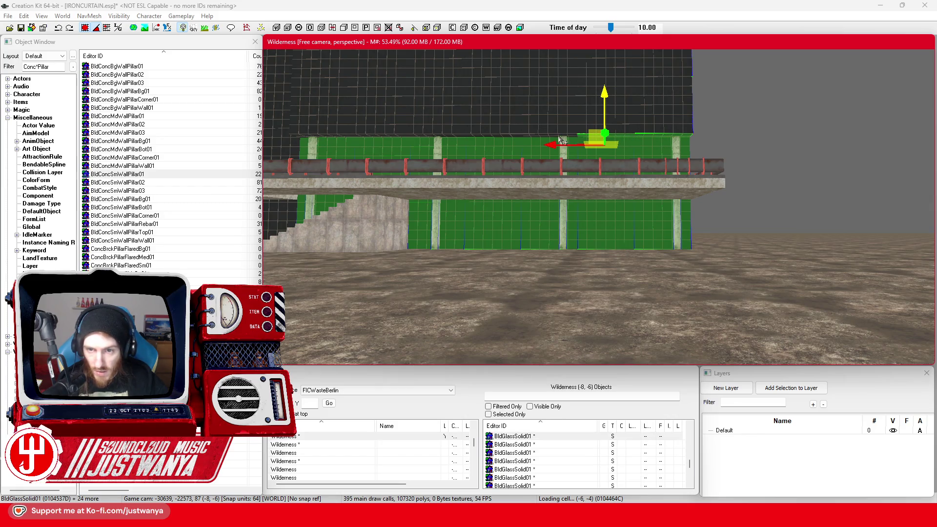
pyautogui.keyDown('ctrl'); pyautogui.click(493, 138); pyautogui.keyUp('ctrl')
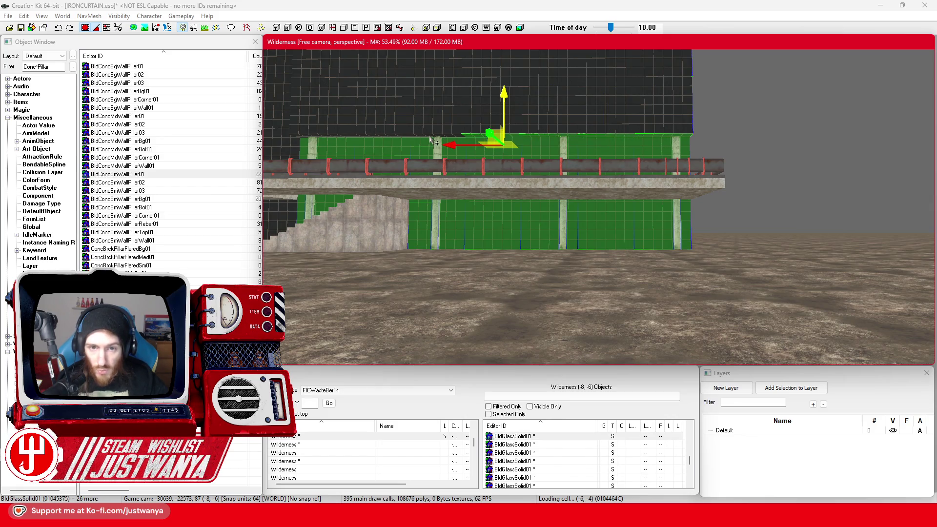
pyautogui.scroll(5, 492, 172)
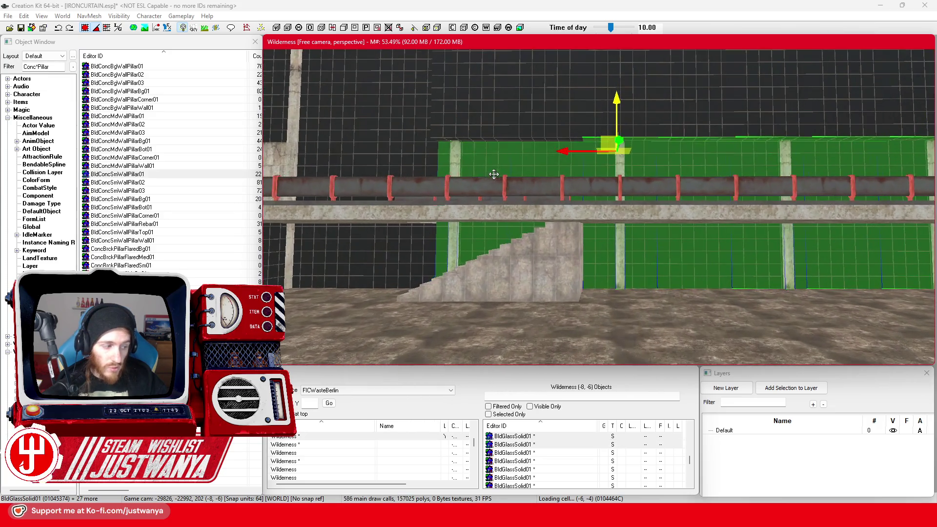
pyautogui.scroll(2, 517, 176)
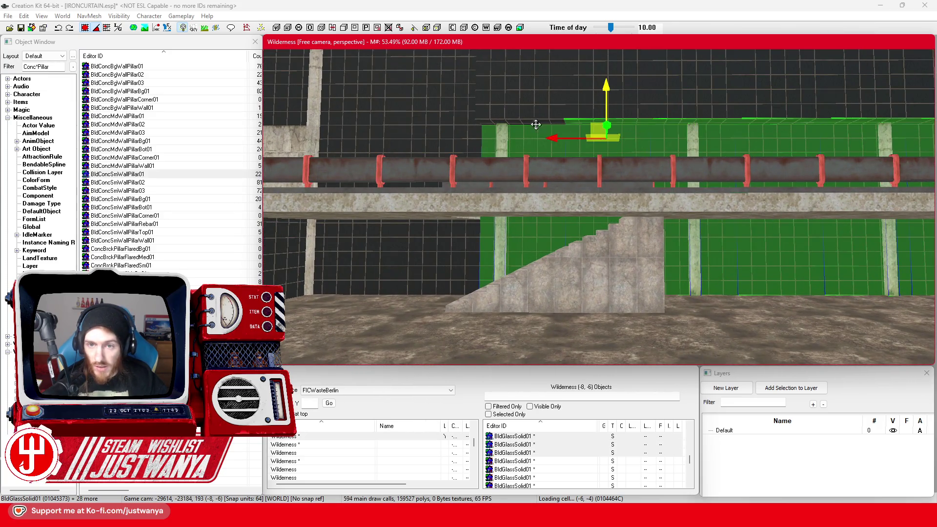
pyautogui.moveTo(531, 141); pyautogui.dragTo(551, 316)
# Add the glass panels up to the top of this column, then the next column's panels
pyautogui.keyDown('ctrl'); pyautogui.click(580, 225); pyautogui.keyUp('ctrl')
pyautogui.keyDown('ctrl'); pyautogui.click(572, 151); pyautogui.keyUp('ctrl')
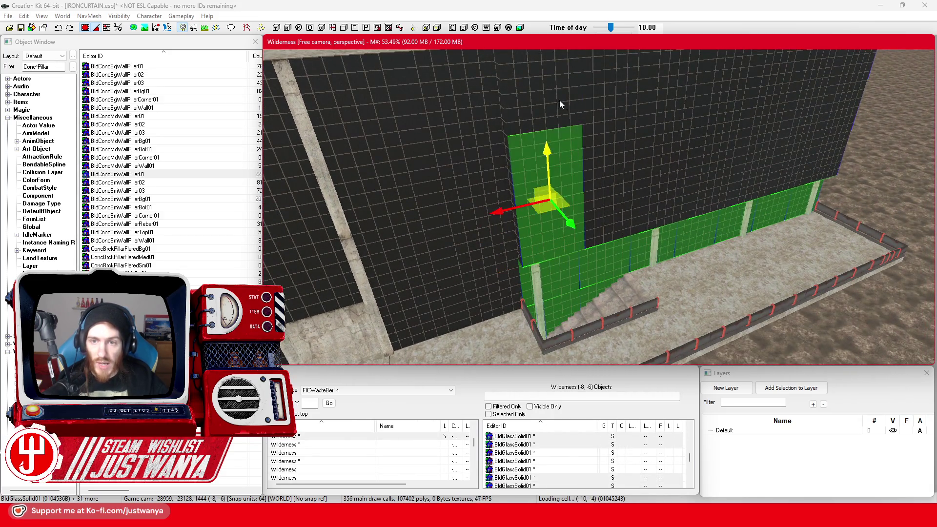
pyautogui.keyDown('ctrl'); pyautogui.click(559, 101); pyautogui.keyUp('ctrl')
pyautogui.keyDown('ctrl'); pyautogui.click(617, 93); pyautogui.keyUp('ctrl')
pyautogui.keyDown('ctrl'); pyautogui.click(591, 176); pyautogui.keyUp('ctrl')
pyautogui.keyDown('ctrl'); pyautogui.click(591, 176); pyautogui.keyUp('ctrl')
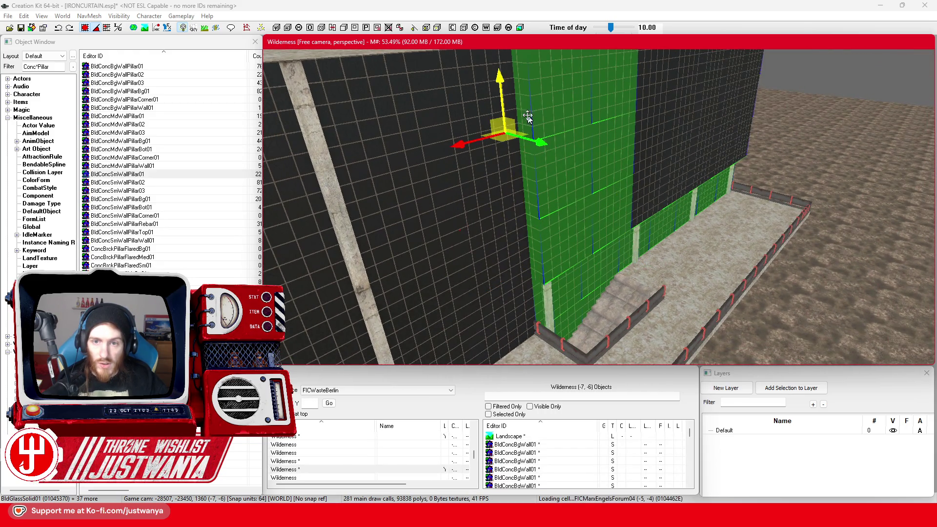
pyautogui.keyDown('ctrl'); pyautogui.click(561, 226); pyautogui.keyUp('ctrl')
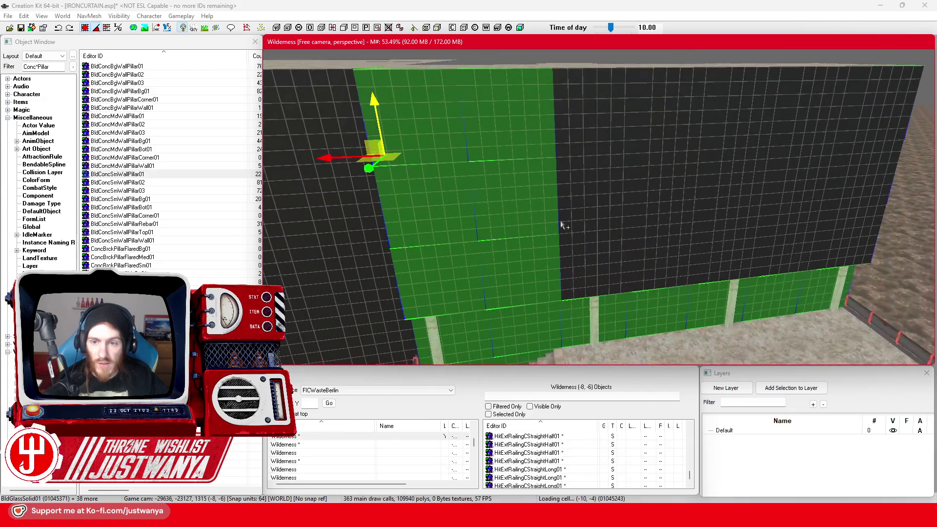
pyautogui.keyDown('ctrl'); pyautogui.click(615, 275); pyautogui.keyUp('ctrl')
pyautogui.keyDown('ctrl'); pyautogui.click(600, 195); pyautogui.keyUp('ctrl')
pyautogui.keyDown('ctrl'); pyautogui.click(591, 117); pyautogui.keyUp('ctrl')
pyautogui.keyDown('ctrl'); pyautogui.click(674, 128); pyautogui.keyUp('ctrl')
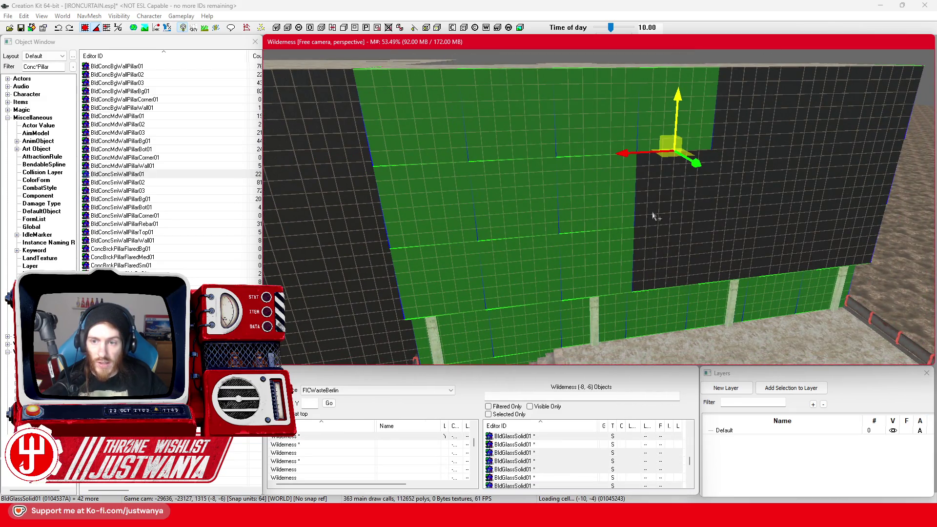
pyautogui.keyDown('ctrl'); pyautogui.click(655, 211); pyautogui.keyUp('ctrl')
pyautogui.keyDown('ctrl'); pyautogui.click(658, 273); pyautogui.keyUp('ctrl')
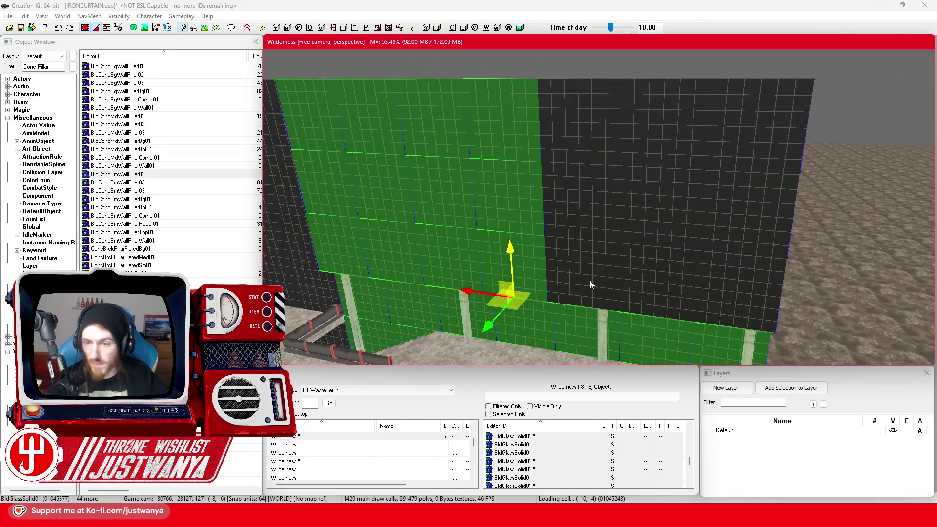
# Add the remaining glass wall panels through the upper-right corner, then zoom out around the wall
pyautogui.keyDown('ctrl'); pyautogui.click(590, 280); pyautogui.keyUp('ctrl')
pyautogui.keyDown('ctrl'); pyautogui.click(590, 192); pyautogui.keyUp('ctrl')
pyautogui.keyDown('ctrl'); pyautogui.click(602, 138); pyautogui.keyUp('ctrl')
pyautogui.keyDown('ctrl'); pyautogui.click(655, 166); pyautogui.keyUp('ctrl')
pyautogui.keyDown('ctrl'); pyautogui.click(642, 235); pyautogui.keyUp('ctrl')
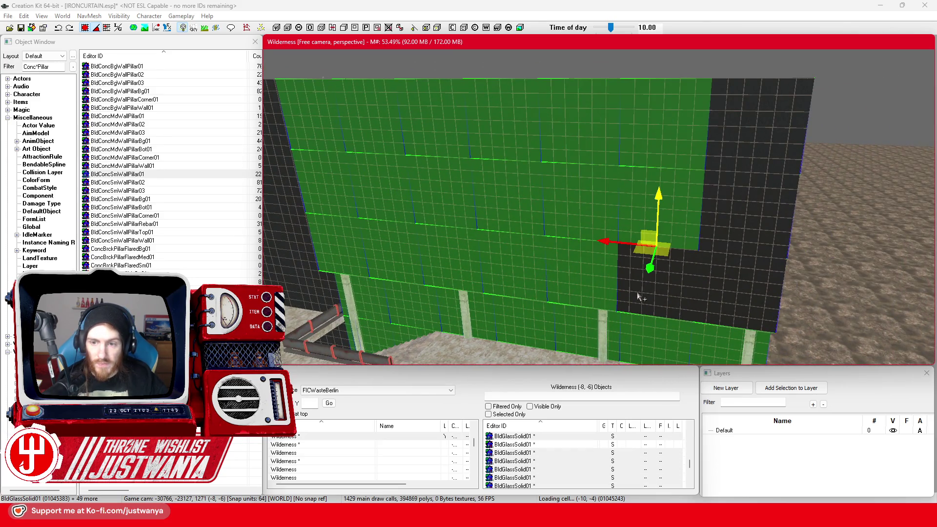
pyautogui.keyDown('ctrl'); pyautogui.click(642, 293); pyautogui.keyUp('ctrl')
pyautogui.keyDown('ctrl'); pyautogui.click(736, 300); pyautogui.keyUp('ctrl')
pyautogui.keyDown('ctrl'); pyautogui.click(744, 214); pyautogui.keyUp('ctrl')
pyautogui.keyDown('ctrl'); pyautogui.click(765, 149); pyautogui.keyUp('ctrl')
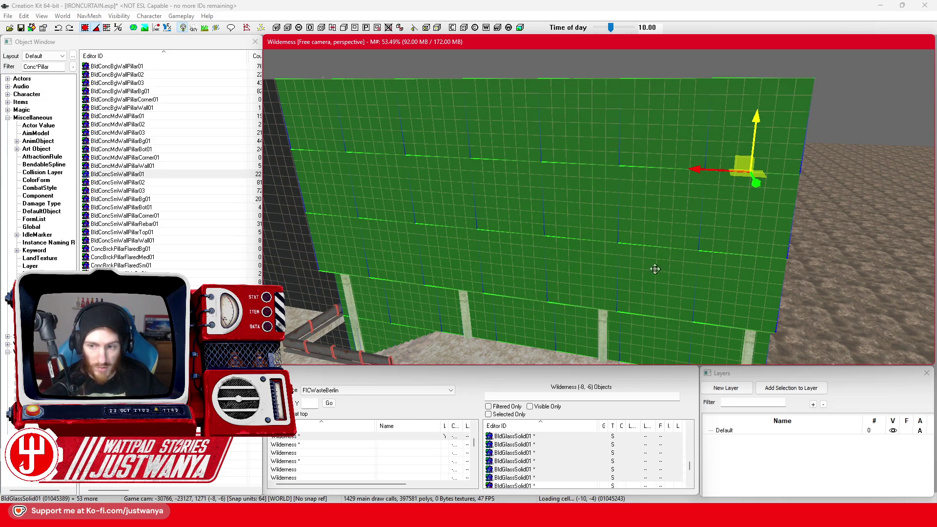
pyautogui.scroll(-10, 661, 265)
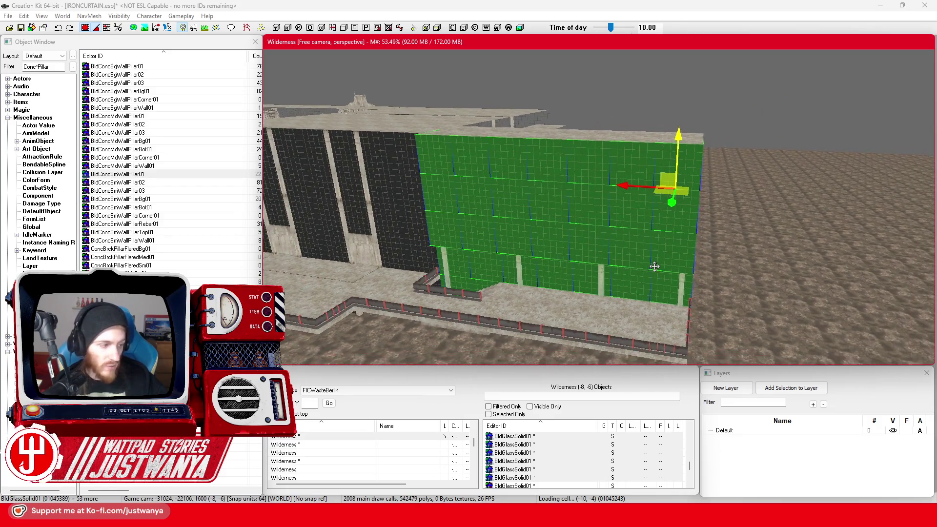
pyautogui.scroll(-2, 654, 265)
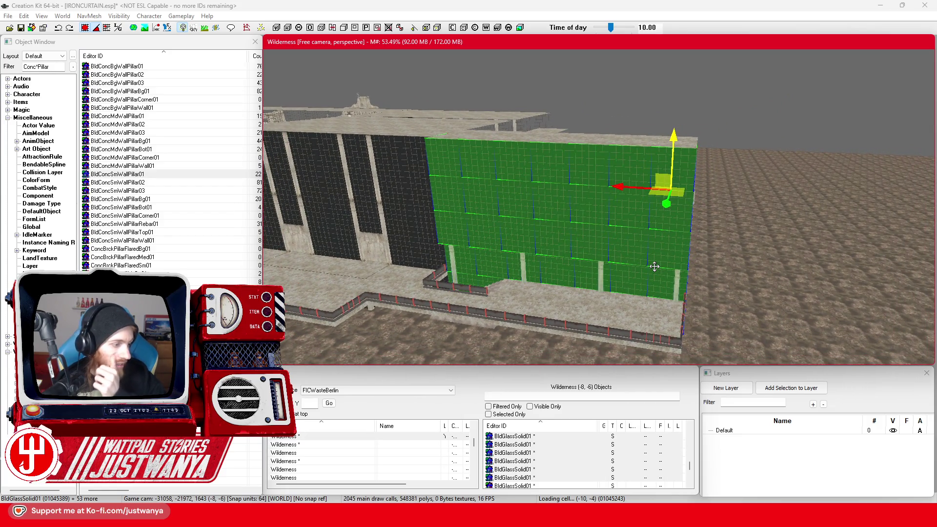
pyautogui.moveTo(744, 288); pyautogui.dragTo(469, 294)
# Slide the selected glass wall section right and rotate it about its vertical axis
pyautogui.scroll(-2, 469, 293)
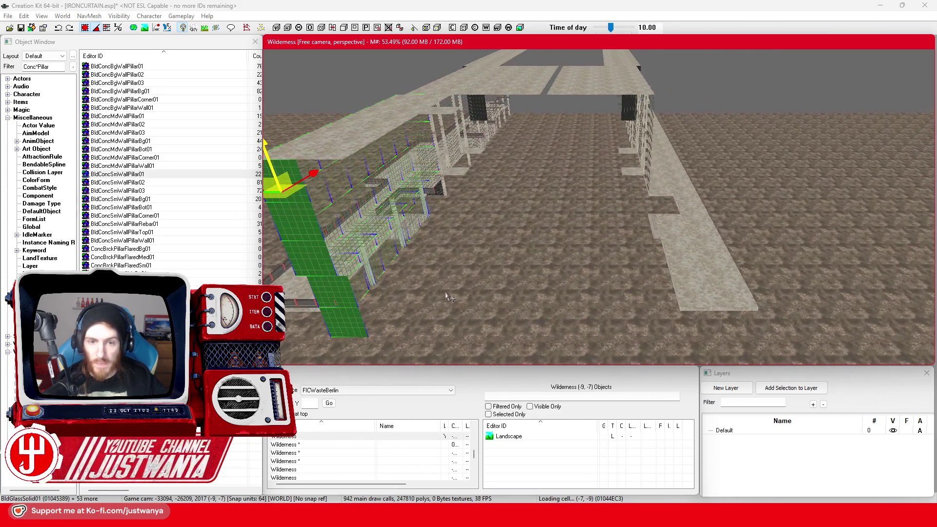
pyautogui.scroll(-2, 274, 194)
pyautogui.moveTo(274, 195); pyautogui.dragTo(559, 186)
pyautogui.moveTo(577, 235)
pyautogui.mouseDown()
pyautogui.moveTo(549, 237)
pyautogui.moveTo(632, 241)
pyautogui.mouseUp()
# Select a BldConcSmFlrPlat01 floor plate and a floor piece along the walkway
pyautogui.scroll(-5, 587, 239)
pyautogui.scroll(5, 537, 203)
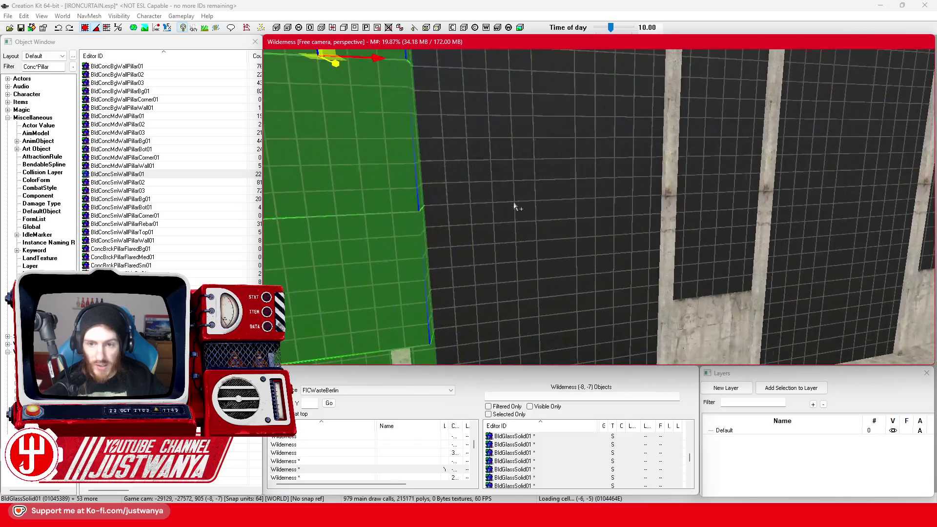
pyautogui.scroll(2, 446, 221)
pyautogui.scroll(-10, 445, 224)
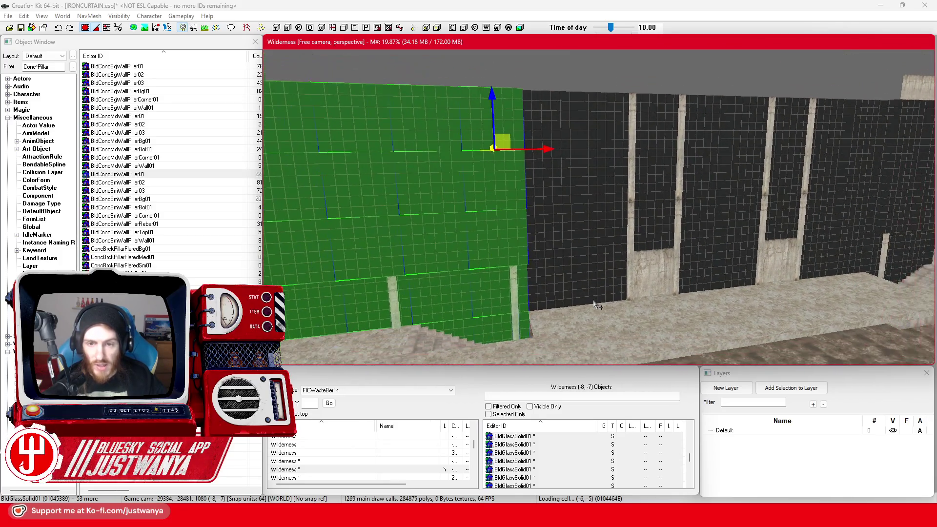
pyautogui.moveTo(594, 305)
pyautogui.mouseDown()
pyautogui.moveTo(502, 291)
pyautogui.moveTo(632, 283)
pyautogui.moveTo(611, 270)
pyautogui.moveTo(576, 276)
pyautogui.moveTo(600, 278)
pyautogui.moveTo(520, 234)
pyautogui.moveTo(632, 251)
pyautogui.moveTo(531, 291)
pyautogui.moveTo(521, 240)
pyautogui.mouseUp()
pyautogui.click(593, 277)
pyautogui.click(509, 300)
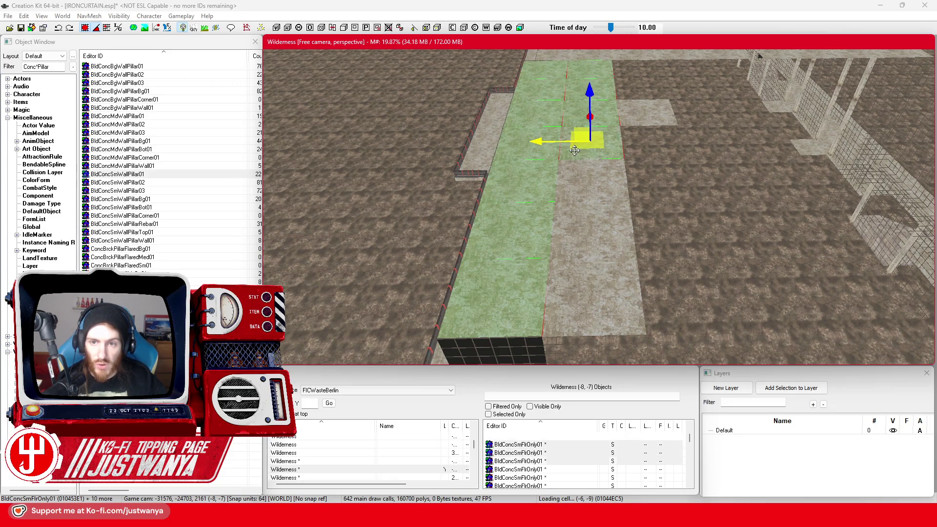
# Orbit and zoom the view from the floor strip over to the dark glass tower's walls
pyautogui.moveTo(573, 277); pyautogui.dragTo(501, 264)
pyautogui.moveTo(661, 301)
pyautogui.mouseDown()
pyautogui.moveTo(592, 266)
pyautogui.moveTo(647, 233)
pyautogui.mouseUp()
pyautogui.scroll(-10, 592, 266)
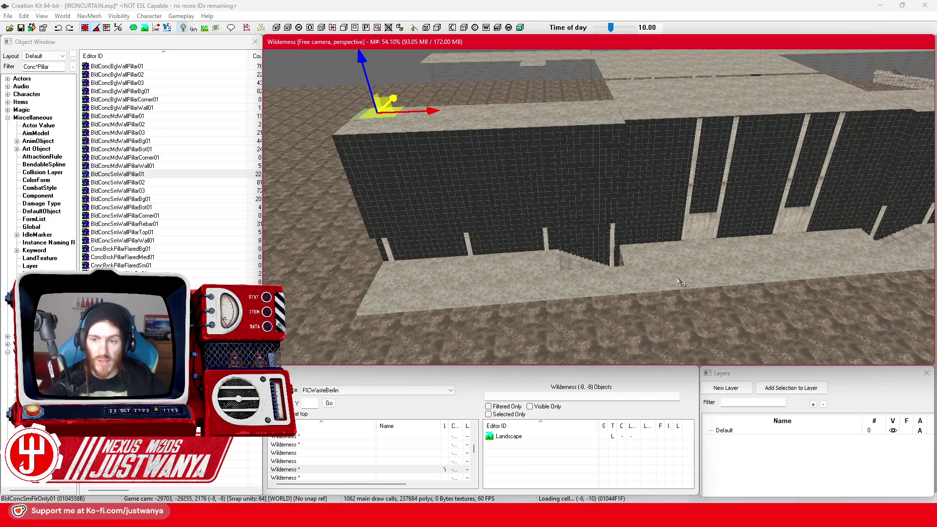
pyautogui.scroll(-3, 676, 275)
pyautogui.moveTo(676, 275)
pyautogui.mouseDown()
pyautogui.moveTo(668, 232)
pyautogui.moveTo(527, 227)
pyautogui.mouseUp()
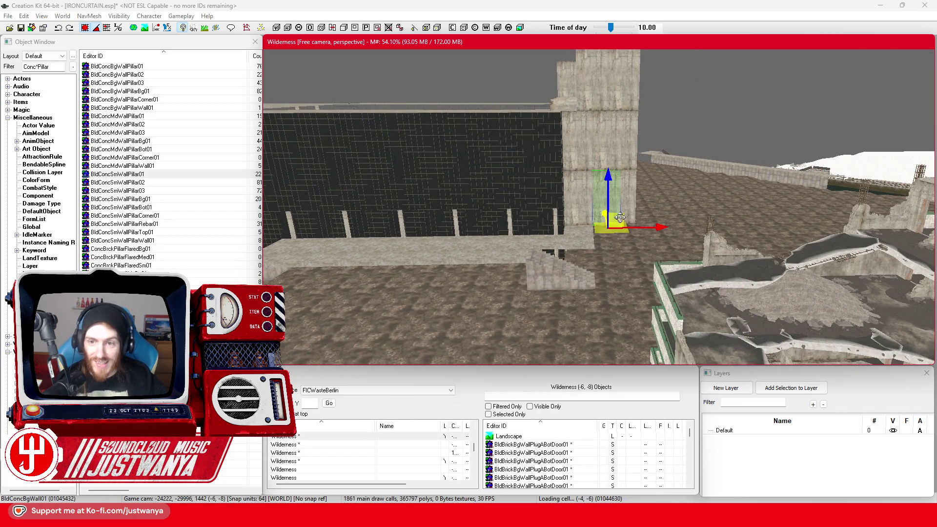
pyautogui.moveTo(620, 218)
pyautogui.mouseDown()
pyautogui.moveTo(583, 229)
pyautogui.moveTo(587, 219)
pyautogui.moveTo(572, 236)
pyautogui.moveTo(626, 293)
pyautogui.mouseUp()
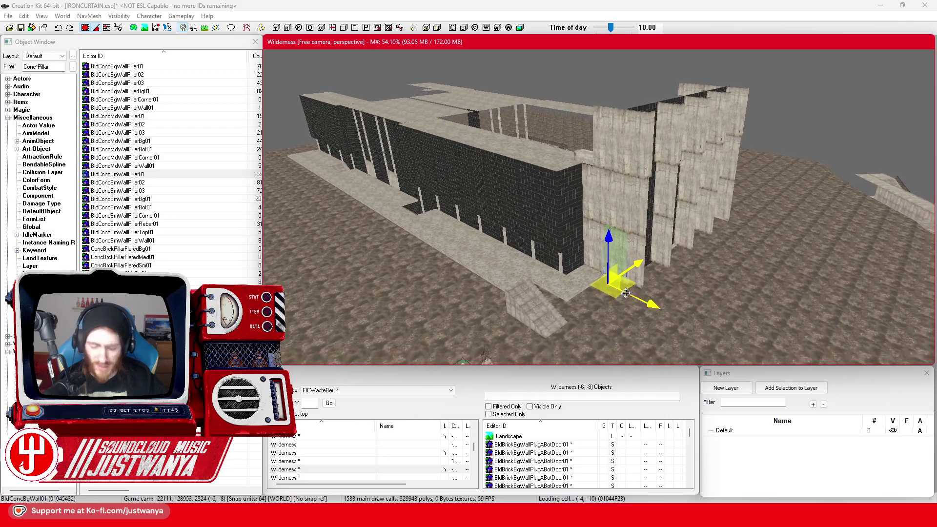
# Slide the BldConcBgWall concrete piece along X onto the glass wall top, checking alignment
pyautogui.scroll(5, 600, 250)
pyautogui.moveTo(601, 250)
pyautogui.mouseDown()
pyautogui.moveTo(563, 187)
pyautogui.moveTo(743, 220)
pyautogui.mouseUp()
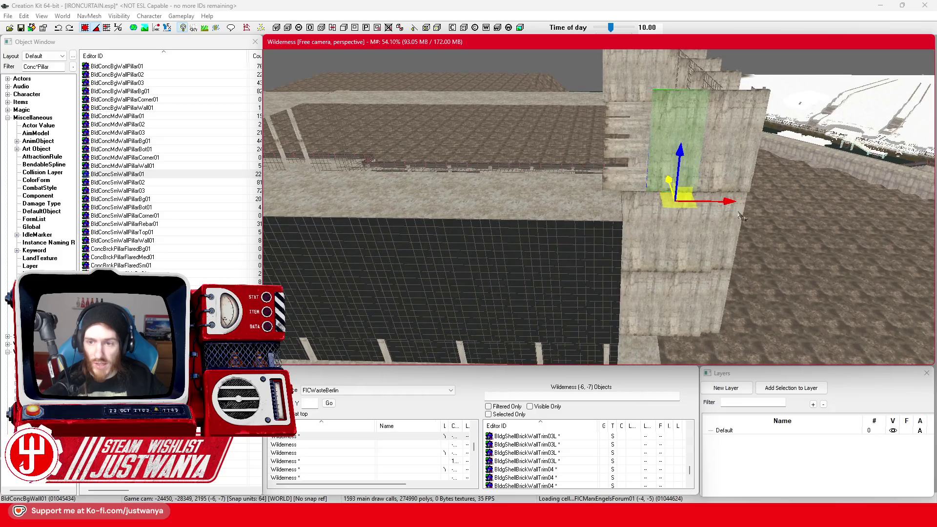
pyautogui.moveTo(673, 204)
pyautogui.mouseDown()
pyautogui.moveTo(605, 201)
pyautogui.moveTo(729, 216)
pyautogui.moveTo(706, 204)
pyautogui.mouseUp()
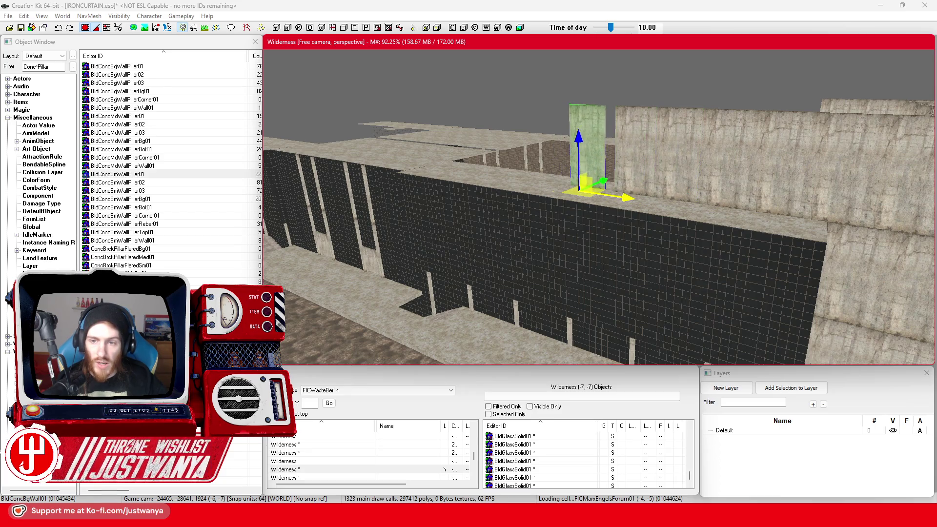
pyautogui.moveTo(707, 205)
pyautogui.mouseDown()
pyautogui.moveTo(660, 197)
pyautogui.moveTo(670, 186)
pyautogui.moveTo(529, 186)
pyautogui.moveTo(630, 183)
pyautogui.moveTo(633, 193)
pyautogui.mouseUp()
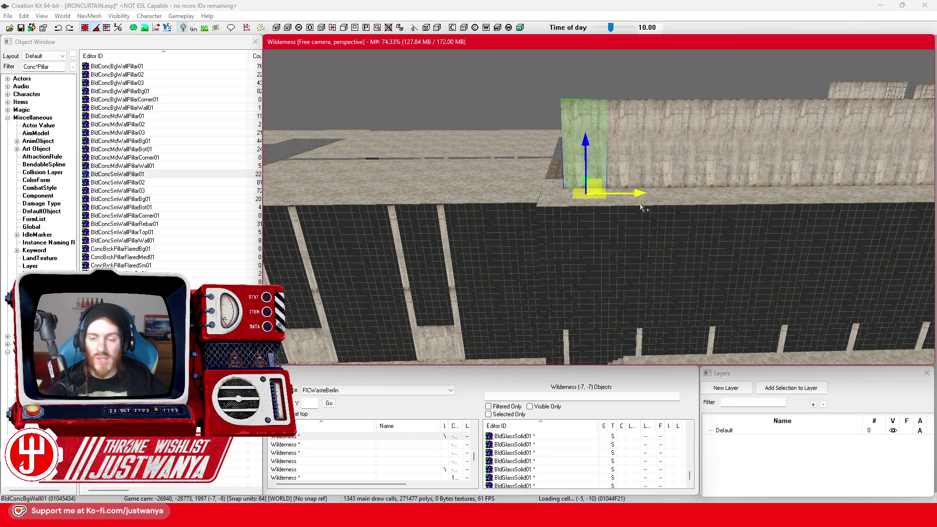
pyautogui.moveTo(635, 193); pyautogui.dragTo(612, 193)
pyautogui.scroll(5, 472, 188)
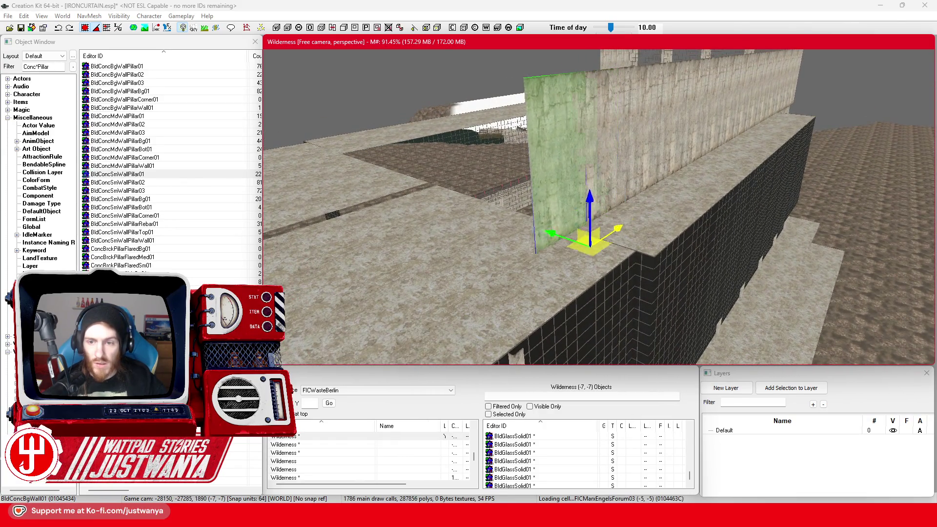
pyautogui.moveTo(634, 214); pyautogui.dragTo(627, 205)
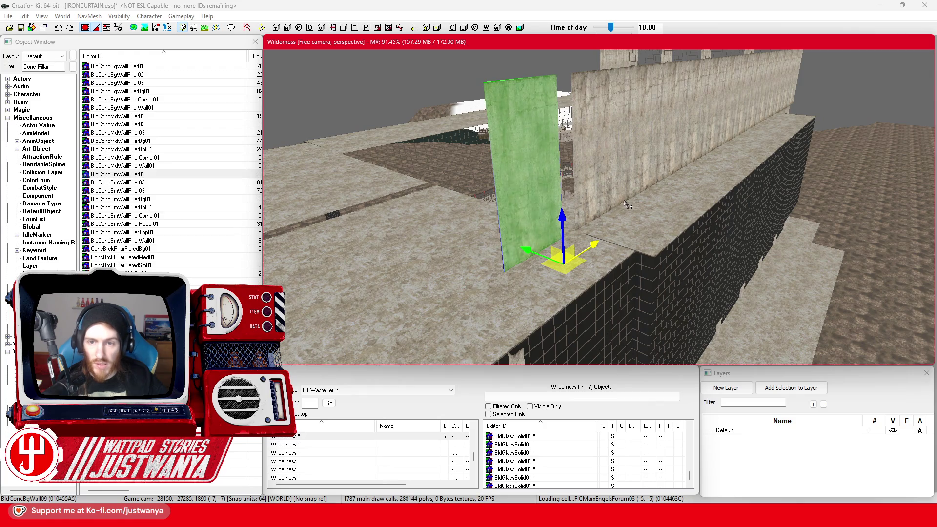
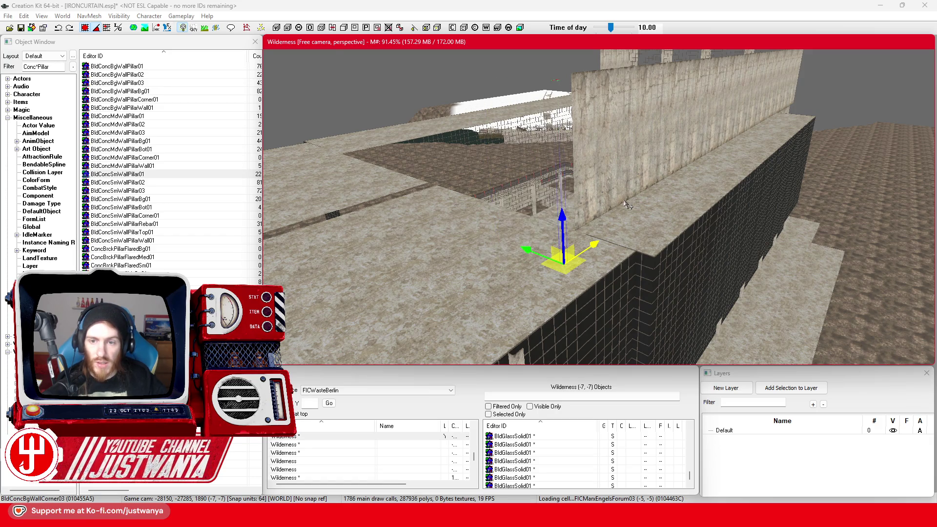
# Orbit around the adjacent wall sections and select the BldConcBgWall01 panel to be moved
pyautogui.scroll(5, 572, 216)
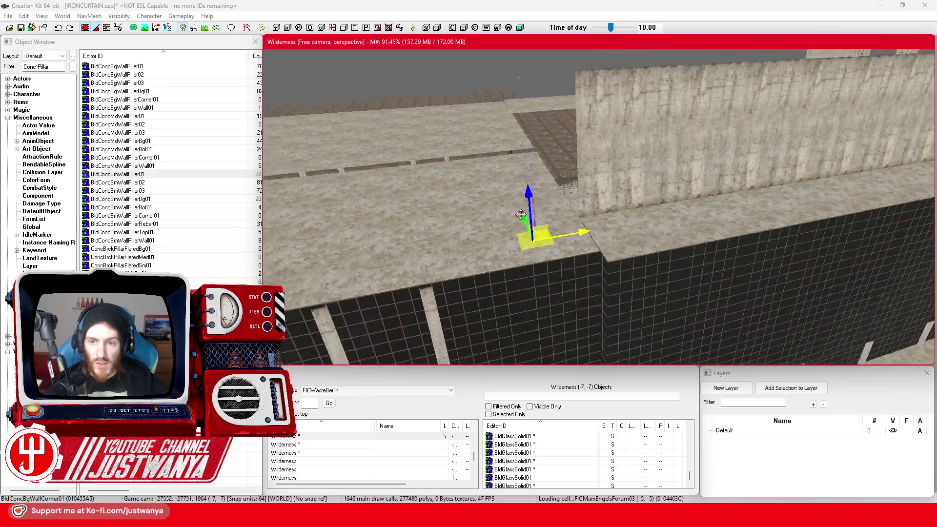
pyautogui.scroll(2, 572, 216)
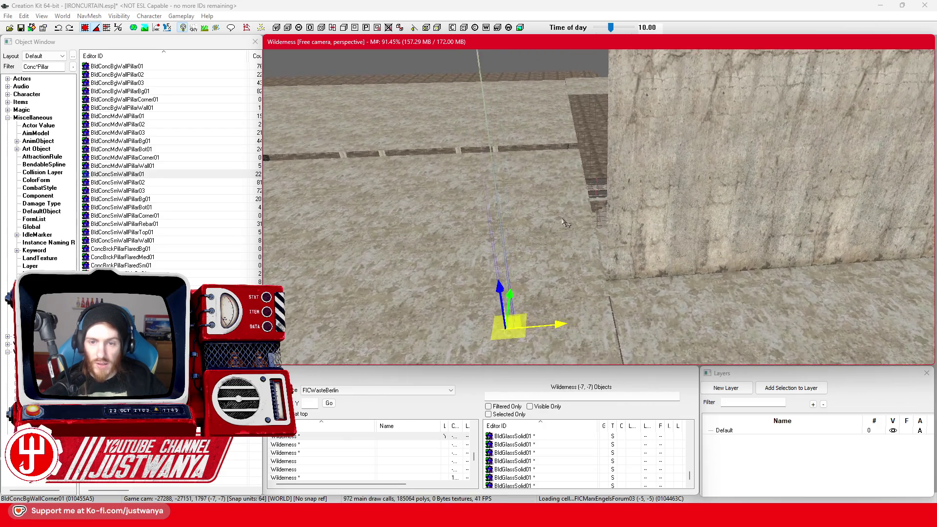
pyautogui.scroll(-1, 455, 306)
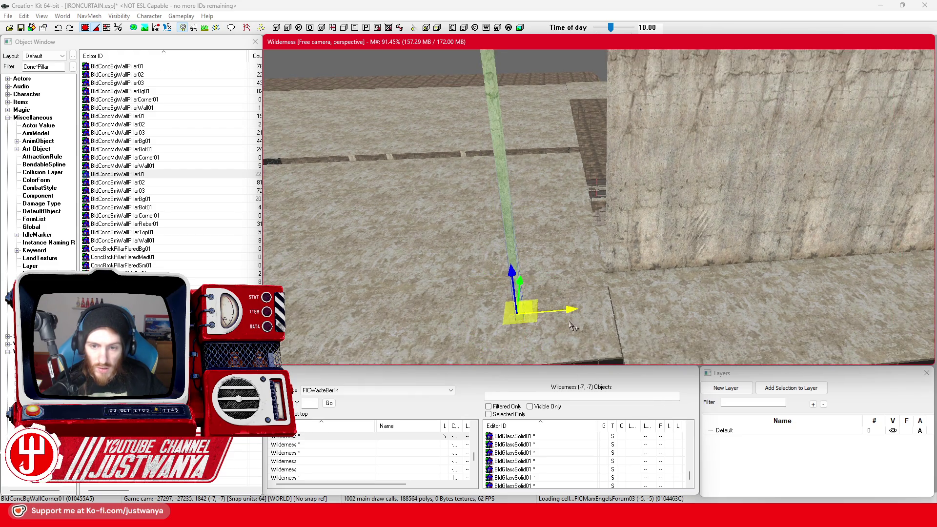
pyautogui.press('shift')
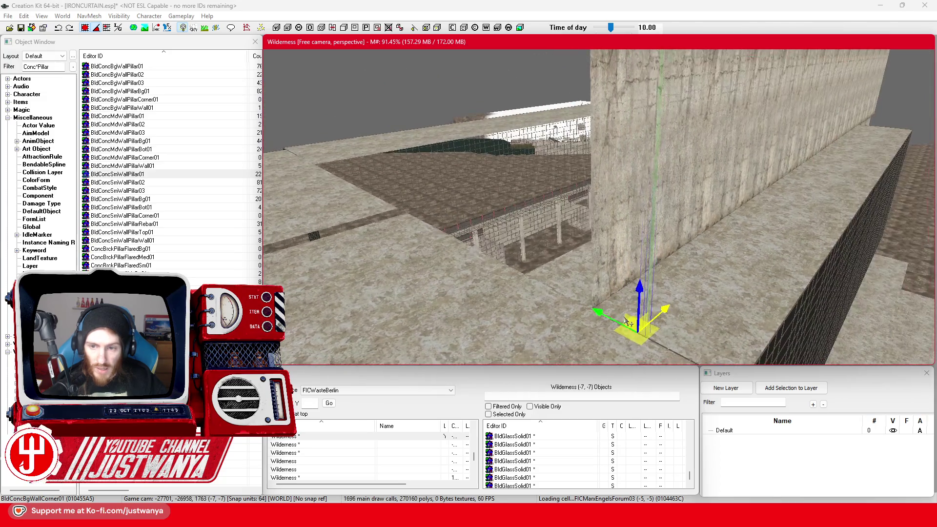
pyautogui.press('shift')
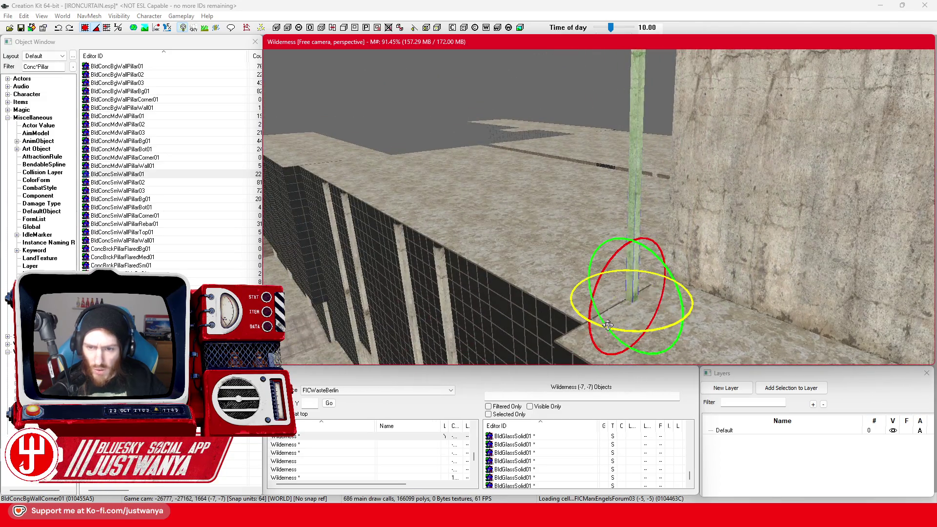
pyautogui.press('shift')
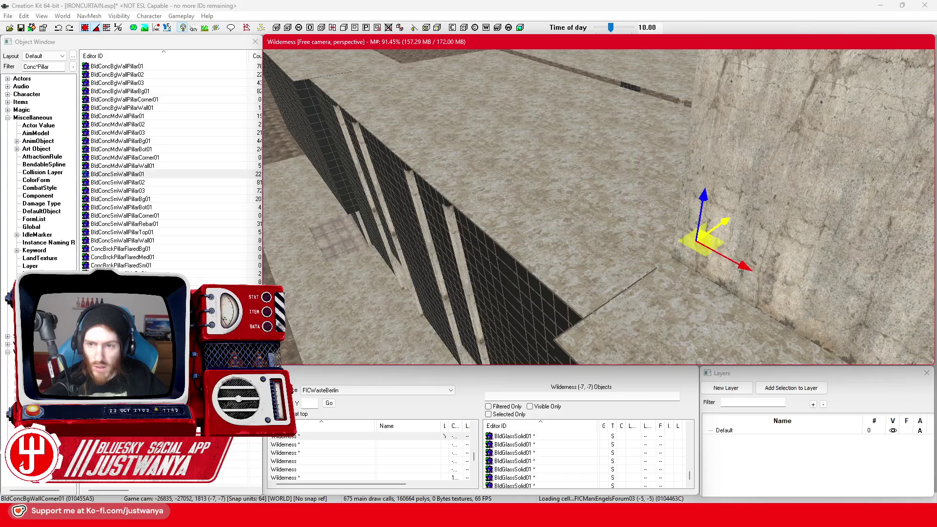
pyautogui.press('shift')
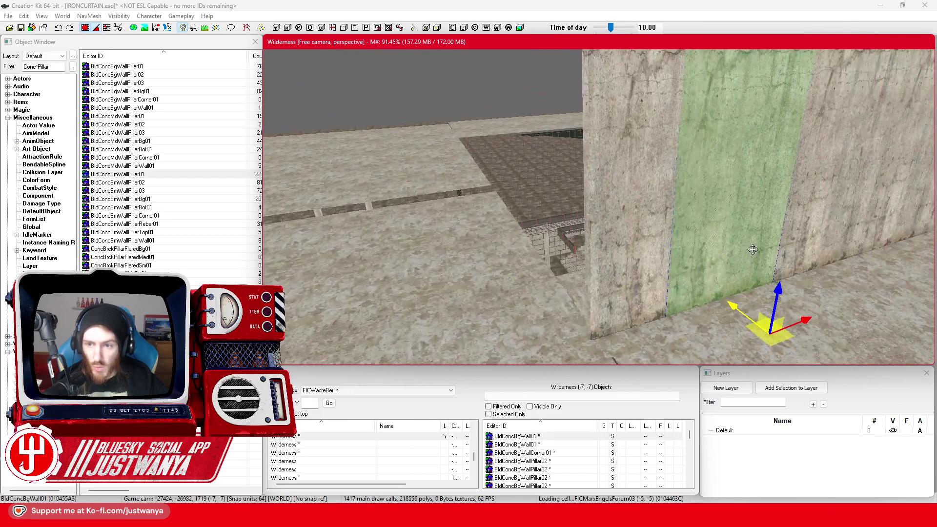
pyautogui.click(610, 224)
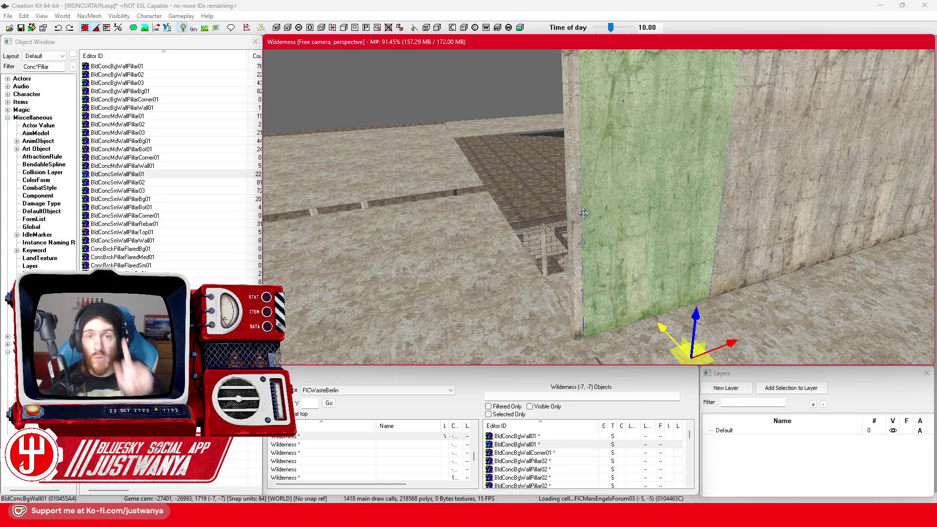
pyautogui.click(758, 198)
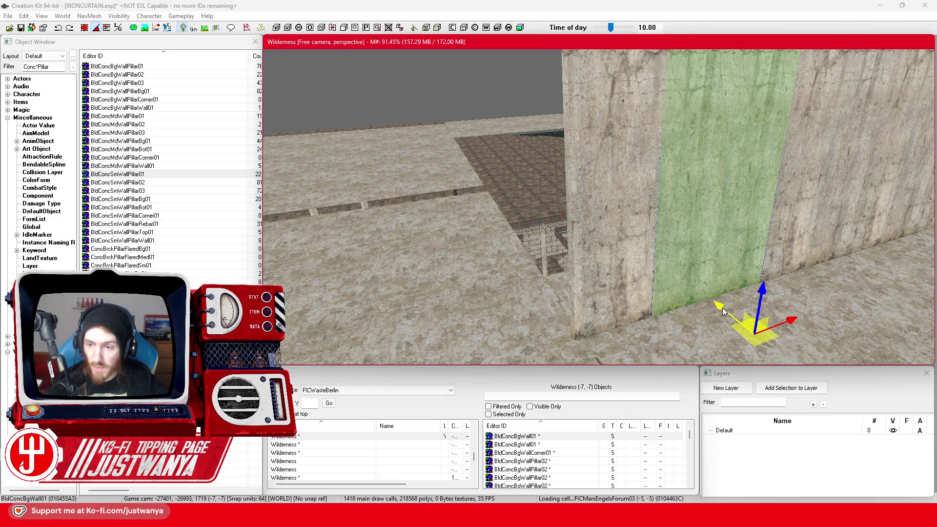
pyautogui.click(586, 301)
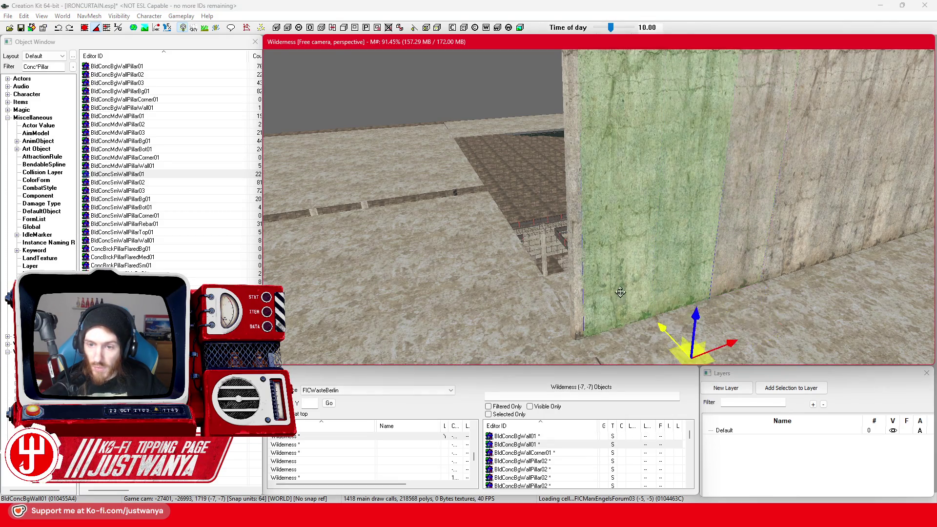
# Turn the concrete panel 90° and slide it left across the floor beside the existing wall
pyautogui.scroll(-3, 623, 288)
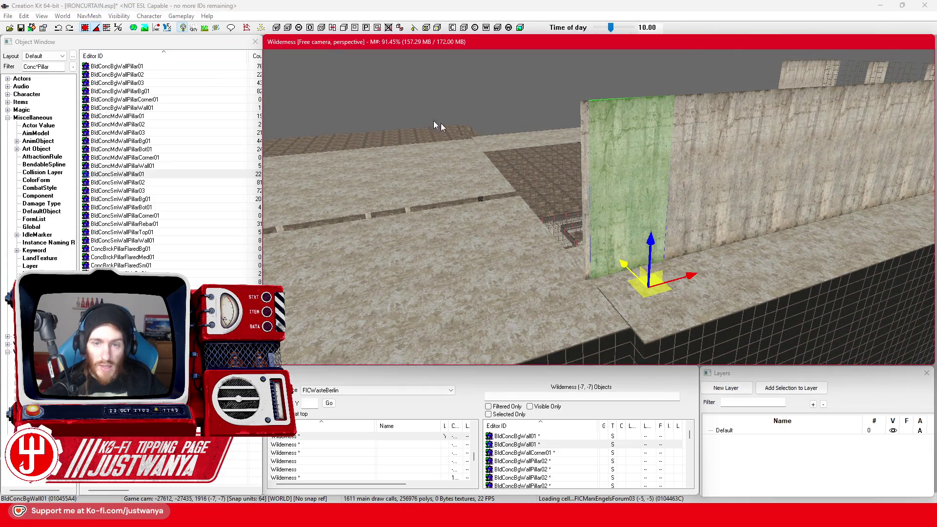
pyautogui.moveTo(424, 117); pyautogui.dragTo(488, 146)
pyautogui.moveTo(629, 330); pyautogui.dragTo(673, 328)
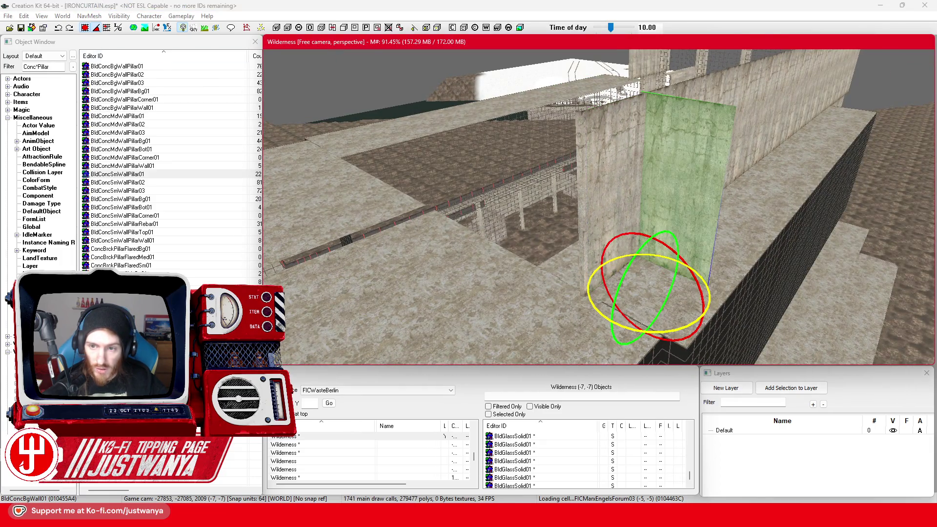
pyautogui.moveTo(667, 271)
pyautogui.mouseDown()
pyautogui.moveTo(607, 324)
pyautogui.moveTo(556, 305)
pyautogui.mouseUp()
pyautogui.scroll(5, 634, 302)
pyautogui.moveTo(721, 295); pyautogui.dragTo(547, 286)
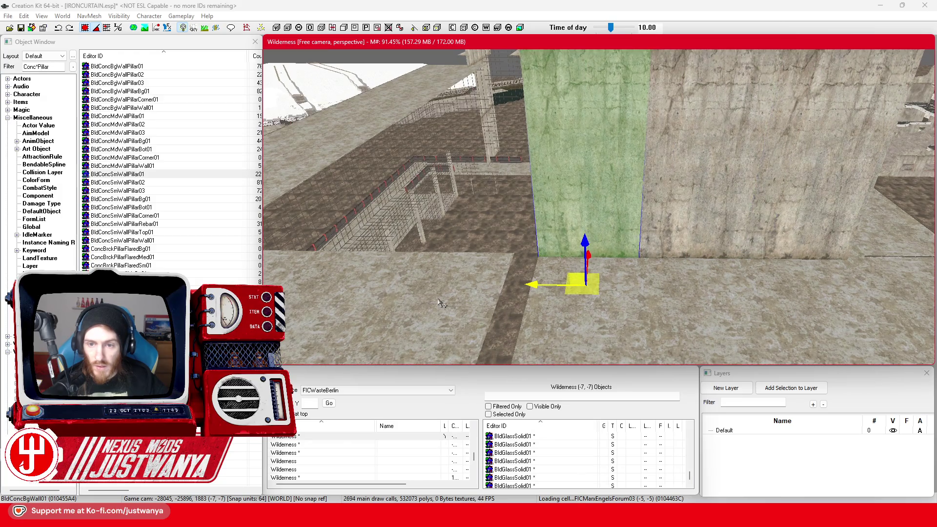
# Delete the selected segment of the long wall
pyautogui.scroll(-5, 441, 304)
pyautogui.scroll(5, 754, 292)
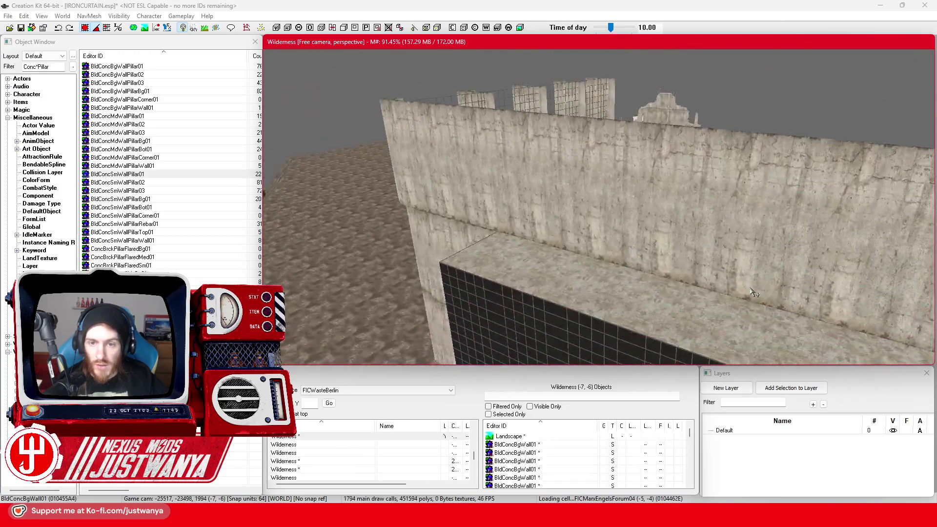
pyautogui.scroll(5, 754, 292)
pyautogui.click(615, 247)
pyautogui.scroll(2, 639, 238)
pyautogui.press('Delete')
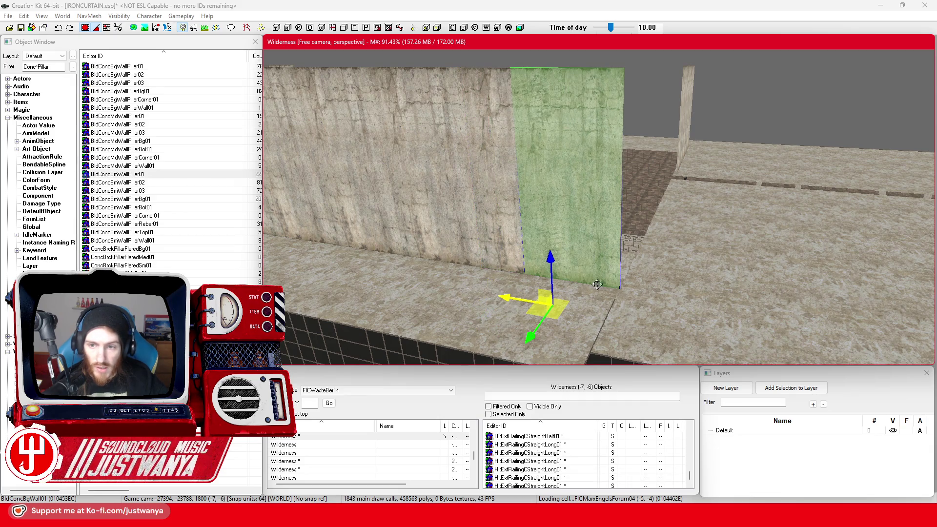
# Select the corner wall pillar and slide it left against the wall
pyautogui.press('shift')
pyautogui.scroll(5, 534, 307)
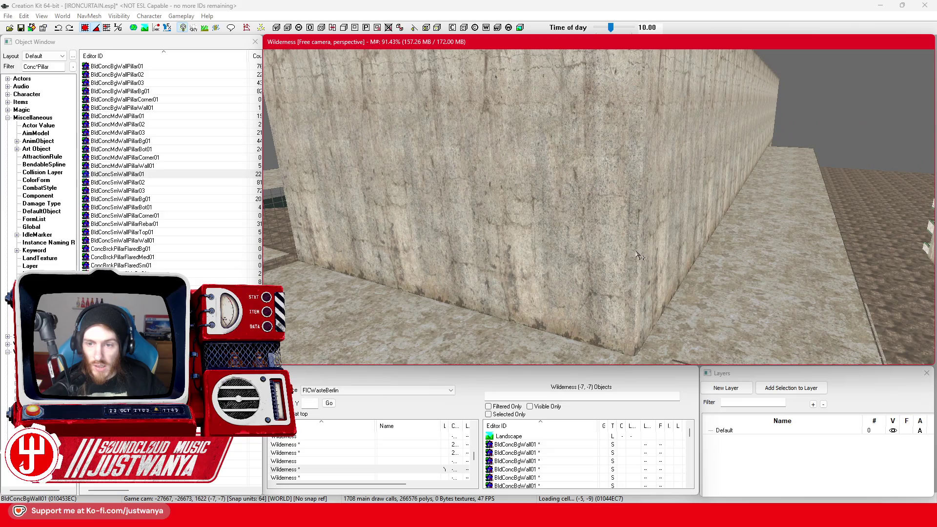
pyautogui.click(639, 256)
pyautogui.scroll(-4, 610, 273)
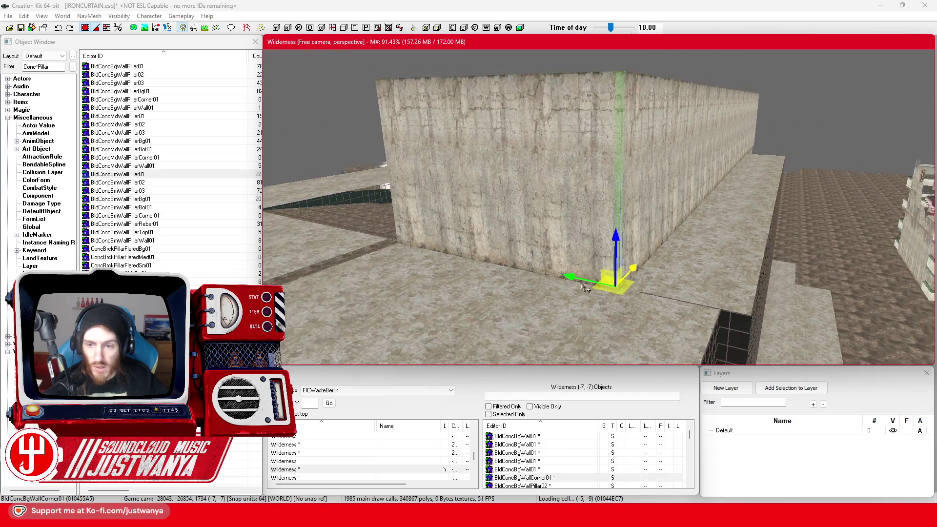
pyautogui.press('shift')
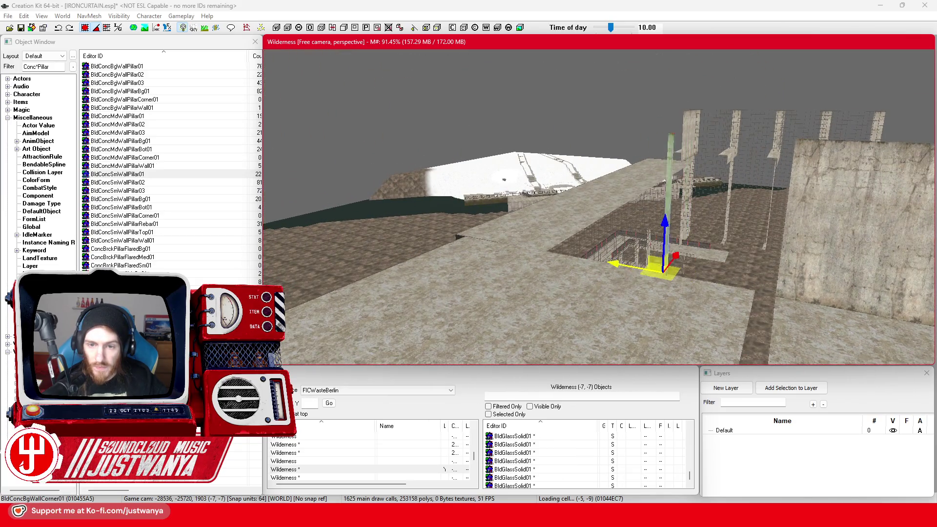
pyautogui.scroll(5, 495, 240)
pyautogui.press('e')
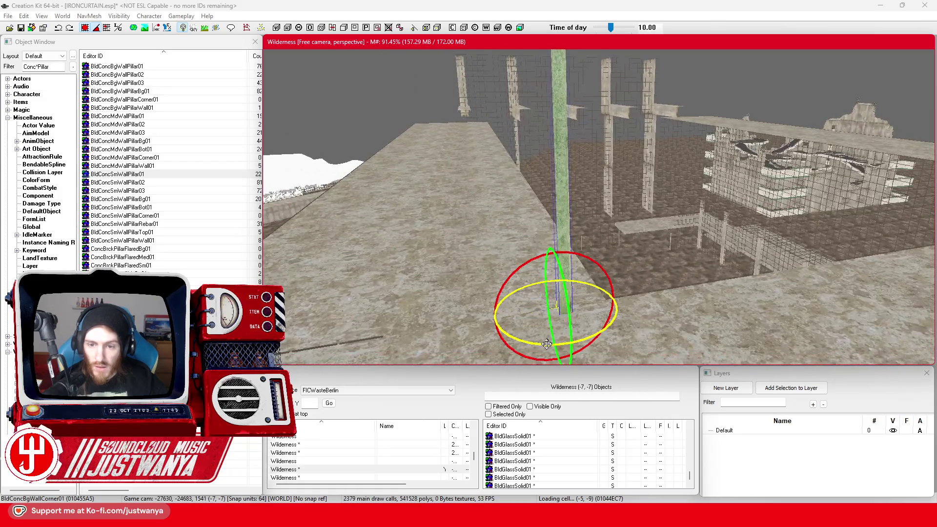
pyautogui.press('shift')
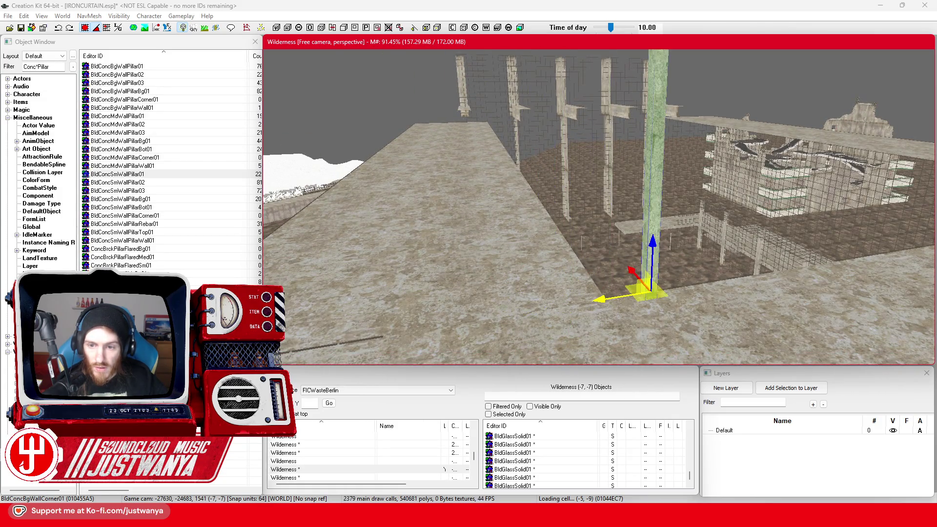
pyautogui.press('shift')
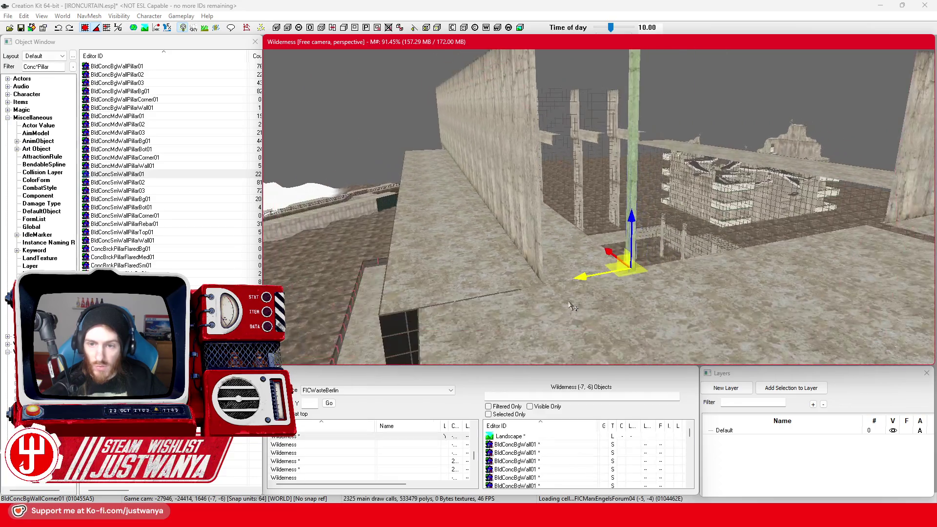
pyautogui.moveTo(585, 276); pyautogui.dragTo(502, 291)
# Turn the pillar about 90° and slide it right until snug against the long wall
pyautogui.press('shift')
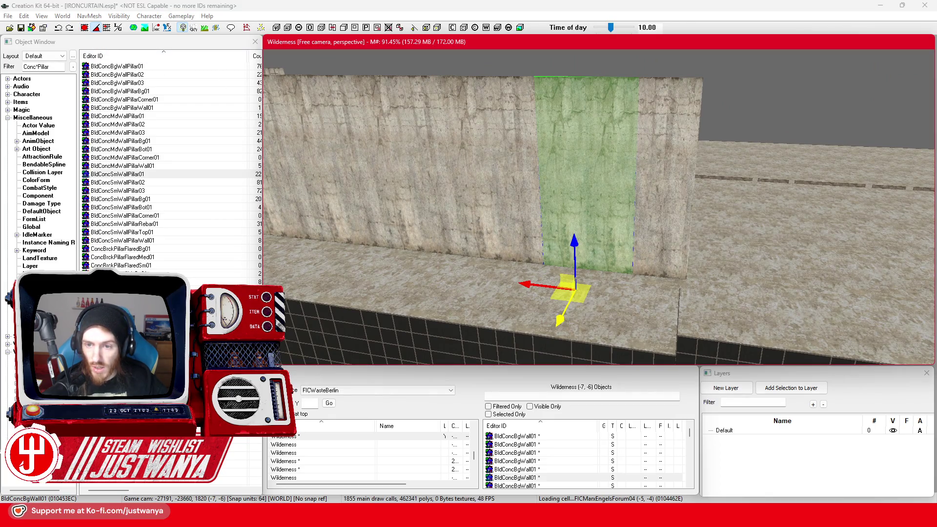
pyautogui.press('shift')
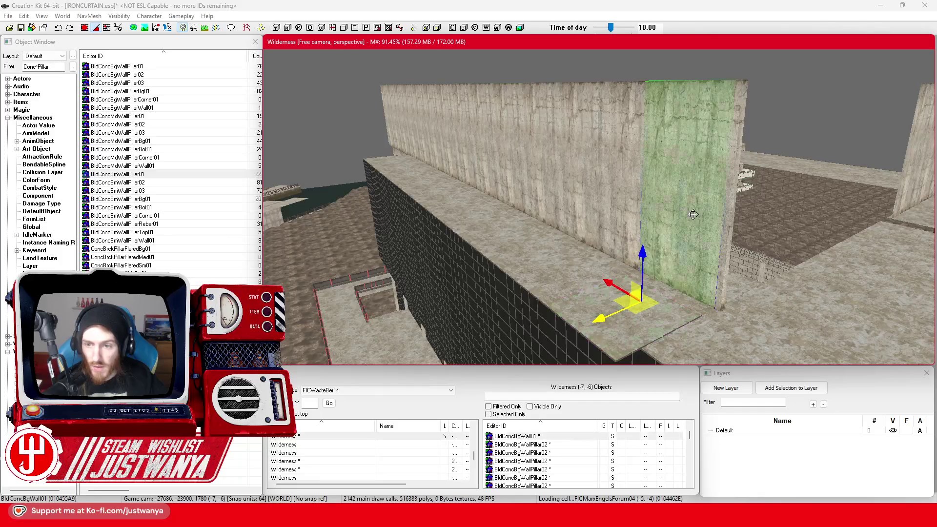
pyautogui.moveTo(634, 212); pyautogui.dragTo(224, 88)
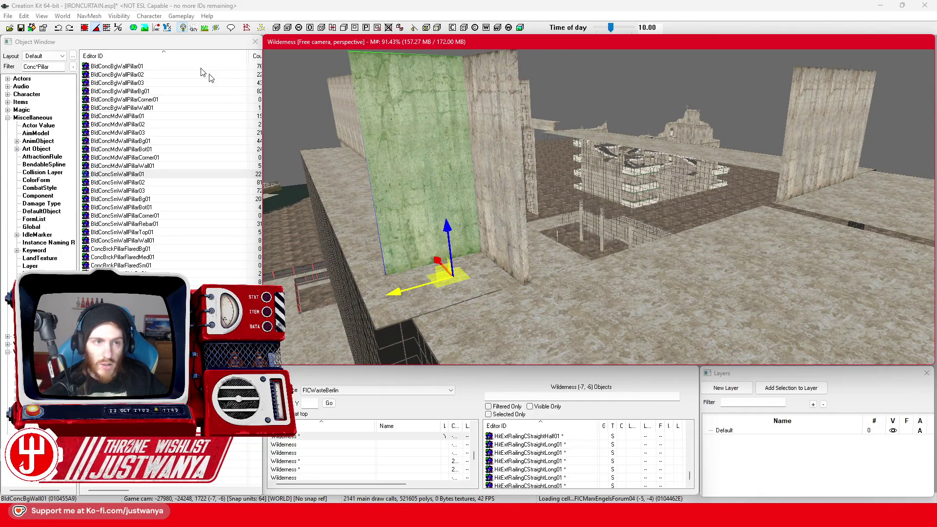
pyautogui.click(84, 28)
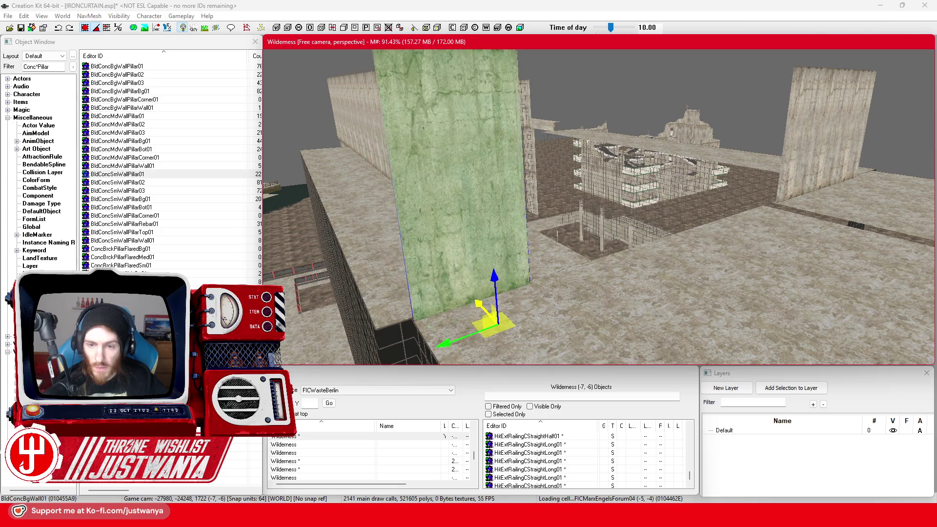
pyautogui.moveTo(450, 345); pyautogui.dragTo(556, 301)
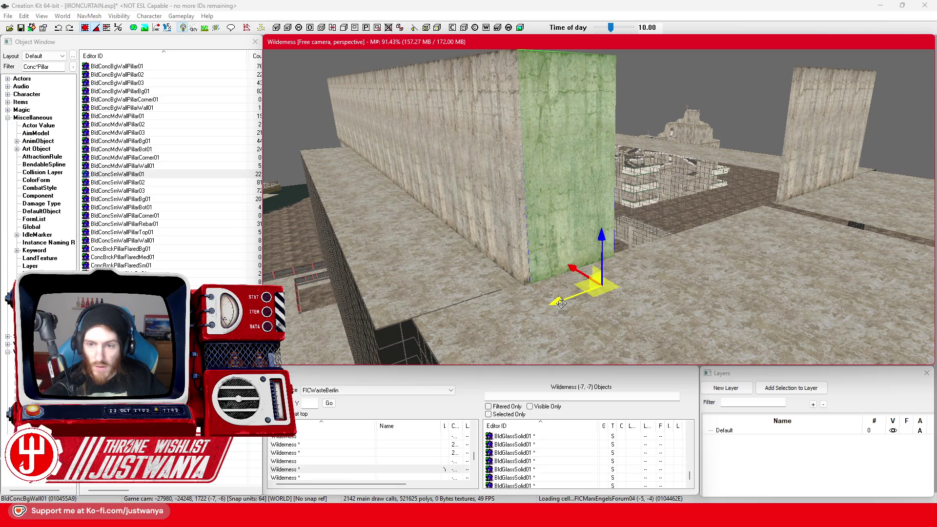
pyautogui.scroll(5, 561, 288)
pyautogui.moveTo(407, 263); pyautogui.dragTo(618, 261)
pyautogui.scroll(3, 610, 261)
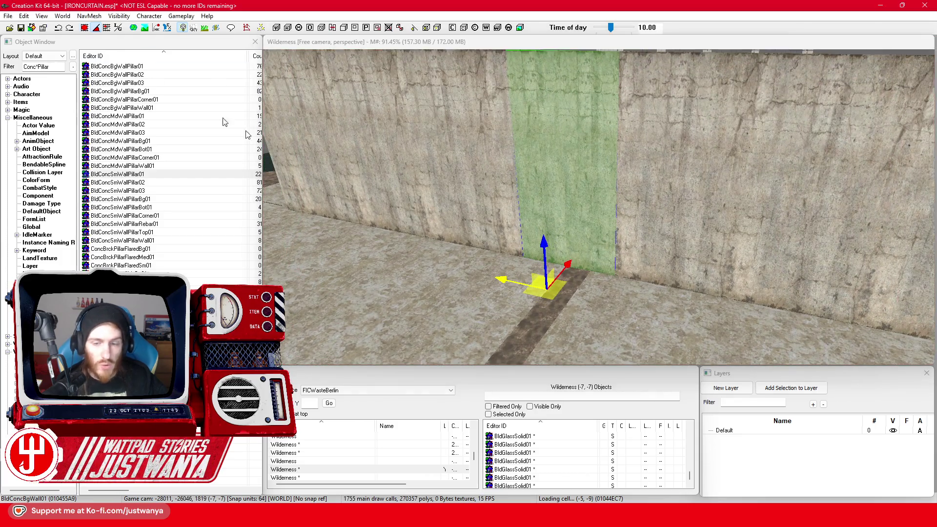
# Drag the concrete floor strip toward the camera along Y, then survey the tiled building
pyautogui.moveTo(495, 311)
pyautogui.mouseDown()
pyautogui.moveTo(576, 283)
pyautogui.moveTo(699, 261)
pyautogui.mouseUp()
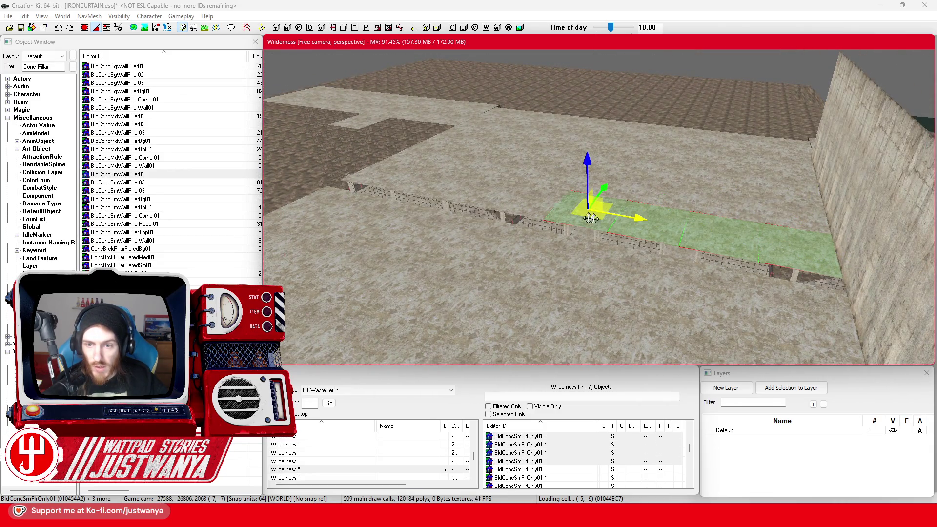
pyautogui.moveTo(496, 227); pyautogui.dragTo(510, 224)
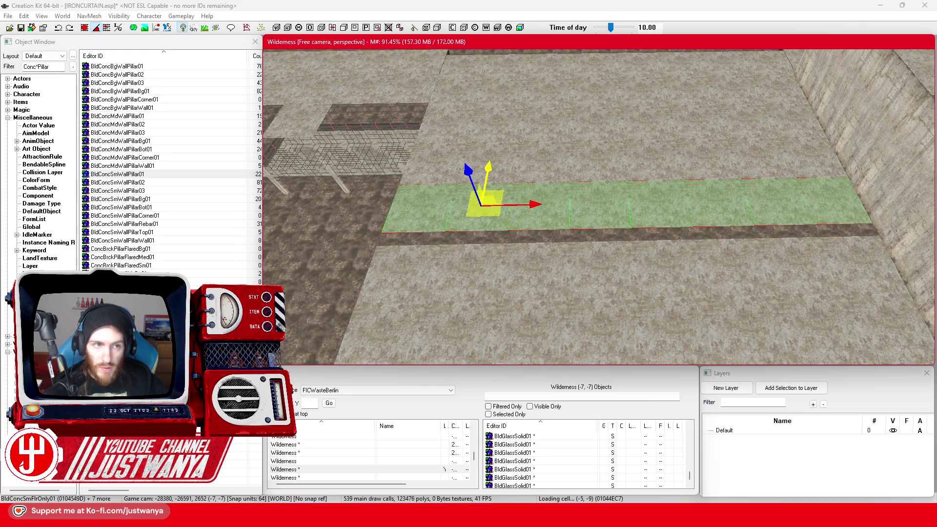
pyautogui.moveTo(491, 169); pyautogui.dragTo(487, 199)
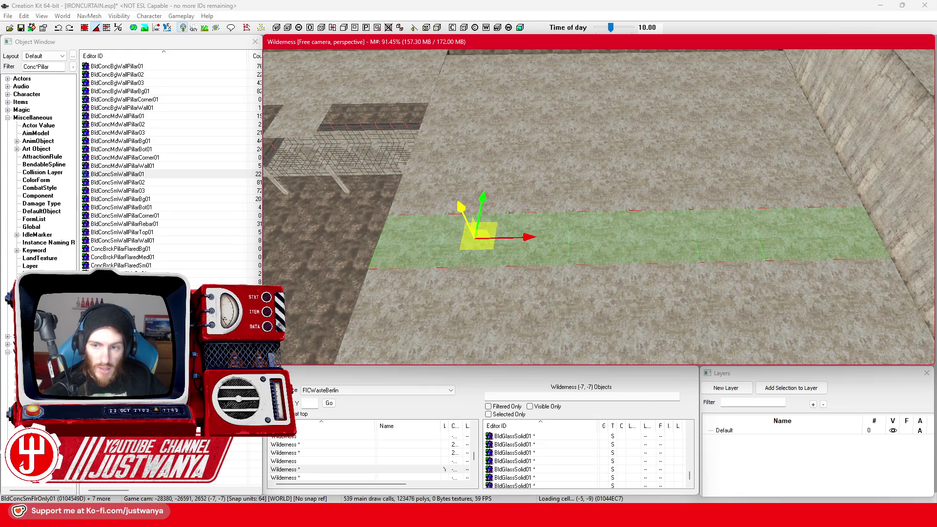
pyautogui.moveTo(652, 232)
pyautogui.mouseDown()
pyautogui.moveTo(676, 224)
pyautogui.moveTo(589, 283)
pyautogui.moveTo(659, 312)
pyautogui.moveTo(564, 234)
pyautogui.moveTo(597, 280)
pyautogui.moveTo(788, 292)
pyautogui.mouseUp()
pyautogui.moveTo(804, 132)
pyautogui.mouseDown()
pyautogui.moveTo(674, 200)
pyautogui.moveTo(605, 205)
pyautogui.moveTo(426, 87)
pyautogui.moveTo(738, 241)
pyautogui.moveTo(558, 211)
pyautogui.mouseUp()
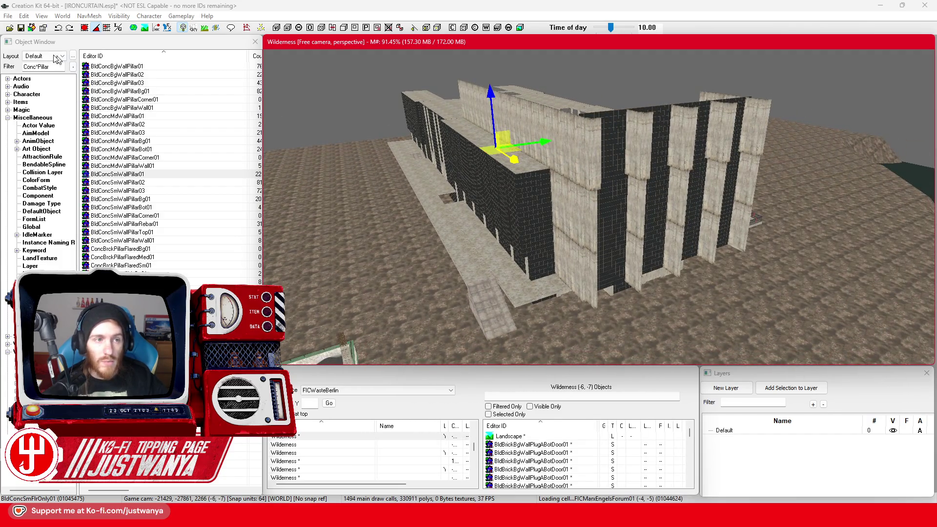
pyautogui.click(21, 28)
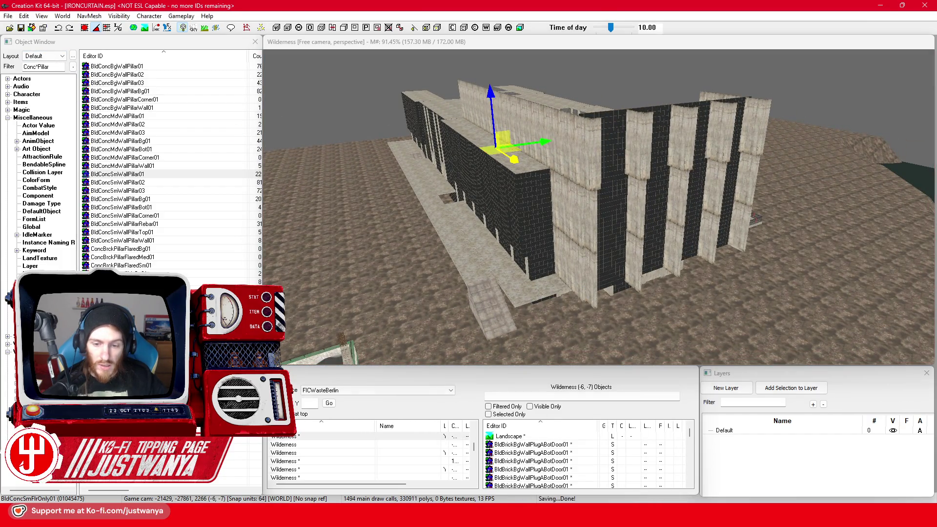
pyautogui.moveTo(513, 518)
pyautogui.click(572, 471)
pyautogui.moveTo(514, 298)
pyautogui.mouseDown()
pyautogui.moveTo(392, 298)
pyautogui.moveTo(362, 276)
pyautogui.moveTo(357, 183)
pyautogui.mouseUp()
pyautogui.hotkey('alt', 'Tab')
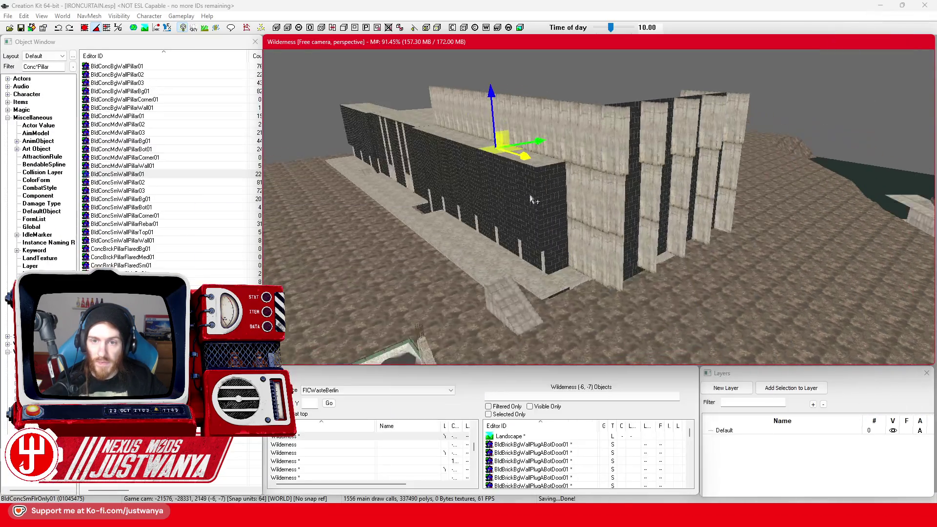
pyautogui.scroll(-10, 800, 176)
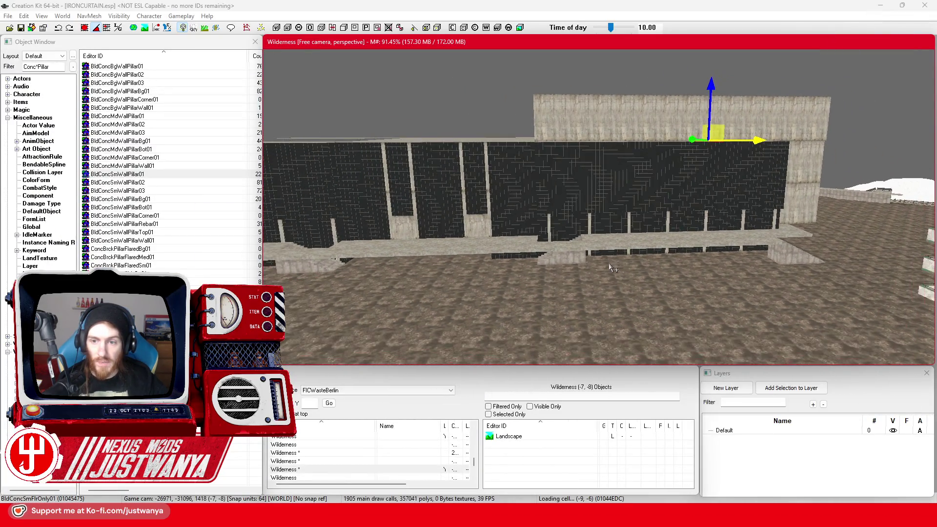
pyautogui.scroll(1, 660, 288)
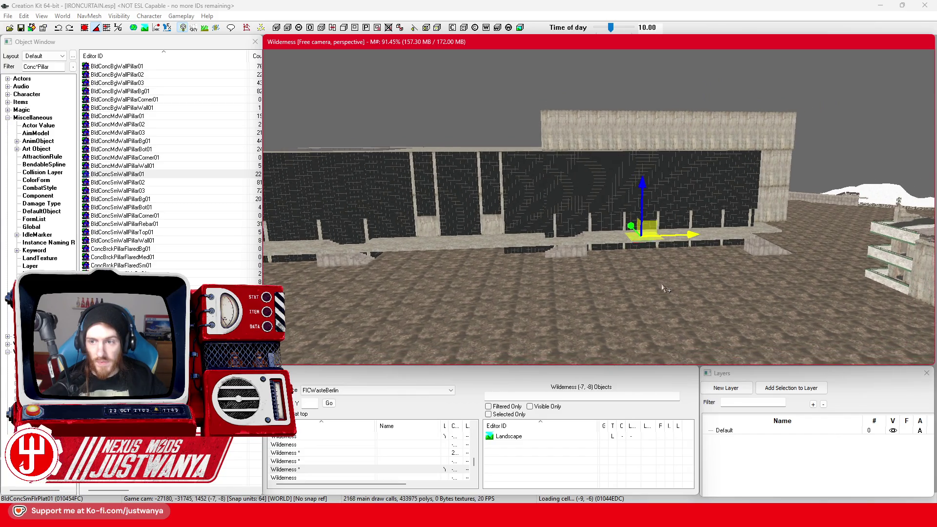
pyautogui.moveTo(659, 288); pyautogui.dragTo(412, 307)
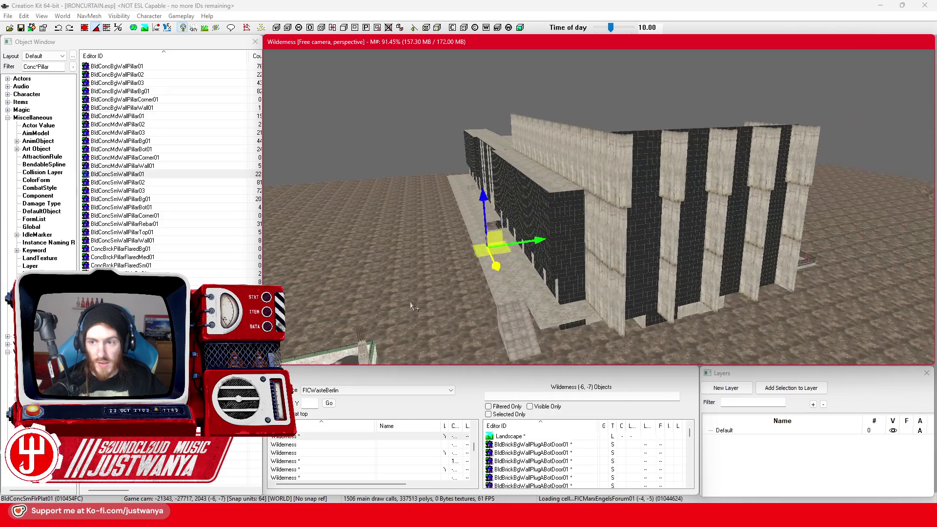
pyautogui.moveTo(658, 164)
pyautogui.mouseDown()
pyautogui.moveTo(605, 234)
pyautogui.moveTo(568, 235)
pyautogui.mouseUp()
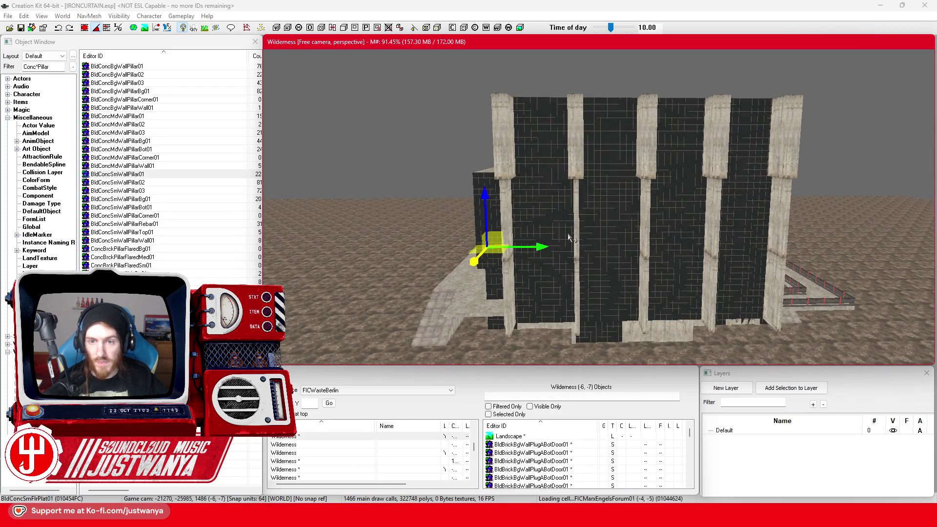
pyautogui.moveTo(569, 237); pyautogui.dragTo(791, 232)
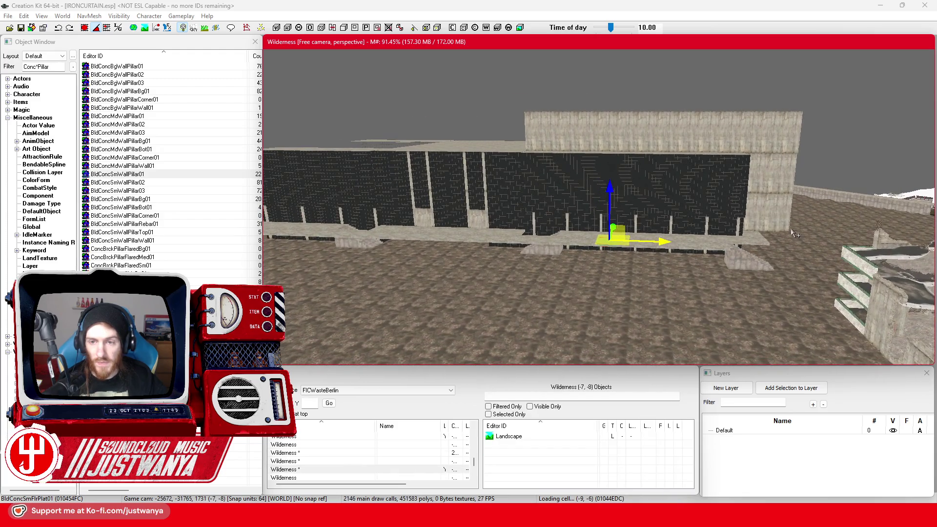
pyautogui.moveTo(659, 254)
pyautogui.mouseDown()
pyautogui.moveTo(453, 227)
pyautogui.moveTo(470, 184)
pyautogui.mouseUp()
pyautogui.scroll(-3, 469, 185)
pyautogui.scroll(-3, 469, 184)
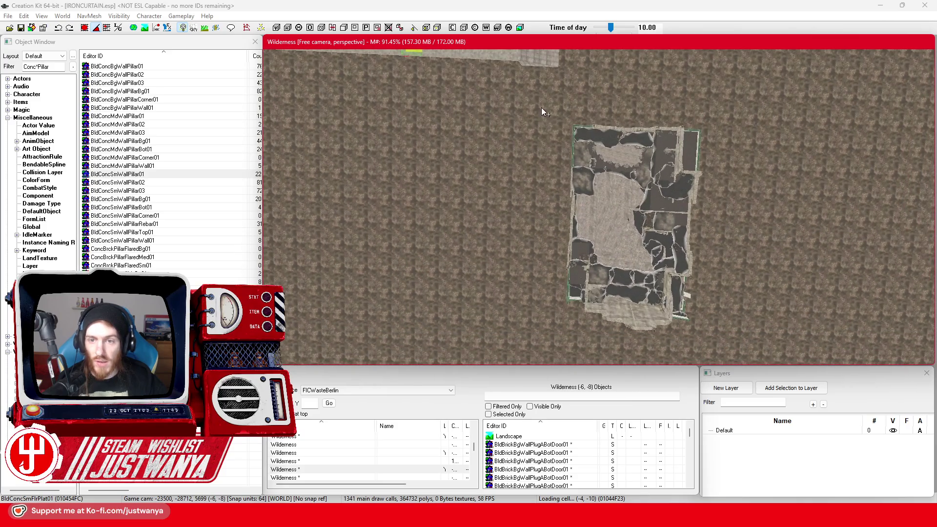
# Box-select and delete the ruined building beside the new wall, then save the plugin
pyautogui.moveTo(789, 345); pyautogui.dragTo(787, 346)
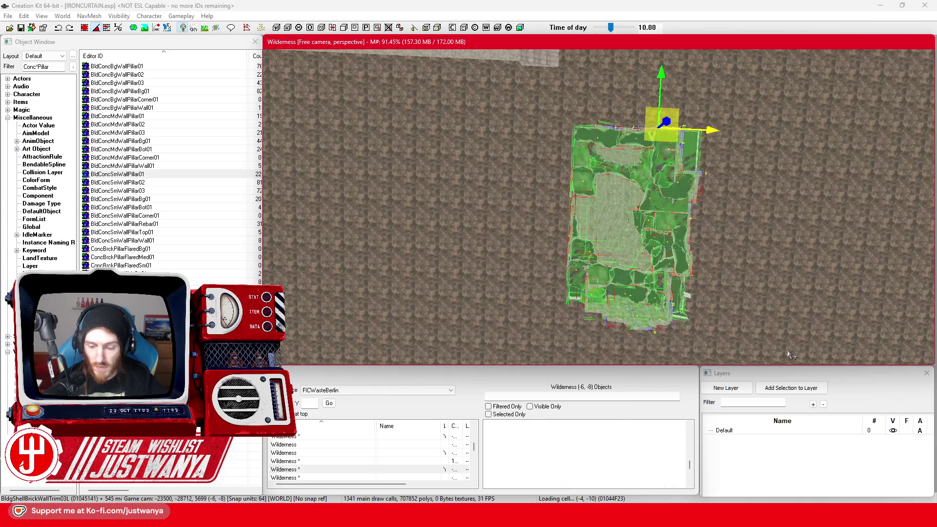
pyautogui.press('Delete')
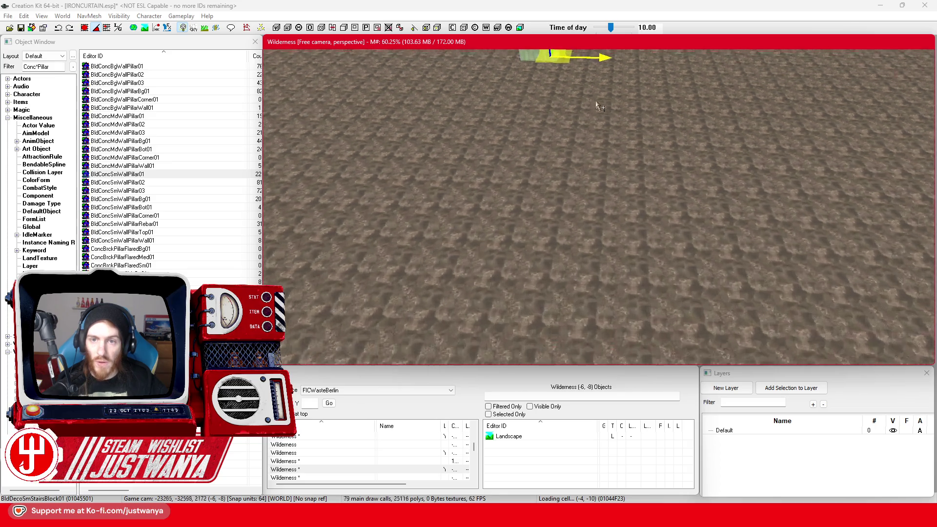
pyautogui.scroll(5, 600, 104)
pyautogui.scroll(5, 574, 140)
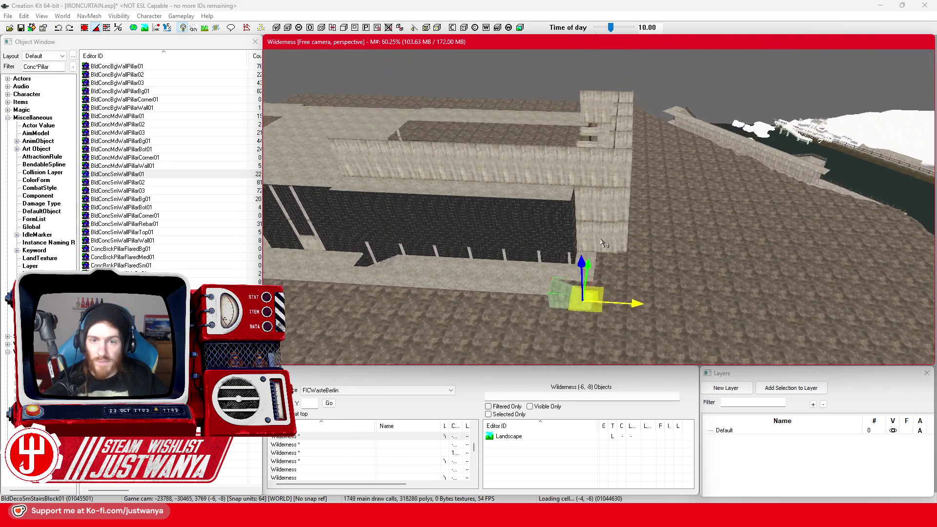
pyautogui.scroll(5, 538, 169)
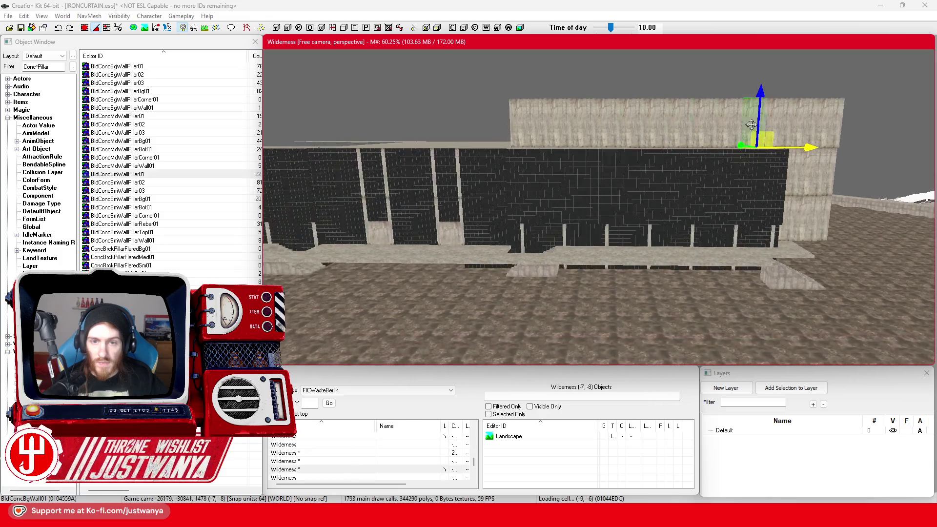
pyautogui.scroll(5, 577, 80)
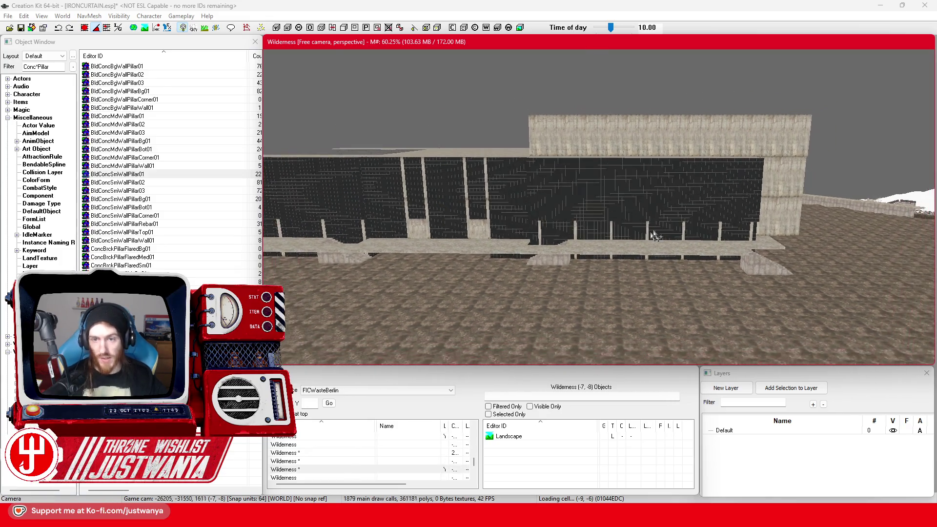
pyautogui.scroll(-5, 623, 237)
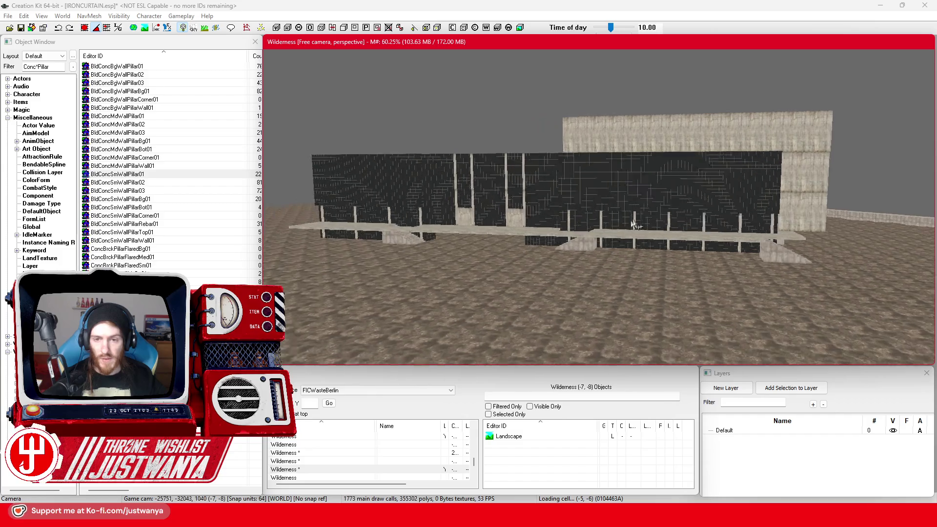
pyautogui.scroll(3, 634, 222)
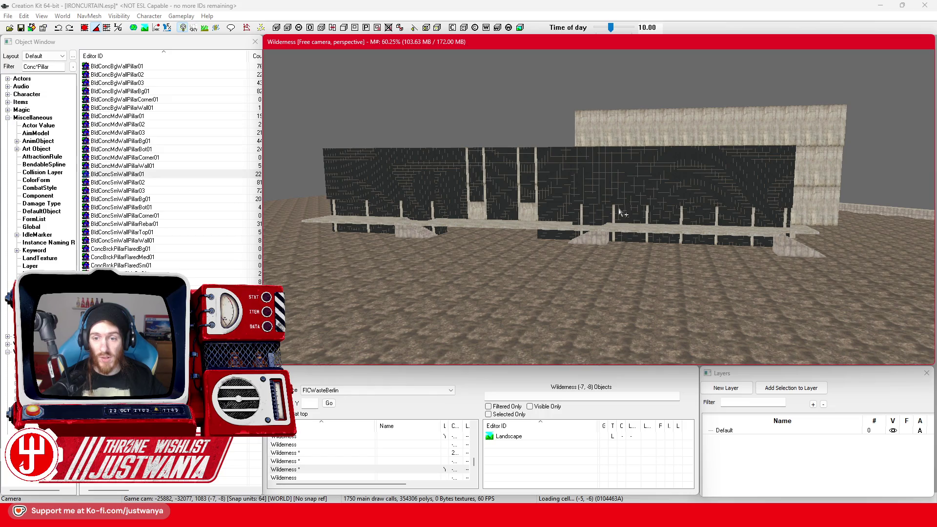
pyautogui.click(20, 28)
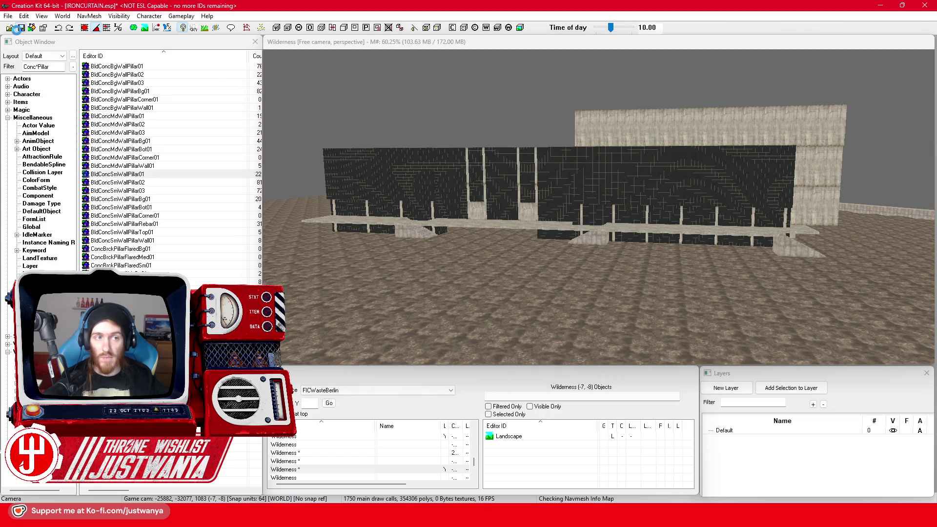
# Bring up the Sketchfab Palast der Republik model in Firefox and orbit it frontward
pyautogui.moveTo(523, 502)
pyautogui.click(578, 473)
pyautogui.moveTo(470, 304)
pyautogui.mouseDown()
pyautogui.moveTo(508, 223)
pyautogui.moveTo(496, 179)
pyautogui.moveTo(500, 230)
pyautogui.moveTo(504, 181)
pyautogui.moveTo(472, 195)
pyautogui.mouseUp()
# Turn the Palast der Republik model front-on and restore down Firefox to reveal the editor
pyautogui.scroll(5, 463, 196)
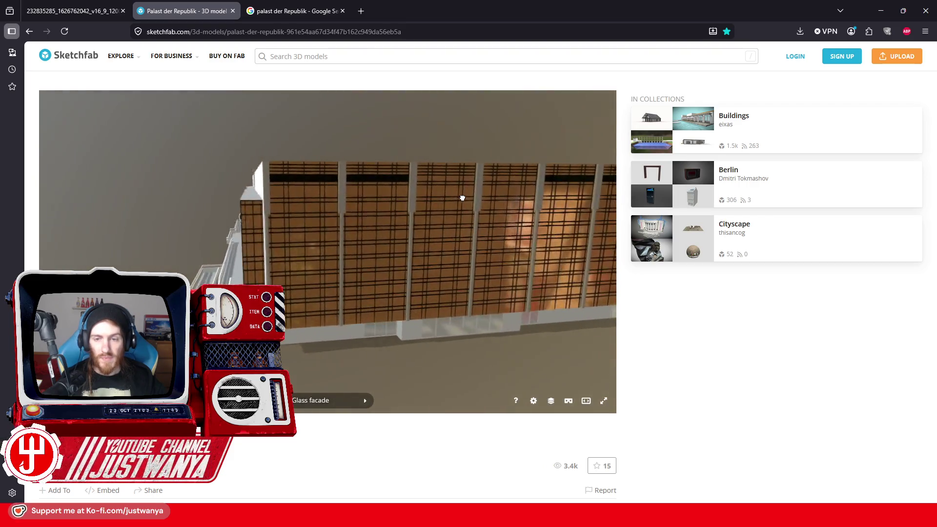
pyautogui.scroll(-5, 462, 198)
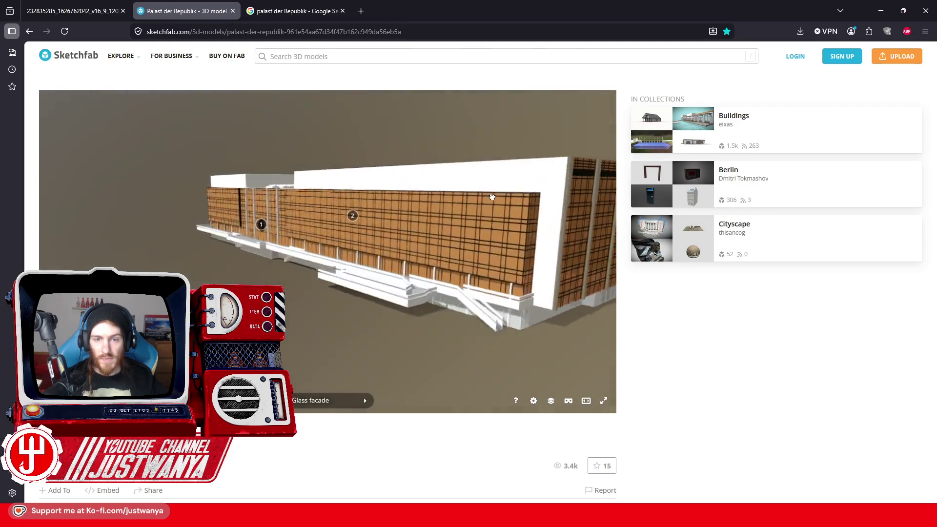
pyautogui.moveTo(506, 199); pyautogui.dragTo(380, 244)
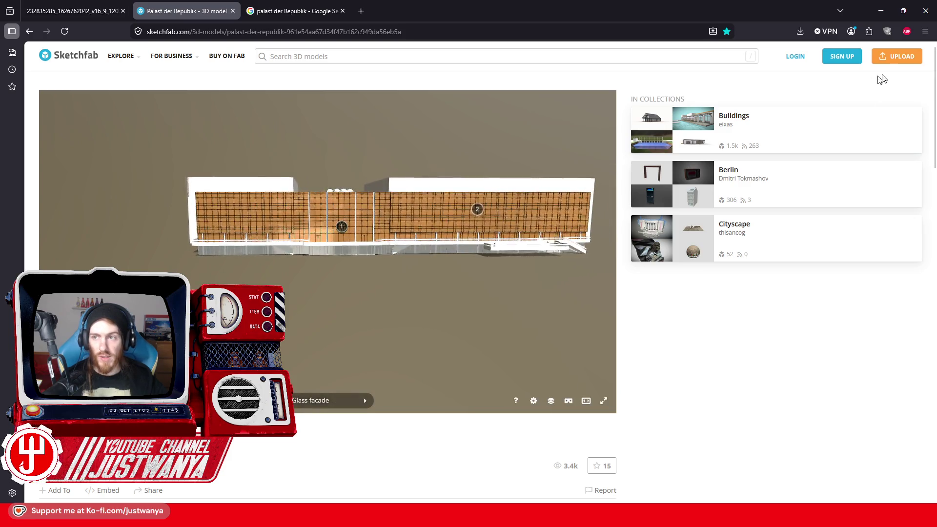
pyautogui.click(896, 13)
pyautogui.scroll(-5, 672, 241)
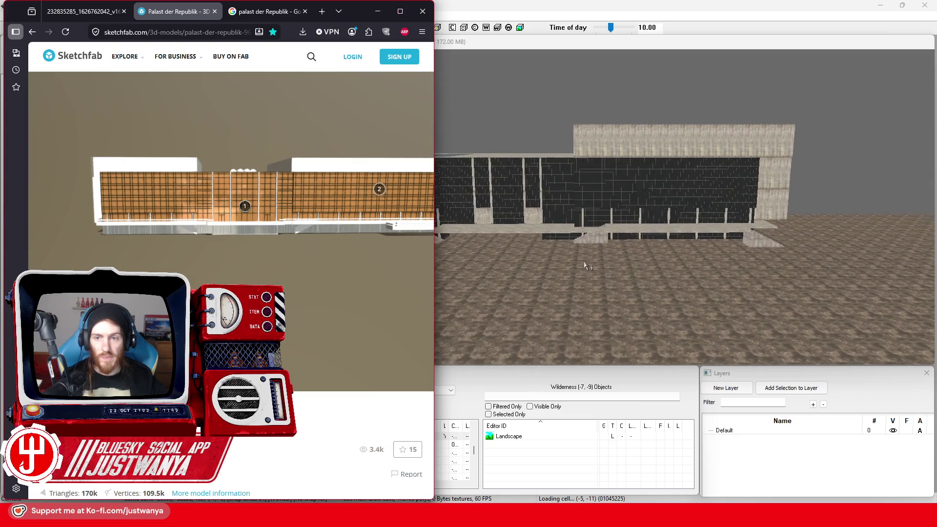
# Compare the editor facade with the Sketchfab model's top view, then minimize Firefox
pyautogui.click(571, 254)
pyautogui.scroll(-5, 625, 231)
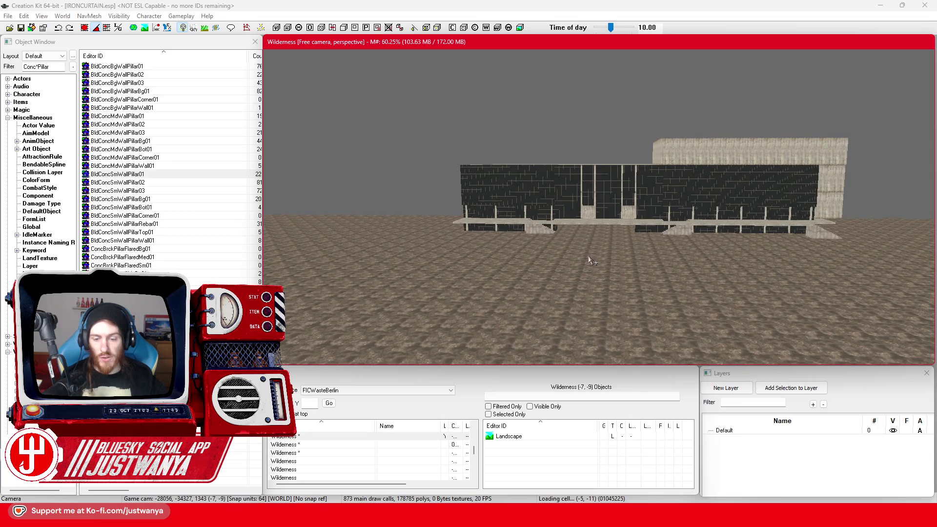
pyautogui.click(566, 481)
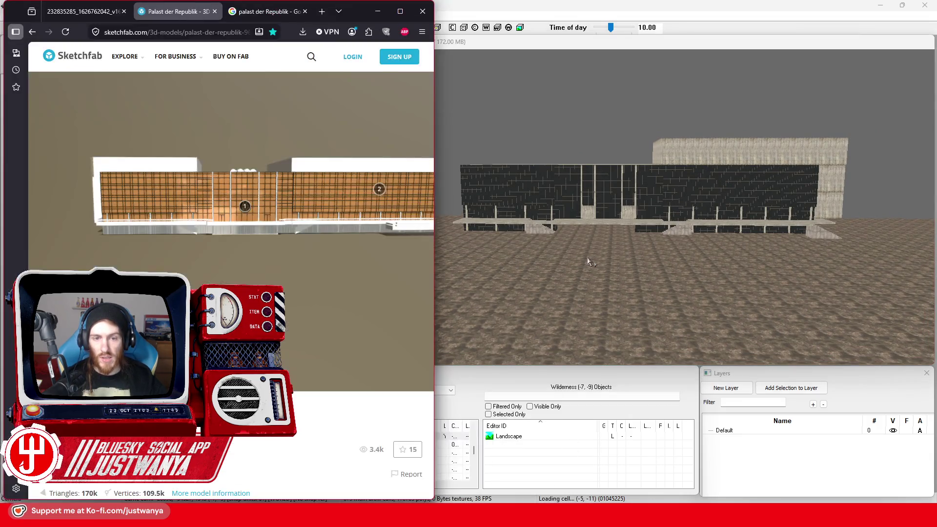
pyautogui.moveTo(311, 260); pyautogui.dragTo(297, 272)
pyautogui.scroll(-3, 296, 263)
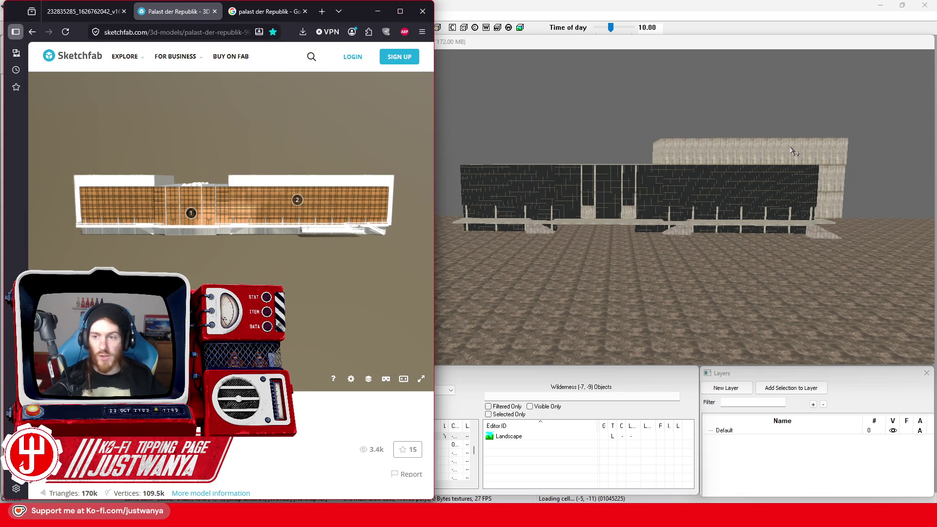
pyautogui.moveTo(348, 245)
pyautogui.mouseDown()
pyautogui.moveTo(333, 243)
pyautogui.moveTo(371, 239)
pyautogui.mouseUp()
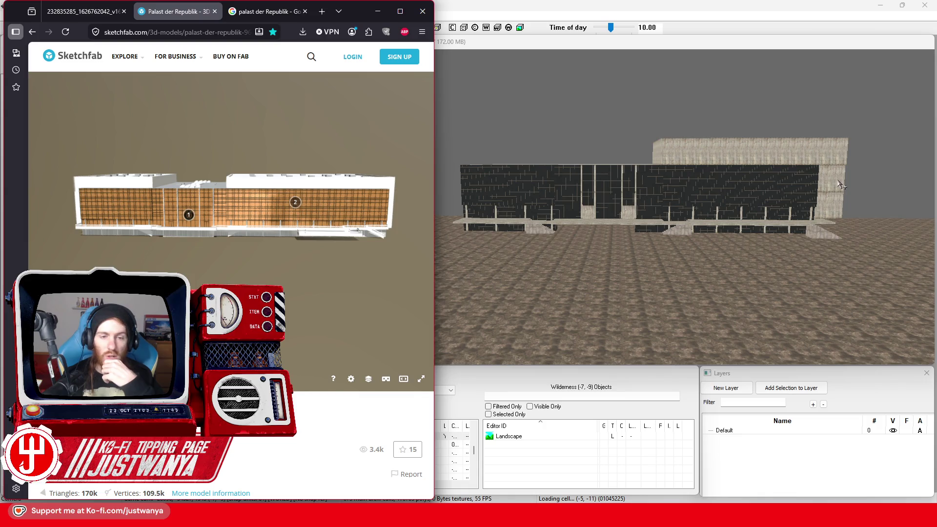
pyautogui.click(376, 13)
pyautogui.moveTo(753, 152)
pyautogui.mouseDown()
pyautogui.moveTo(630, 272)
pyautogui.moveTo(695, 258)
pyautogui.moveTo(710, 251)
pyautogui.moveTo(450, 244)
pyautogui.moveTo(590, 237)
pyautogui.moveTo(576, 231)
pyautogui.mouseUp()
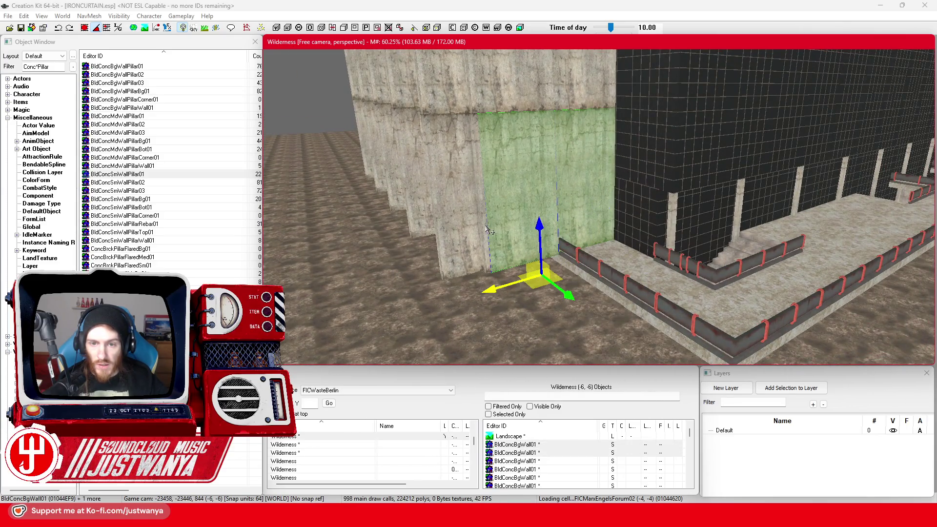
# Orbit around the concrete pillar row to inspect the wall, its base, ground and railings
pyautogui.moveTo(494, 225); pyautogui.dragTo(576, 232)
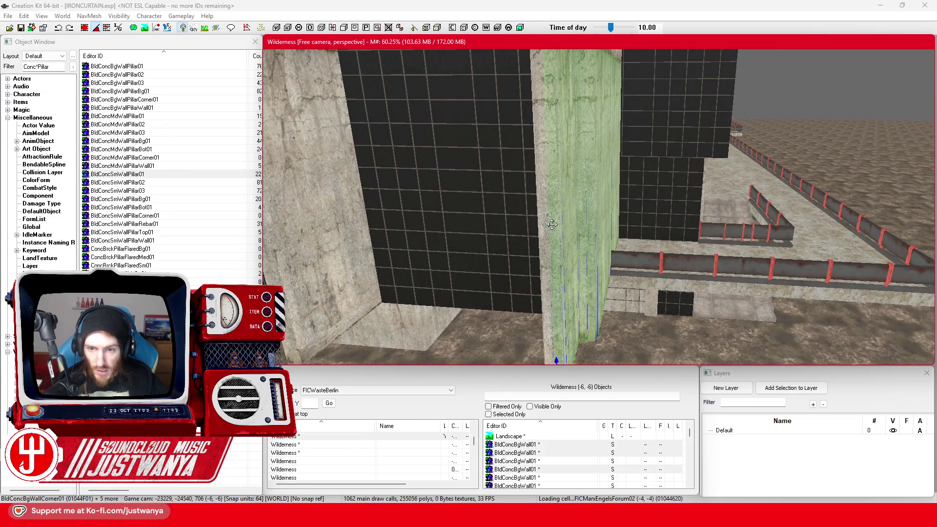
pyautogui.moveTo(545, 229)
pyautogui.mouseDown()
pyautogui.moveTo(592, 230)
pyautogui.moveTo(591, 240)
pyautogui.moveTo(575, 202)
pyautogui.moveTo(583, 183)
pyautogui.moveTo(519, 253)
pyautogui.moveTo(611, 207)
pyautogui.mouseUp()
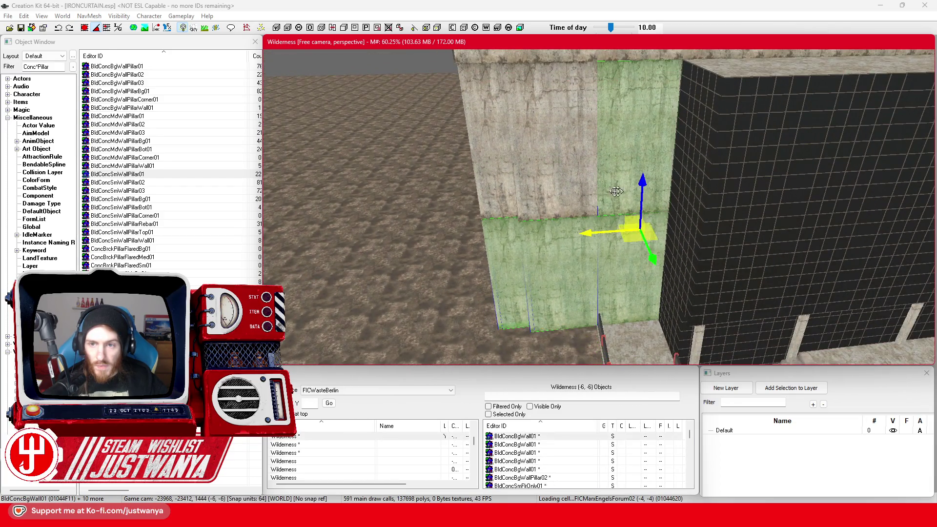
pyautogui.moveTo(557, 187); pyautogui.dragTo(596, 237)
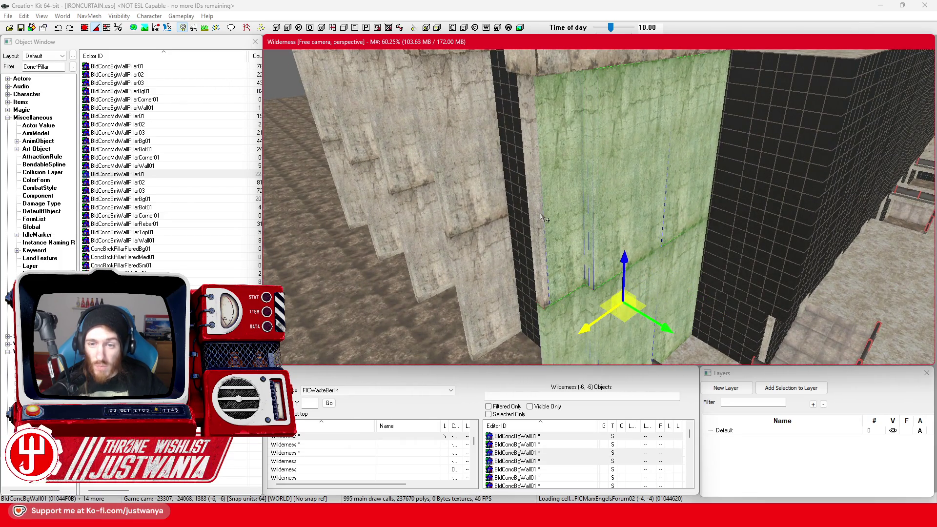
pyautogui.moveTo(533, 216); pyautogui.dragTo(626, 220)
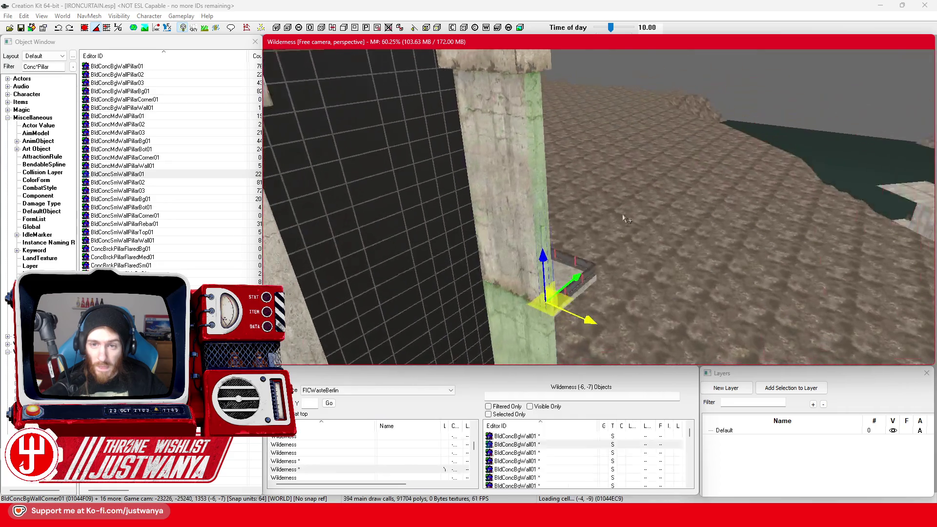
pyautogui.moveTo(556, 201)
pyautogui.mouseDown()
pyautogui.moveTo(508, 146)
pyautogui.moveTo(517, 133)
pyautogui.mouseUp()
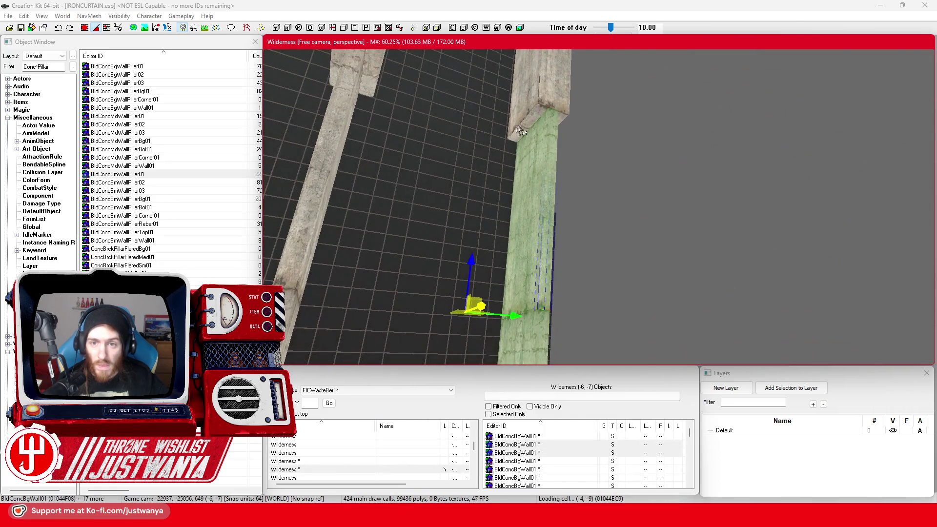
pyautogui.moveTo(568, 159)
pyautogui.mouseDown()
pyautogui.moveTo(542, 161)
pyautogui.moveTo(578, 205)
pyautogui.mouseUp()
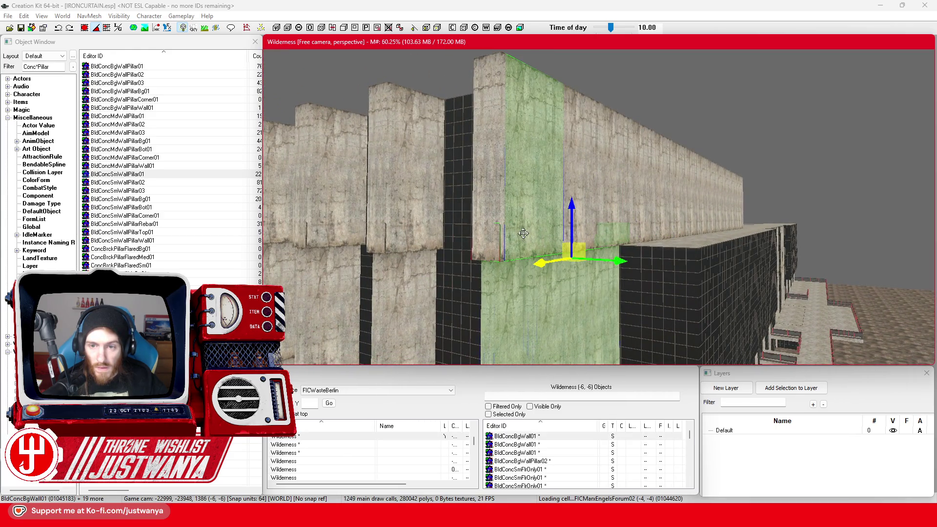
pyautogui.moveTo(490, 188)
pyautogui.mouseDown()
pyautogui.moveTo(524, 187)
pyautogui.moveTo(460, 189)
pyautogui.moveTo(511, 217)
pyautogui.moveTo(635, 191)
pyautogui.mouseUp()
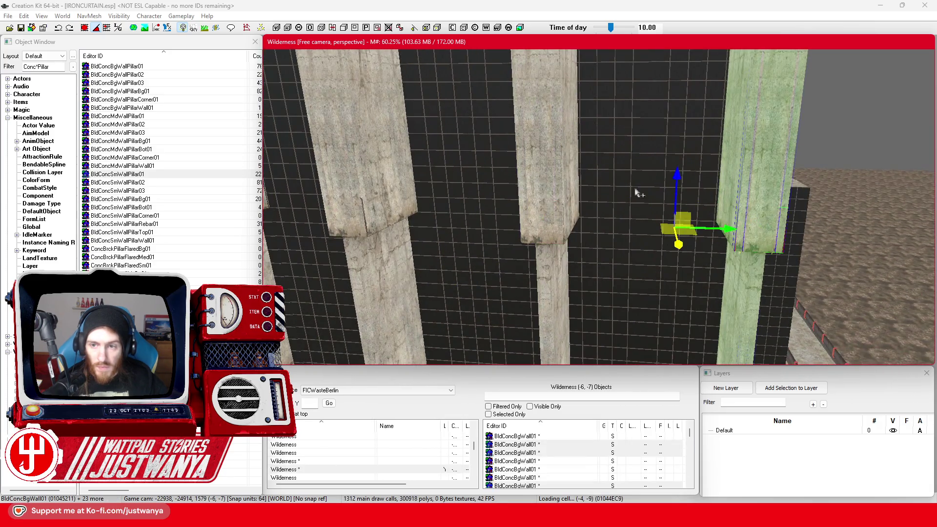
# Add this section's upper, lower and base glass panels to the selection
pyautogui.keyDown('ctrl'); pyautogui.click(697, 174); pyautogui.keyUp('ctrl')
pyautogui.keyDown('ctrl'); pyautogui.click(620, 111); pyautogui.keyUp('ctrl')
pyautogui.keyDown('ctrl'); pyautogui.click(686, 100); pyautogui.keyUp('ctrl')
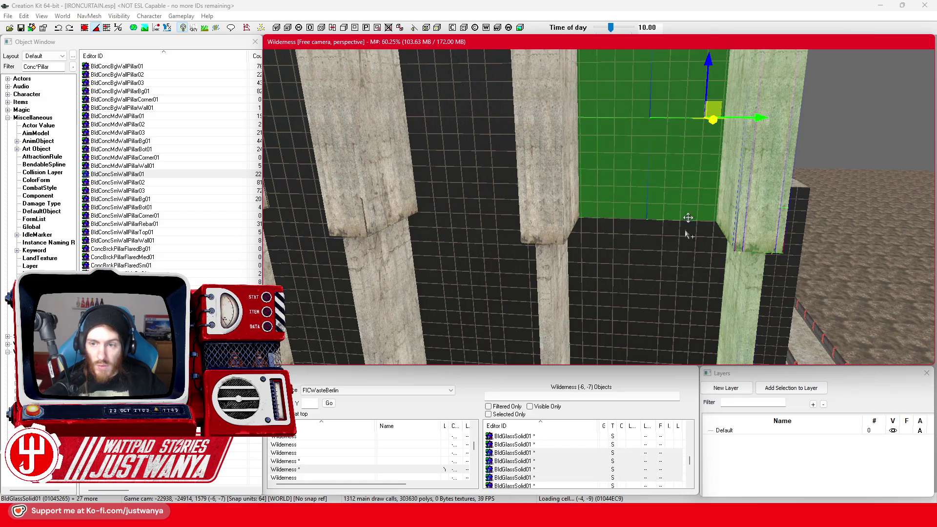
pyautogui.keyDown('ctrl'); pyautogui.click(585, 122); pyautogui.keyUp('ctrl')
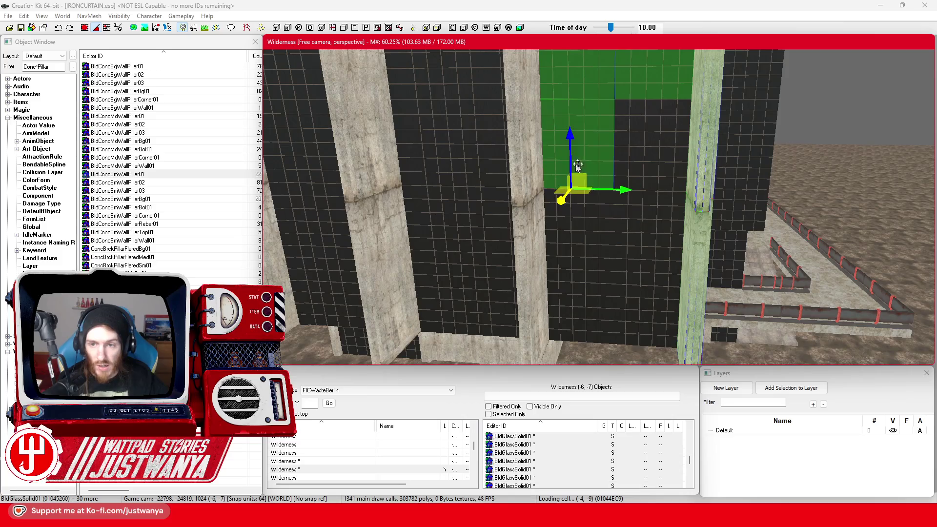
pyautogui.keyDown('ctrl'); pyautogui.click(634, 156); pyautogui.keyUp('ctrl')
pyautogui.keyDown('ctrl'); pyautogui.click(596, 238); pyautogui.keyUp('ctrl')
pyautogui.keyDown('ctrl'); pyautogui.click(614, 322); pyautogui.keyUp('ctrl')
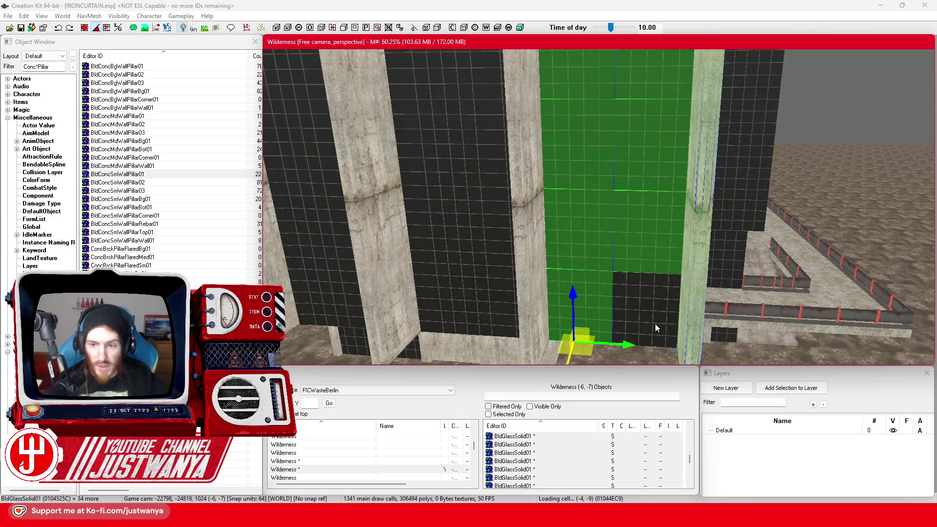
pyautogui.keyDown('ctrl'); pyautogui.click(654, 322); pyautogui.keyUp('ctrl')
pyautogui.press('shift')
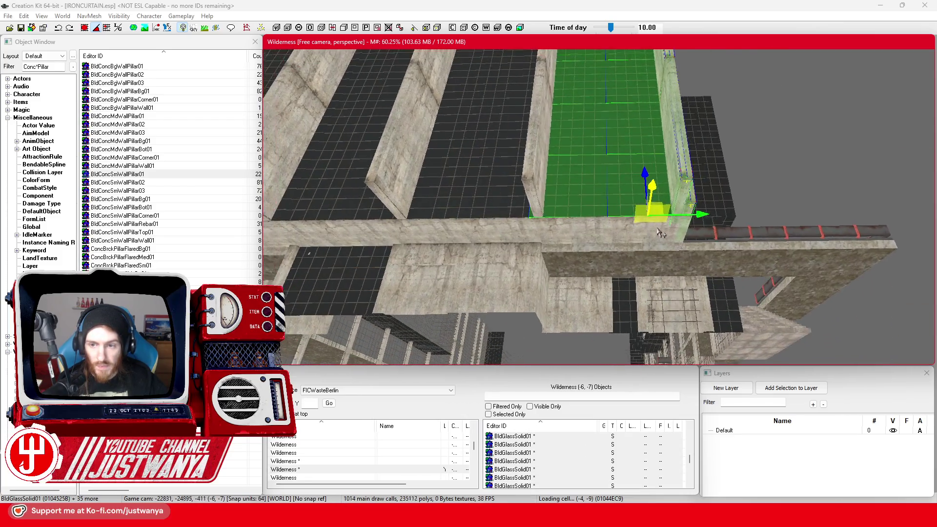
pyautogui.press('shift')
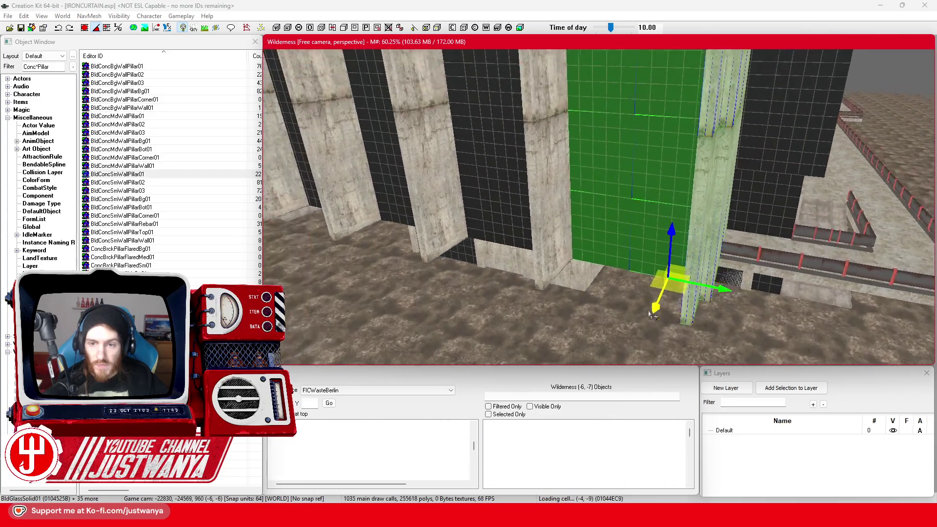
# Add the concrete wall panels, corner pieces and a pillar base to the selection
pyautogui.keyDown('ctrl'); pyautogui.click(557, 225); pyautogui.keyUp('ctrl')
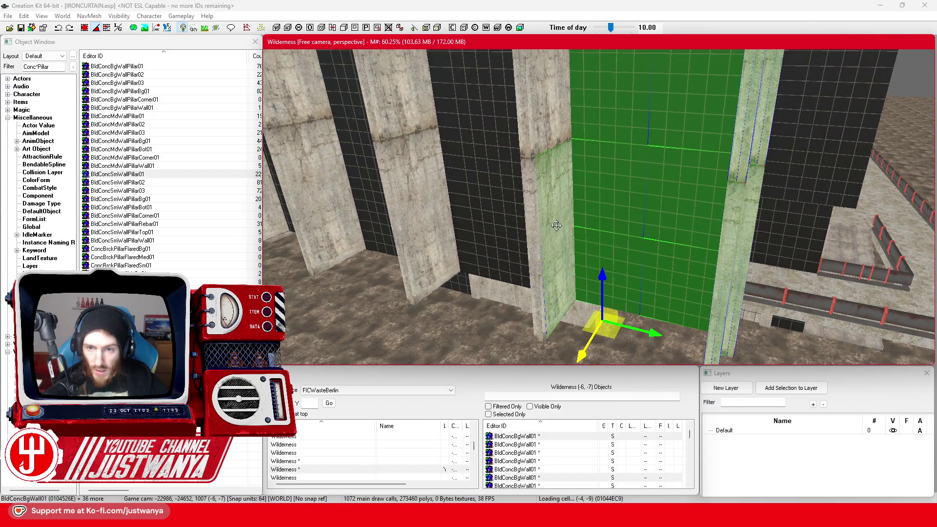
pyautogui.keyDown('ctrl'); pyautogui.click(531, 253); pyautogui.keyUp('ctrl')
pyautogui.press('shift')
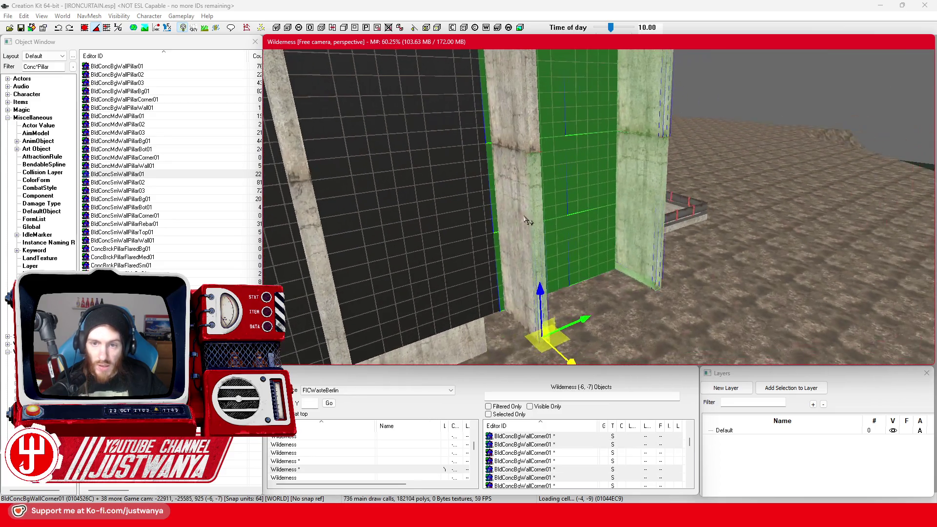
pyautogui.keyDown('ctrl'); pyautogui.click(531, 141); pyautogui.keyUp('ctrl')
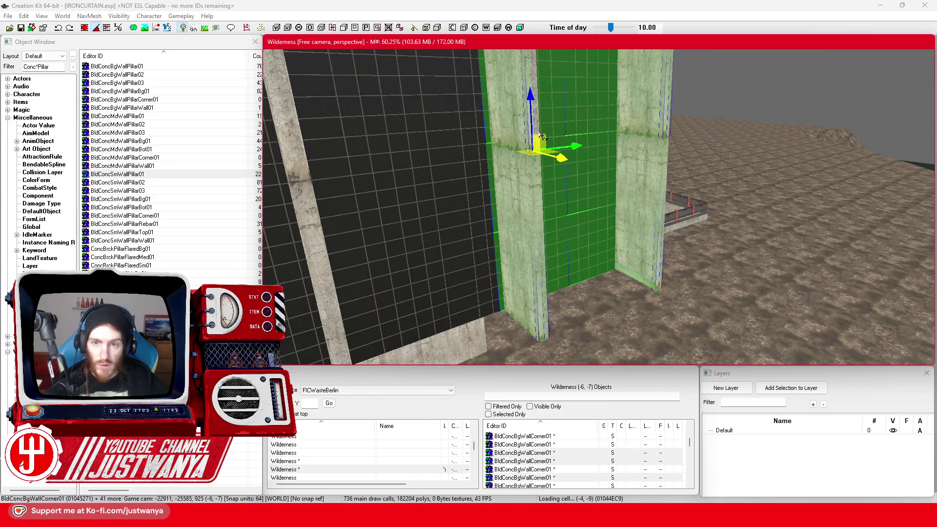
pyautogui.keyDown('ctrl'); pyautogui.click(537, 128); pyautogui.keyUp('ctrl')
pyautogui.press('shift')
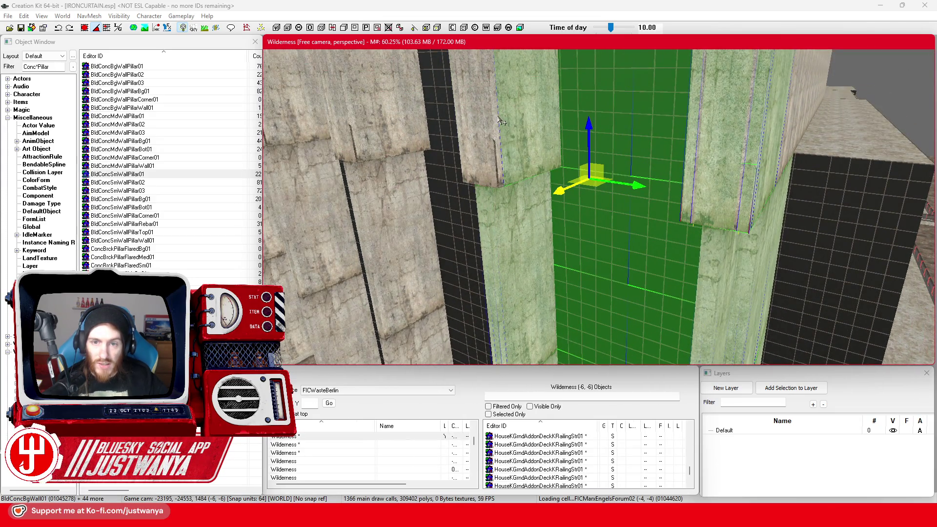
pyautogui.keyDown('ctrl'); pyautogui.click(472, 121); pyautogui.keyUp('ctrl')
pyautogui.press('shift')
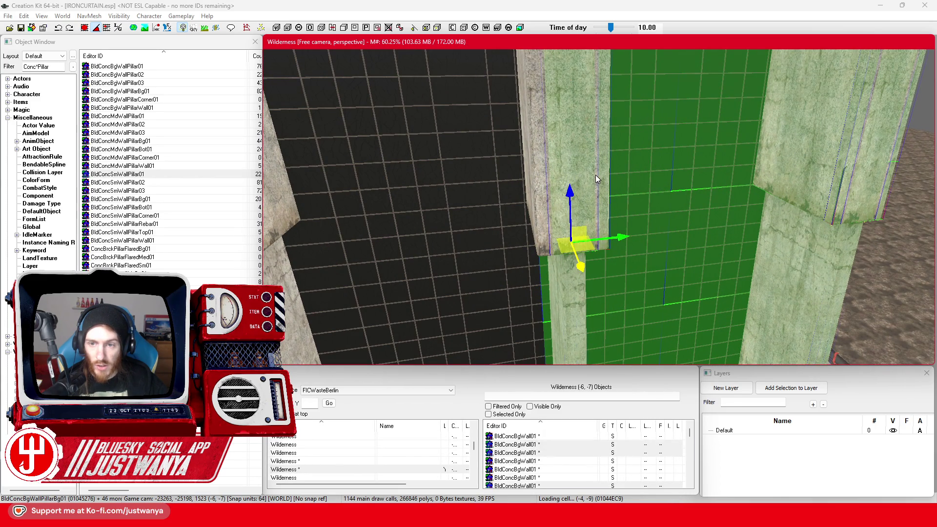
pyautogui.keyDown('ctrl'); pyautogui.click(548, 181); pyautogui.keyUp('ctrl')
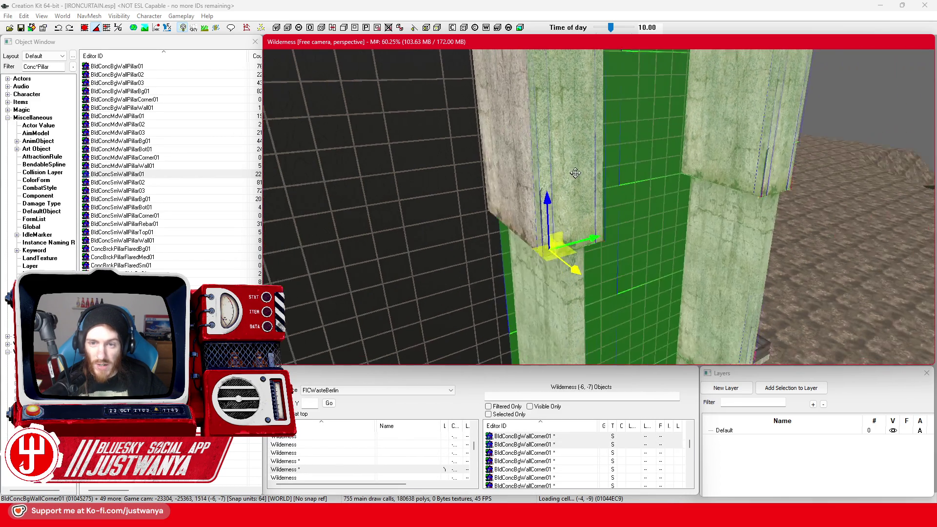
pyautogui.keyDown('ctrl'); pyautogui.click(620, 184); pyautogui.keyUp('ctrl')
pyautogui.press('shift')
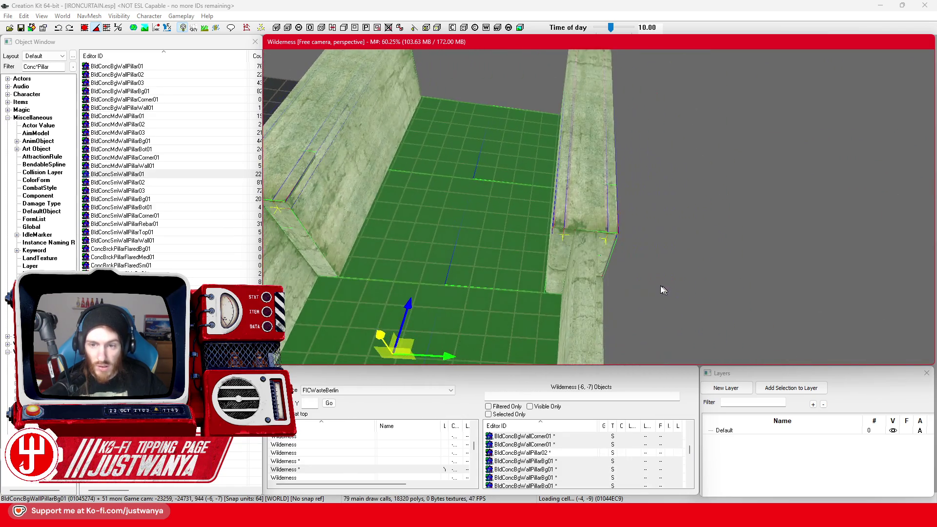
# Add a pillar base plus the glass and dark panels beside the nearest pillars
pyautogui.keyDown('ctrl'); pyautogui.click(552, 258); pyautogui.keyUp('ctrl')
pyautogui.press('shift')
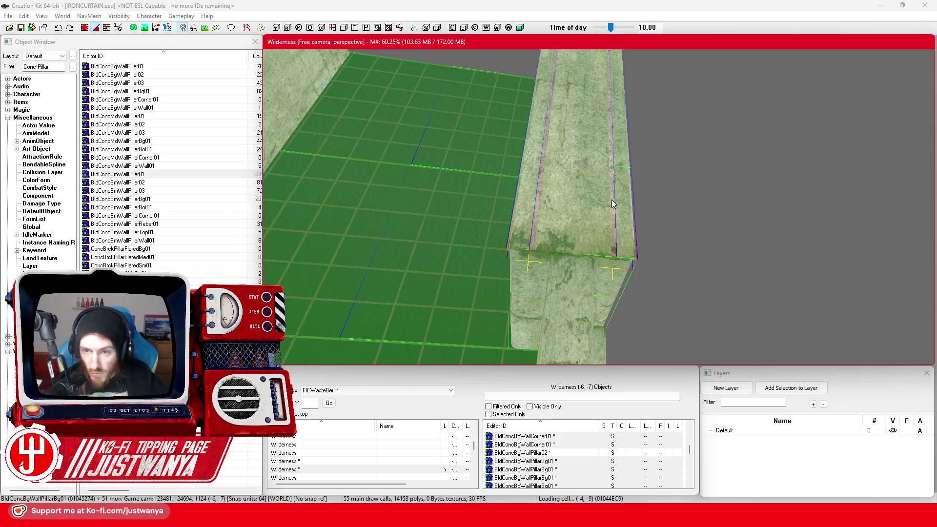
pyautogui.press('shift')
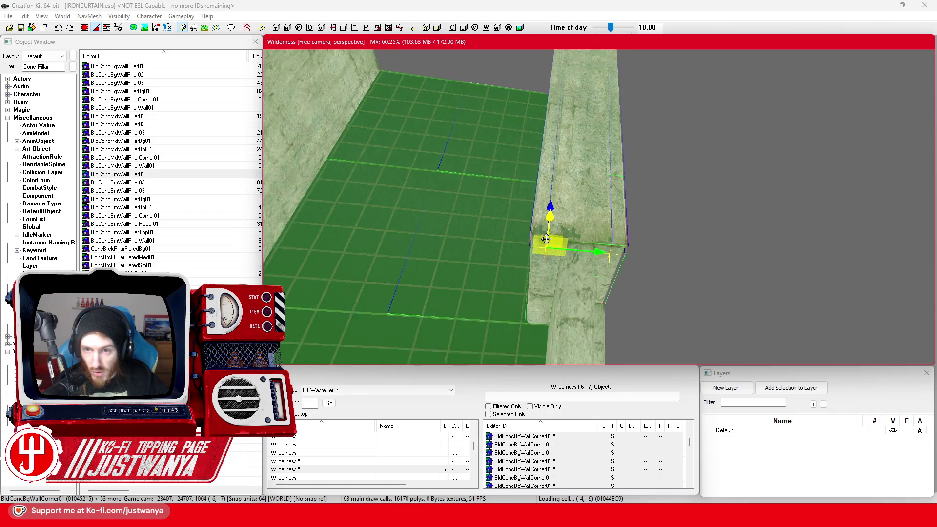
pyautogui.press('shift')
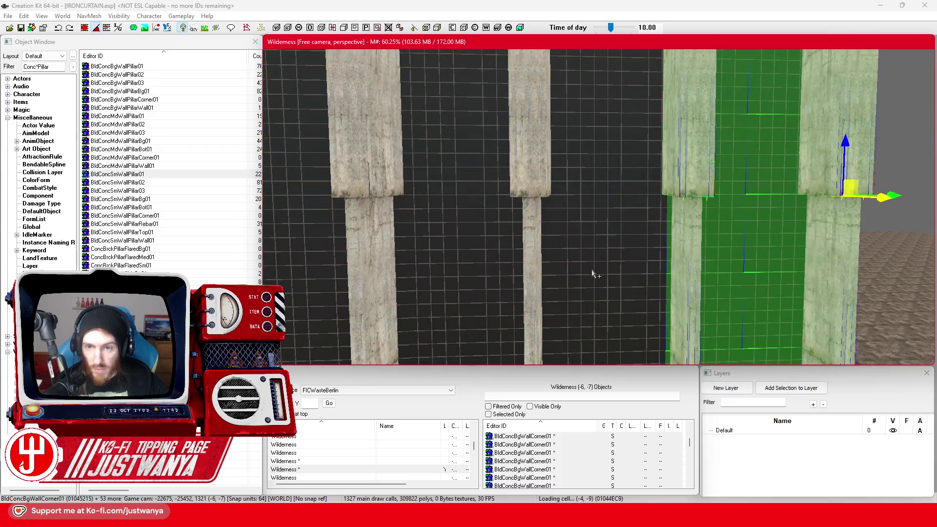
pyautogui.keyDown('ctrl'); pyautogui.click(629, 112); pyautogui.keyUp('ctrl')
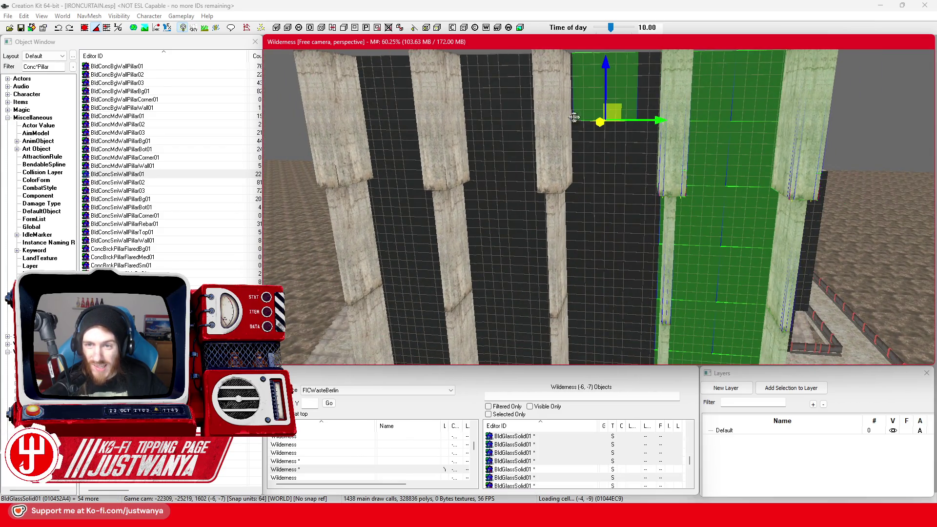
pyautogui.keyDown('ctrl'); pyautogui.click(646, 147); pyautogui.keyUp('ctrl')
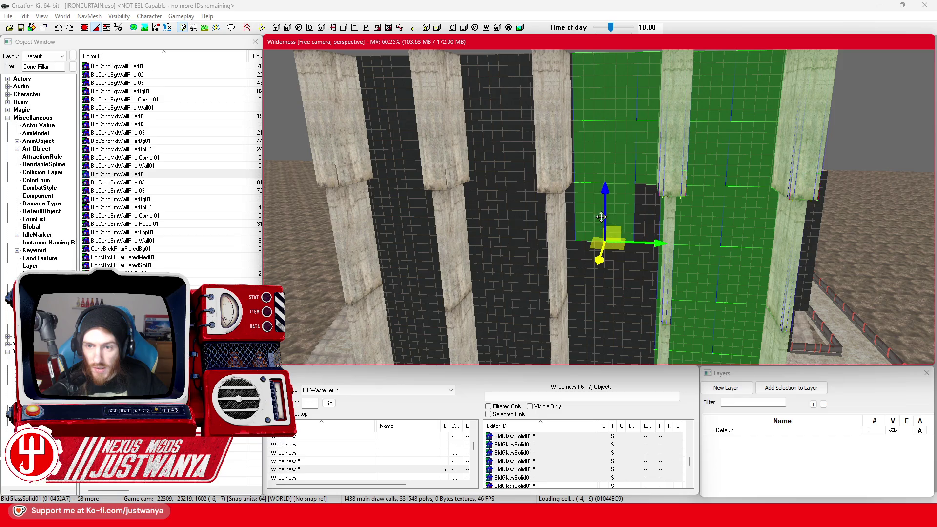
pyautogui.keyDown('ctrl'); pyautogui.click(597, 282); pyautogui.keyUp('ctrl')
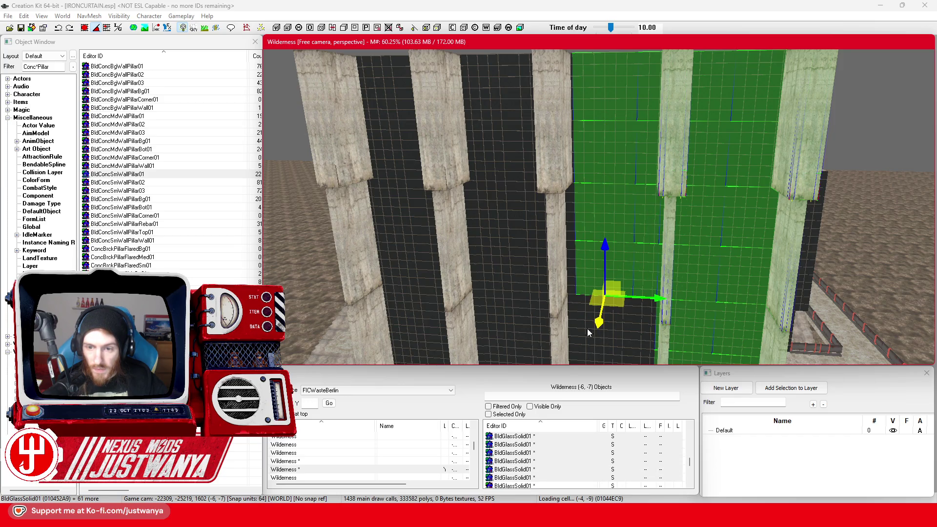
pyautogui.keyDown('ctrl'); pyautogui.click(588, 332); pyautogui.keyUp('ctrl')
pyautogui.press('shift')
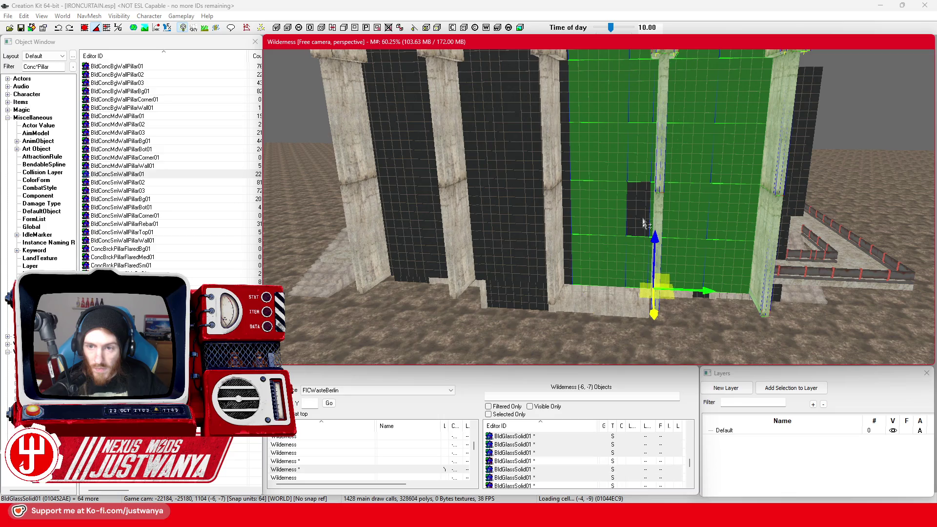
pyautogui.keyDown('ctrl'); pyautogui.click(566, 252); pyautogui.keyUp('ctrl')
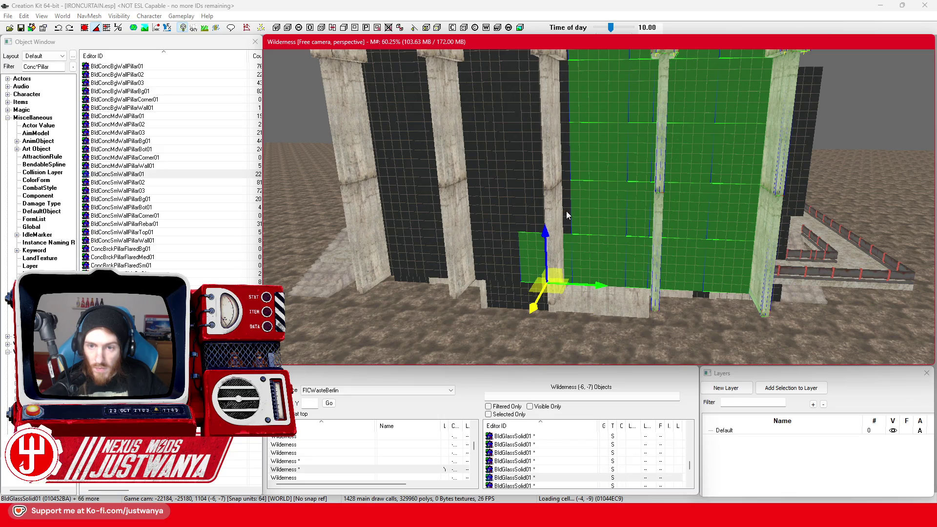
pyautogui.keyDown('ctrl'); pyautogui.click(563, 107); pyautogui.keyUp('ctrl')
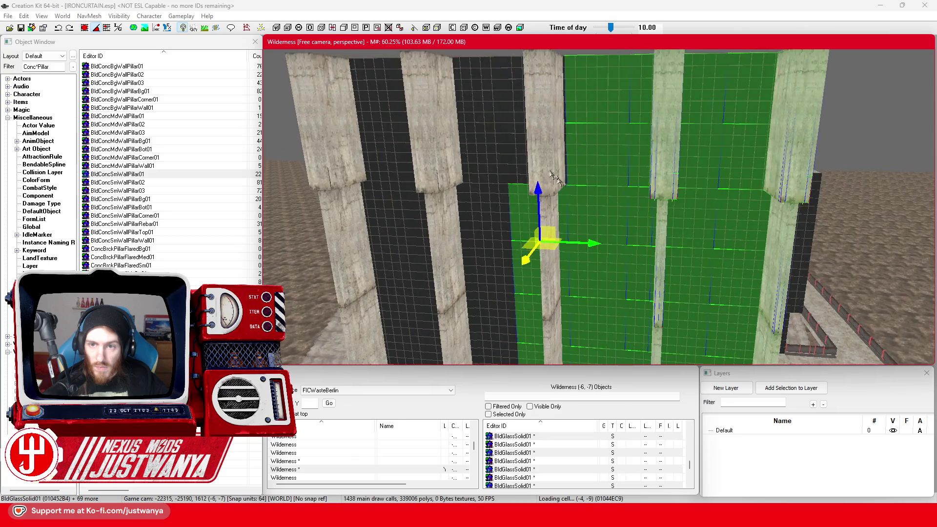
pyautogui.keyDown('ctrl'); pyautogui.click(514, 158); pyautogui.keyUp('ctrl')
pyautogui.keyDown('ctrl'); pyautogui.click(508, 100); pyautogui.keyUp('ctrl')
pyautogui.keyDown('ctrl'); pyautogui.click(481, 108); pyautogui.keyUp('ctrl')
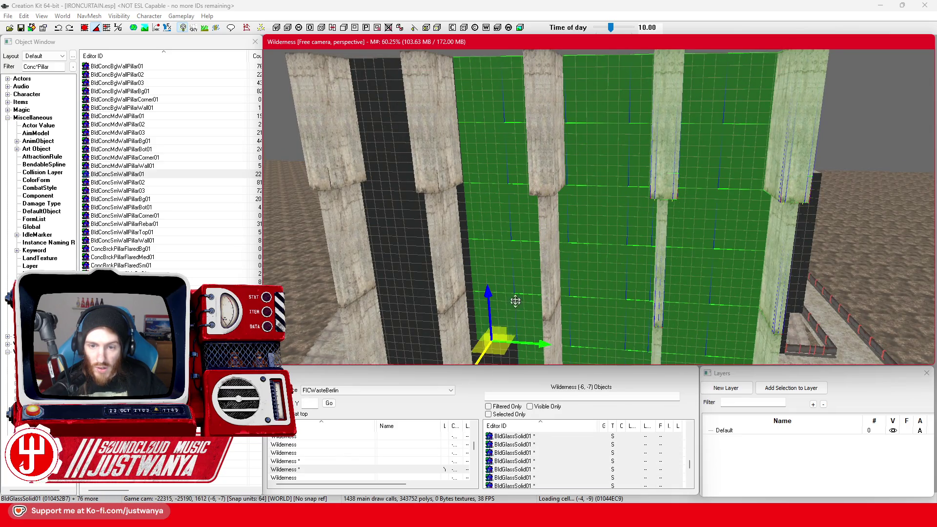
# Move along the wall adding the remaining upper and lower BldGlassSolid01 panels
pyautogui.moveTo(515, 301); pyautogui.dragTo(521, 235)
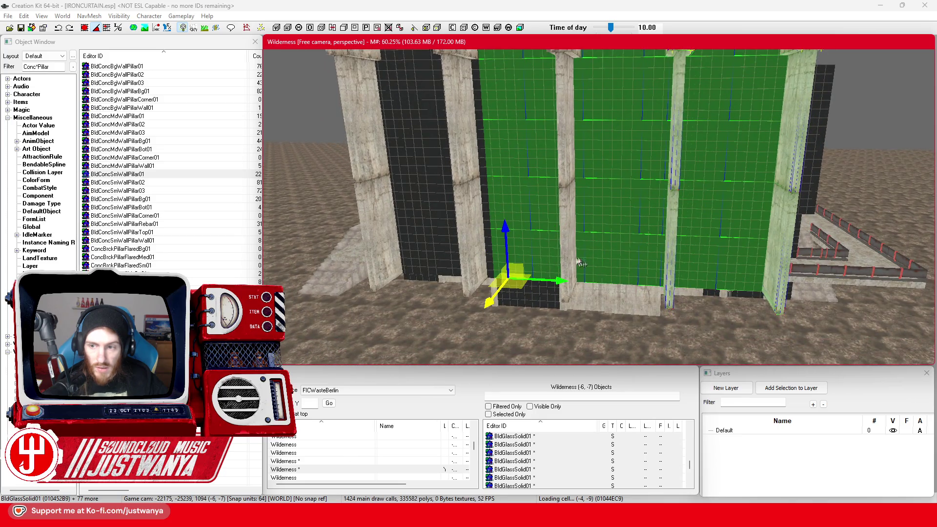
pyautogui.moveTo(580, 263)
pyautogui.mouseDown()
pyautogui.moveTo(566, 244)
pyautogui.moveTo(674, 250)
pyautogui.moveTo(560, 247)
pyautogui.moveTo(610, 241)
pyautogui.mouseUp()
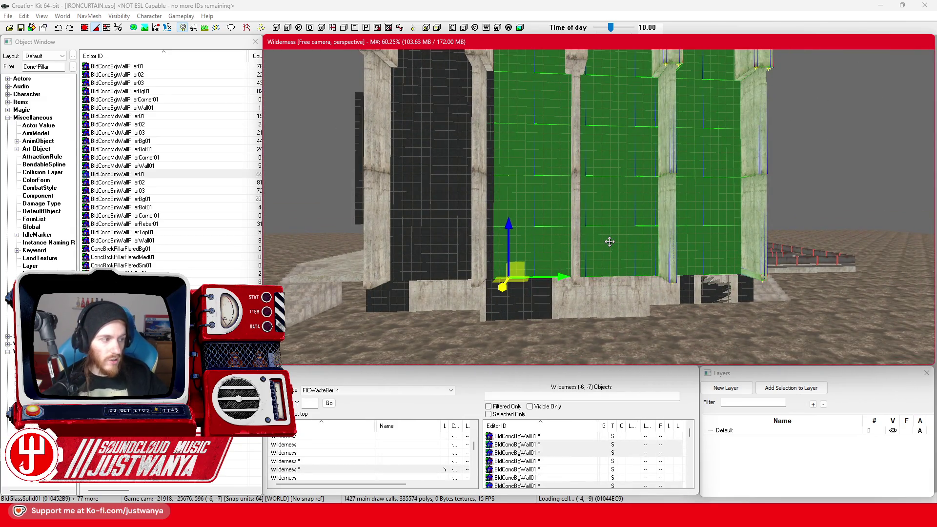
pyautogui.moveTo(609, 241)
pyautogui.mouseDown()
pyautogui.moveTo(561, 292)
pyautogui.moveTo(575, 267)
pyautogui.mouseUp()
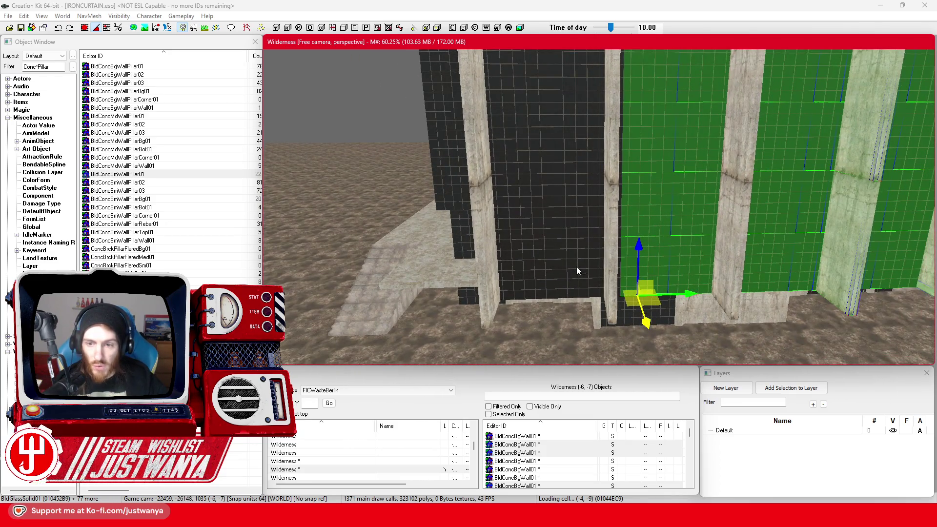
pyautogui.keyDown('ctrl'); pyautogui.click(576, 267); pyautogui.keyUp('ctrl')
pyautogui.moveTo(573, 147)
pyautogui.mouseDown()
pyautogui.moveTo(566, 195)
pyautogui.moveTo(567, 165)
pyautogui.mouseUp()
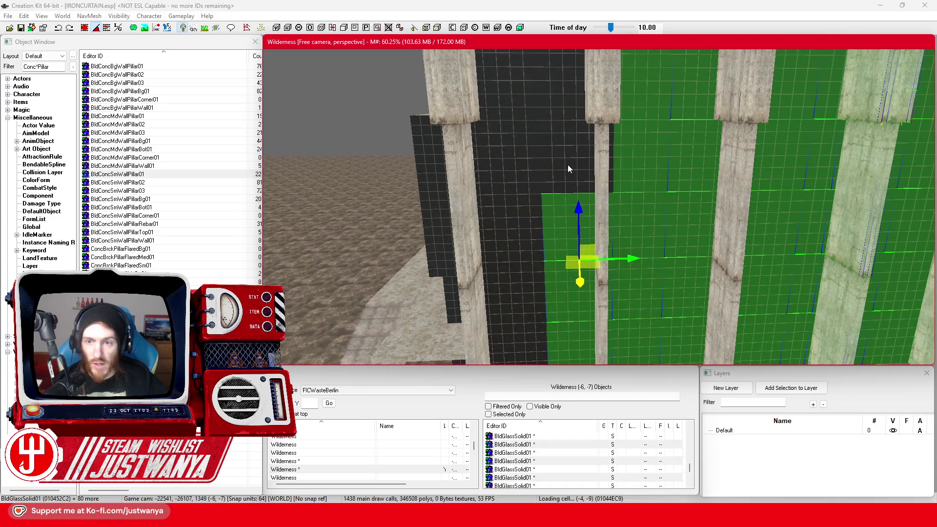
pyautogui.keyDown('ctrl'); pyautogui.click(567, 165); pyautogui.keyUp('ctrl')
pyautogui.keyDown('ctrl'); pyautogui.click(566, 96); pyautogui.keyUp('ctrl')
pyautogui.moveTo(566, 96)
pyautogui.mouseDown()
pyautogui.moveTo(562, 177)
pyautogui.moveTo(575, 169)
pyautogui.mouseUp()
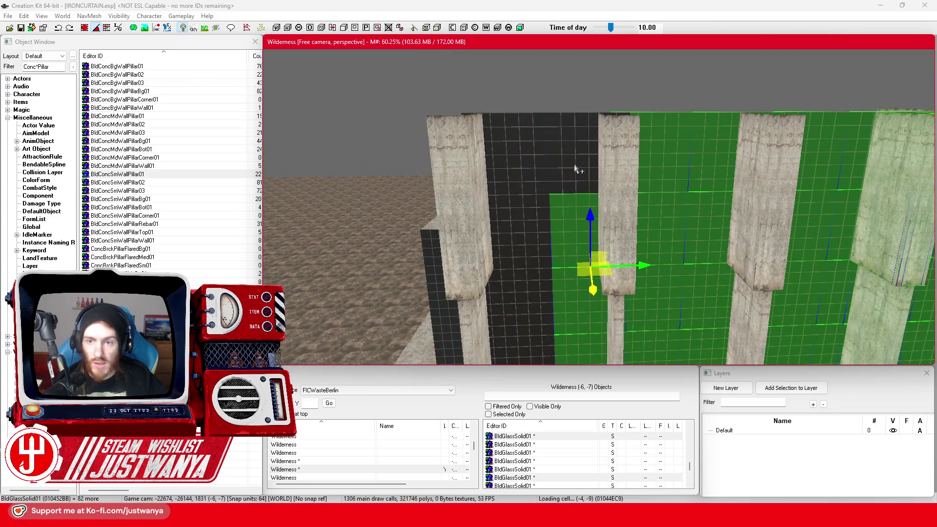
pyautogui.keyDown('ctrl'); pyautogui.click(528, 166); pyautogui.keyUp('ctrl')
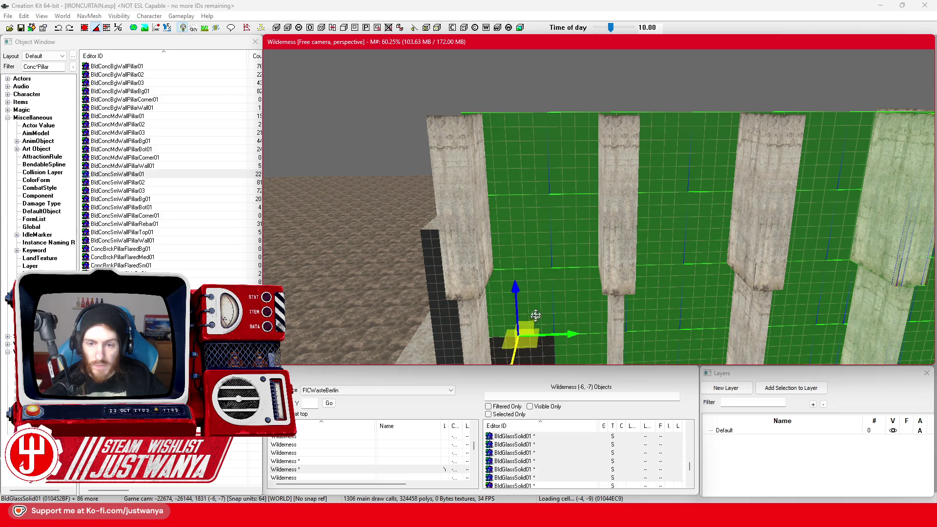
pyautogui.moveTo(535, 316); pyautogui.dragTo(557, 175)
pyautogui.keyDown('ctrl'); pyautogui.click(566, 142); pyautogui.keyUp('ctrl')
pyautogui.keyDown('ctrl'); pyautogui.click(566, 234); pyautogui.keyUp('ctrl')
pyautogui.keyDown('ctrl'); pyautogui.click(587, 285); pyautogui.keyUp('ctrl')
pyautogui.moveTo(587, 286); pyautogui.dragTo(544, 200)
# Add three brick wall pieces and two small concrete pillars to the selection
pyautogui.scroll(-5, 543, 199)
pyautogui.keyDown('ctrl'); pyautogui.click(347, 119); pyautogui.keyUp('ctrl')
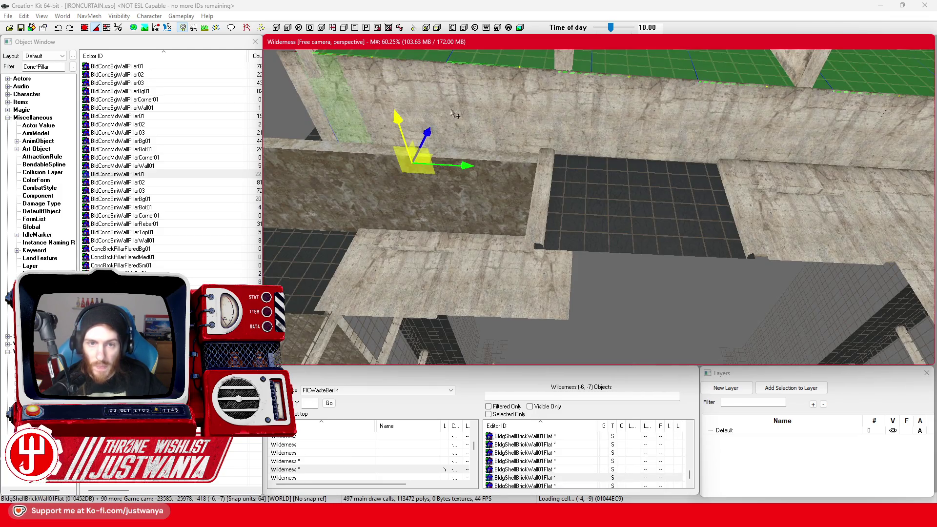
pyautogui.keyDown('ctrl'); pyautogui.click(559, 119); pyautogui.keyUp('ctrl')
pyautogui.scroll(4, 576, 140)
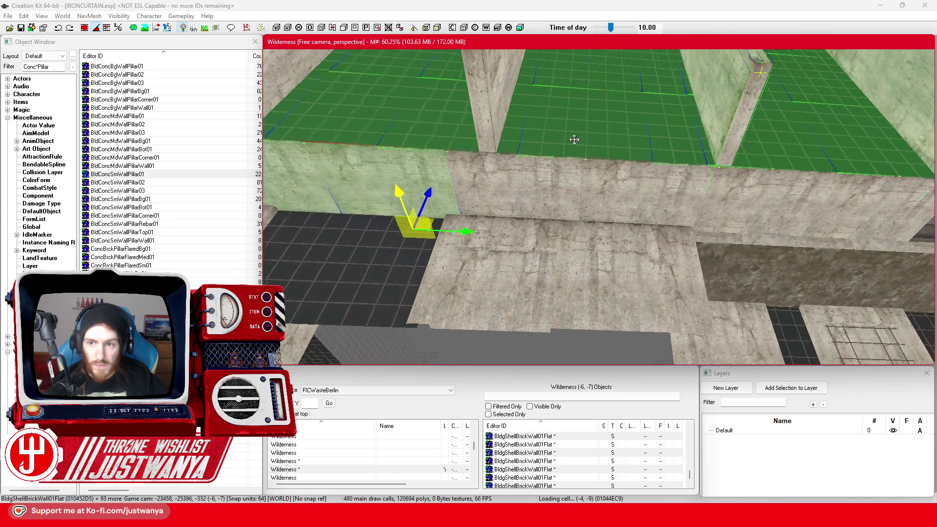
pyautogui.scroll(-4, 734, 209)
pyautogui.keyDown('ctrl'); pyautogui.click(596, 209); pyautogui.keyUp('ctrl')
pyautogui.scroll(4, 610, 186)
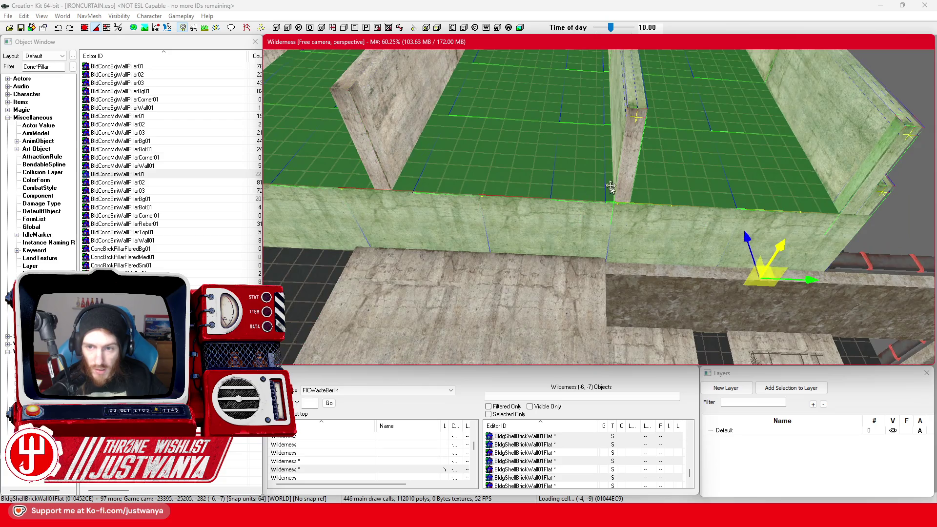
pyautogui.keyDown('ctrl'); pyautogui.click(610, 186); pyautogui.keyUp('ctrl')
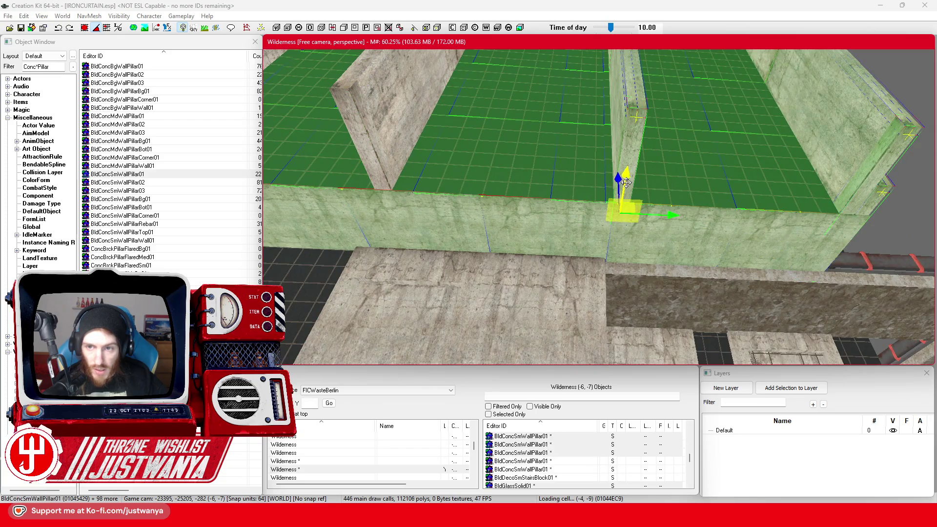
pyautogui.keyDown('ctrl'); pyautogui.click(385, 189); pyautogui.keyUp('ctrl')
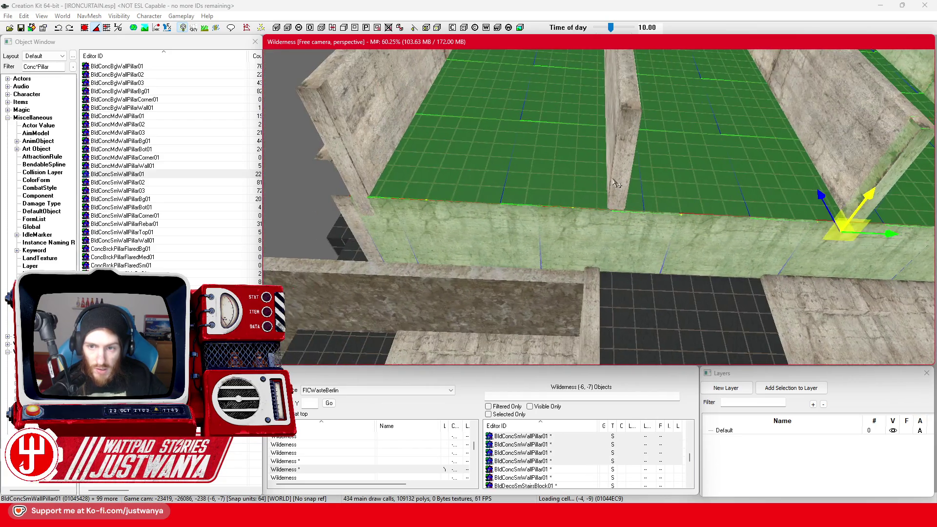
# From a lower angle, add a wall corner, two corner pillars and several concrete walls
pyautogui.press('shift')
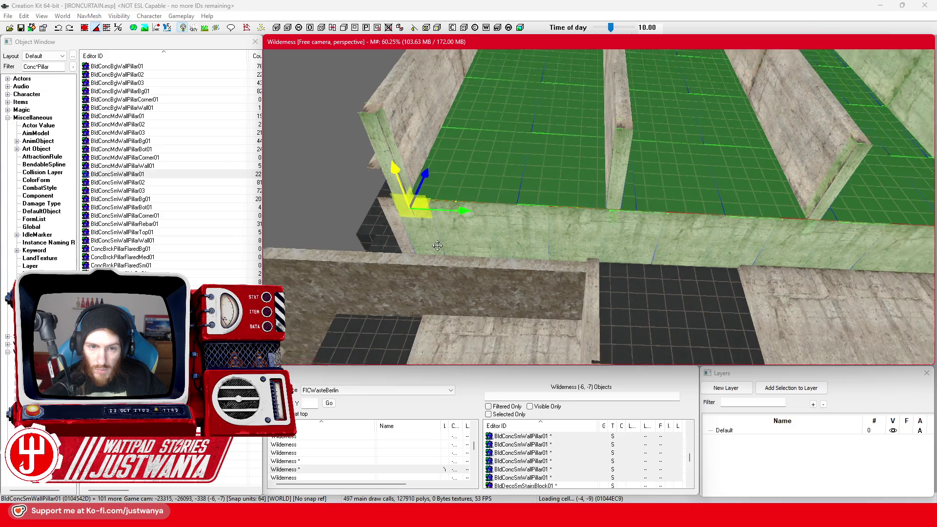
pyautogui.press('shift')
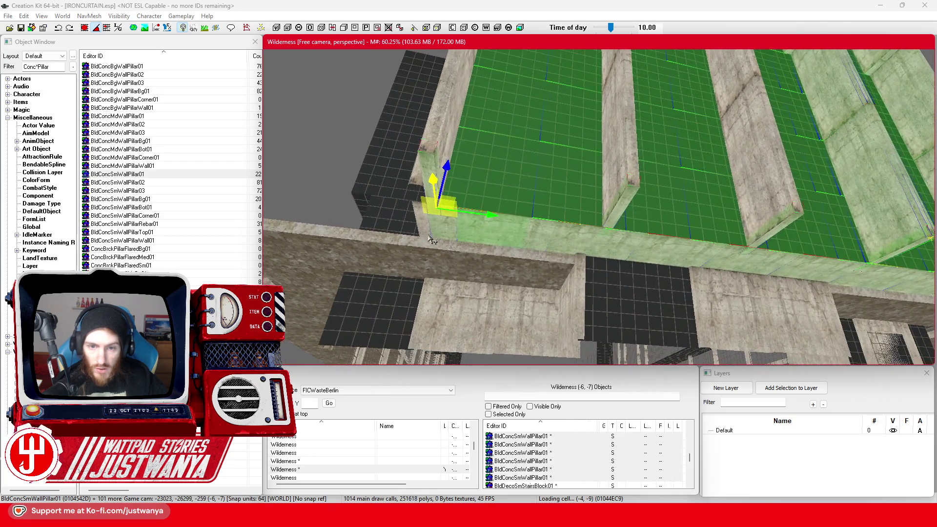
pyautogui.press('shift')
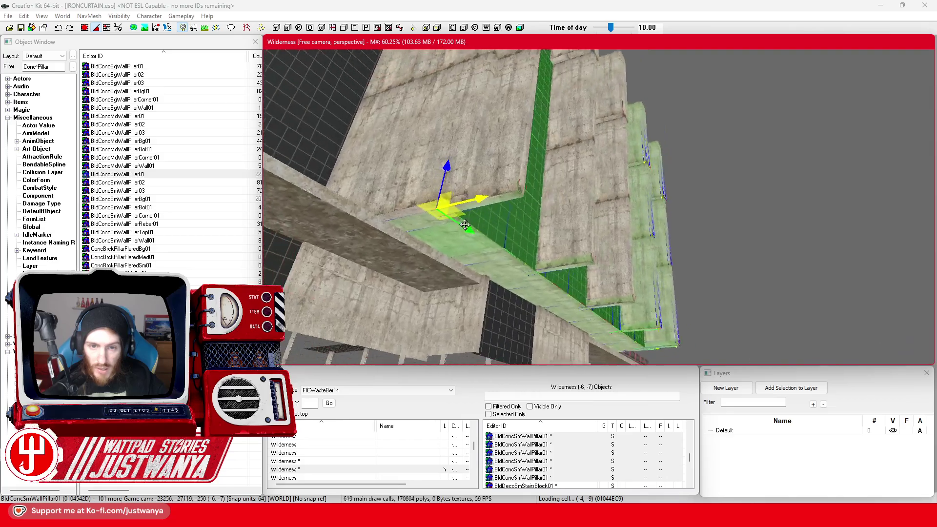
pyautogui.press('shift')
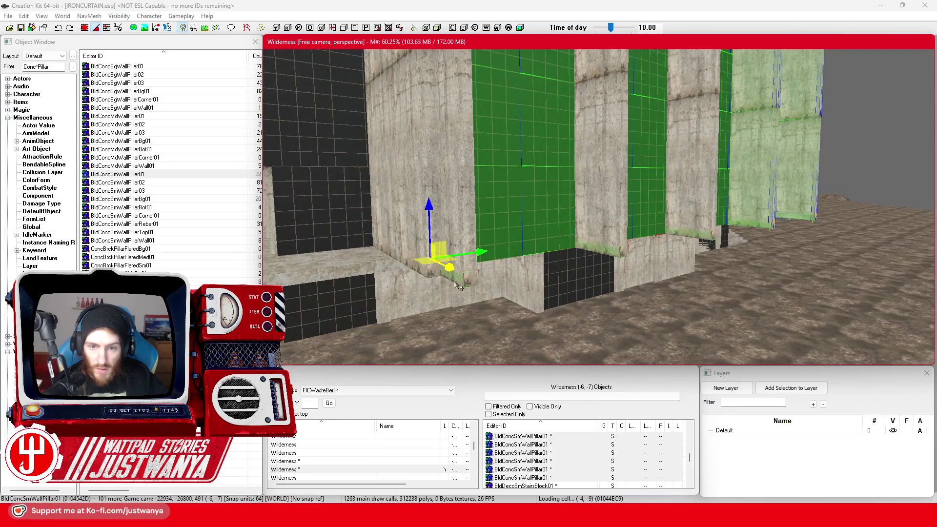
pyautogui.keyDown('ctrl'); pyautogui.click(463, 271); pyautogui.keyUp('ctrl')
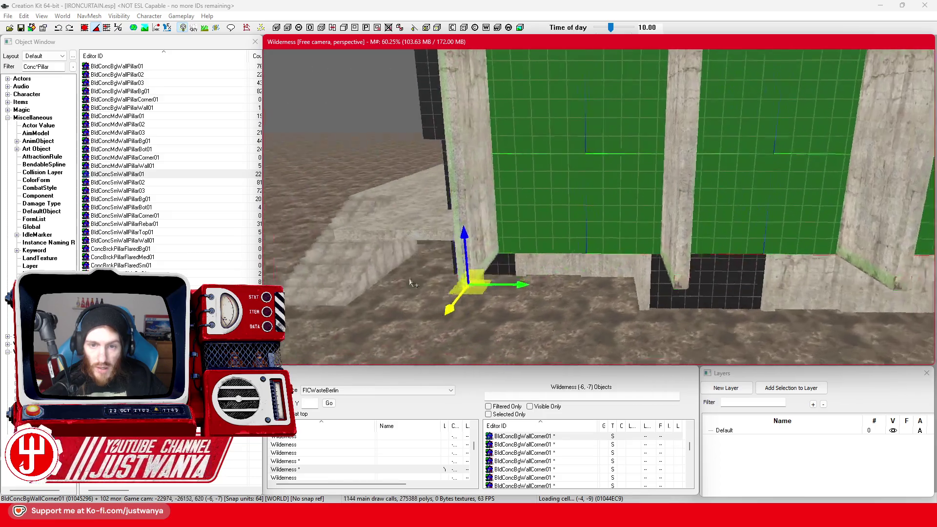
pyautogui.press('shift')
pyautogui.keyDown('ctrl'); pyautogui.click(480, 220); pyautogui.keyUp('ctrl')
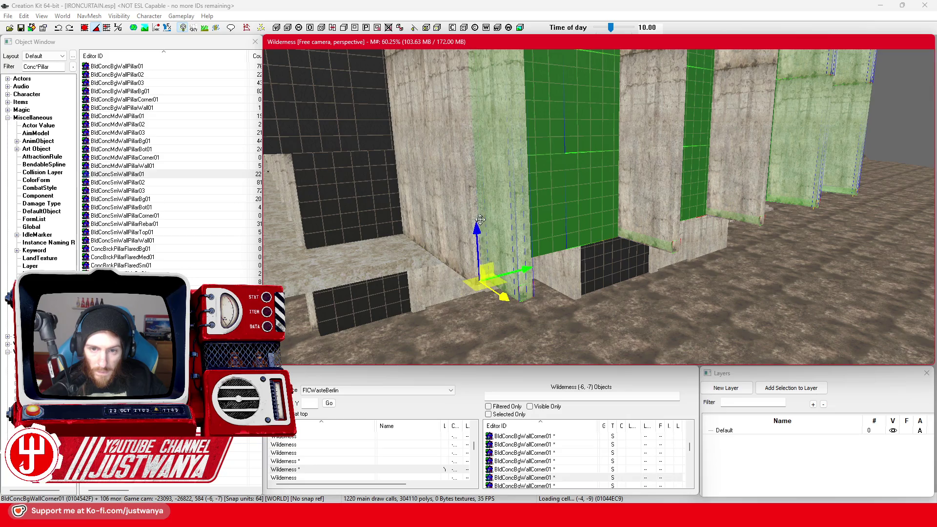
pyautogui.keyDown('ctrl'); pyautogui.click(451, 217); pyautogui.keyUp('ctrl')
pyautogui.scroll(3, 455, 220)
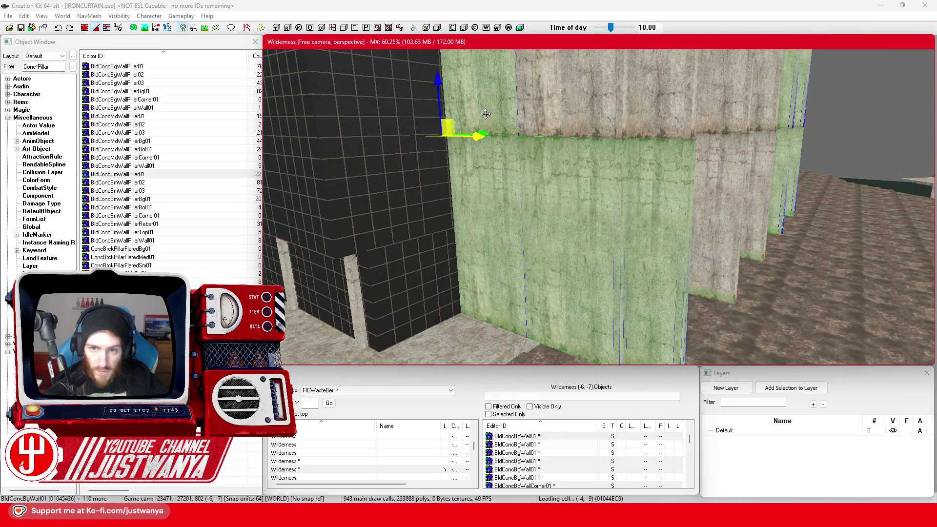
pyautogui.keyDown('ctrl'); pyautogui.click(620, 131); pyautogui.keyUp('ctrl')
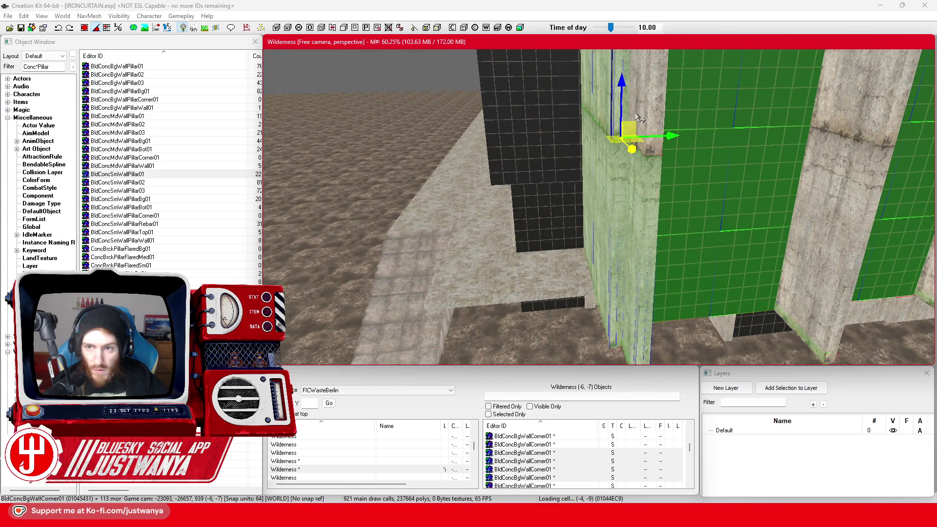
pyautogui.keyDown('ctrl'); pyautogui.click(642, 114); pyautogui.keyUp('ctrl')
pyautogui.keyDown('ctrl'); pyautogui.click(652, 119); pyautogui.keyUp('ctrl')
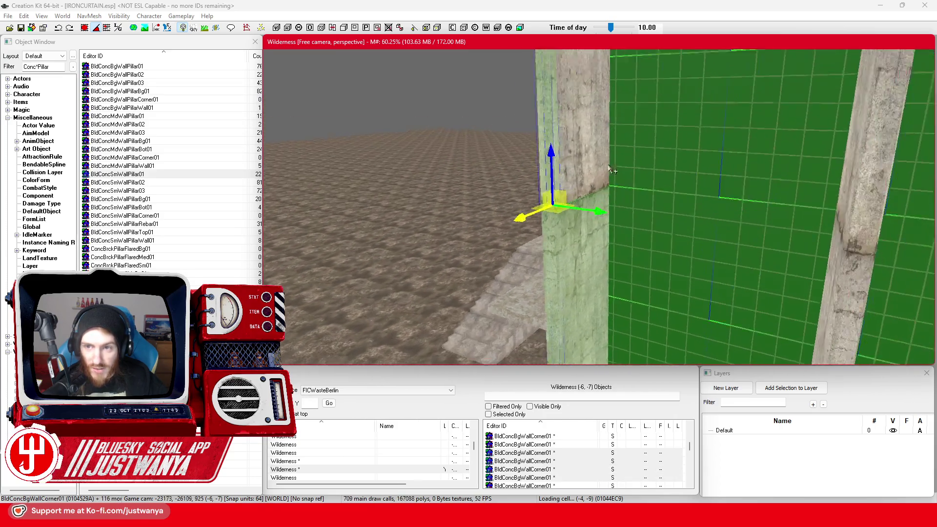
pyautogui.keyDown('ctrl'); pyautogui.click(602, 195); pyautogui.keyUp('ctrl')
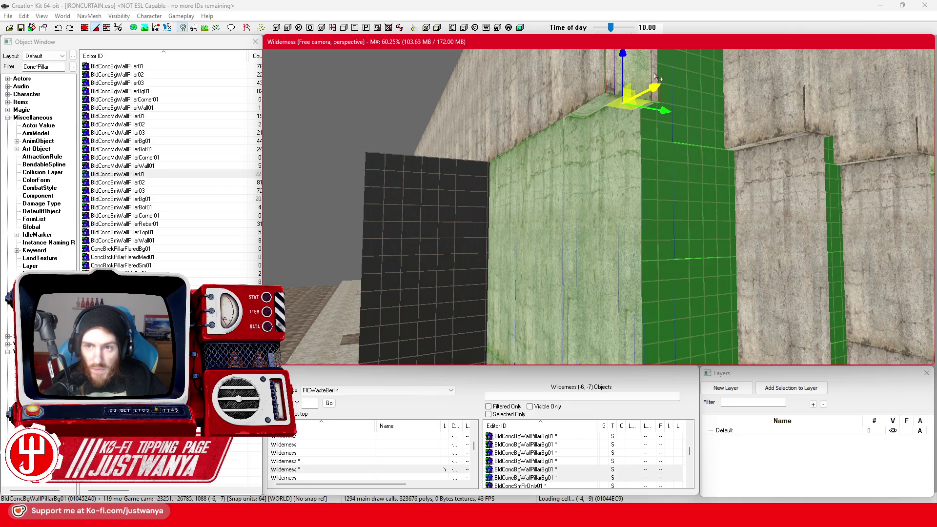
# Add two more wall corner pieces, a pillar and the right-hand wall piece
pyautogui.keyDown('ctrl'); pyautogui.click(651, 77); pyautogui.keyUp('ctrl')
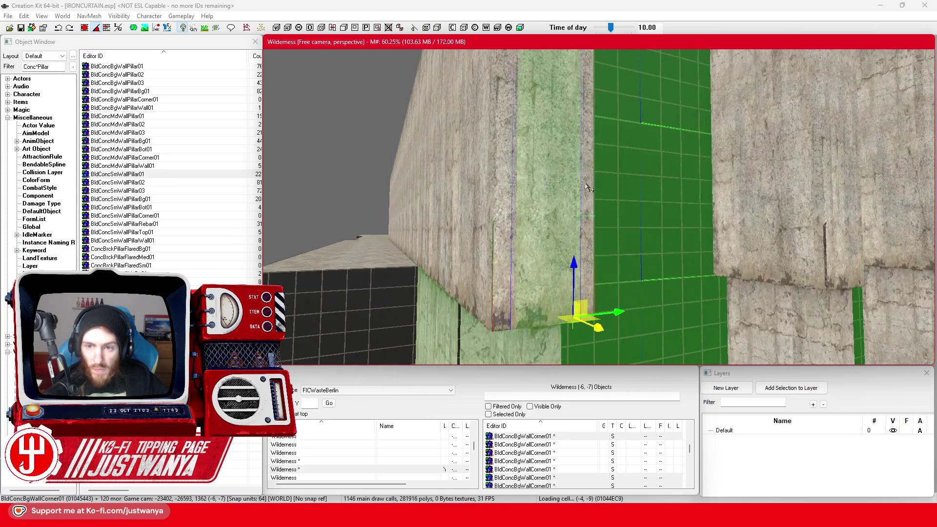
pyautogui.keyDown('ctrl'); pyautogui.click(502, 231); pyautogui.keyUp('ctrl')
pyautogui.scroll(3, 502, 237)
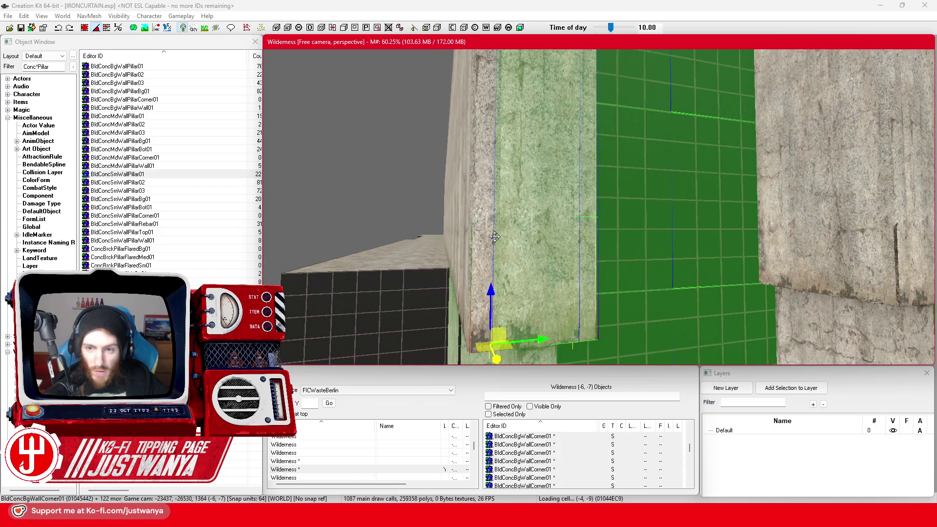
pyautogui.scroll(-3, 474, 232)
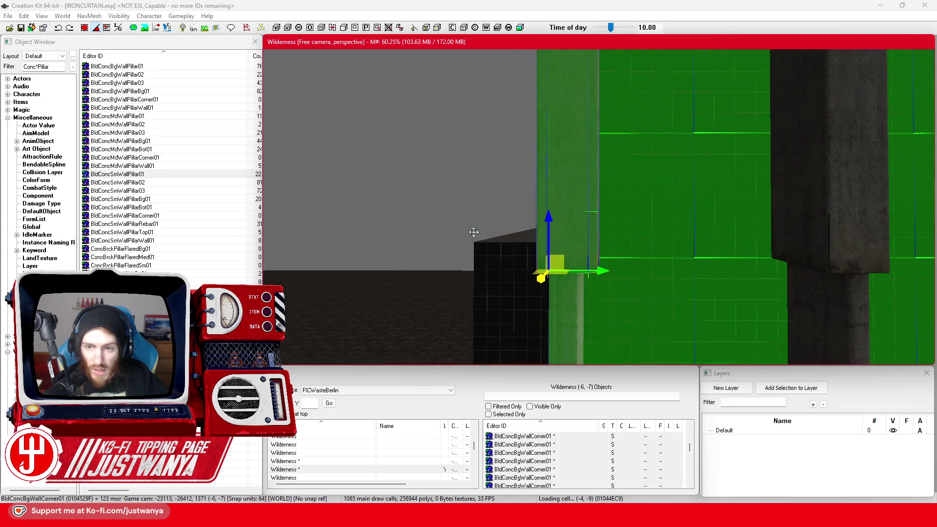
pyautogui.keyDown('ctrl'); pyautogui.click(527, 204); pyautogui.keyUp('ctrl')
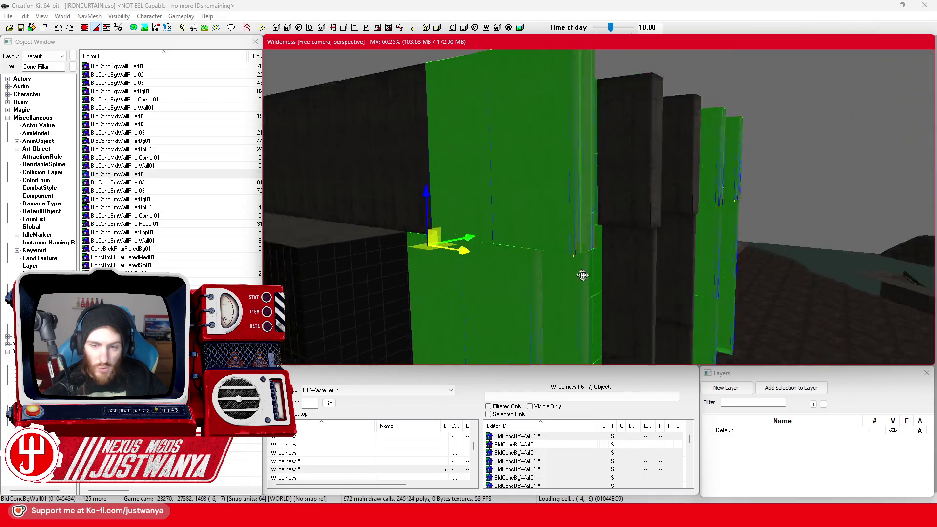
pyautogui.keyDown('ctrl'); pyautogui.click(583, 276); pyautogui.keyUp('ctrl')
pyautogui.scroll(5, 583, 275)
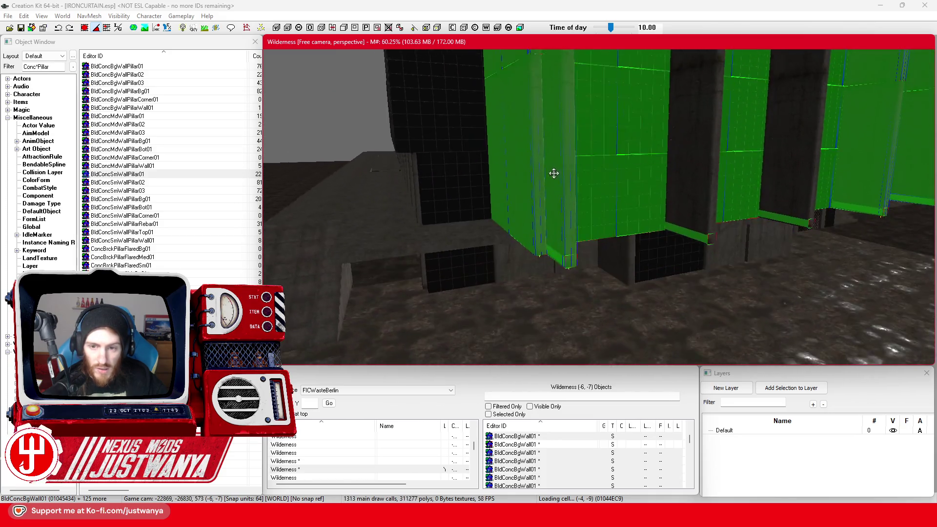
pyautogui.scroll(5, 576, 204)
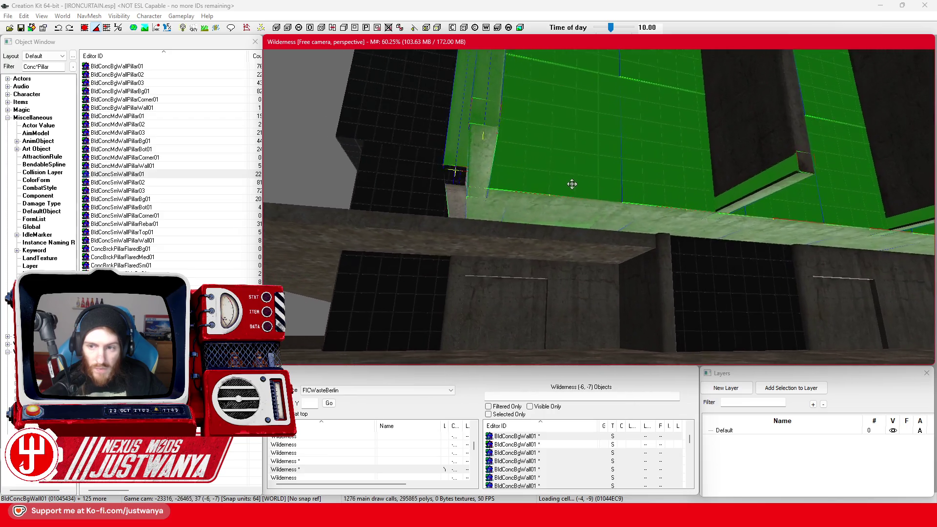
pyautogui.scroll(5, 561, 183)
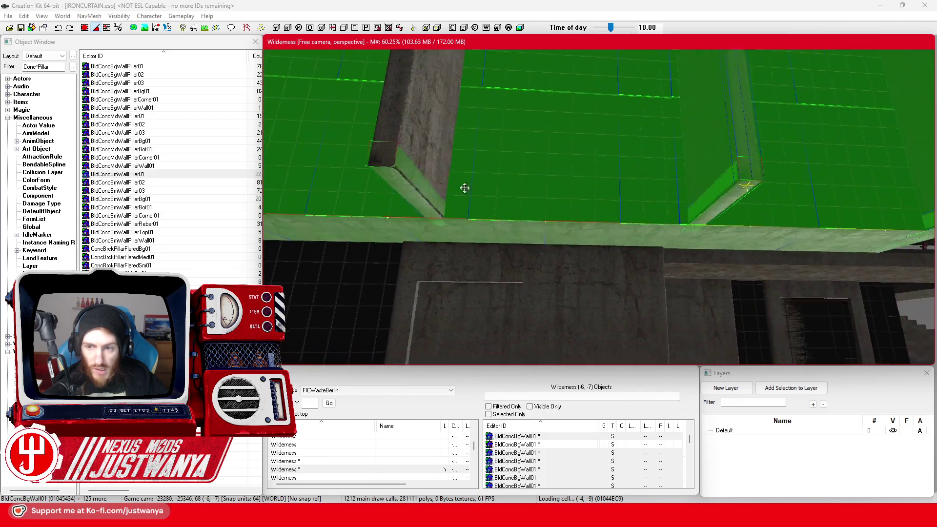
pyautogui.scroll(5, 420, 189)
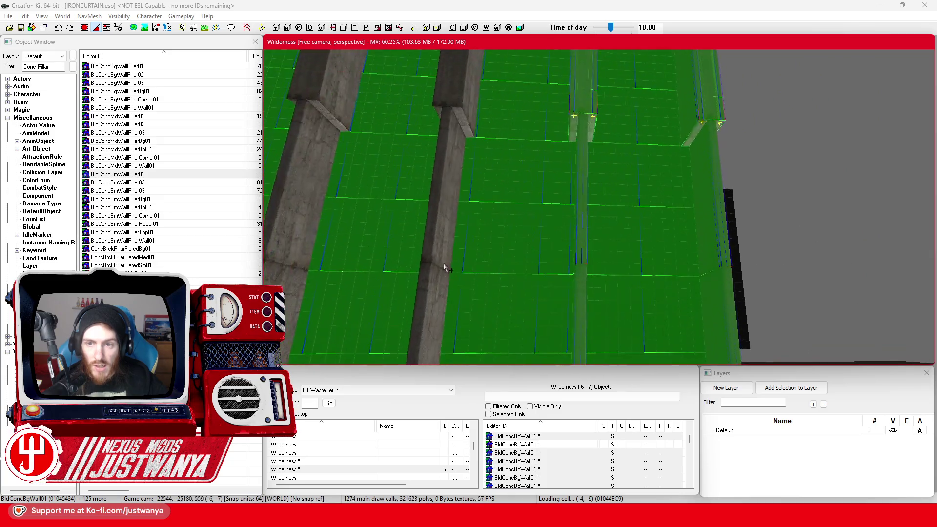
pyautogui.scroll(-5, 517, 236)
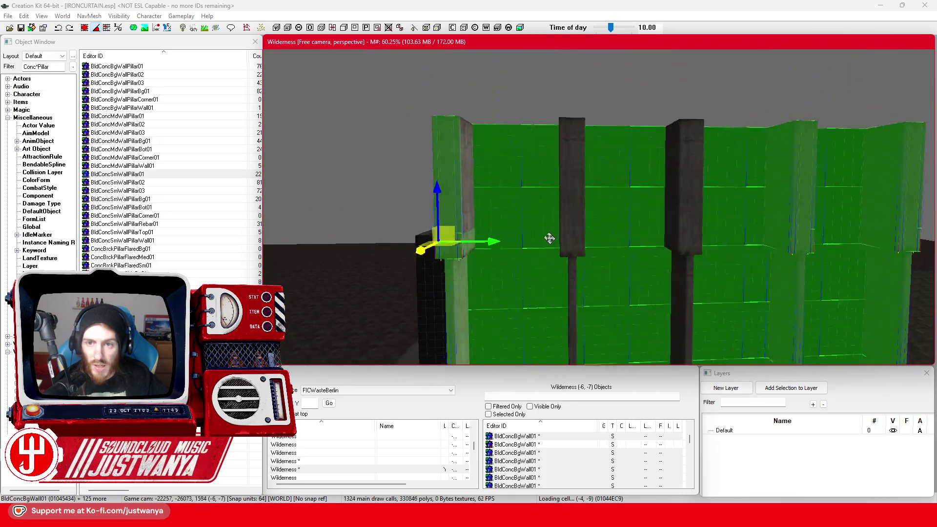
pyautogui.scroll(5, 584, 245)
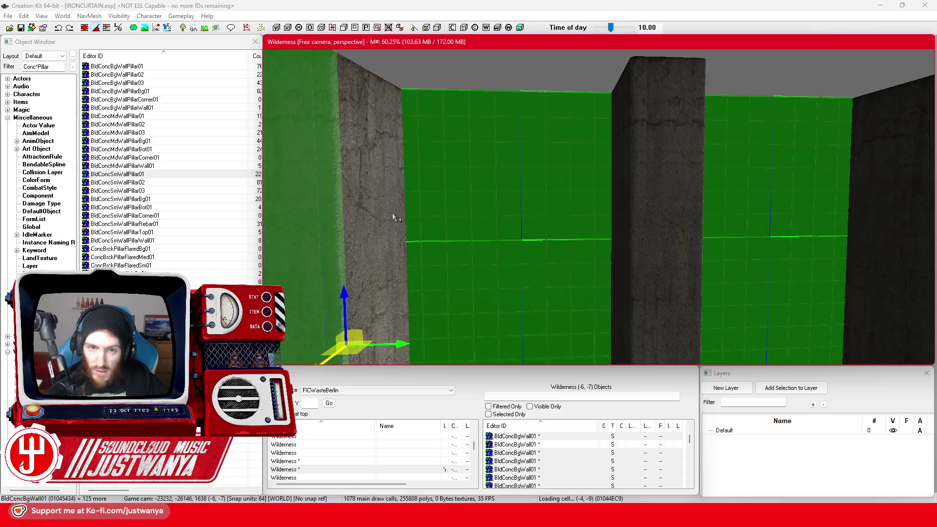
# Add the dark pillar pieces, the dark corner pillar and the grey pillars to the selection
pyautogui.keyDown('ctrl'); pyautogui.click(637, 223); pyautogui.keyUp('ctrl')
pyautogui.keyDown('ctrl'); pyautogui.click(643, 224); pyautogui.keyUp('ctrl')
pyautogui.keyDown('ctrl'); pyautogui.click(655, 234); pyautogui.keyUp('ctrl')
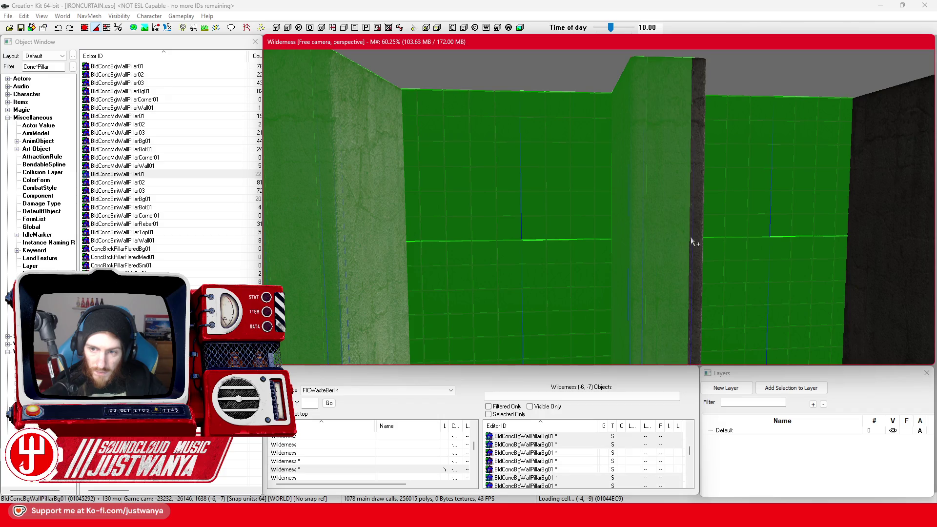
pyautogui.keyDown('ctrl'); pyautogui.click(698, 248); pyautogui.keyUp('ctrl')
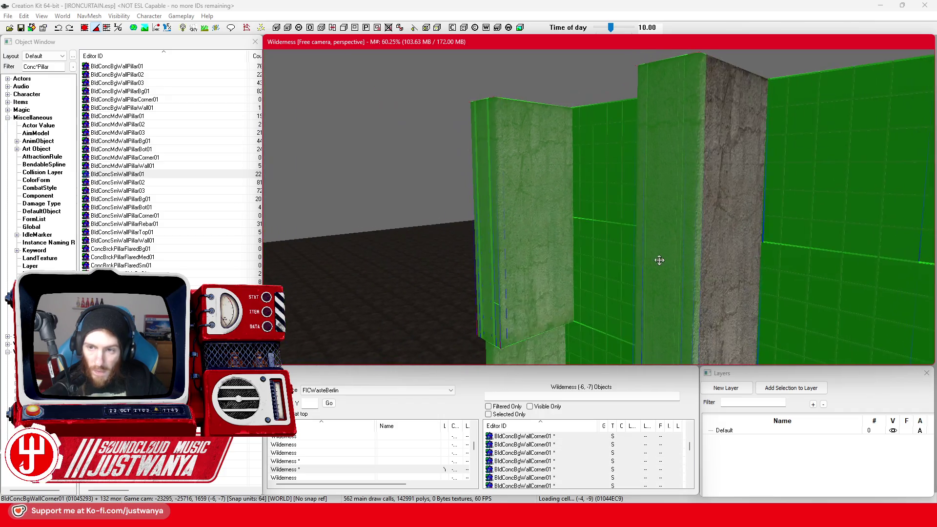
pyautogui.keyDown('ctrl'); pyautogui.click(721, 231); pyautogui.keyUp('ctrl')
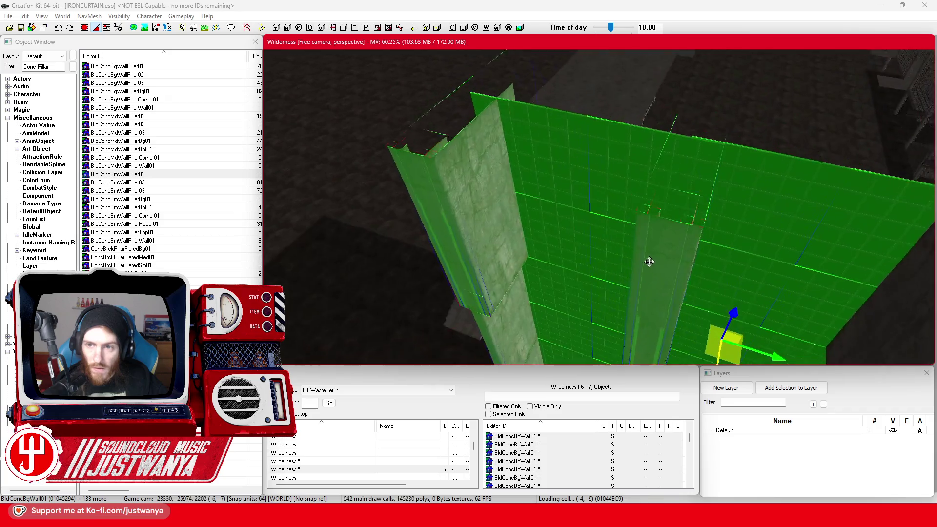
pyautogui.scroll(-5, 653, 234)
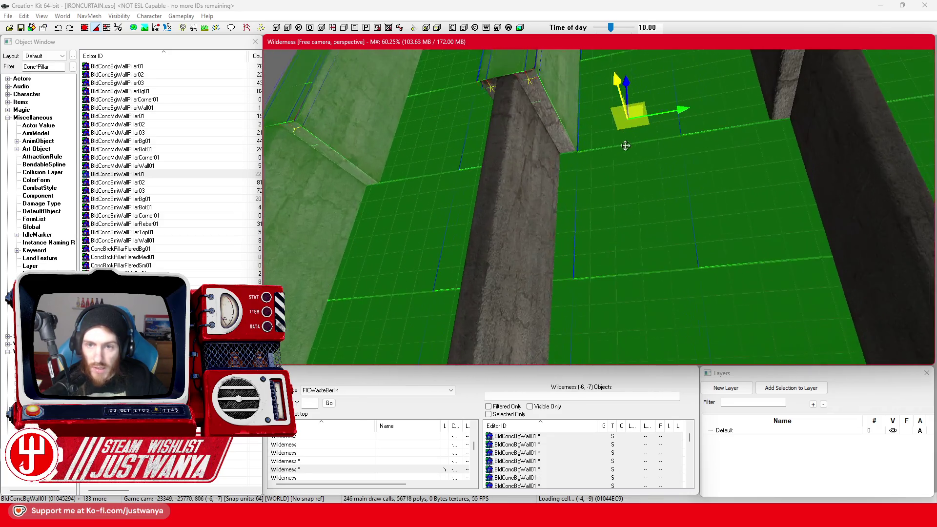
pyautogui.keyDown('ctrl'); pyautogui.click(545, 114); pyautogui.keyUp('ctrl')
pyautogui.keyDown('ctrl'); pyautogui.click(514, 115); pyautogui.keyUp('ctrl')
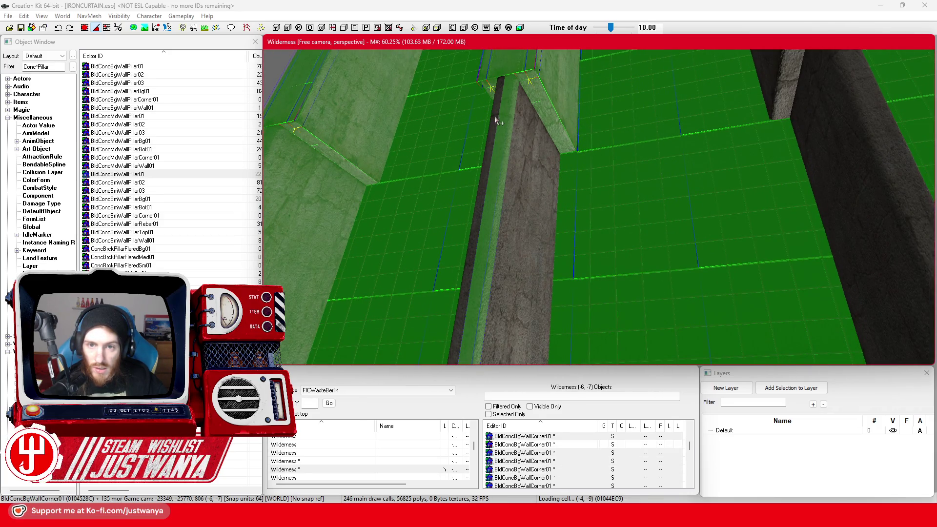
pyautogui.keyDown('ctrl'); pyautogui.click(530, 148); pyautogui.keyUp('ctrl')
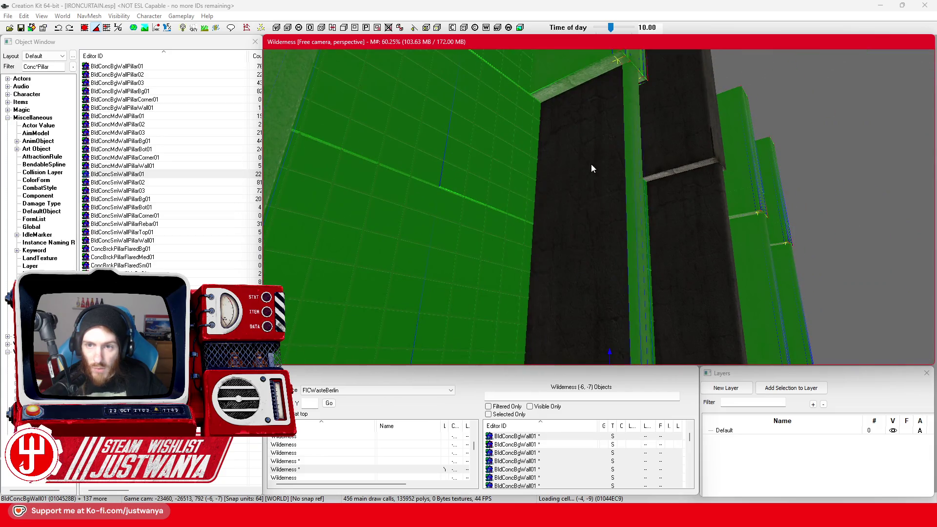
pyautogui.keyDown('ctrl'); pyautogui.click(591, 164); pyautogui.keyUp('ctrl')
pyautogui.keyDown('ctrl'); pyautogui.click(536, 194); pyautogui.keyUp('ctrl')
pyautogui.keyDown('ctrl'); pyautogui.click(548, 207); pyautogui.keyUp('ctrl')
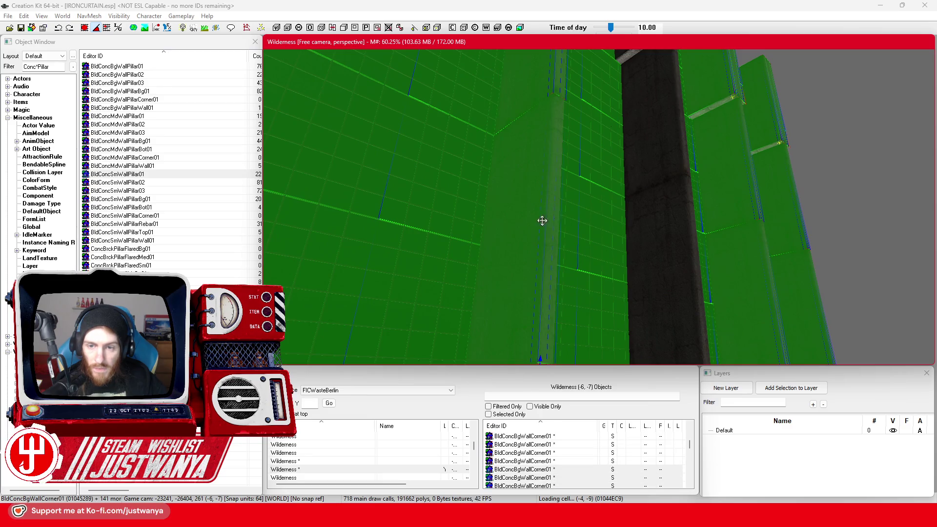
# Move along the facade adding pillar side pieces, wall panels and corner pillars
pyautogui.press('w')
pyautogui.keyDown('ctrl'); pyautogui.click(598, 222); pyautogui.keyUp('ctrl')
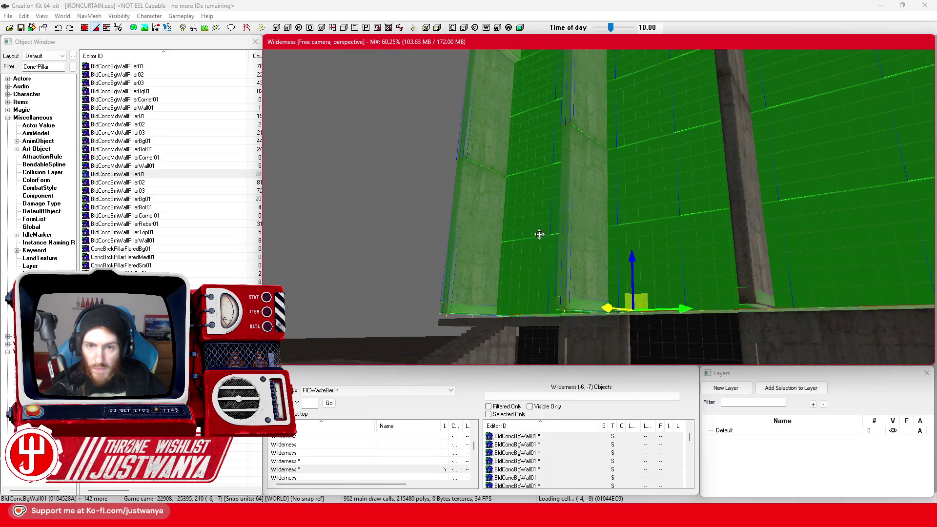
pyautogui.press('s')
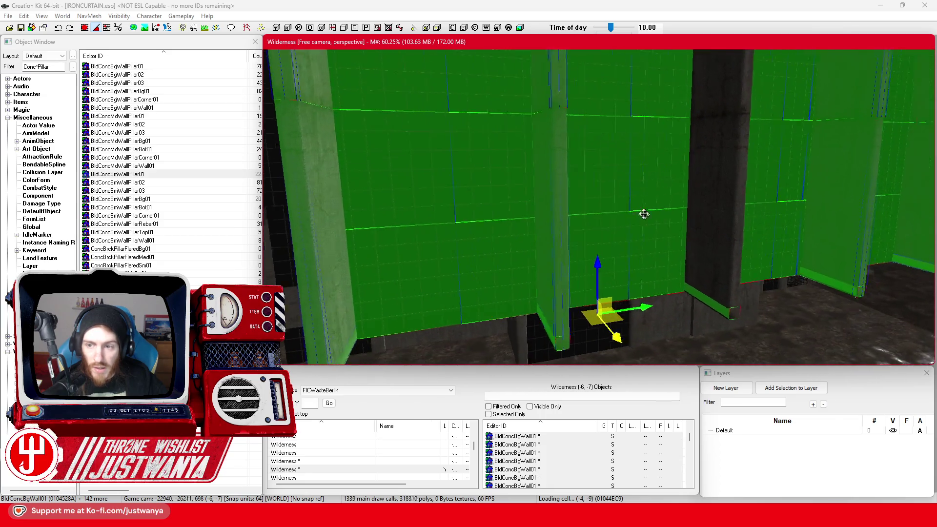
pyautogui.press('w')
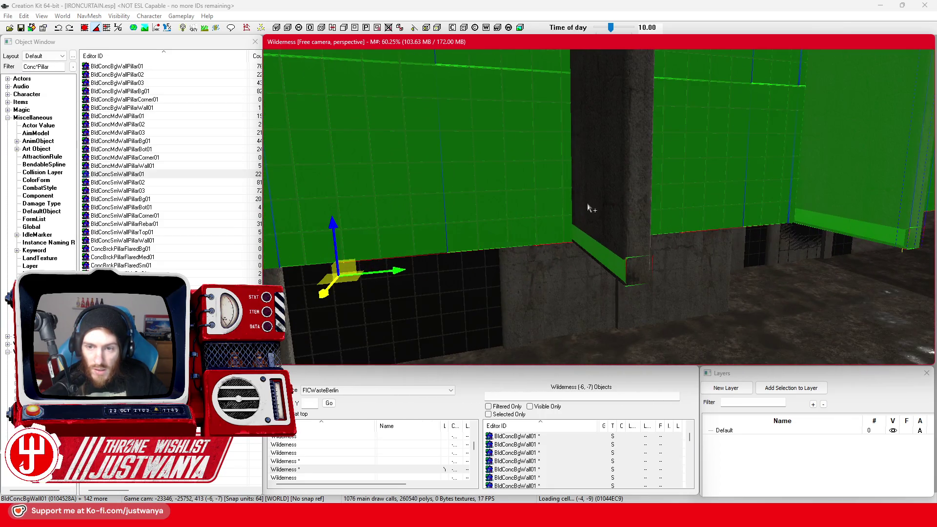
pyautogui.keyDown('ctrl'); pyautogui.click(616, 223); pyautogui.keyUp('ctrl')
pyautogui.keyDown('ctrl'); pyautogui.click(635, 229); pyautogui.keyUp('ctrl')
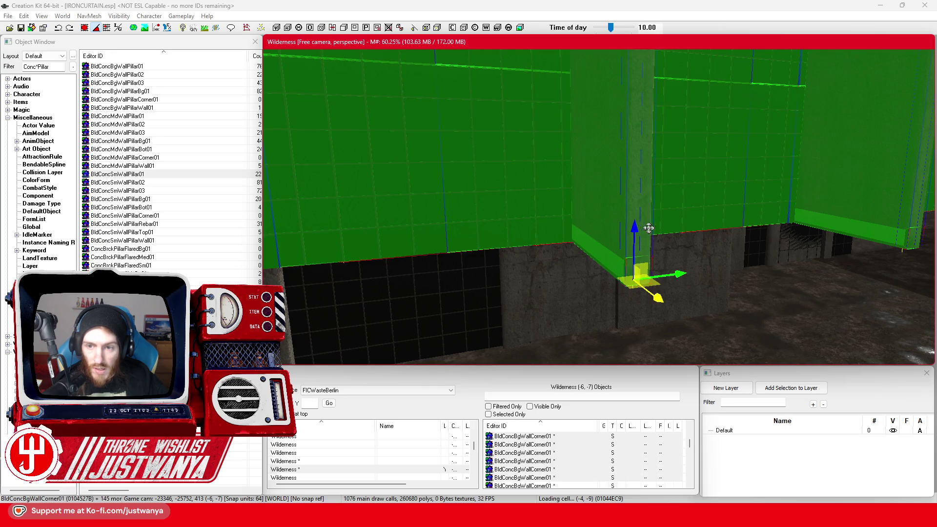
pyautogui.press('w')
pyautogui.keyDown('ctrl'); pyautogui.click(661, 227); pyautogui.keyUp('ctrl')
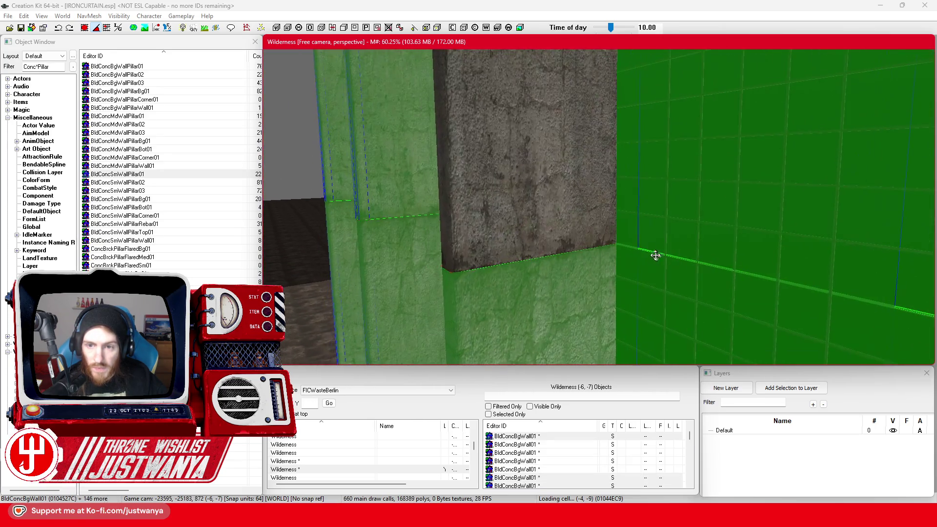
pyautogui.keyDown('ctrl'); pyautogui.click(580, 221); pyautogui.keyUp('ctrl')
pyautogui.keyDown('ctrl'); pyautogui.click(458, 237); pyautogui.keyUp('ctrl')
pyautogui.scroll(5, 446, 219)
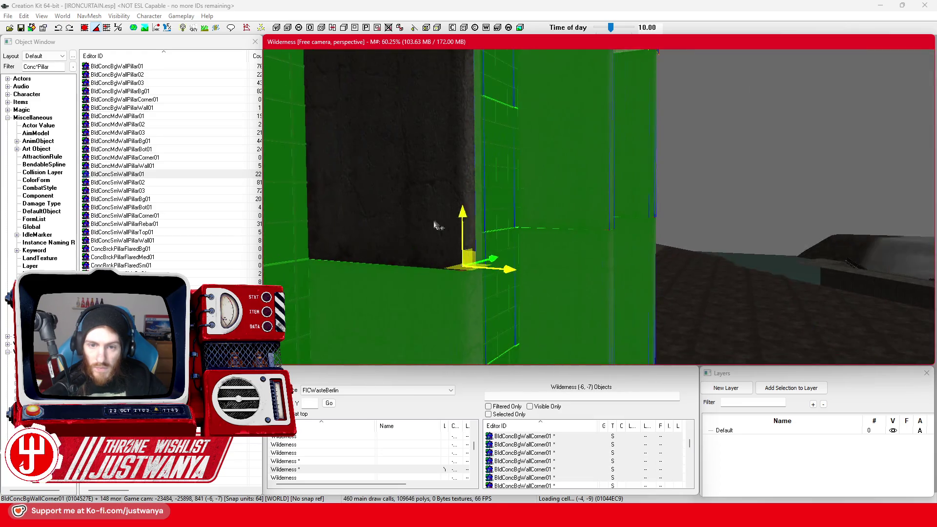
pyautogui.scroll(5, 569, 226)
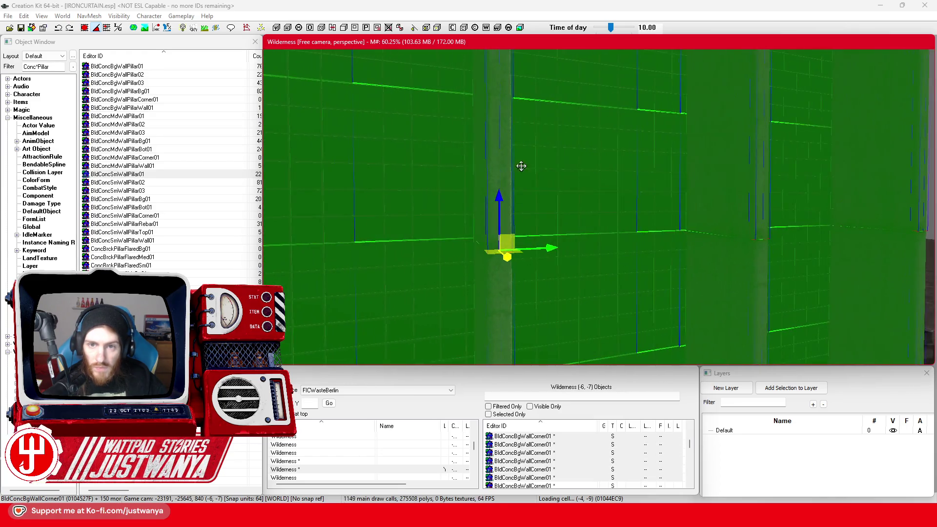
# Add three more dark pillar pieces and a wall piece, then orbit to check the facade
pyautogui.keyDown('ctrl'); pyautogui.click(512, 213); pyautogui.keyUp('ctrl')
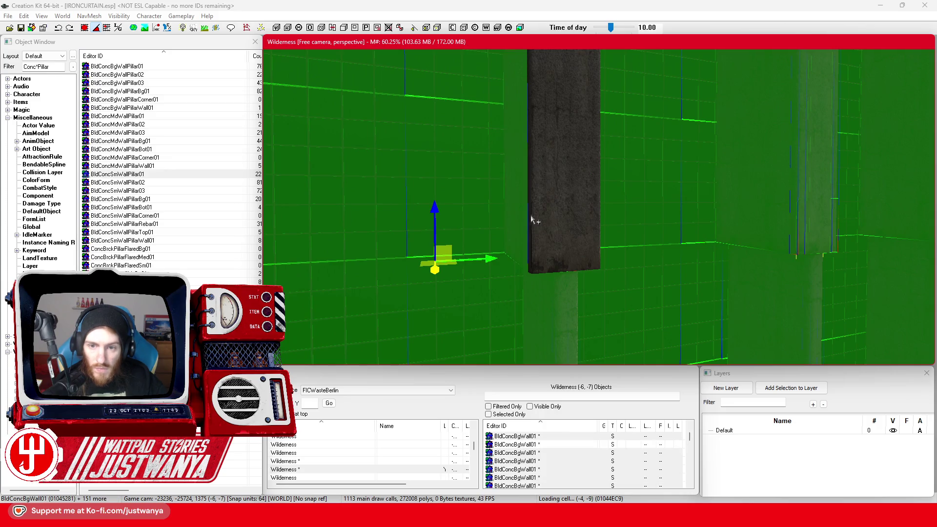
pyautogui.keyDown('ctrl'); pyautogui.click(534, 214); pyautogui.keyUp('ctrl')
pyautogui.keyDown('ctrl'); pyautogui.click(561, 219); pyautogui.keyUp('ctrl')
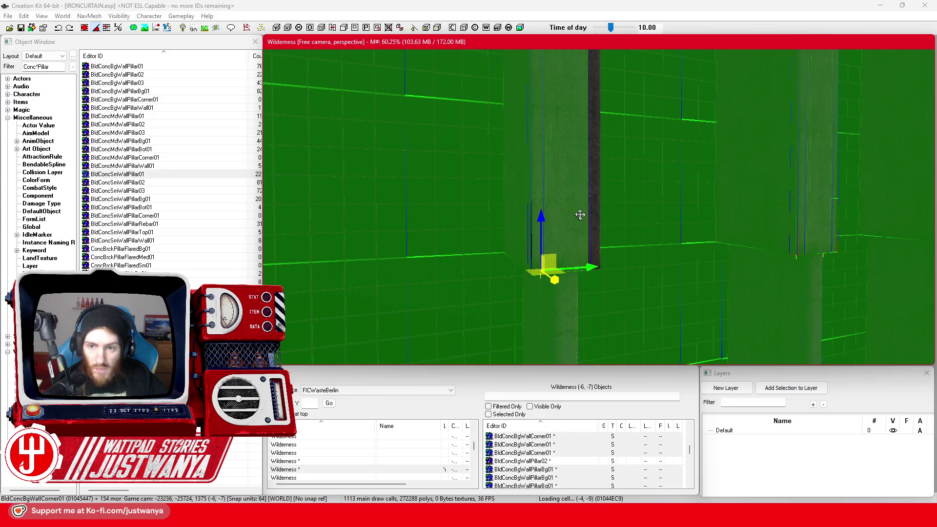
pyautogui.scroll(-5, 588, 221)
pyautogui.keyDown('ctrl'); pyautogui.click(626, 207); pyautogui.keyUp('ctrl')
pyautogui.scroll(-8, 584, 217)
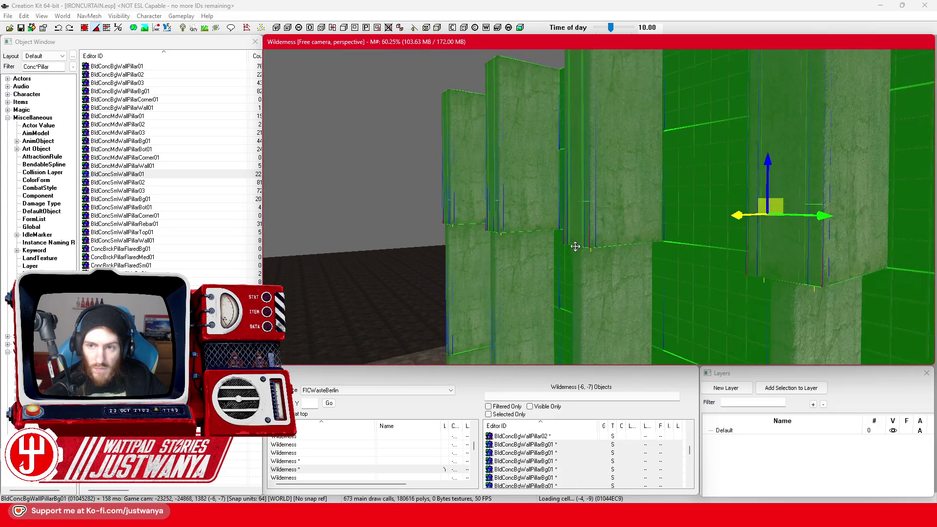
pyautogui.press('shift')
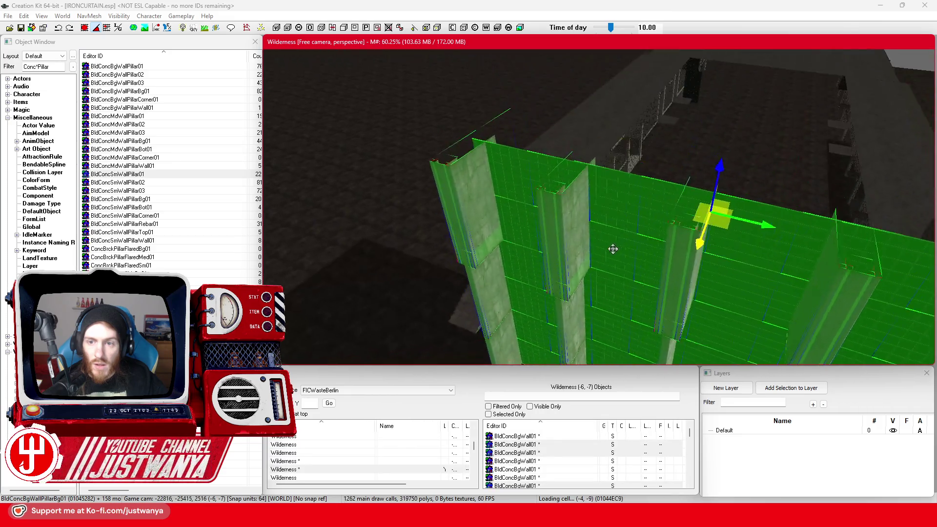
pyautogui.scroll(-6, 640, 181)
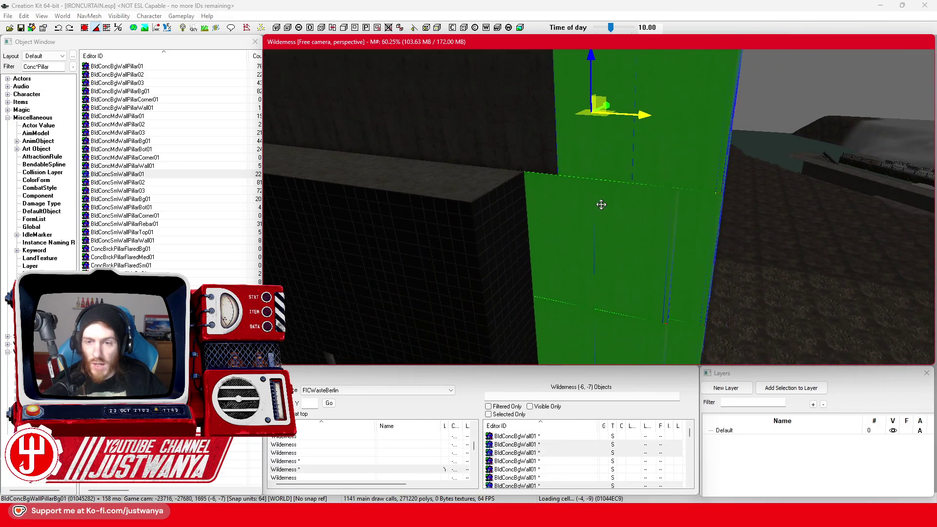
pyautogui.press('shift')
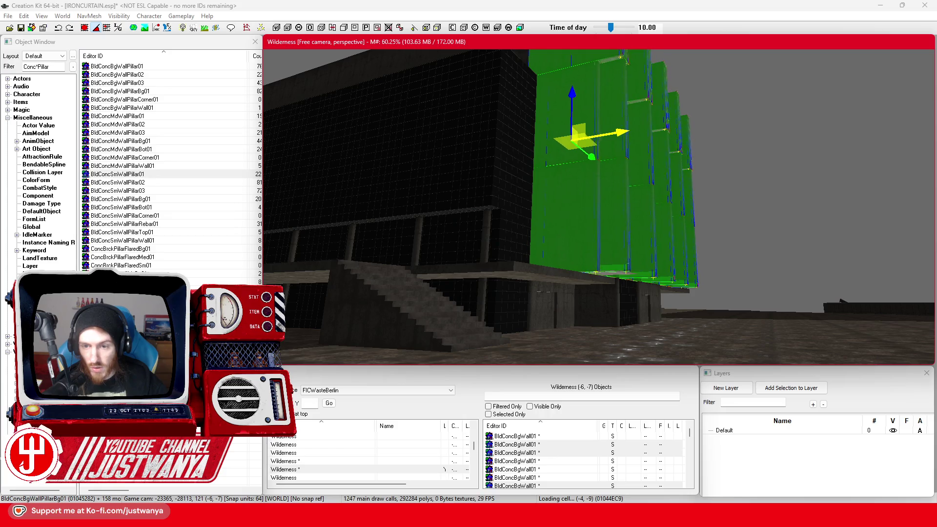
pyautogui.press('shift')
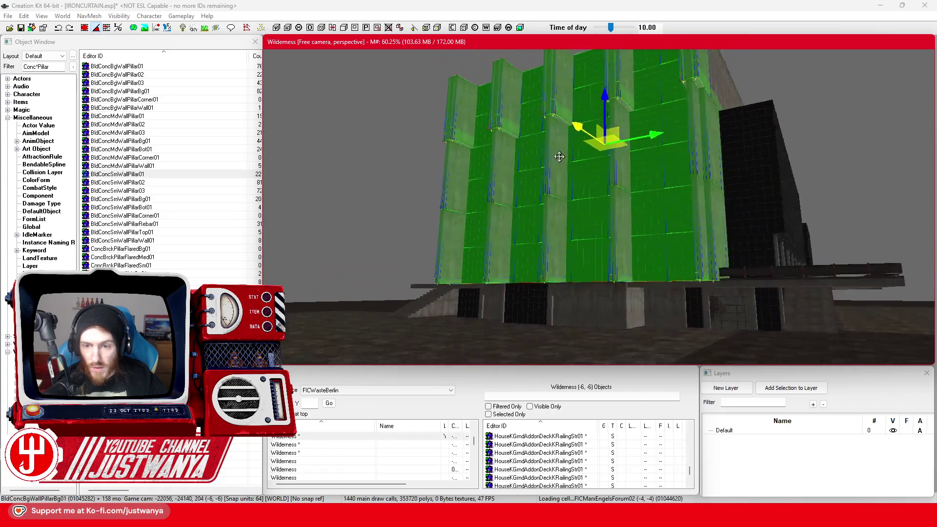
pyautogui.press('shift')
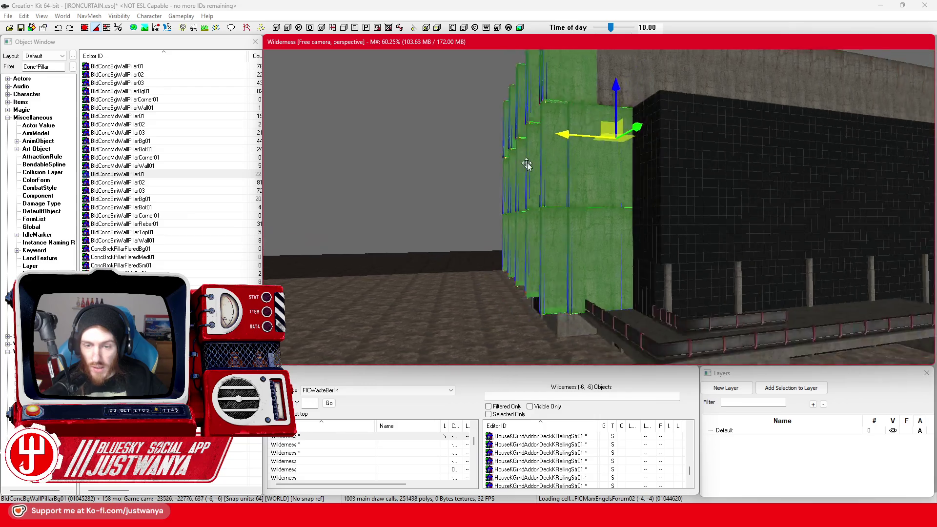
pyautogui.press('shift')
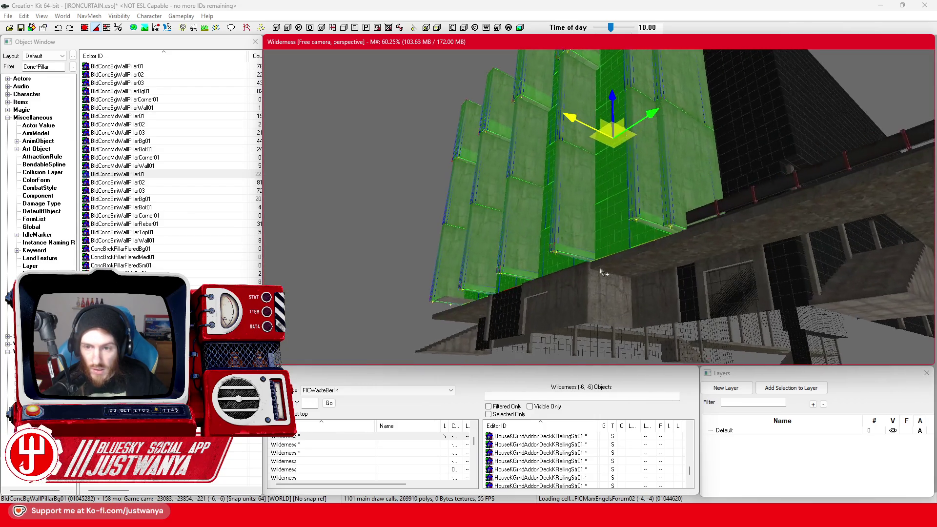
pyautogui.press('shift')
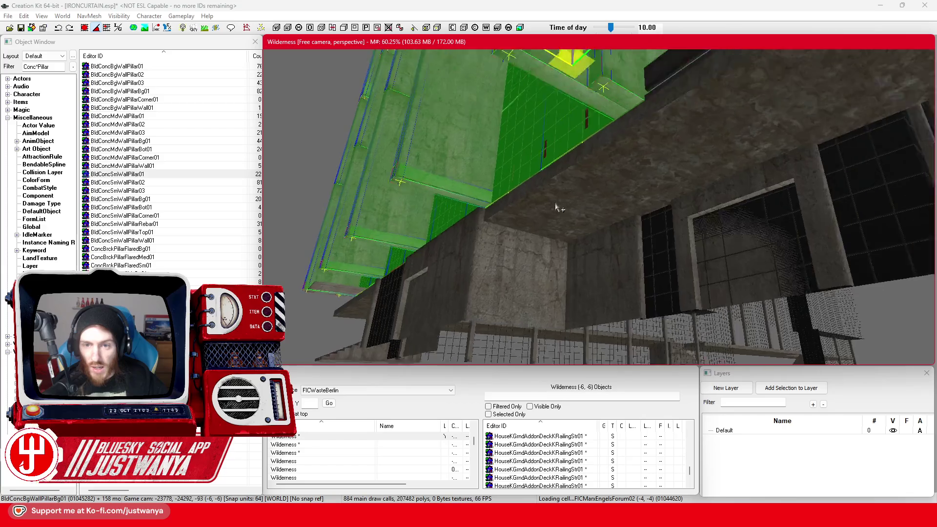
pyautogui.press('shift')
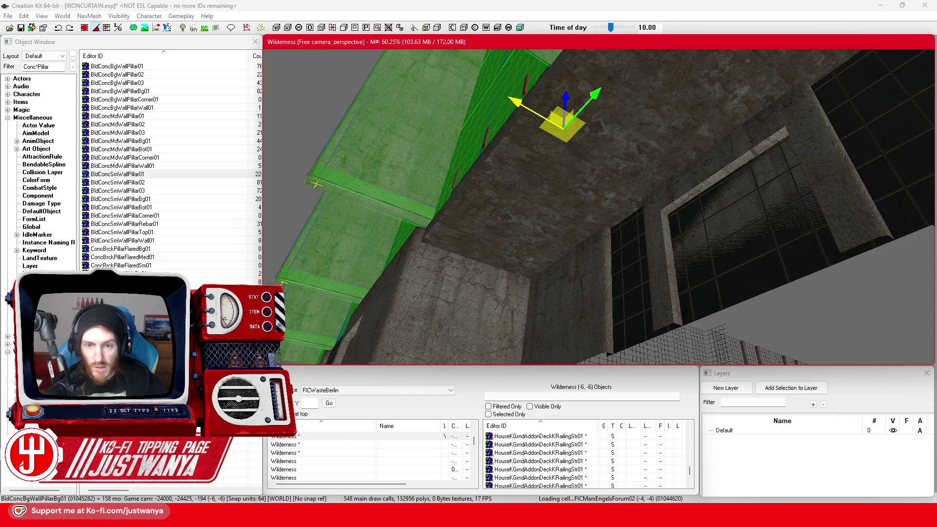
pyautogui.press('shift')
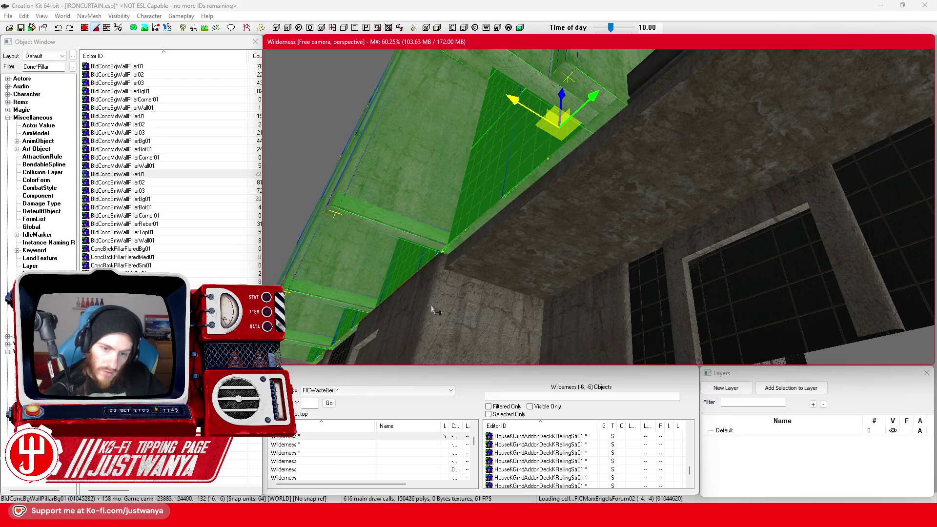
pyautogui.press('shift')
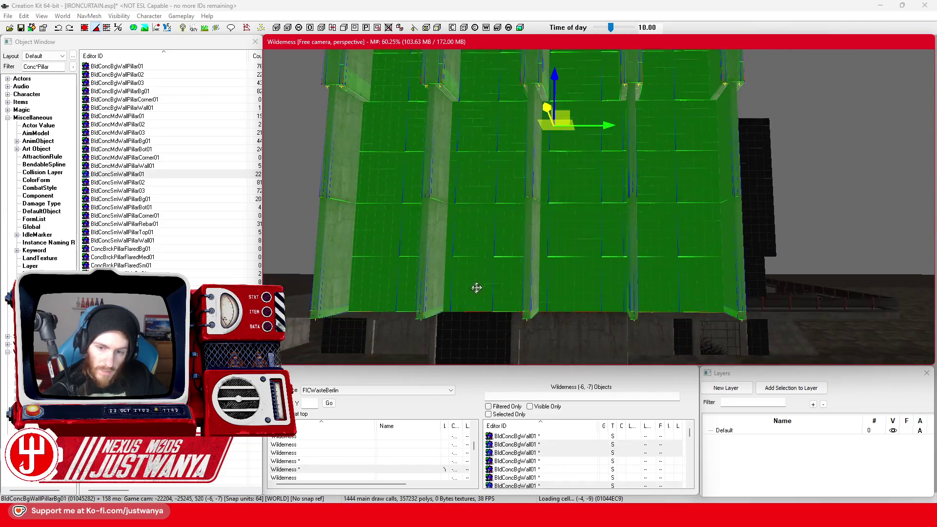
pyautogui.scroll(10, 527, 245)
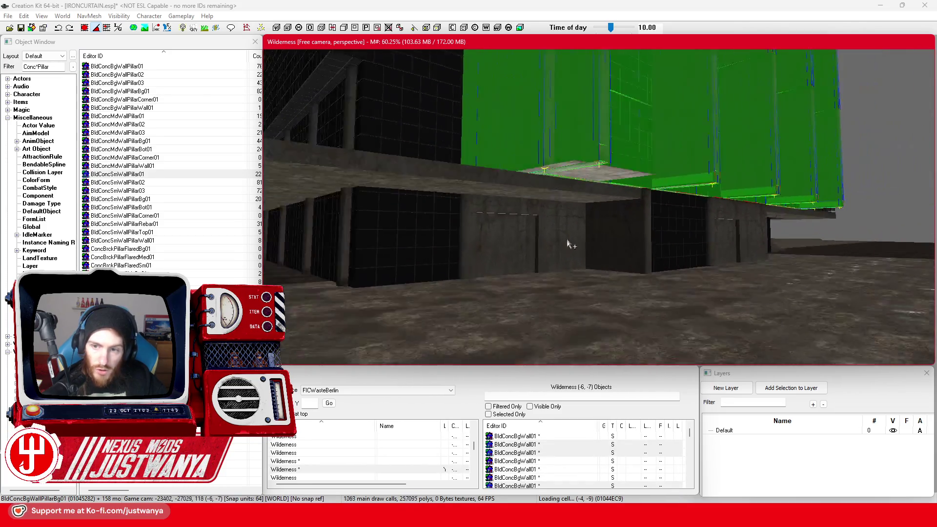
pyautogui.scroll(10, 566, 244)
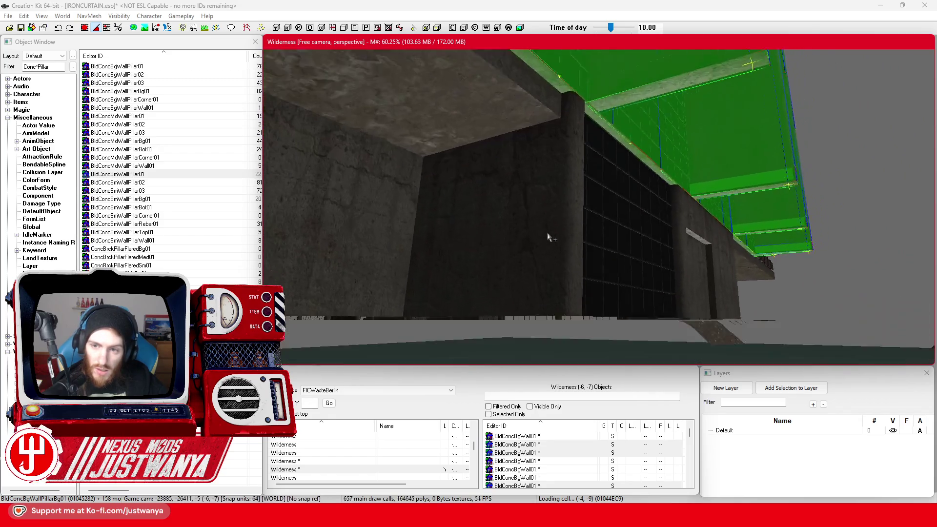
pyautogui.scroll(10, 548, 237)
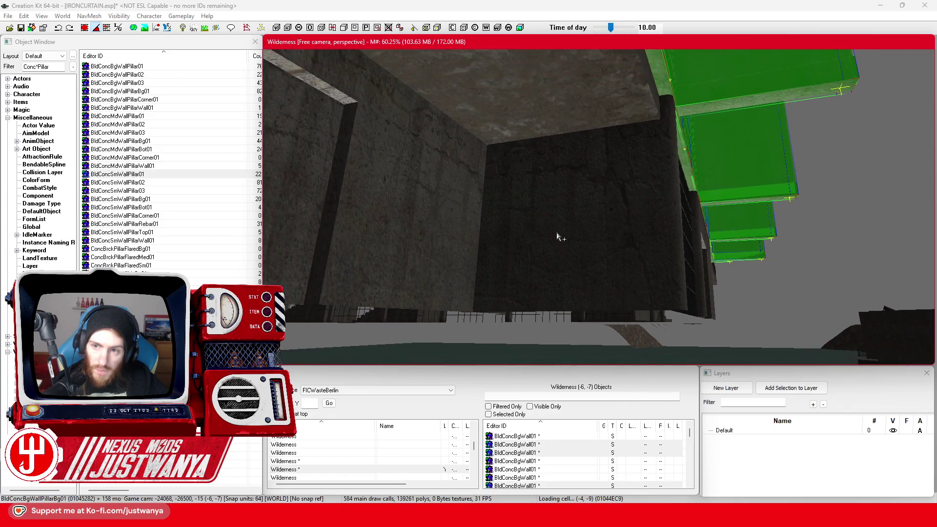
pyautogui.scroll(-10, 658, 80)
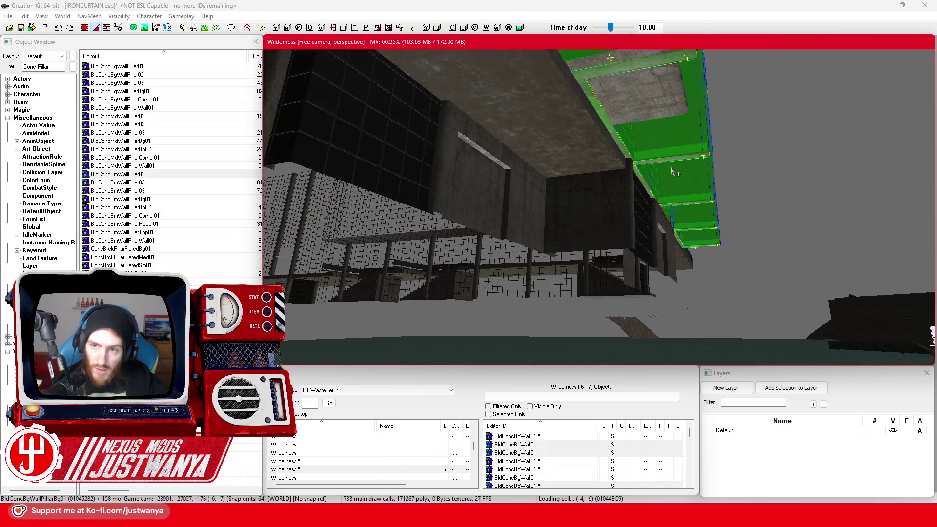
pyautogui.press('w')
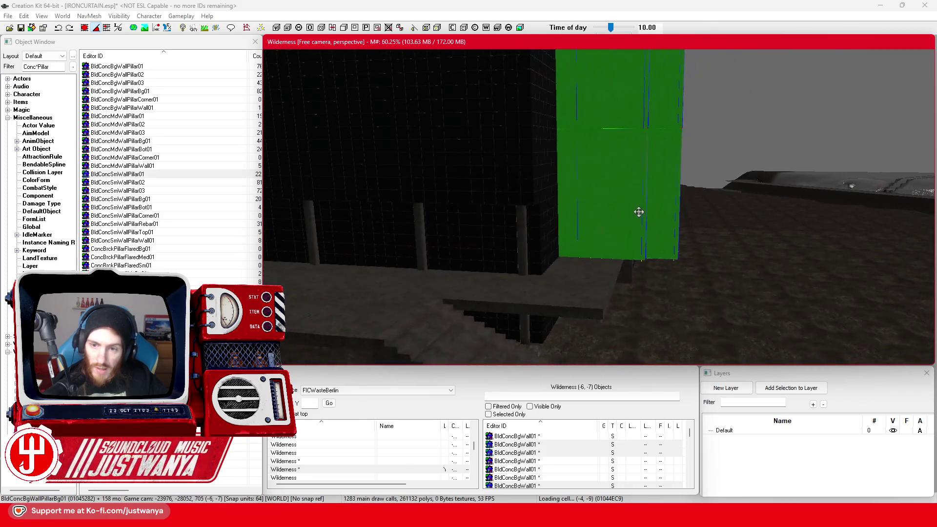
pyautogui.moveTo(642, 216); pyautogui.dragTo(498, 220)
pyautogui.scroll(5, 497, 221)
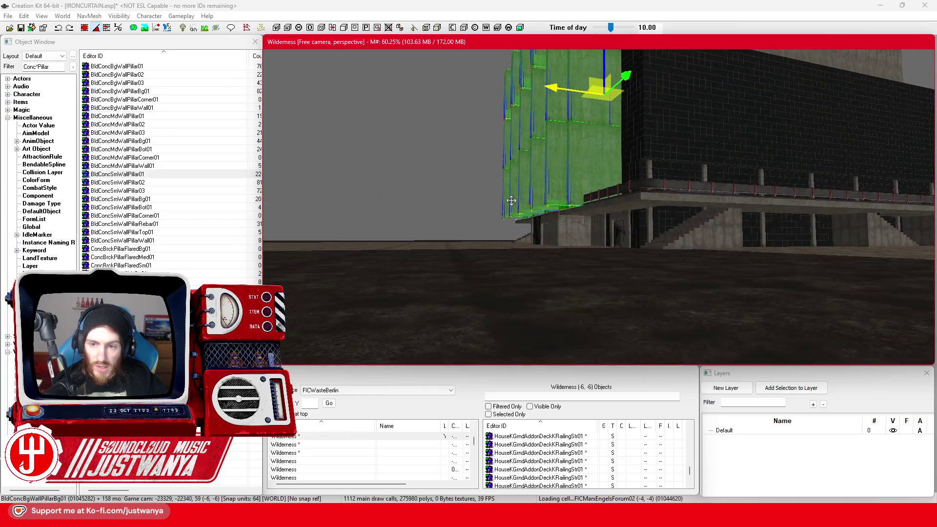
# Select an upper BldConcBgWall01 section and add the adjacent pieces along that wall
pyautogui.moveTo(511, 202)
pyautogui.mouseDown()
pyautogui.moveTo(498, 230)
pyautogui.moveTo(497, 306)
pyautogui.mouseUp()
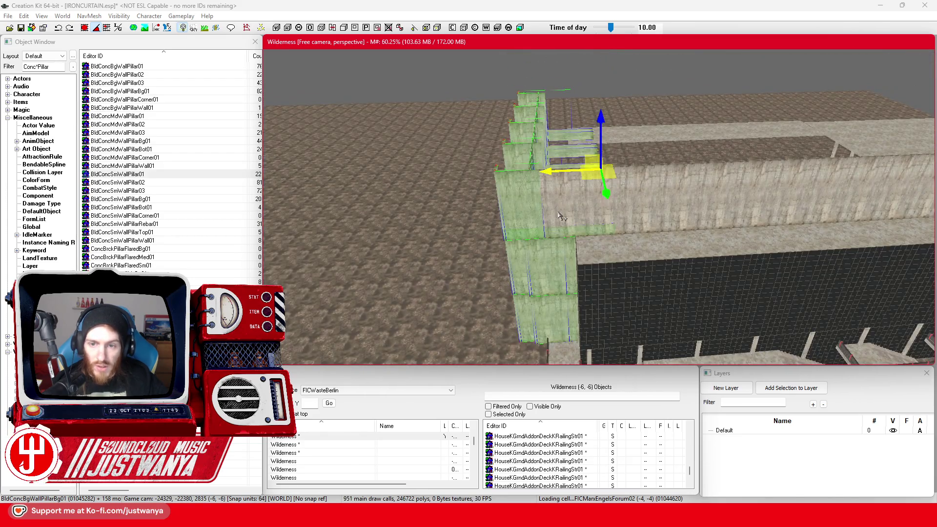
pyautogui.click(561, 217)
pyautogui.scroll(2, 585, 220)
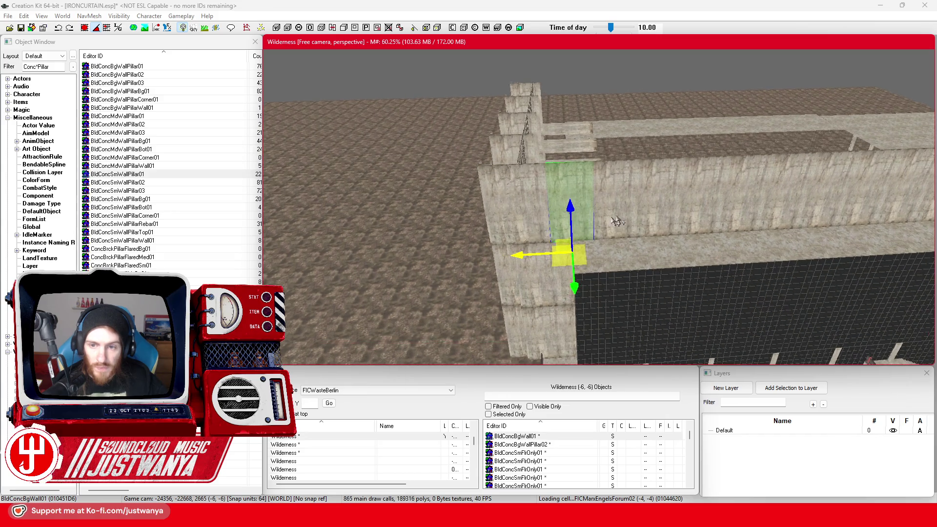
pyautogui.keyDown('ctrl'); pyautogui.click(618, 207); pyautogui.keyUp('ctrl')
pyautogui.keyDown('ctrl'); pyautogui.click(661, 201); pyautogui.keyUp('ctrl')
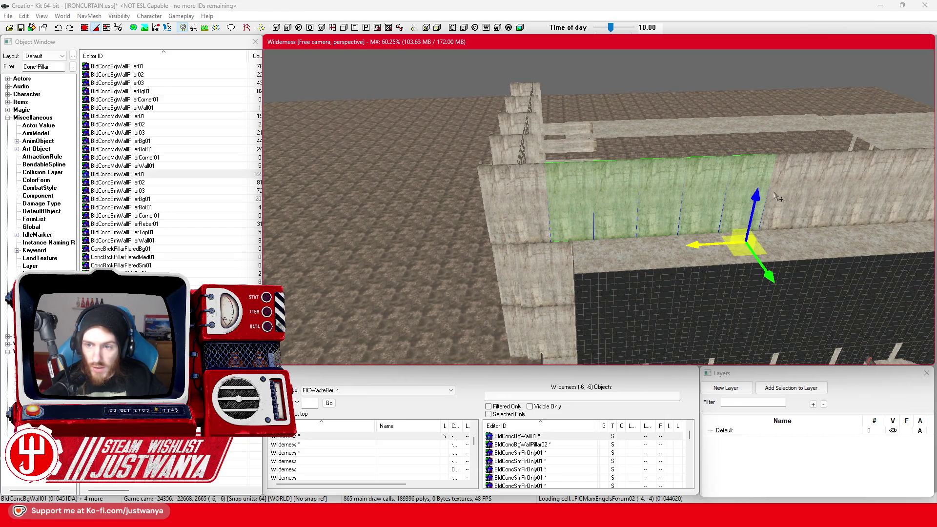
pyautogui.moveTo(817, 187); pyautogui.dragTo(547, 190)
pyautogui.keyDown('ctrl'); pyautogui.click(546, 190); pyautogui.keyUp('ctrl')
pyautogui.keyDown('ctrl'); pyautogui.click(611, 190); pyautogui.keyUp('ctrl')
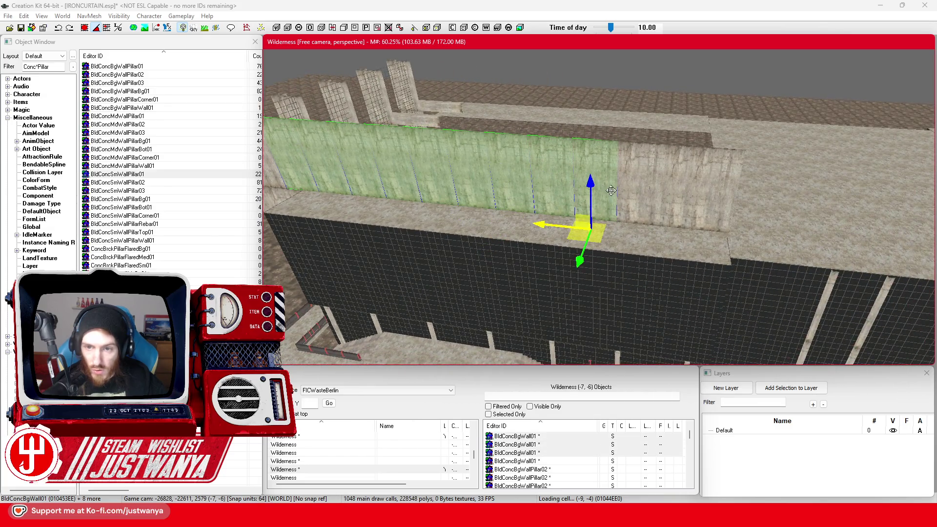
pyautogui.keyDown('ctrl'); pyautogui.click(646, 198); pyautogui.keyUp('ctrl')
pyautogui.keyDown('ctrl'); pyautogui.click(667, 195); pyautogui.keyUp('ctrl')
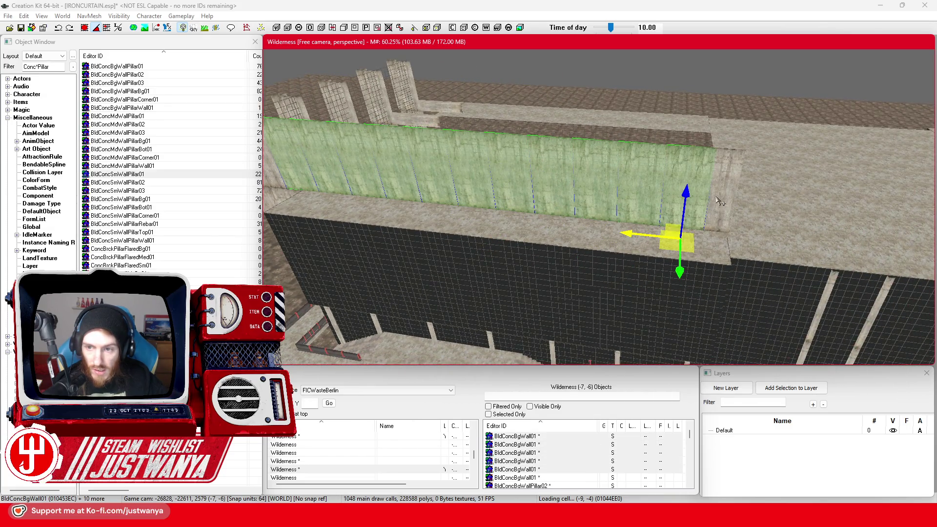
pyautogui.keyDown('ctrl'); pyautogui.click(709, 195); pyautogui.keyUp('ctrl')
# Add more BldConcBgWall01 sections, including a wall corner piece, to the selection
pyautogui.scroll(5, 596, 192)
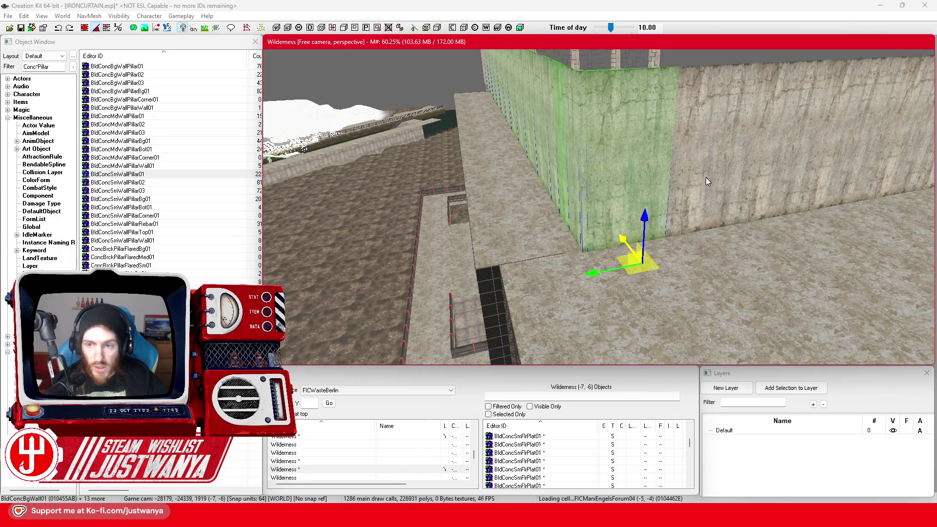
pyautogui.scroll(5, 708, 181)
pyautogui.keyDown('ctrl'); pyautogui.click(520, 169); pyautogui.keyUp('ctrl')
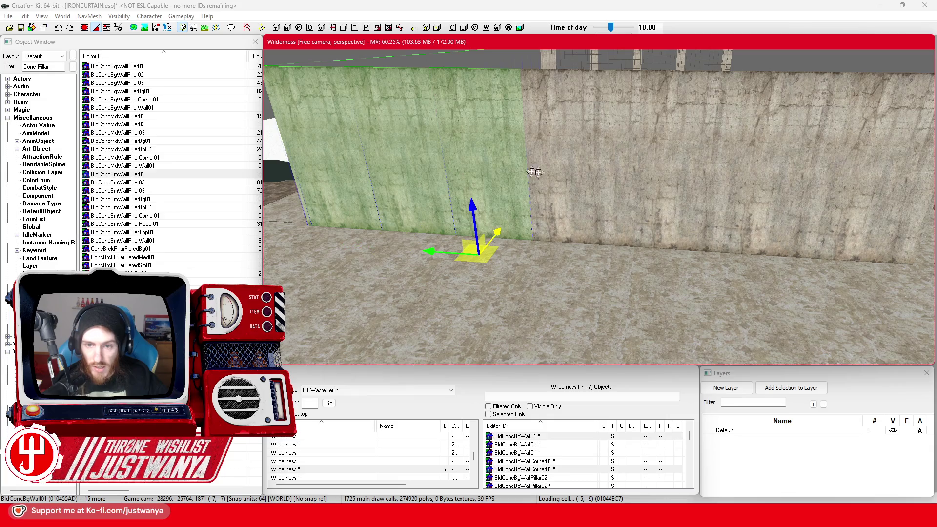
pyautogui.keyDown('ctrl'); pyautogui.click(574, 219); pyautogui.keyUp('ctrl')
pyautogui.keyDown('ctrl'); pyautogui.click(672, 229); pyautogui.keyUp('ctrl')
pyautogui.scroll(3, 610, 178)
pyautogui.keyDown('ctrl'); pyautogui.click(573, 187); pyautogui.keyUp('ctrl')
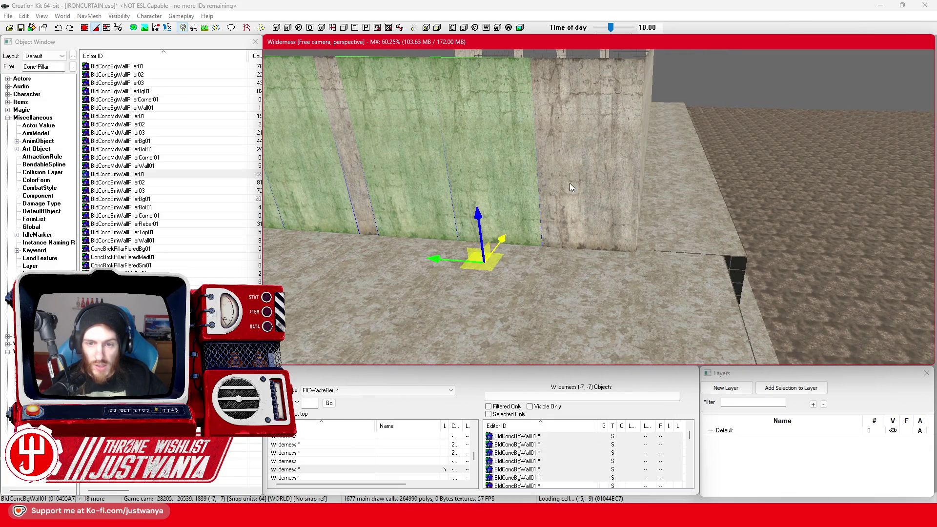
pyautogui.scroll(3, 637, 190)
pyautogui.keyDown('ctrl'); pyautogui.click(544, 207); pyautogui.keyUp('ctrl')
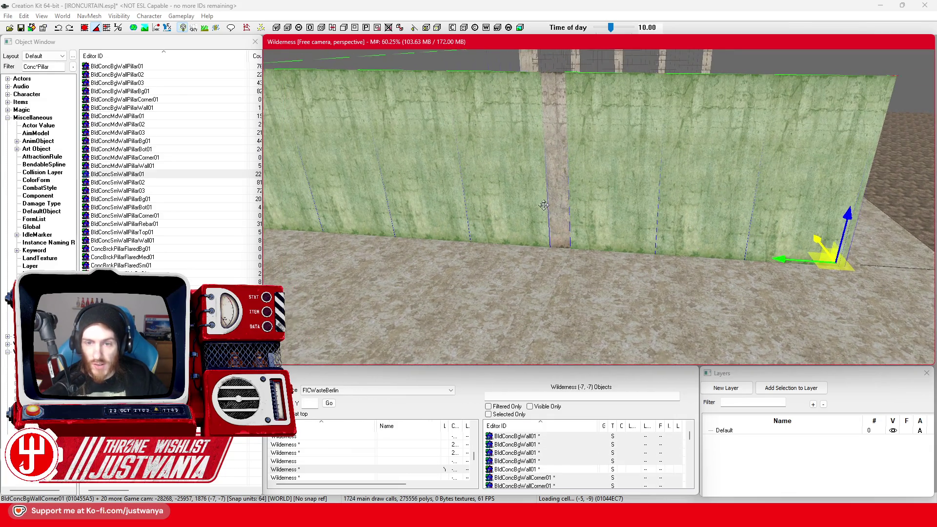
pyautogui.keyDown('ctrl'); pyautogui.click(565, 206); pyautogui.keyUp('ctrl')
pyautogui.scroll(3, 586, 215)
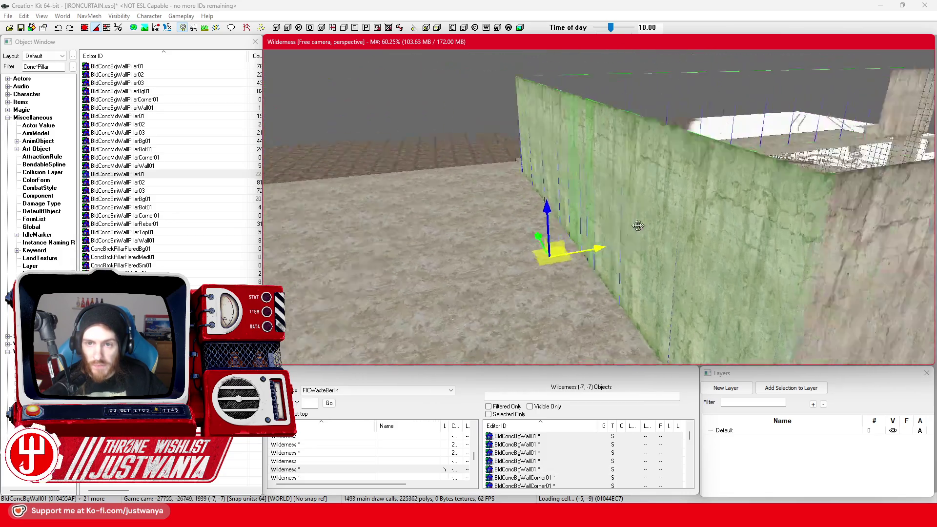
pyautogui.keyDown('ctrl'); pyautogui.click(488, 142); pyautogui.keyUp('ctrl')
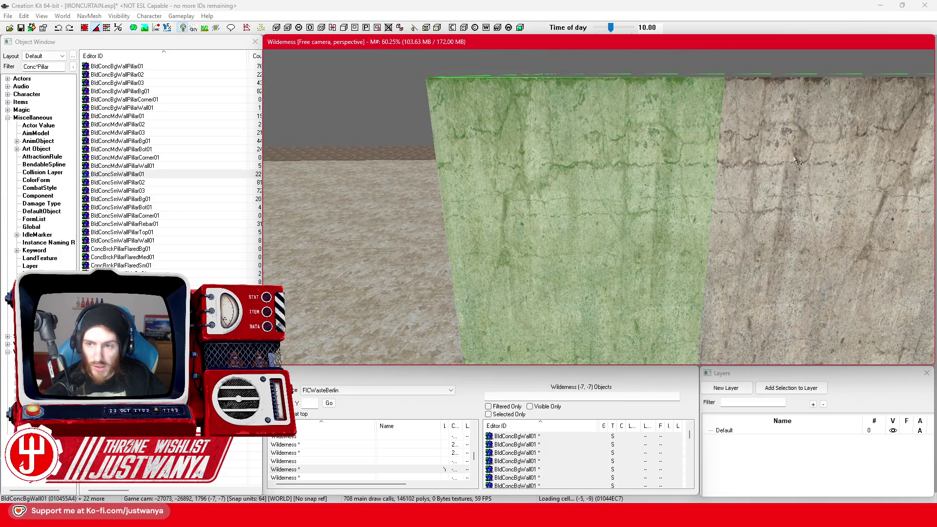
# Add the next few wall sections further along the facade
pyautogui.scroll(-3, 798, 162)
pyautogui.keyDown('ctrl'); pyautogui.click(555, 230); pyautogui.keyUp('ctrl')
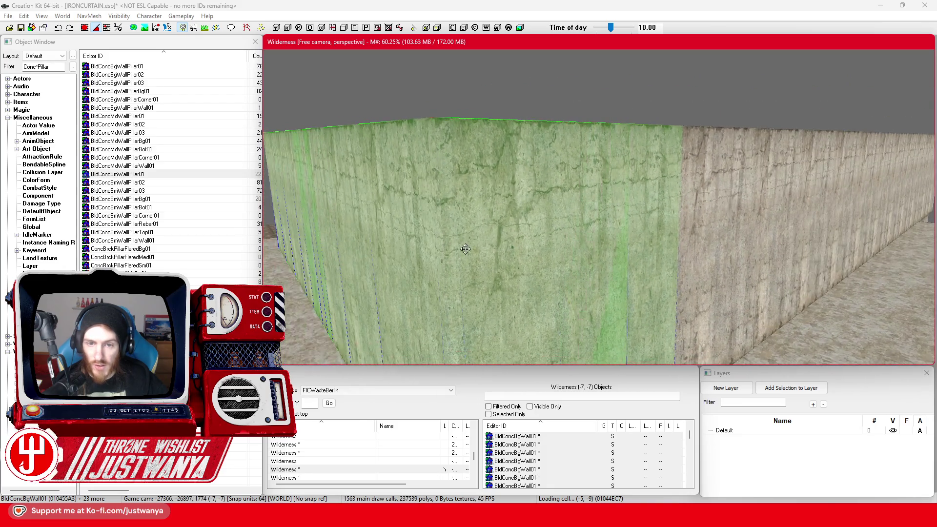
pyautogui.scroll(-3, 464, 249)
pyautogui.scroll(4, 487, 248)
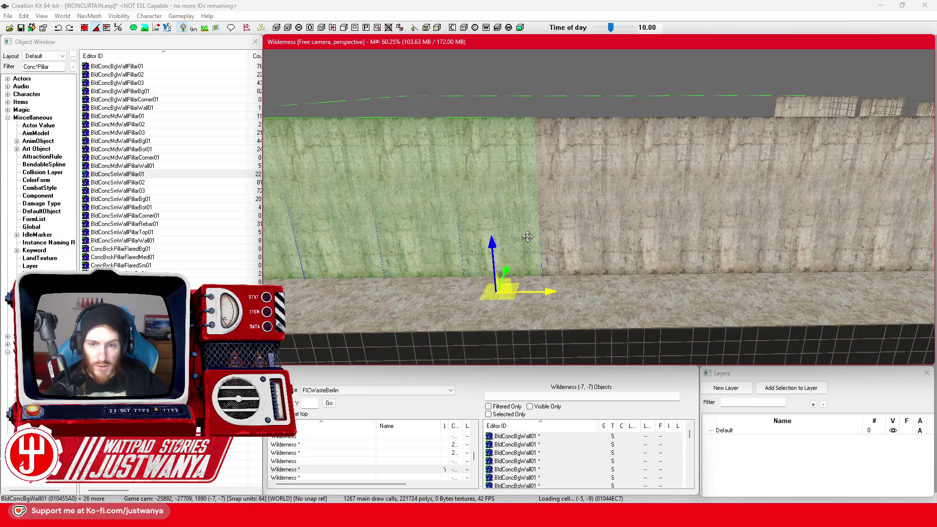
pyautogui.keyDown('ctrl'); pyautogui.click(732, 238); pyautogui.keyUp('ctrl')
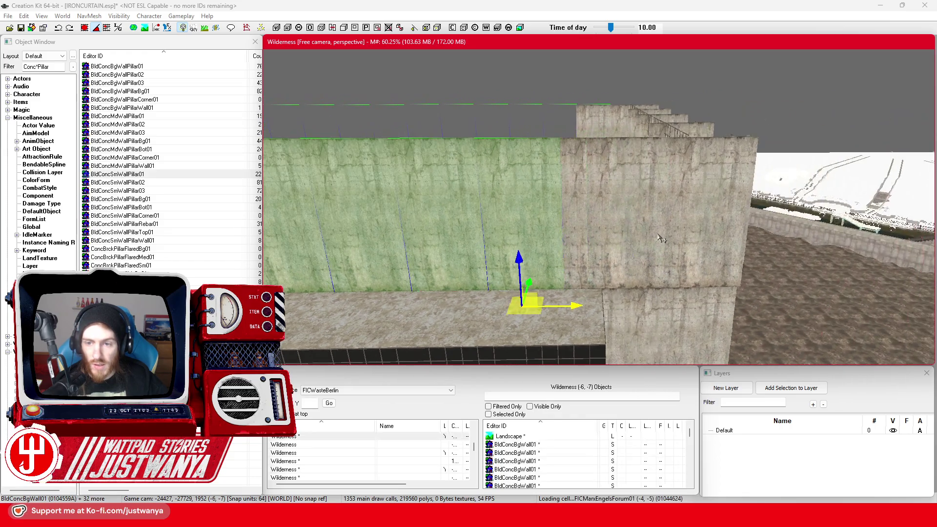
pyautogui.keyDown('ctrl'); pyautogui.click(675, 249); pyautogui.keyUp('ctrl')
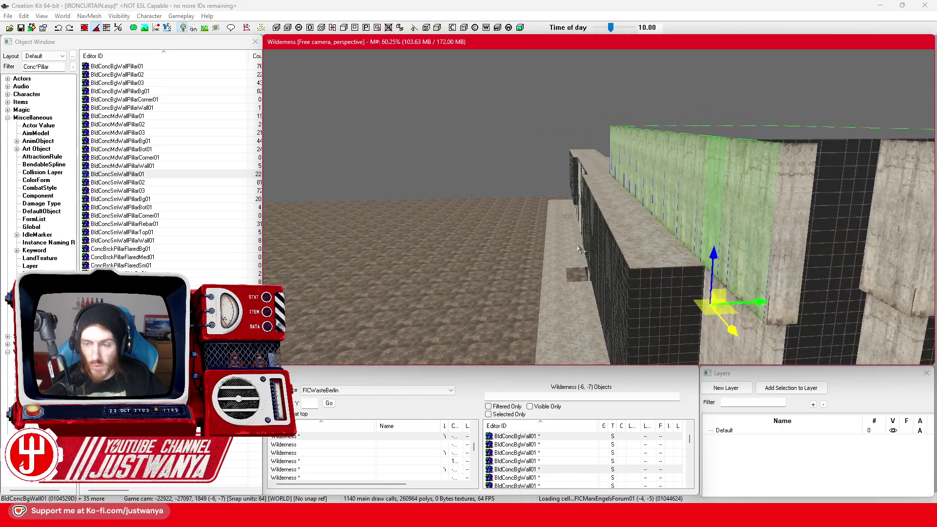
pyautogui.scroll(3, 630, 247)
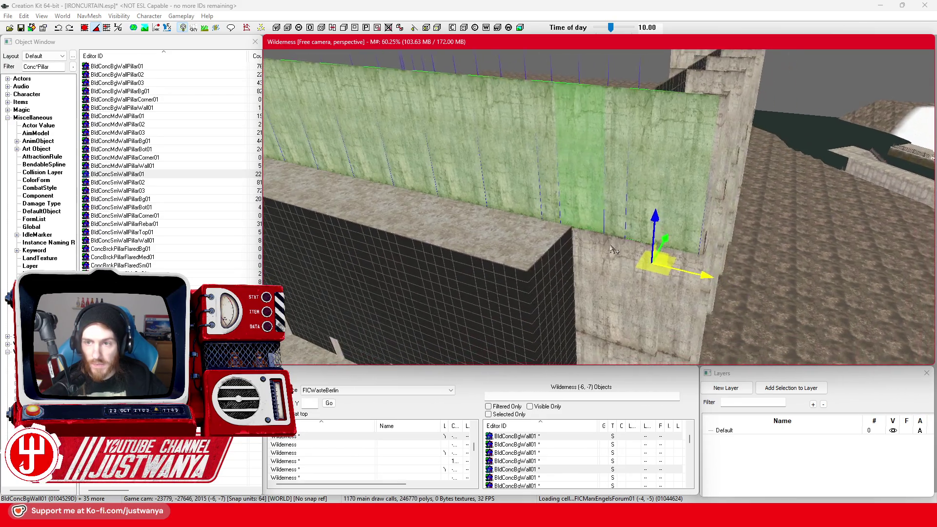
pyautogui.scroll(1, 606, 232)
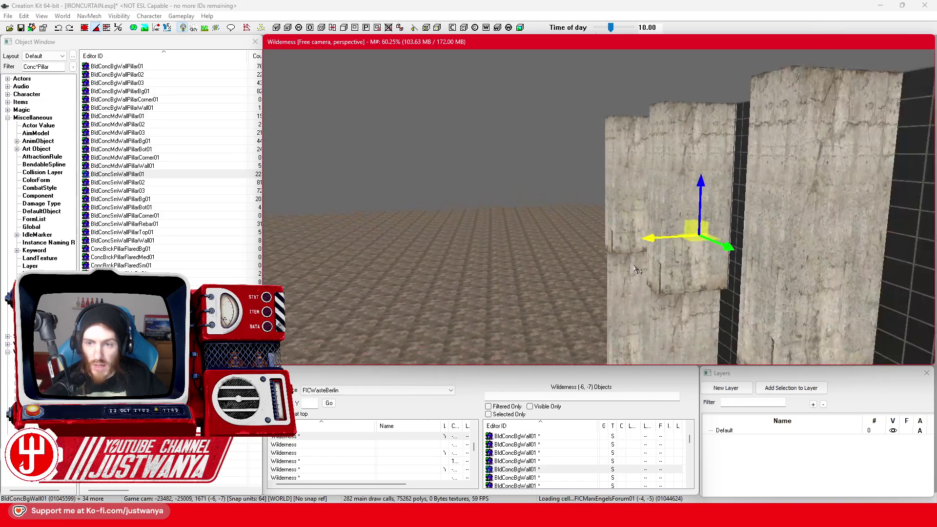
pyautogui.scroll(5, 636, 267)
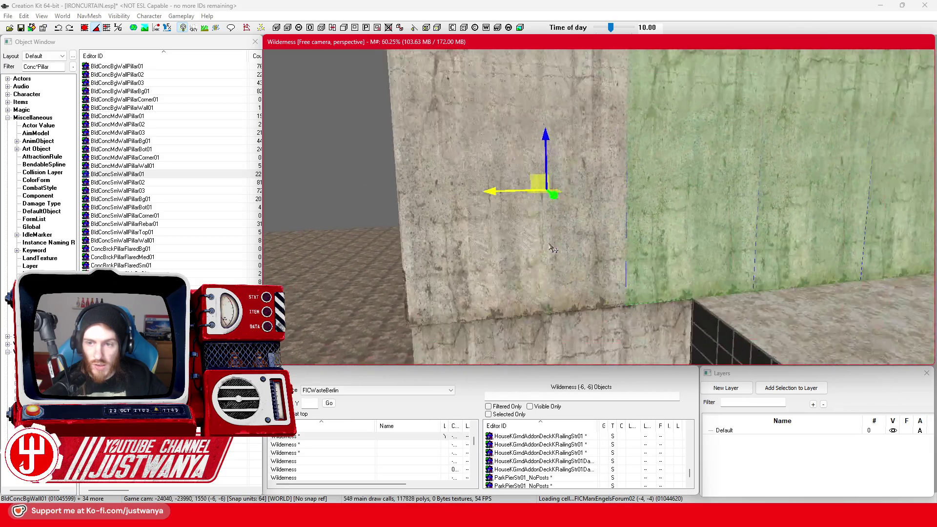
pyautogui.scroll(5, 553, 248)
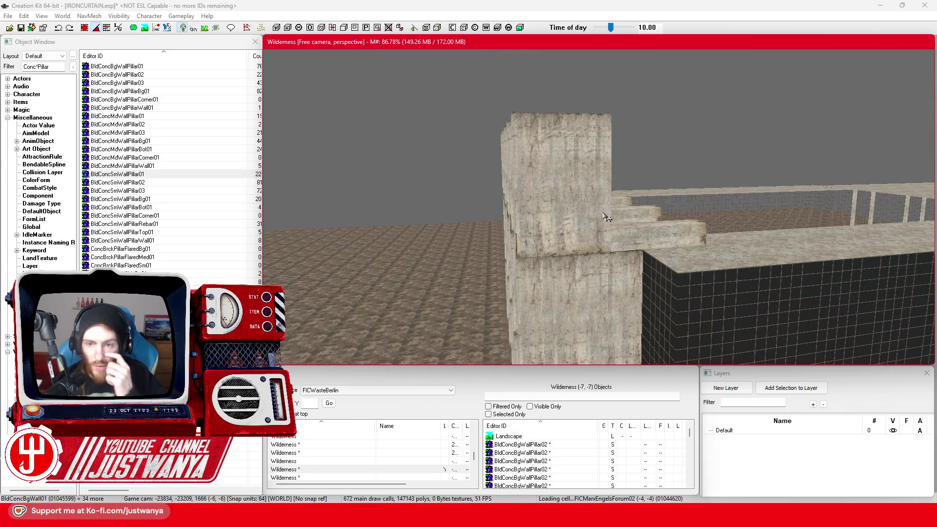
# Test-move a pillar wall section sideways and lift it up beside the black block
pyautogui.click(605, 219)
pyautogui.moveTo(540, 268); pyautogui.dragTo(608, 263)
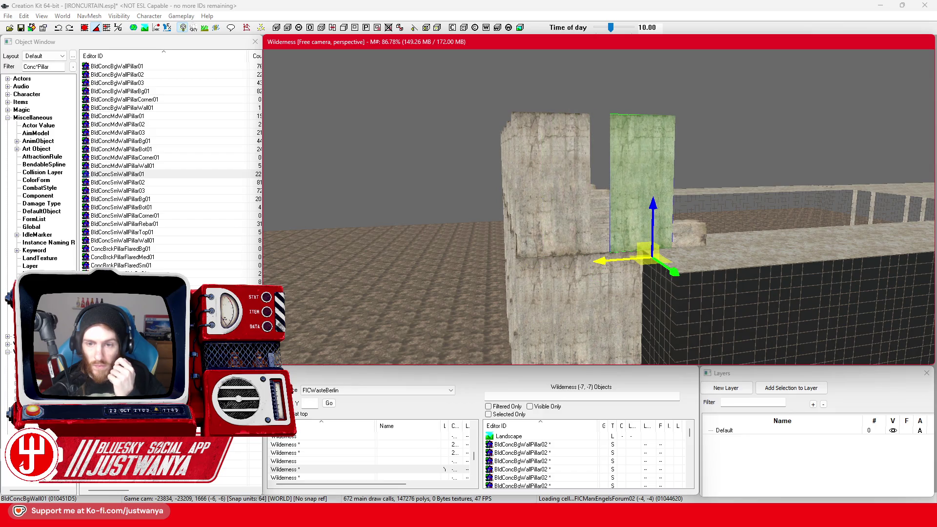
pyautogui.press('Delete')
pyautogui.press('shift')
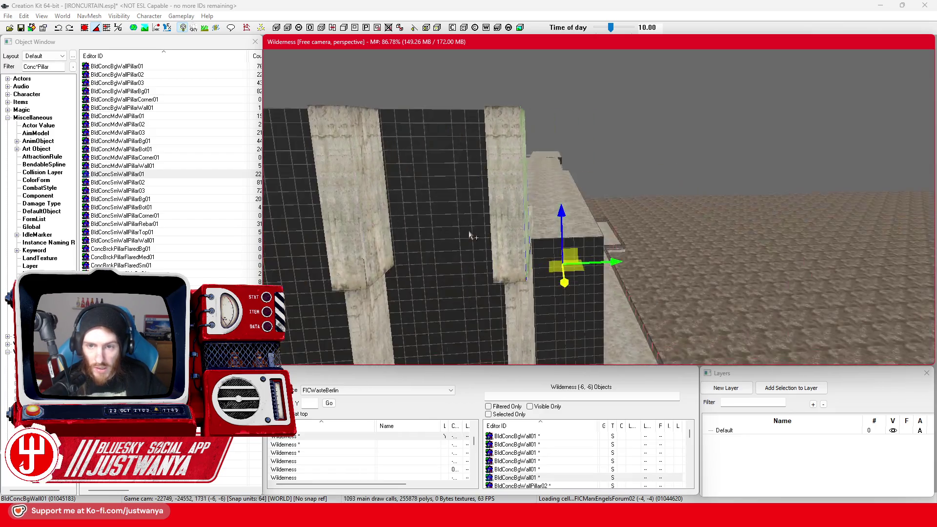
pyautogui.press('shift')
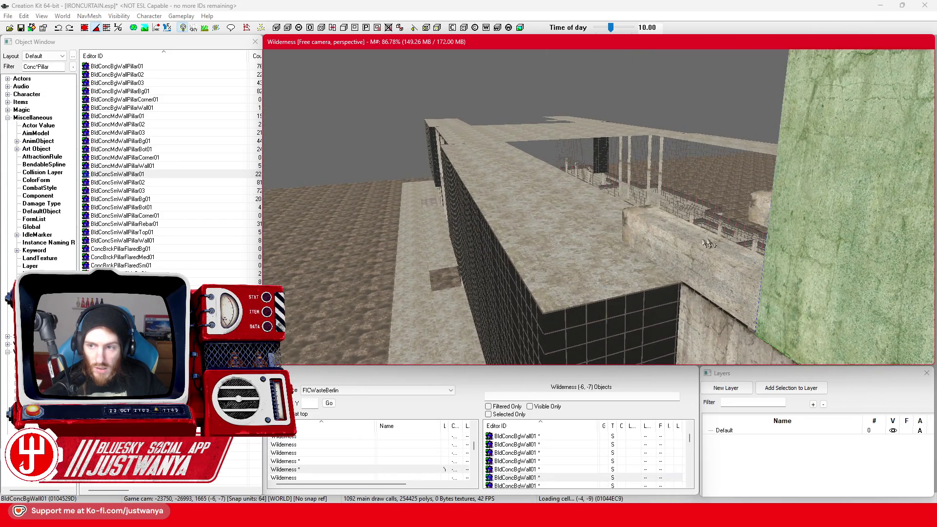
pyautogui.press('shift')
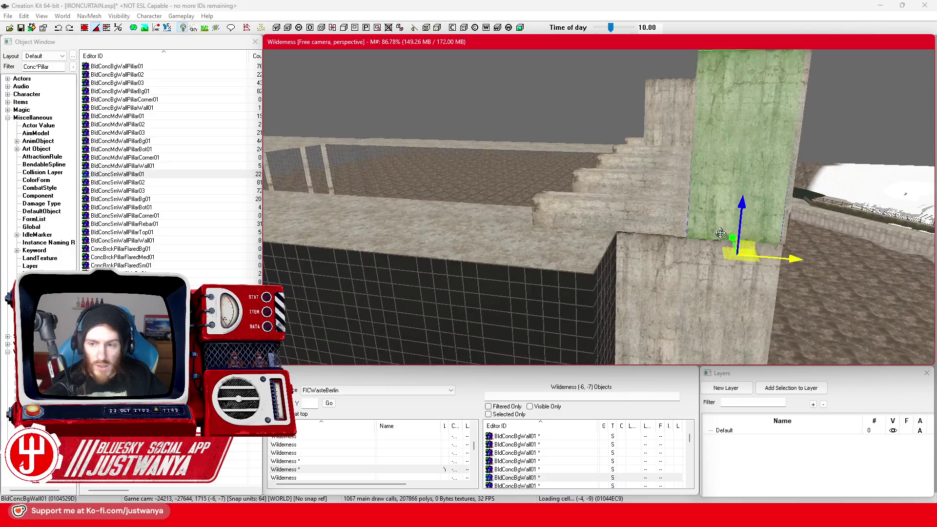
pyautogui.press('shift')
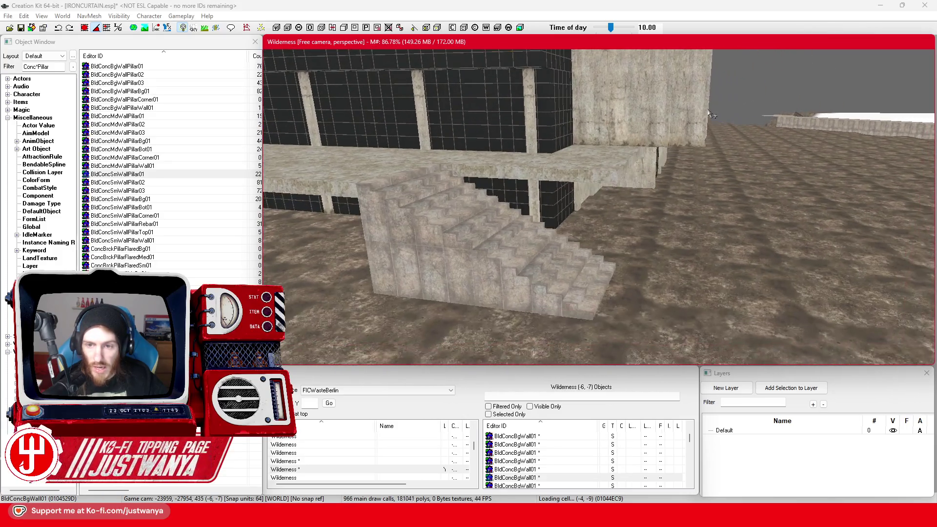
pyautogui.press('shift')
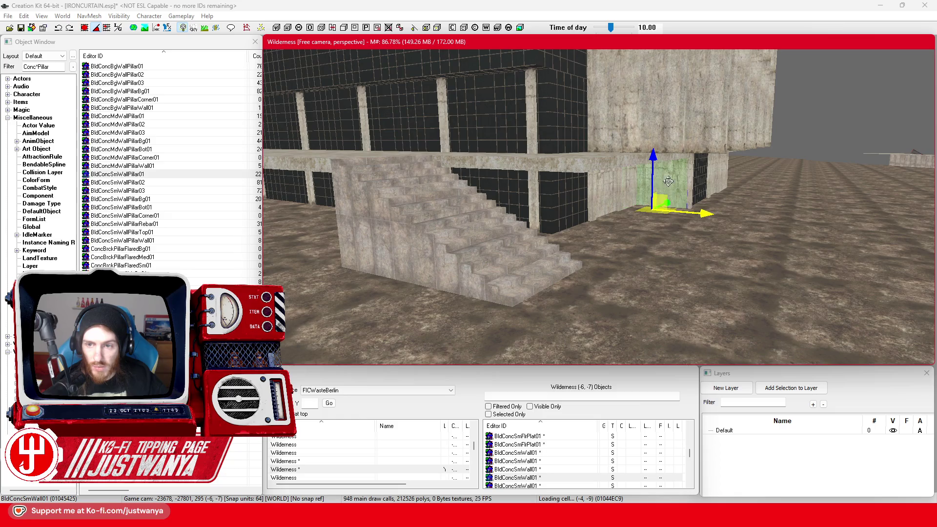
pyautogui.moveTo(664, 190)
pyautogui.mouseDown()
pyautogui.moveTo(584, 215)
pyautogui.moveTo(562, 73)
pyautogui.mouseUp()
pyautogui.press('shift')
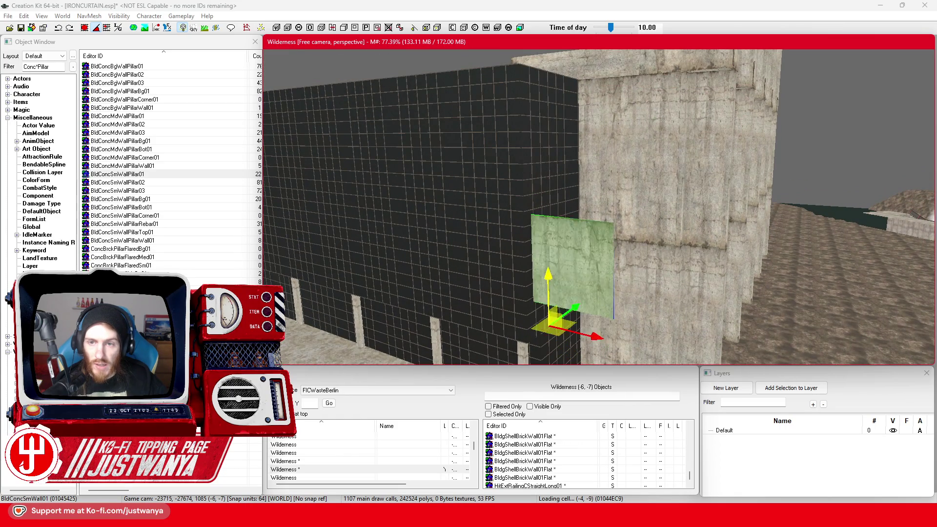
pyautogui.moveTo(571, 266); pyautogui.dragTo(571, 66)
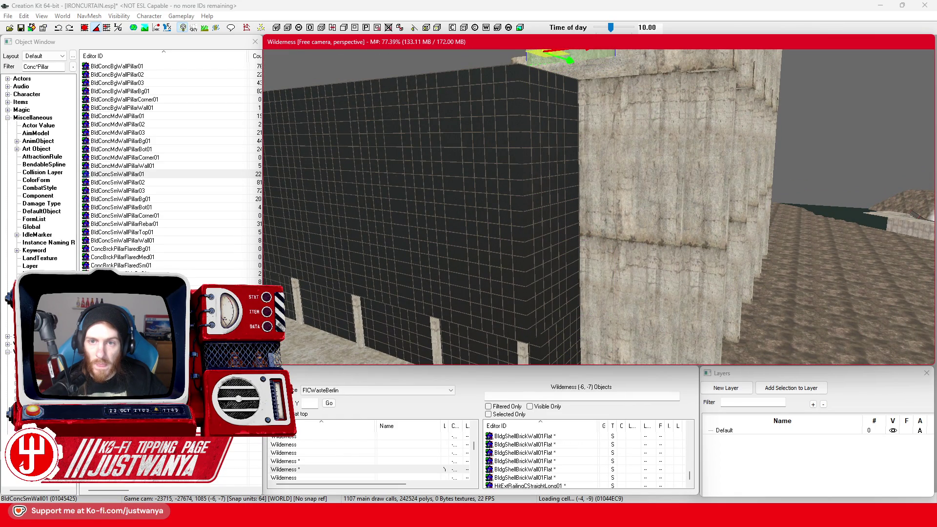
pyautogui.press('shift')
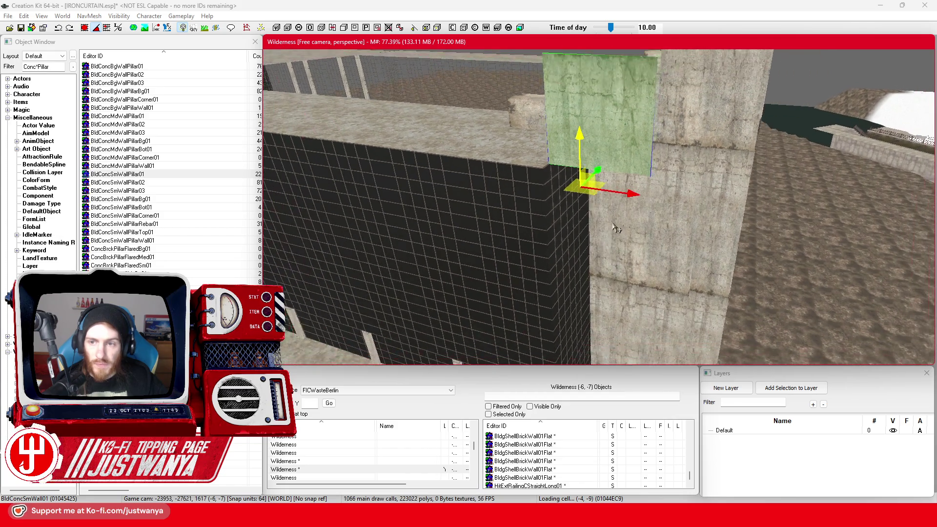
pyautogui.press('shift')
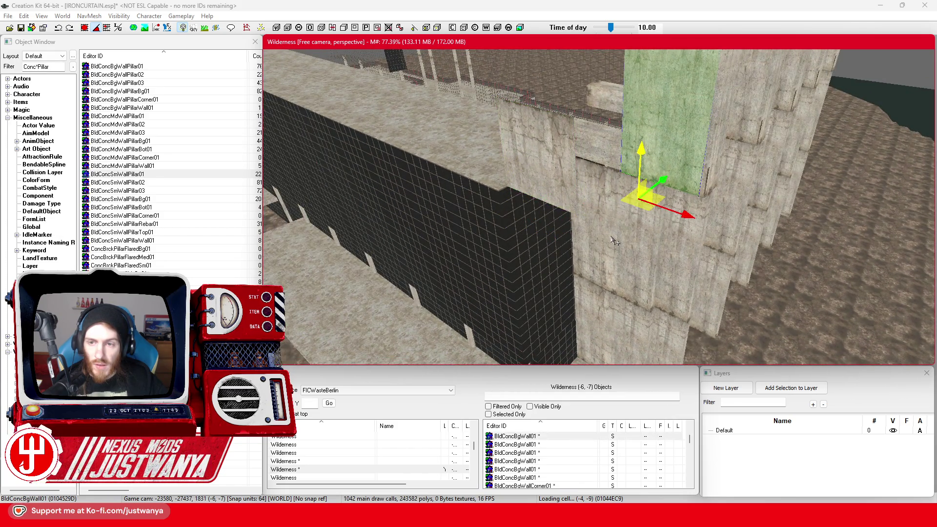
# Undo the three moves so the wall piece returns to its original place
pyautogui.click(57, 28)
pyautogui.click(58, 28)
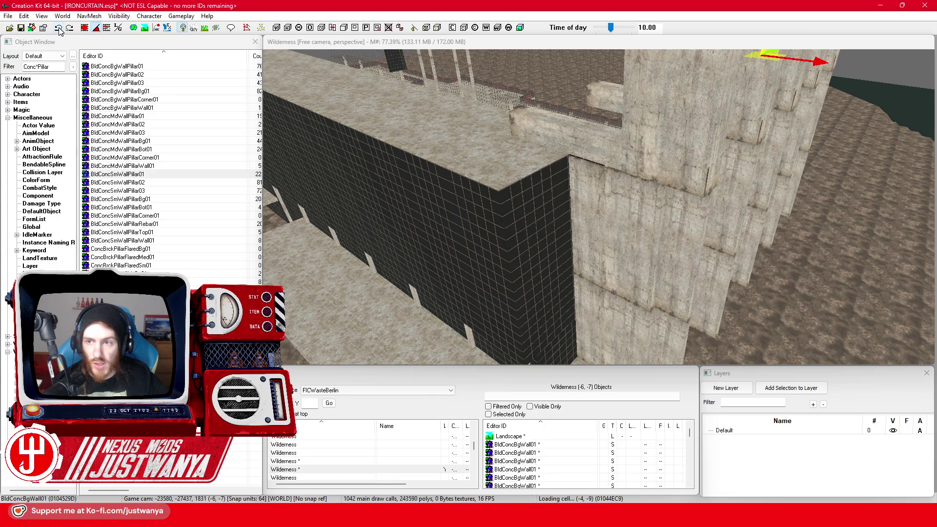
pyautogui.click(58, 28)
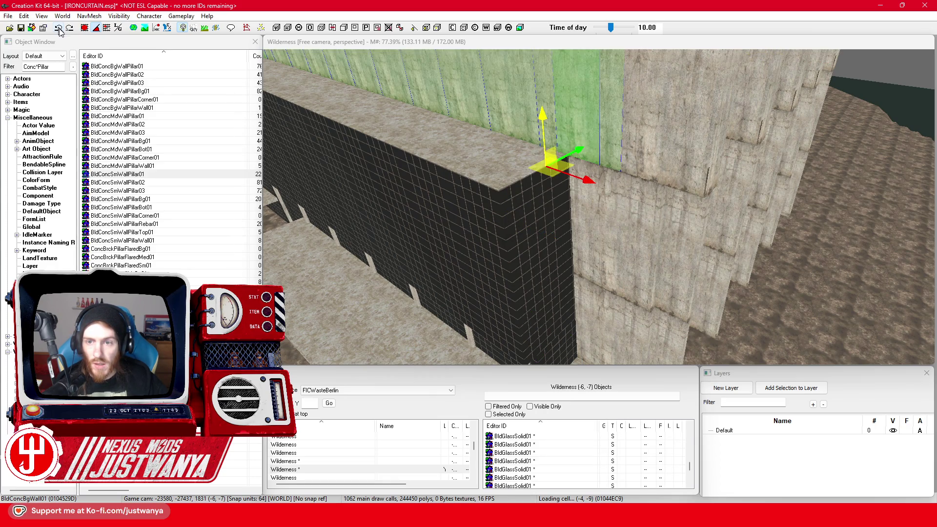
# Add the remaining pillar wall sections until 46 BldConcBgWall01 pieces are selected
pyautogui.click(617, 157)
pyautogui.press('shift')
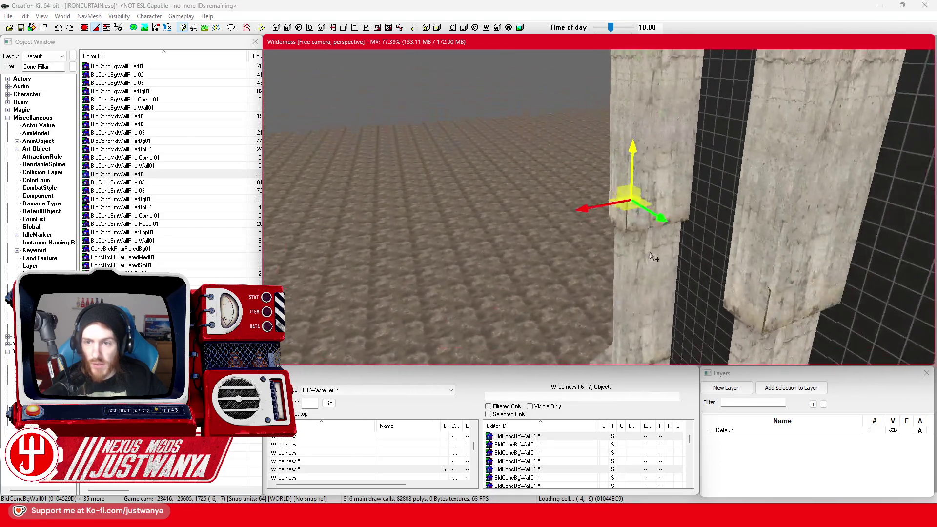
pyautogui.keyDown('ctrl'); pyautogui.click(692, 168); pyautogui.keyUp('ctrl')
pyautogui.scroll(5, 829, 204)
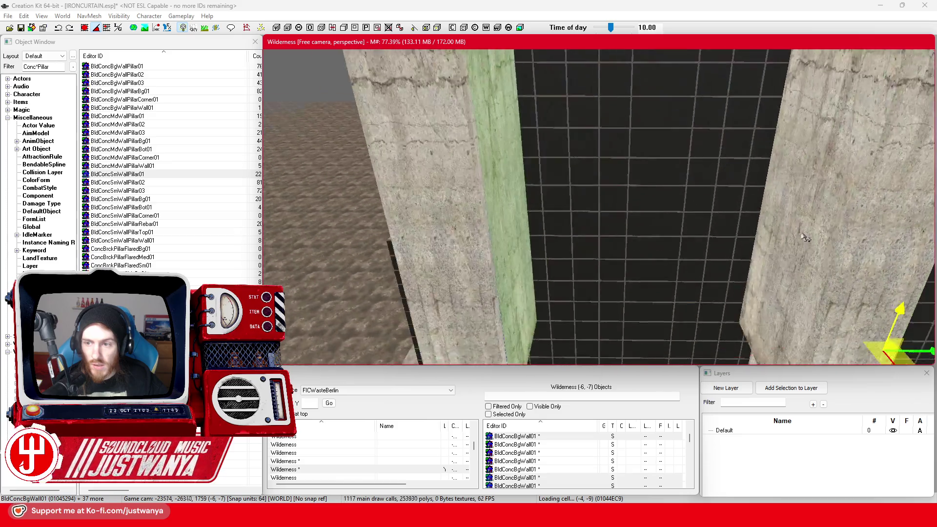
pyautogui.scroll(-5, 818, 237)
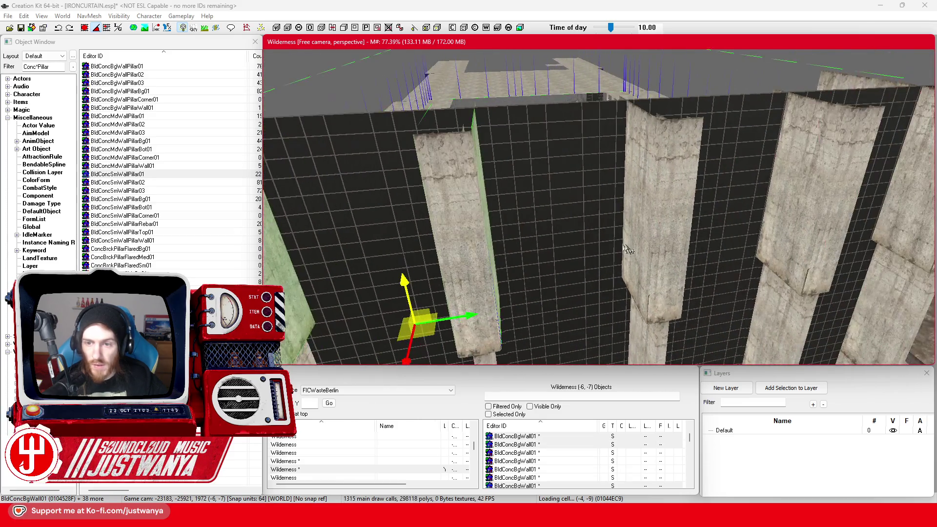
pyautogui.keyDown('ctrl'); pyautogui.click(620, 254); pyautogui.keyUp('ctrl')
pyautogui.scroll(3, 620, 254)
pyautogui.keyDown('ctrl'); pyautogui.click(671, 254); pyautogui.keyUp('ctrl')
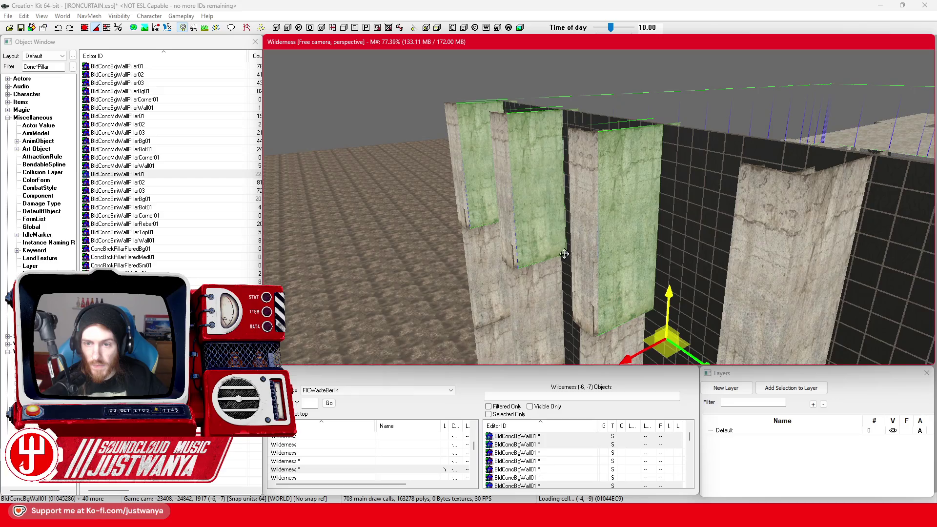
pyautogui.keyDown('ctrl'); pyautogui.click(669, 254); pyautogui.keyUp('ctrl')
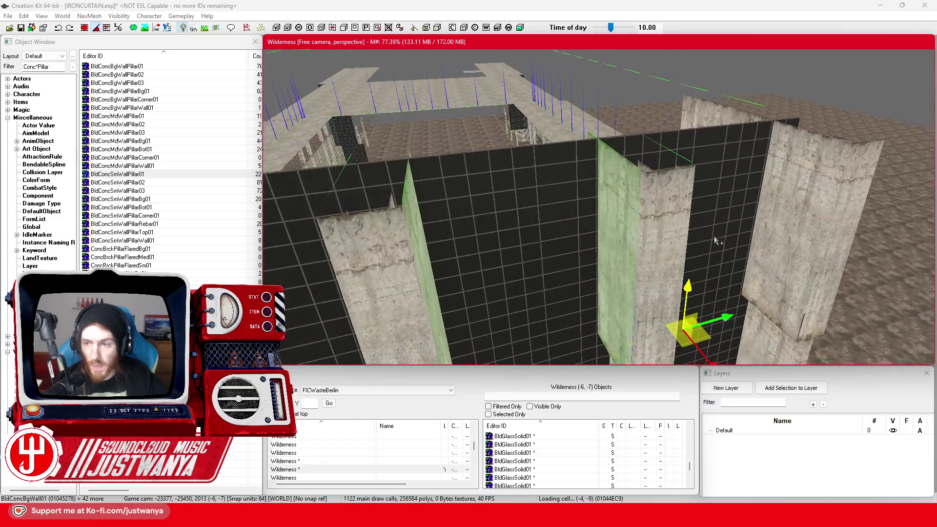
pyautogui.keyDown('ctrl'); pyautogui.click(615, 240); pyautogui.keyUp('ctrl')
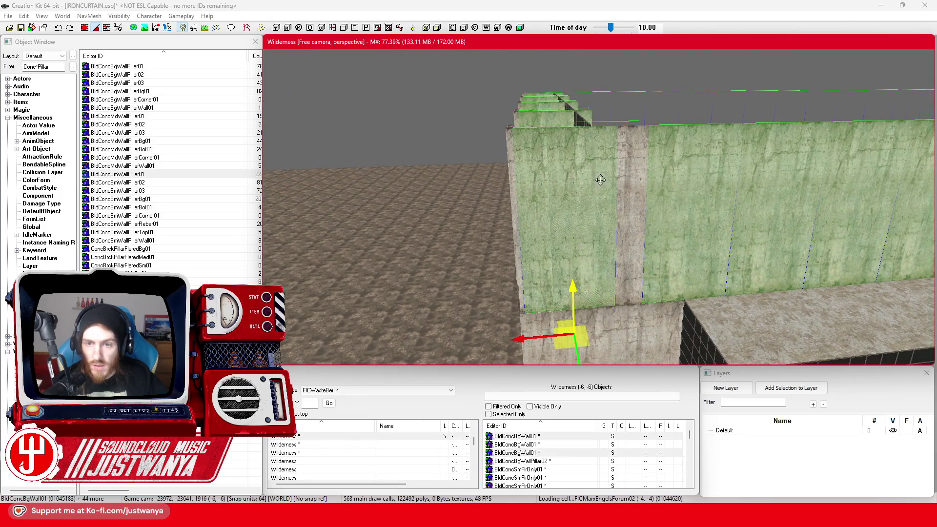
pyautogui.keyDown('ctrl'); pyautogui.click(548, 188); pyautogui.keyUp('ctrl')
pyautogui.keyDown('ctrl'); pyautogui.click(613, 224); pyautogui.keyUp('ctrl')
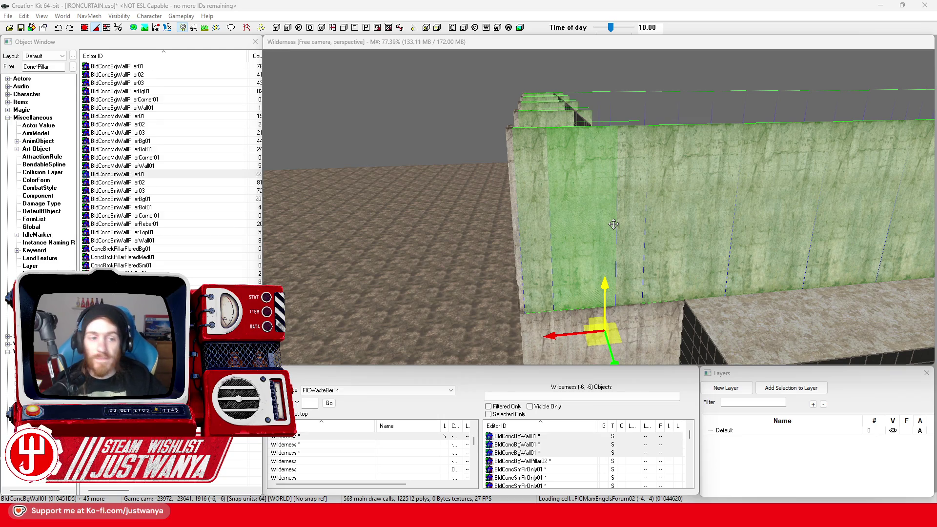
# Search & Replace the selected walls with BldConcSmWall01 (Selection Only), confirming 44 replaced
pyautogui.hotkey('ctrl', 'f')
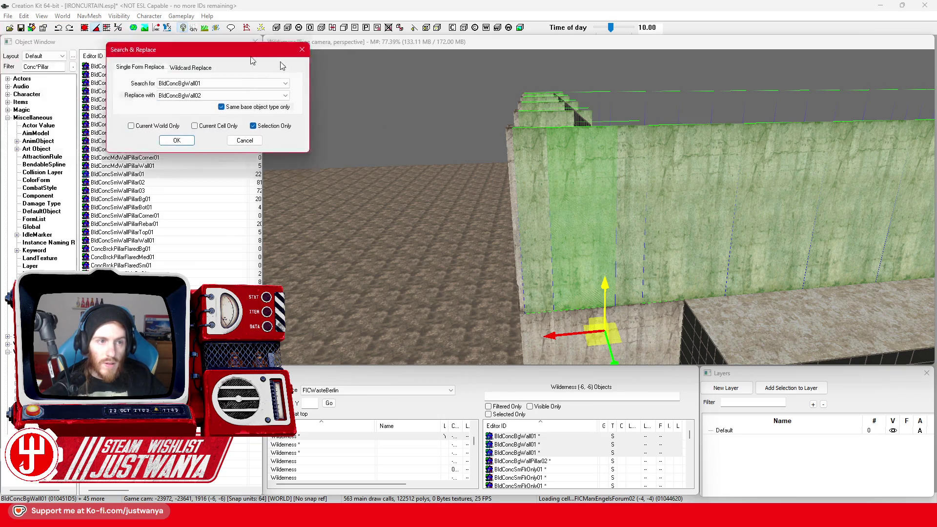
pyautogui.click(510, 145)
pyautogui.write('bldc')
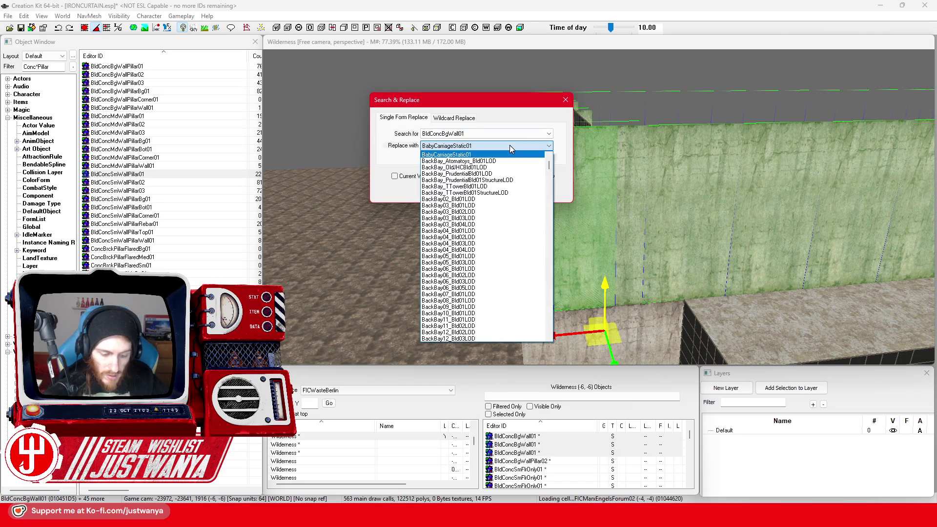
pyautogui.write('ncsmwall')
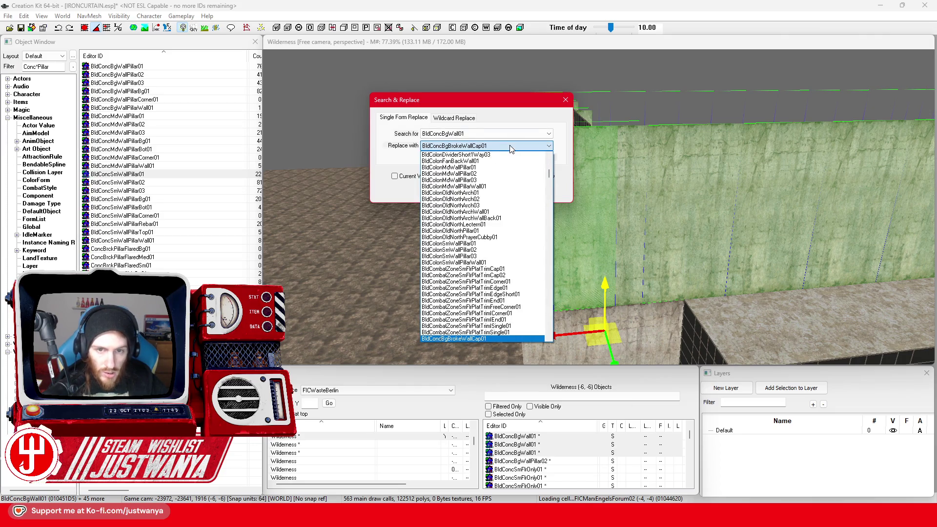
pyautogui.press('Return')
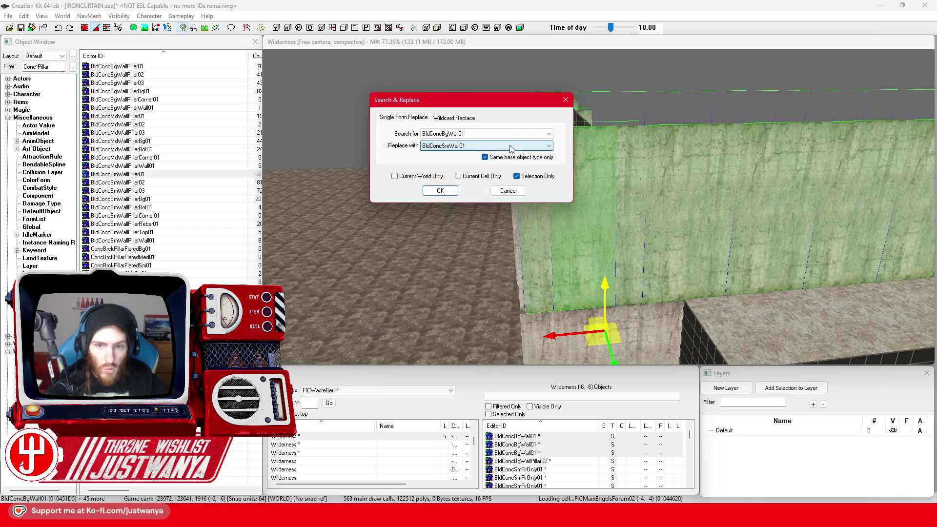
pyautogui.click(431, 191)
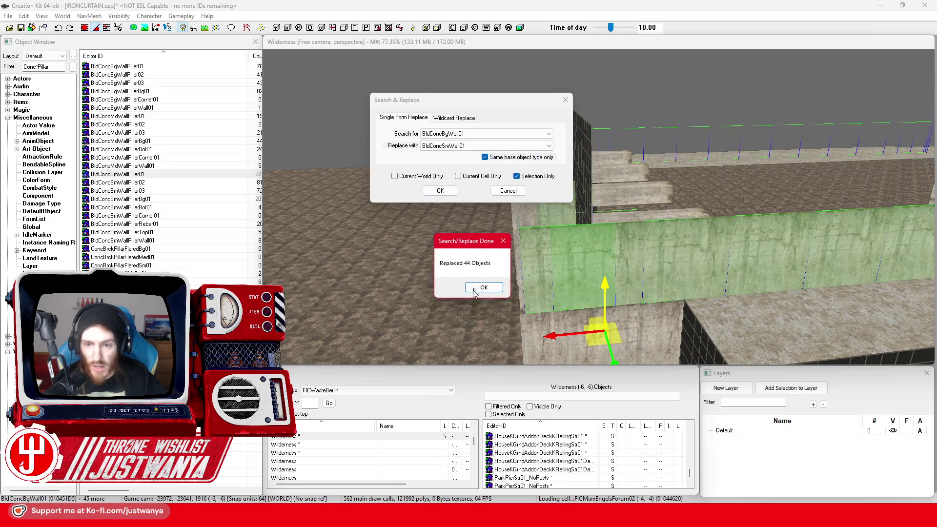
pyautogui.click(483, 288)
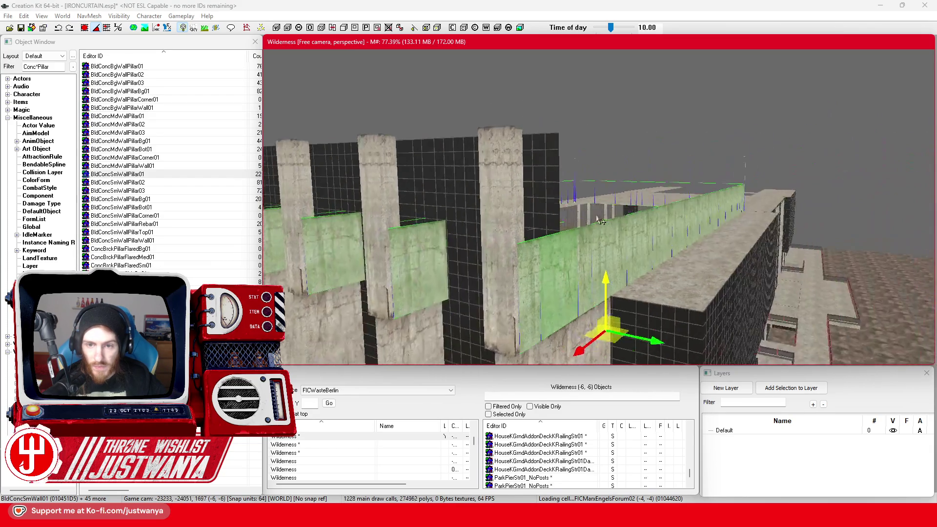
# Zoom in and select one of the new BldConcSmWall01 pieces to inspect it
pyautogui.scroll(5, 594, 215)
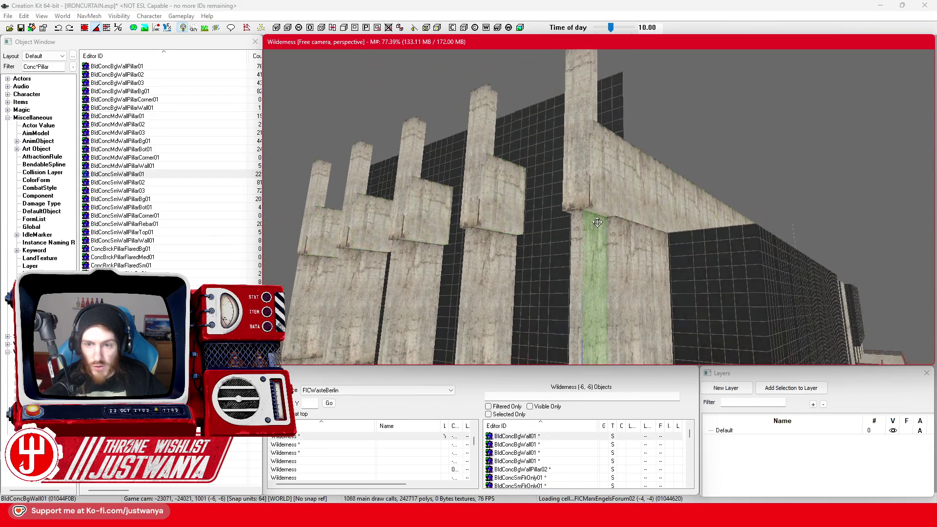
pyautogui.scroll(5, 601, 225)
pyautogui.click(601, 225)
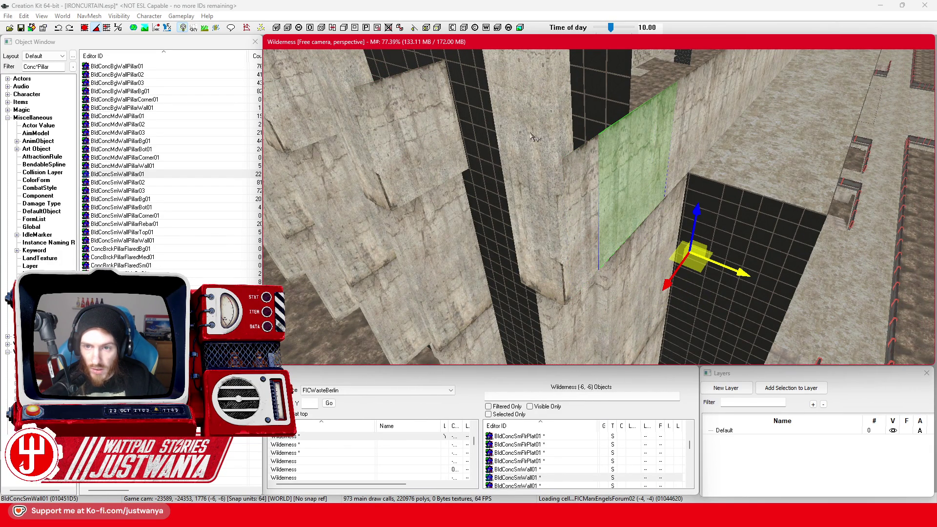
pyautogui.scroll(5, 534, 138)
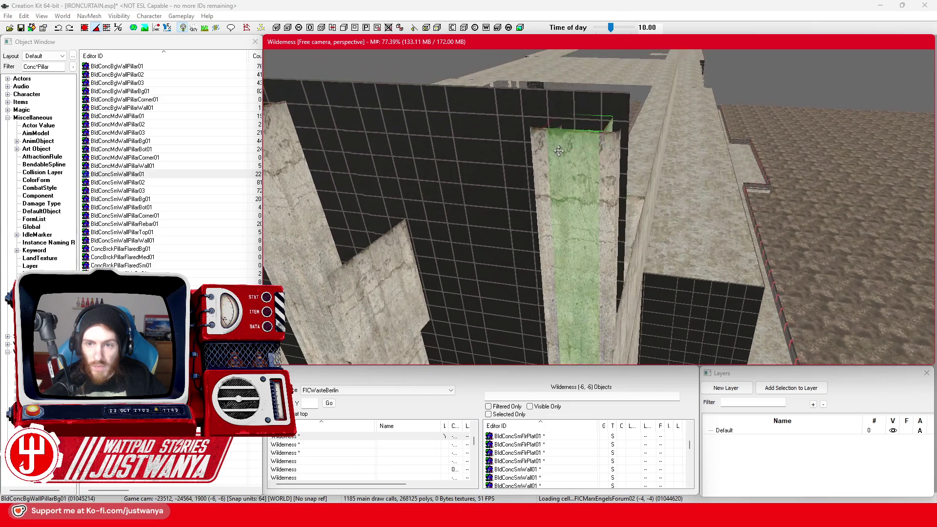
# Look over the selected BldConcBgWallPillarBg01 pillars and bring up Search & Replace with Ctrl+F
pyautogui.scroll(5, 559, 150)
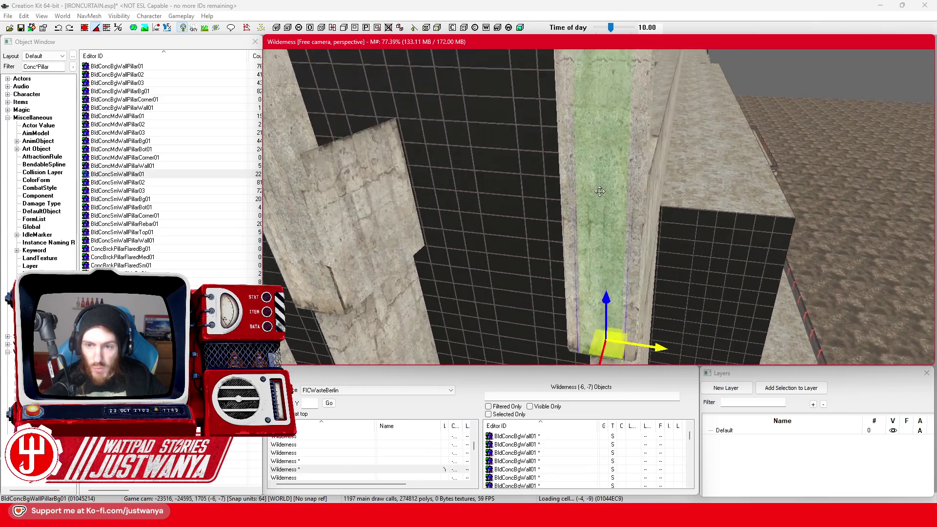
pyautogui.scroll(3, 600, 191)
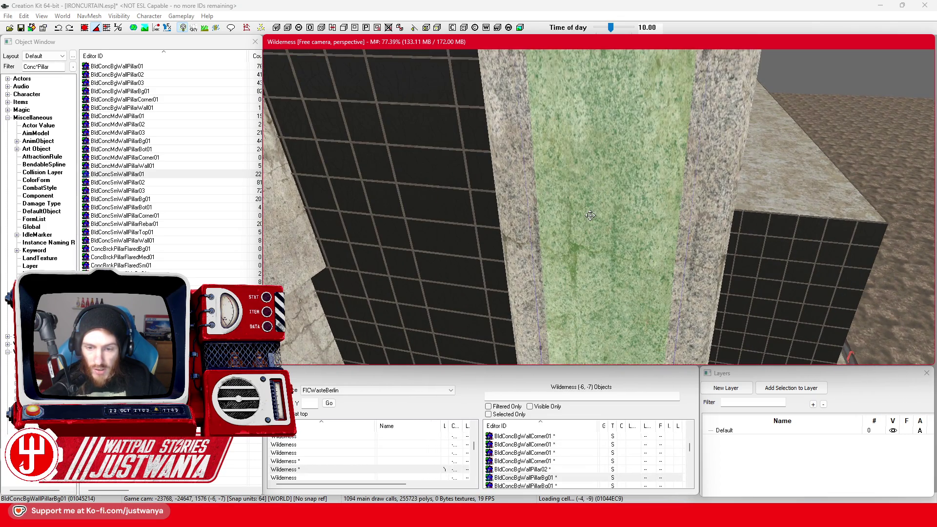
pyautogui.scroll(-5, 423, 236)
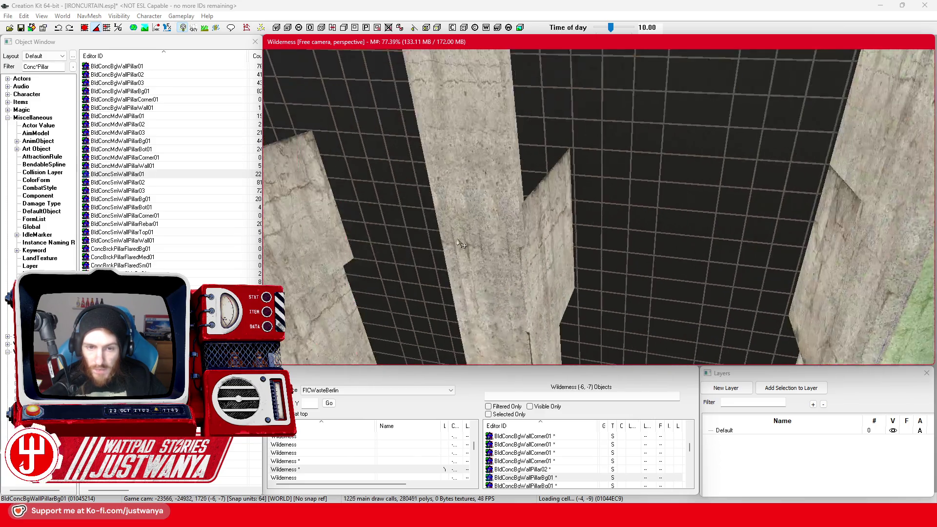
pyautogui.moveTo(515, 209)
pyautogui.mouseDown()
pyautogui.moveTo(548, 213)
pyautogui.moveTo(552, 184)
pyautogui.moveTo(578, 193)
pyautogui.mouseUp()
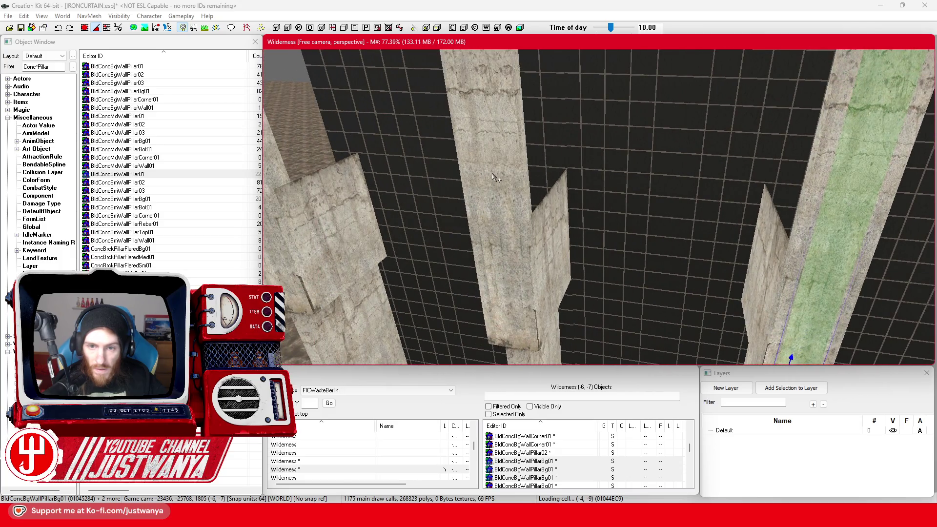
pyautogui.moveTo(492, 174); pyautogui.dragTo(559, 184)
pyautogui.scroll(3, 606, 169)
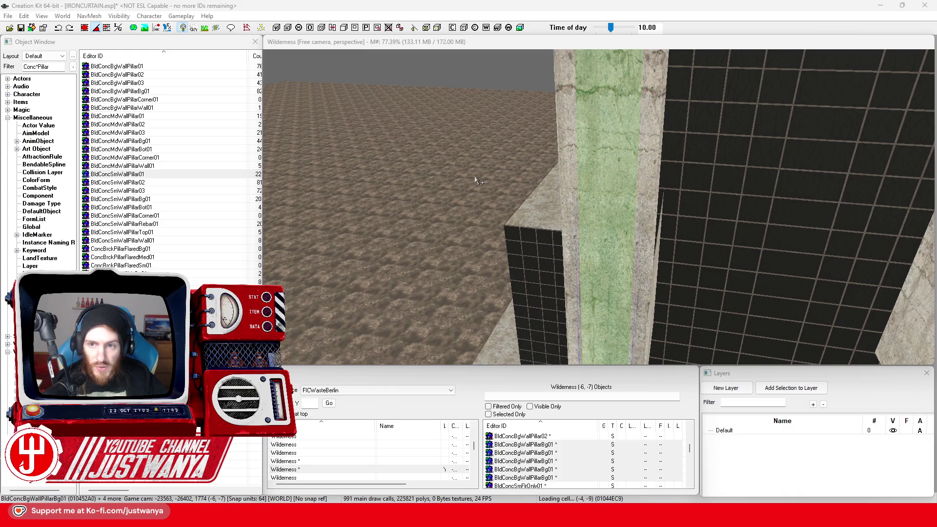
pyautogui.hotkey('ctrl', 'f')
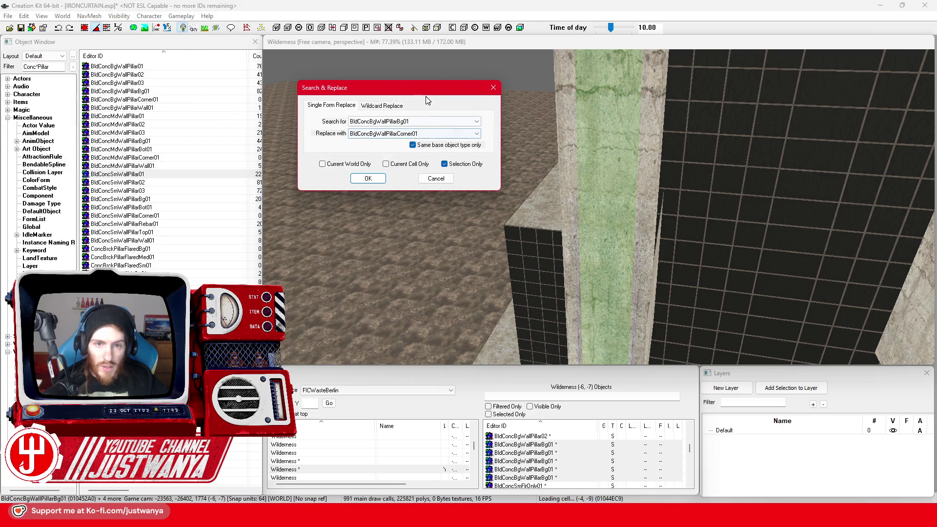
# Replace the five selected BldConcBgWallPillarBg01 pillars with BldConcSmWallPillar01, selection only
pyautogui.moveTo(426, 95); pyautogui.dragTo(493, 106)
pyautogui.click(499, 145)
pyautogui.press('Home')
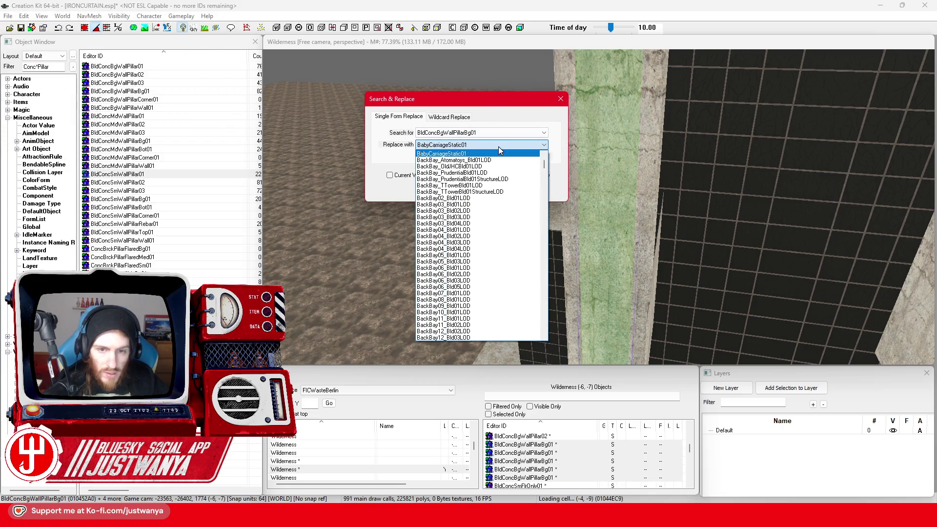
pyautogui.write('bldconc')
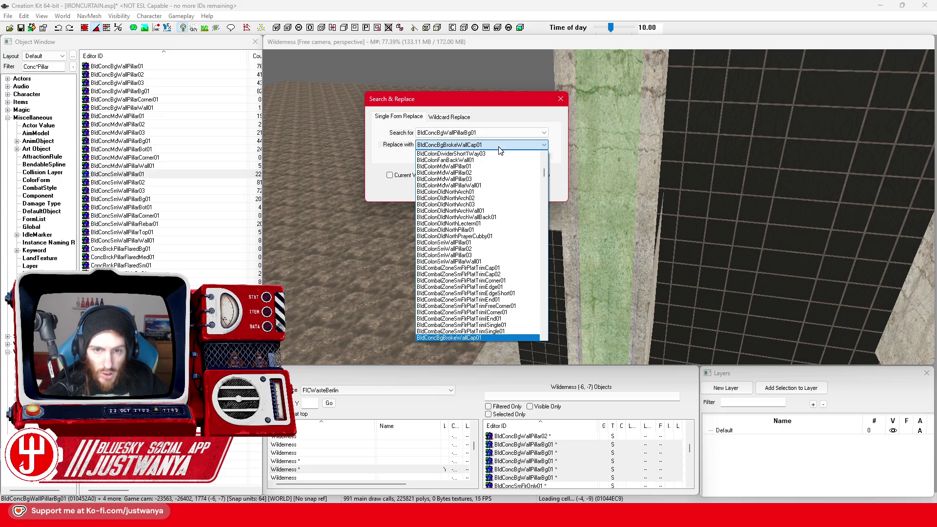
pyautogui.write('smw')
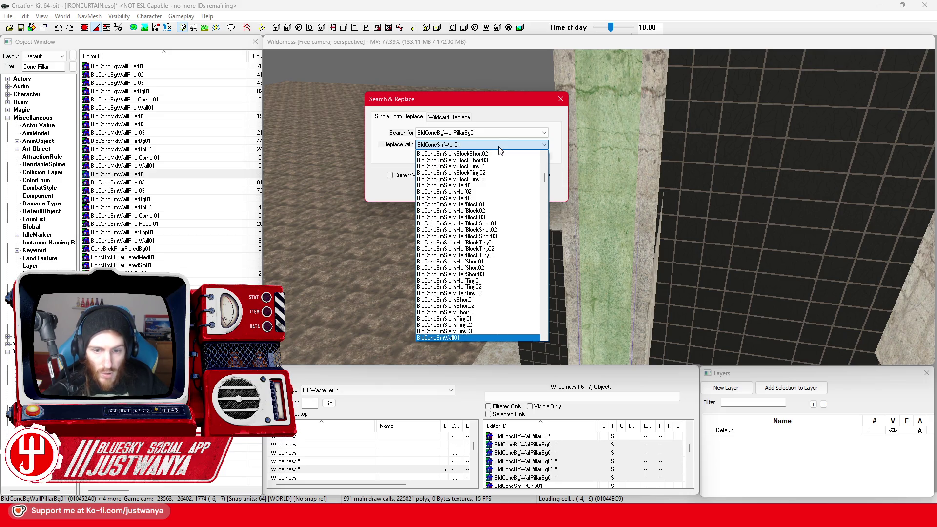
pyautogui.write('allp')
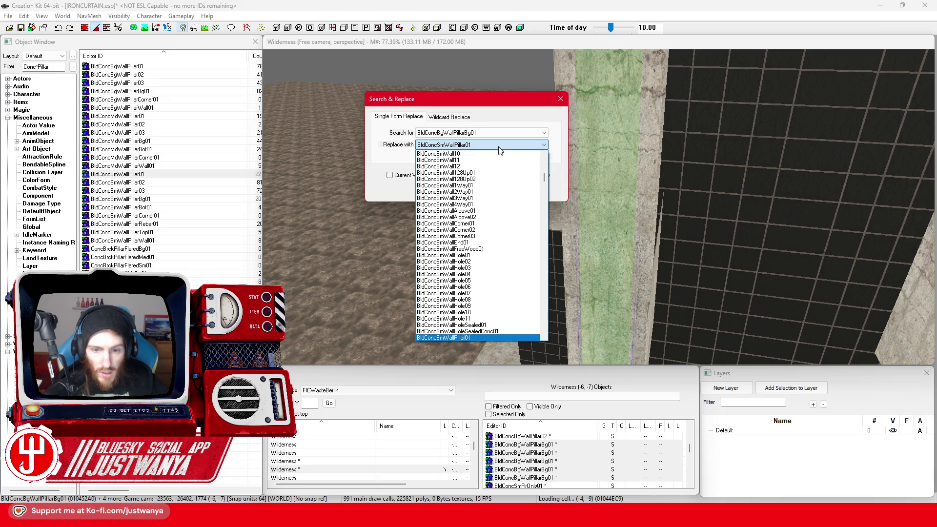
pyautogui.press('Return')
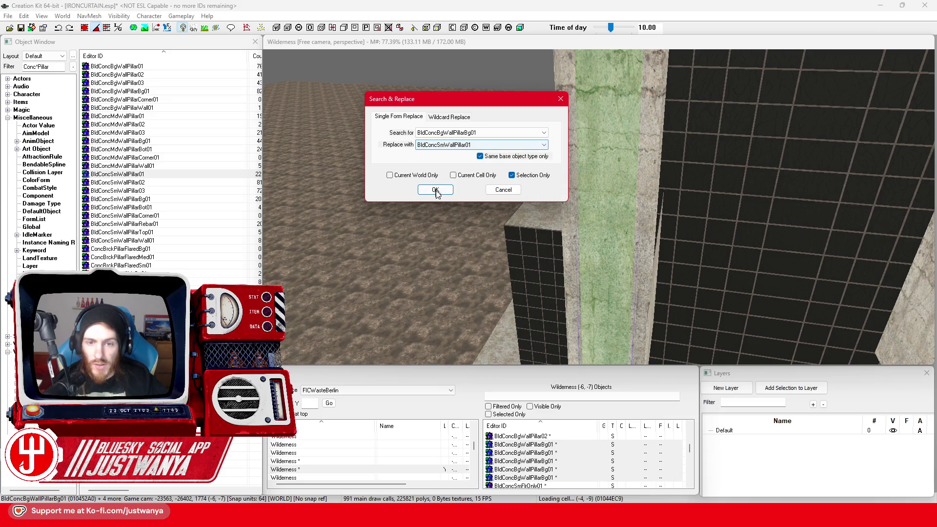
pyautogui.click(435, 190)
pyautogui.click(484, 287)
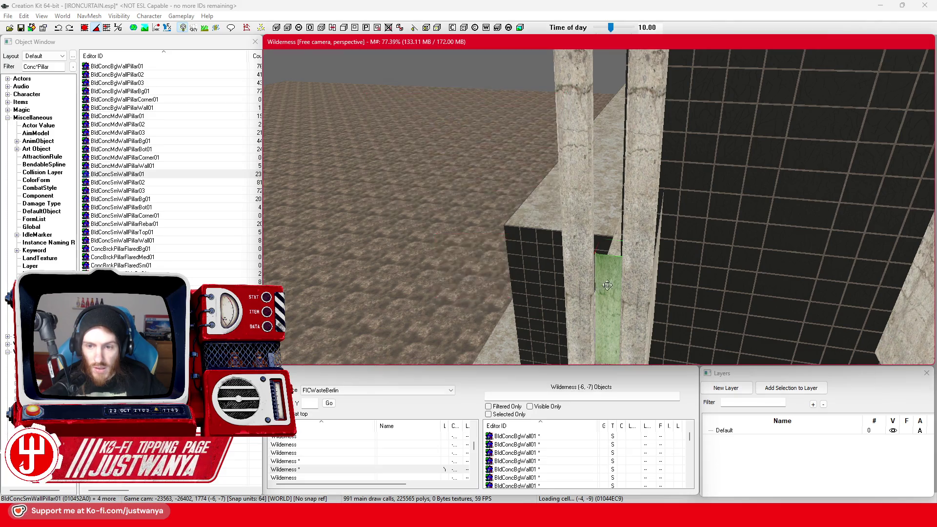
# Nudge the new small BldConcSmWallPillar01 pillar slightly into line with the wall
pyautogui.scroll(3, 619, 269)
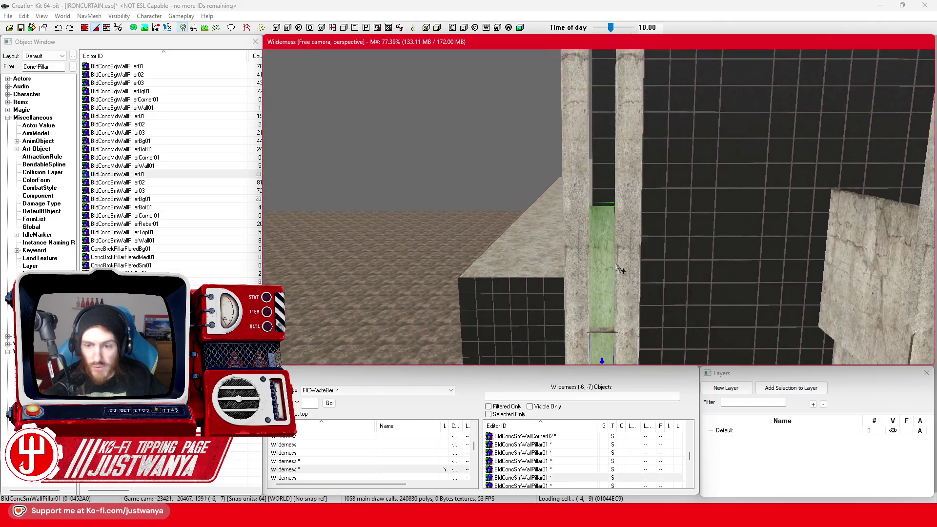
pyautogui.scroll(-5, 620, 270)
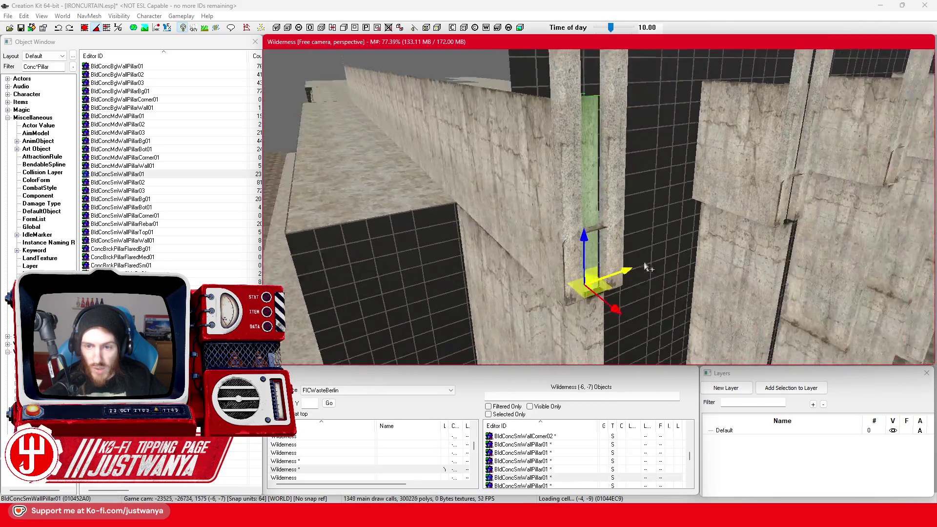
pyautogui.scroll(-3, 630, 239)
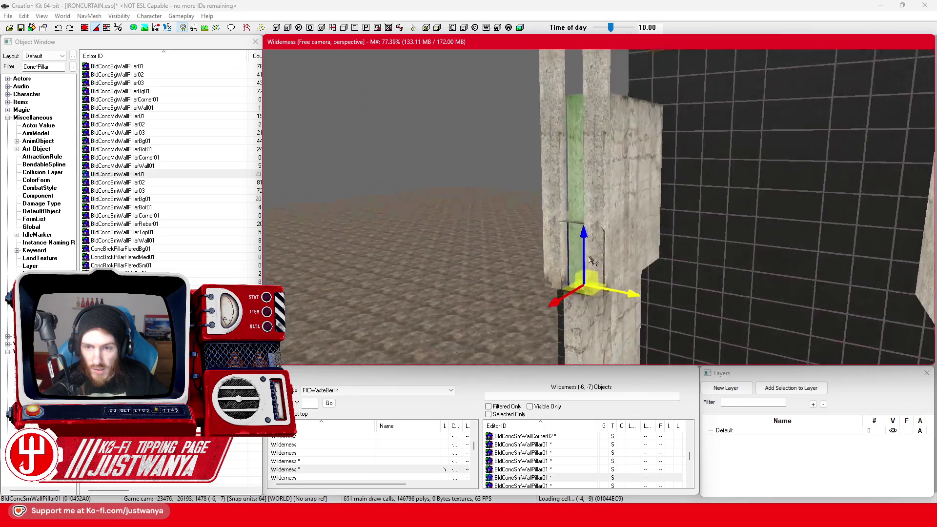
pyautogui.scroll(3, 653, 263)
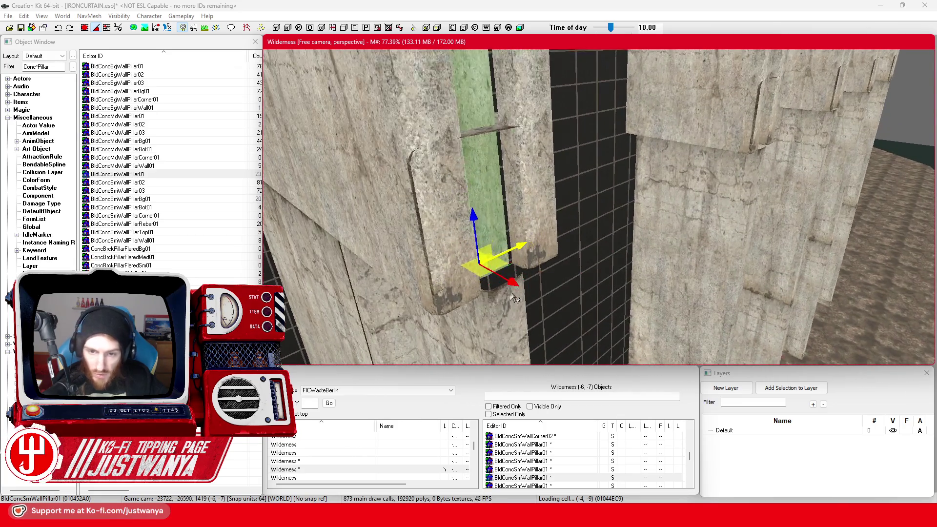
pyautogui.moveTo(481, 264); pyautogui.dragTo(492, 270)
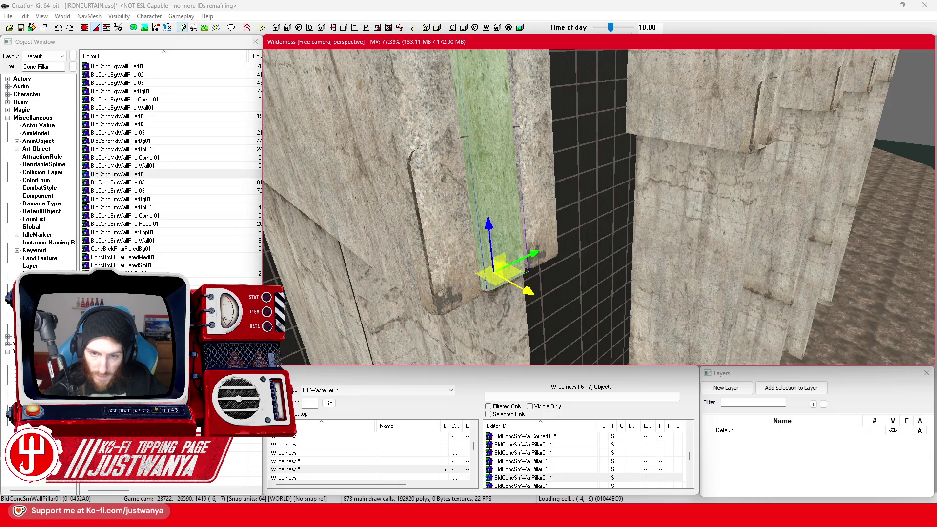
pyautogui.press('shift')
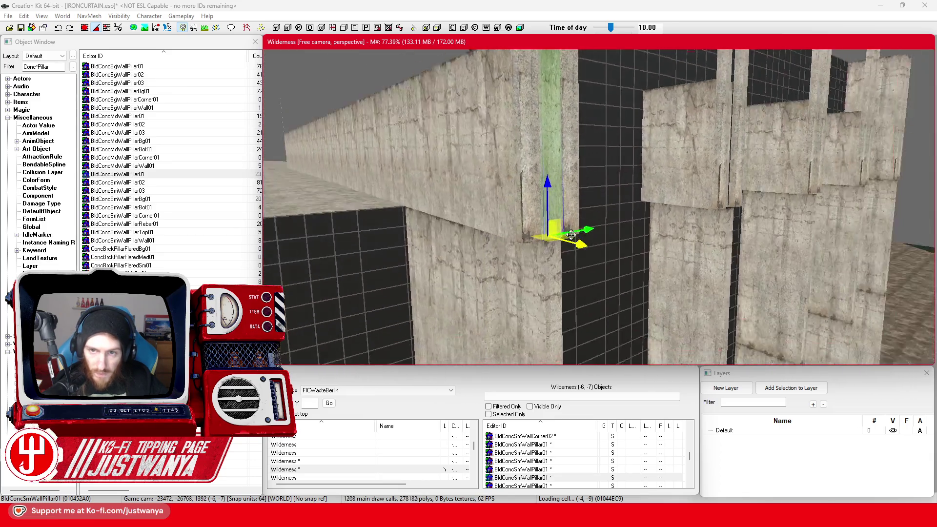
pyautogui.press('shift')
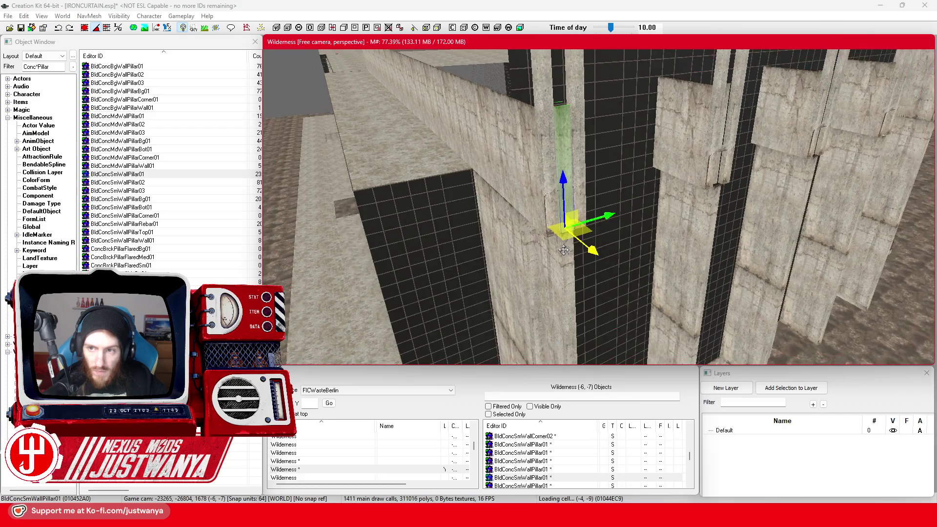
pyautogui.scroll(5, 561, 263)
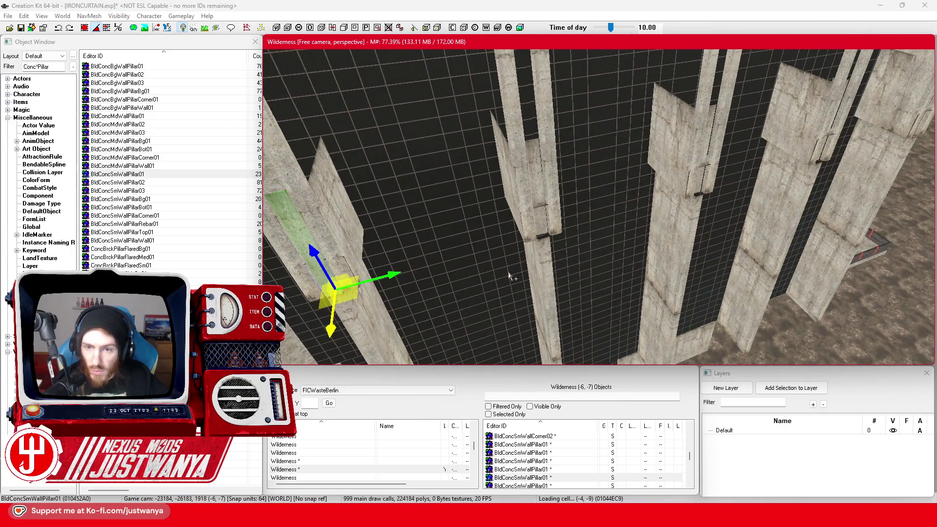
# Select the first BldConcBgWallCorner01 pillars, including the centre one, and check them from above
pyautogui.click(61, 30)
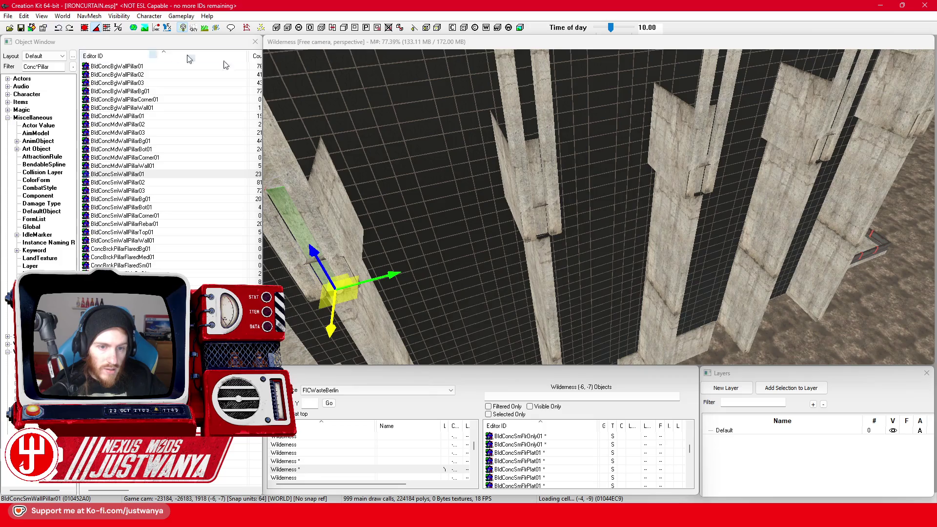
pyautogui.keyDown('ctrl'); pyautogui.click(535, 156); pyautogui.keyUp('ctrl')
pyautogui.keyDown('ctrl'); pyautogui.click(707, 147); pyautogui.keyUp('ctrl')
pyautogui.scroll(5, 577, 195)
pyautogui.keyDown('ctrl'); pyautogui.click(577, 195); pyautogui.keyUp('ctrl')
pyautogui.scroll(5, 561, 181)
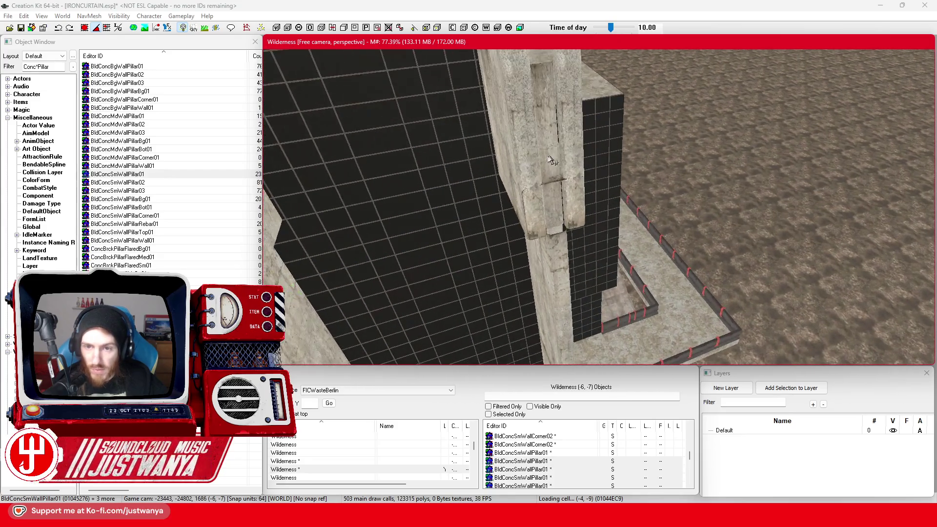
pyautogui.scroll(4, 555, 154)
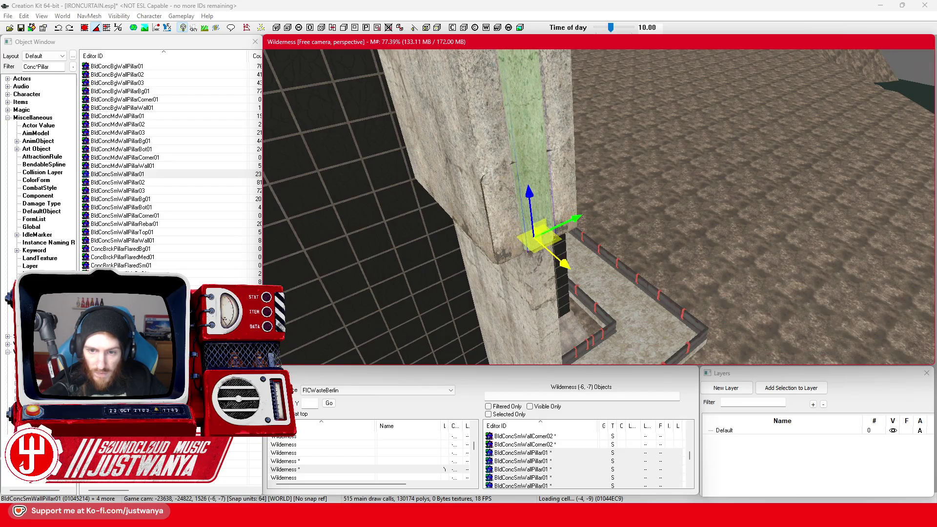
pyautogui.press('shift')
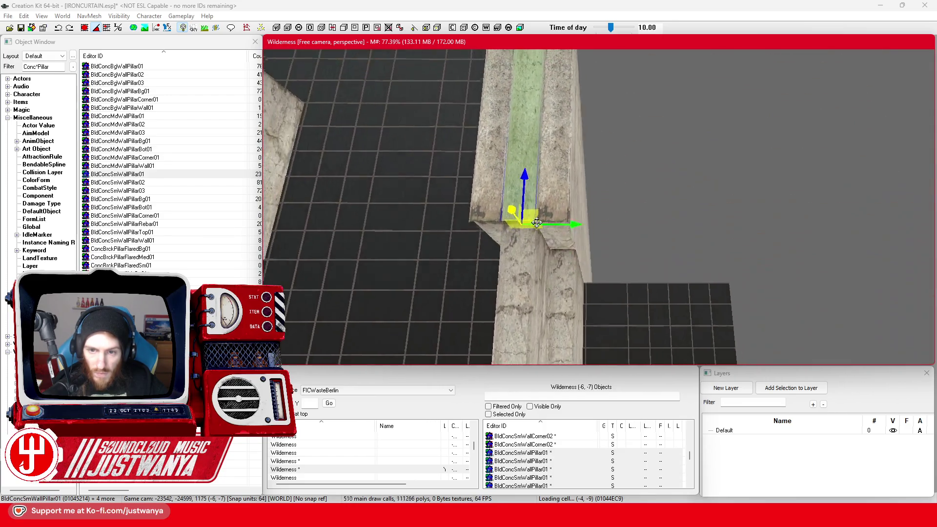
pyautogui.press('shift')
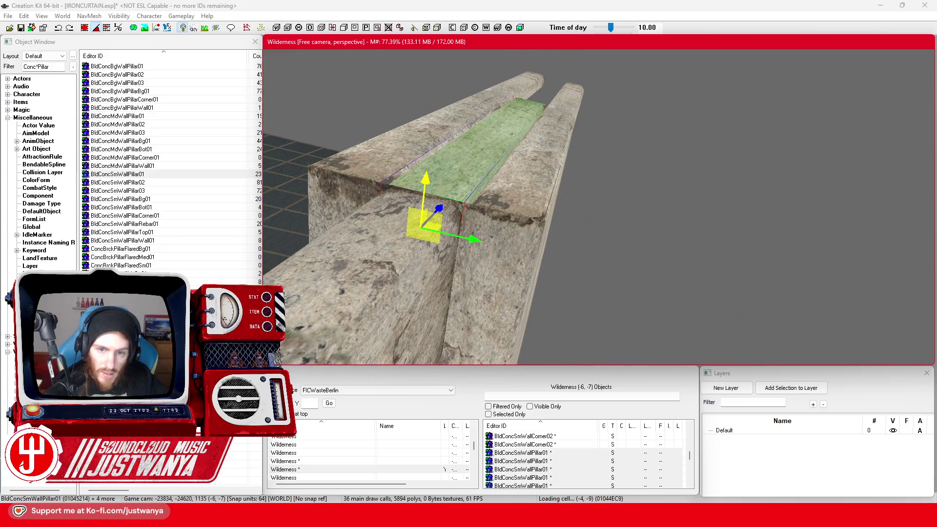
pyautogui.press('shift')
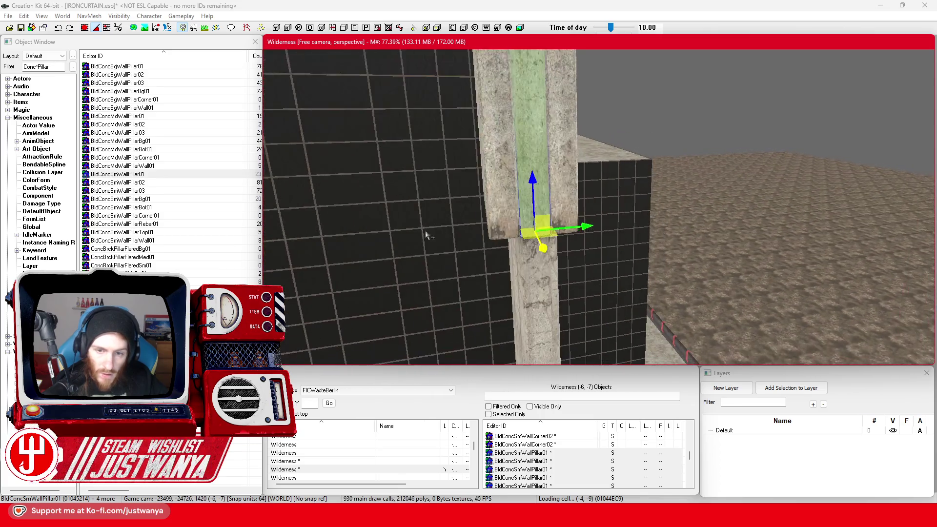
# Add the remaining BldConcBgWallCorner01 corner pillars along the walls and open Search & Replace
pyautogui.scroll(-5, 427, 236)
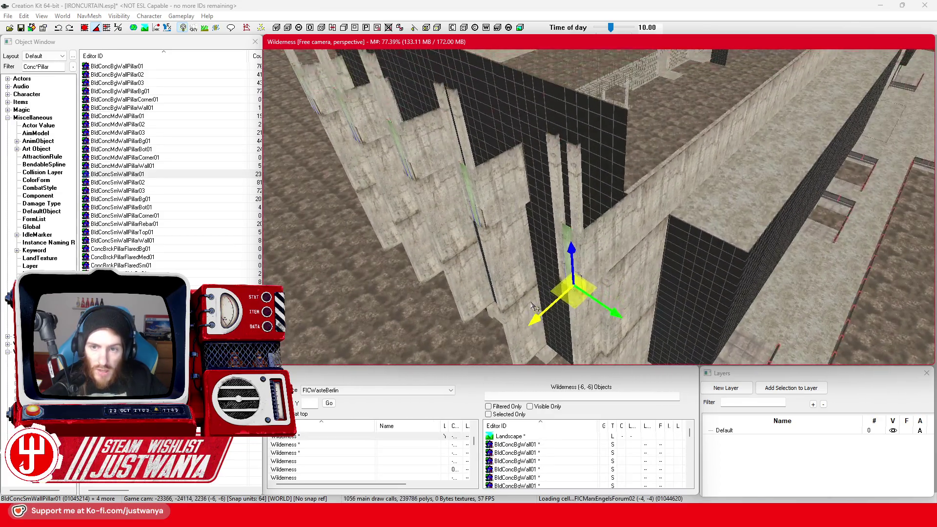
pyautogui.scroll(3, 535, 306)
pyautogui.press('shift')
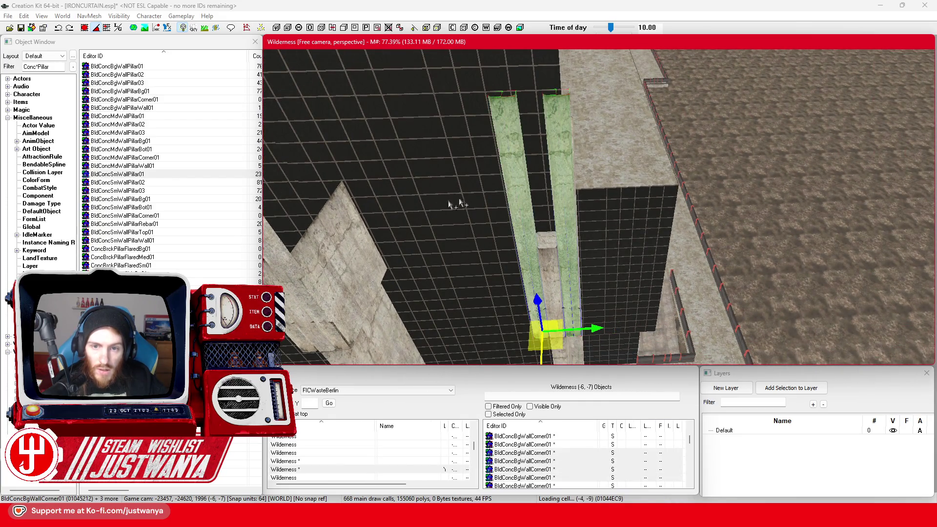
pyautogui.press('shift')
pyautogui.keyDown('ctrl'); pyautogui.click(493, 196); pyautogui.keyUp('ctrl')
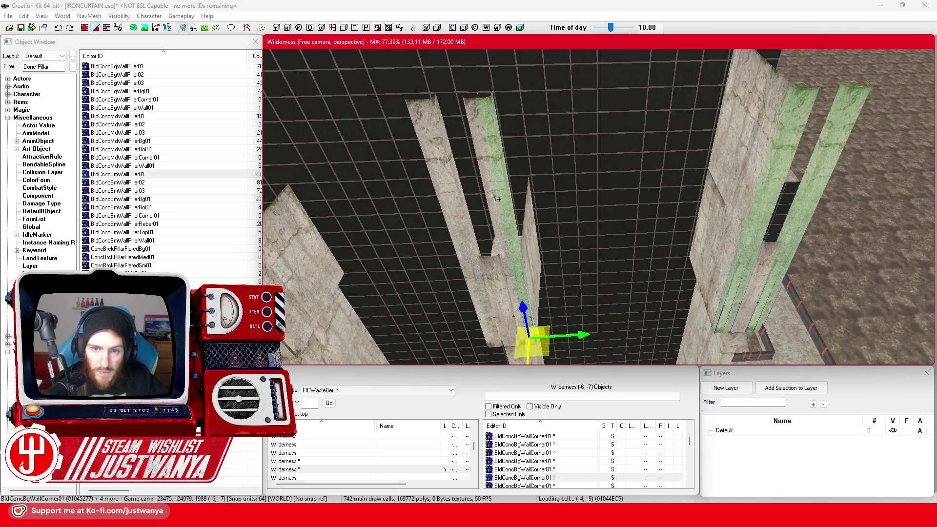
pyautogui.keyDown('ctrl'); pyautogui.click(450, 205); pyautogui.keyUp('ctrl')
pyautogui.press('shift')
pyautogui.keyDown('ctrl'); pyautogui.click(464, 198); pyautogui.keyUp('ctrl')
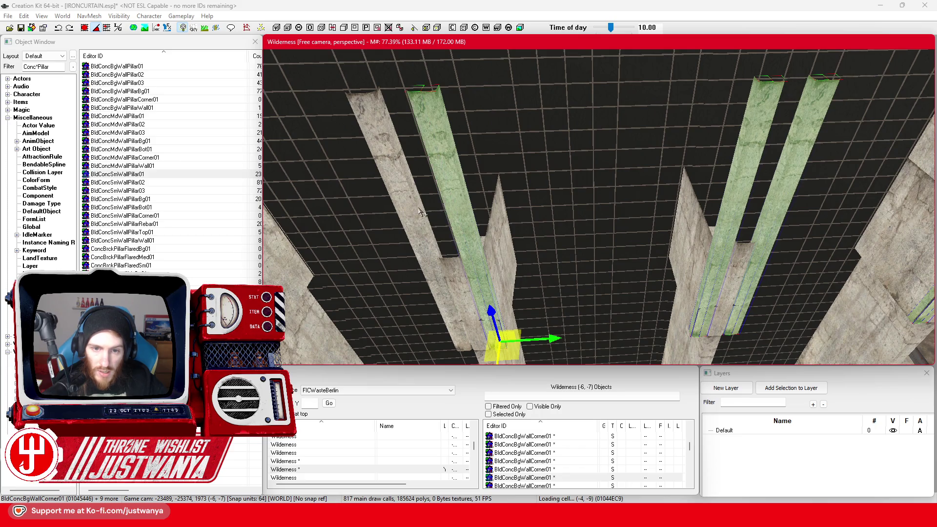
pyautogui.keyDown('ctrl'); pyautogui.click(408, 219); pyautogui.keyUp('ctrl')
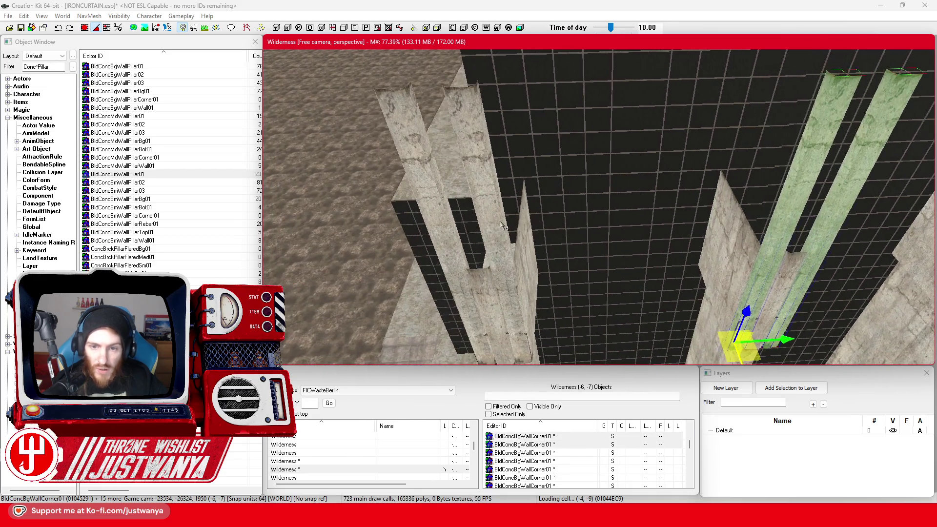
pyautogui.keyDown('ctrl'); pyautogui.click(492, 229); pyautogui.keyUp('ctrl')
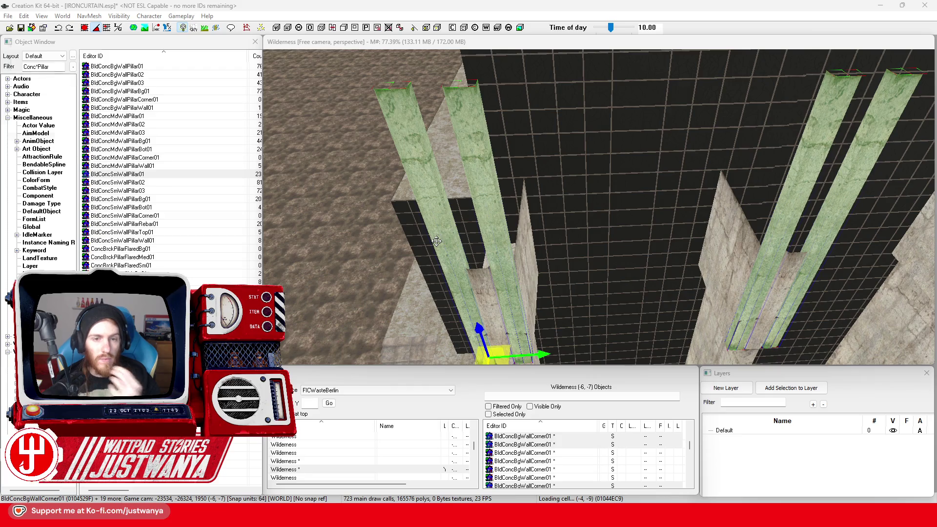
pyautogui.hotkey('ctrl', 'f')
# Replace the selected BldConcBgWallCorner01 corners with BldConcSmWallCorner01, limited to the selection
pyautogui.moveTo(130, 35); pyautogui.dragTo(498, 121)
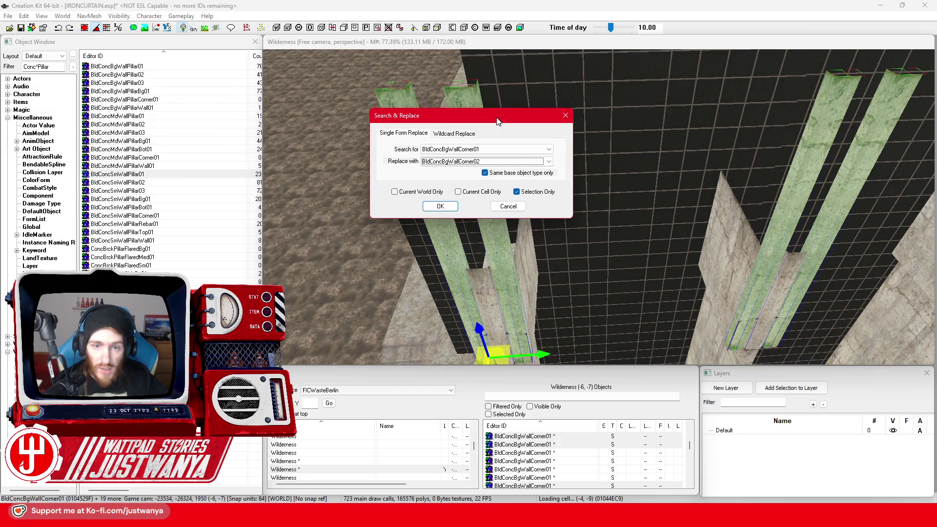
pyautogui.click(535, 163)
pyautogui.scroll(10, 535, 167)
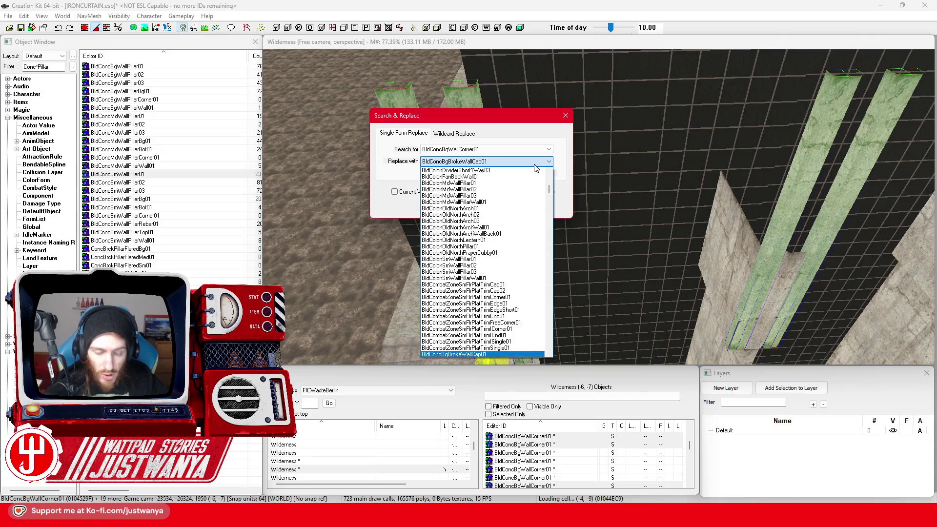
pyautogui.scroll(-10, 536, 168)
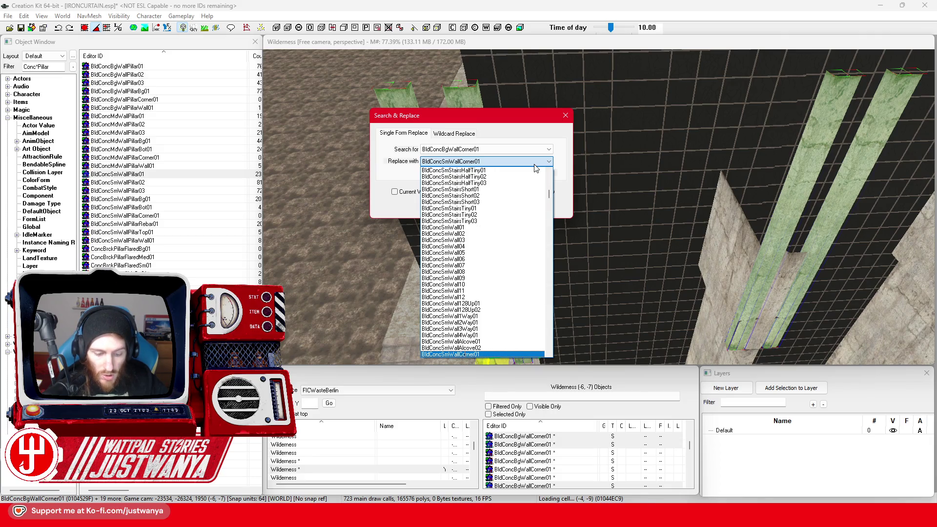
pyautogui.click(534, 165)
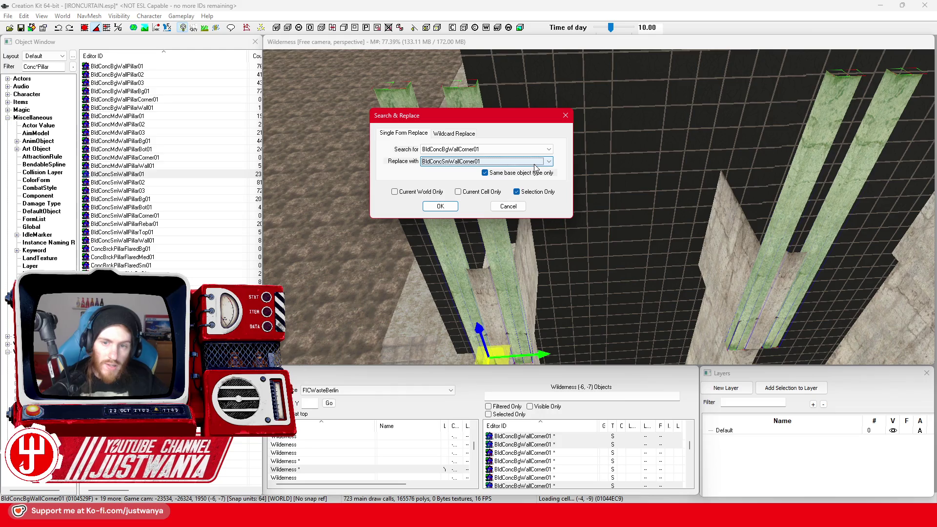
pyautogui.click(440, 206)
pyautogui.click(479, 291)
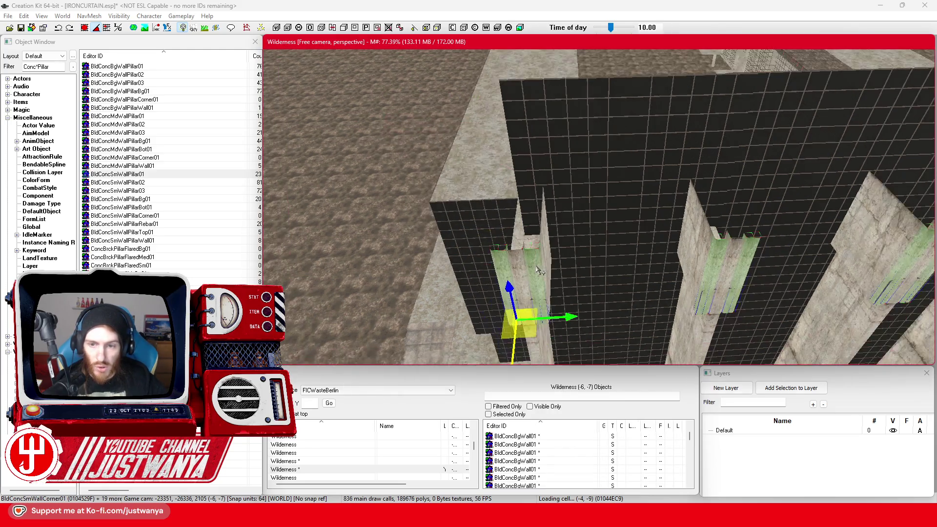
# Select the five BldGlassSolid01 glass panels along the concrete wall top and delete them
pyautogui.click(557, 189)
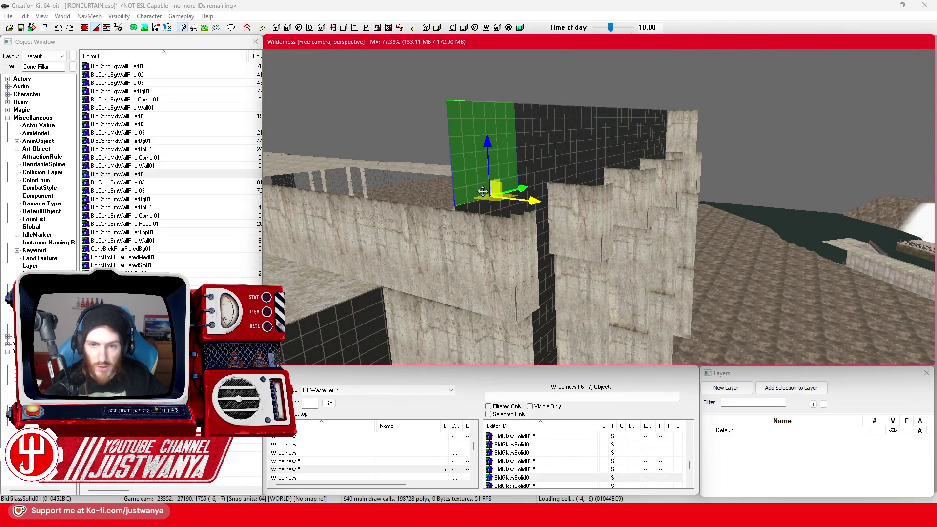
pyautogui.keyDown('ctrl'); pyautogui.click(561, 161); pyautogui.keyUp('ctrl')
pyautogui.keyDown('ctrl'); pyautogui.click(634, 132); pyautogui.keyUp('ctrl')
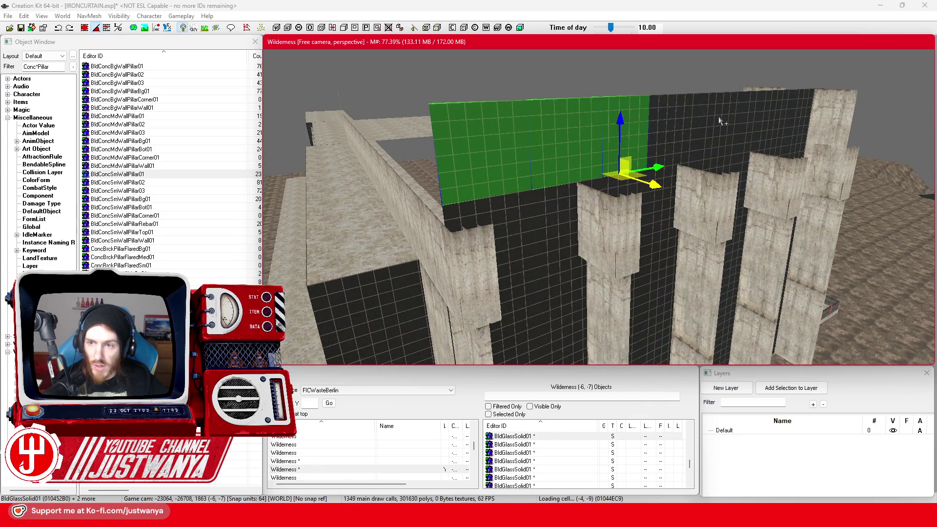
pyautogui.keyDown('ctrl'); pyautogui.click(681, 127); pyautogui.keyUp('ctrl')
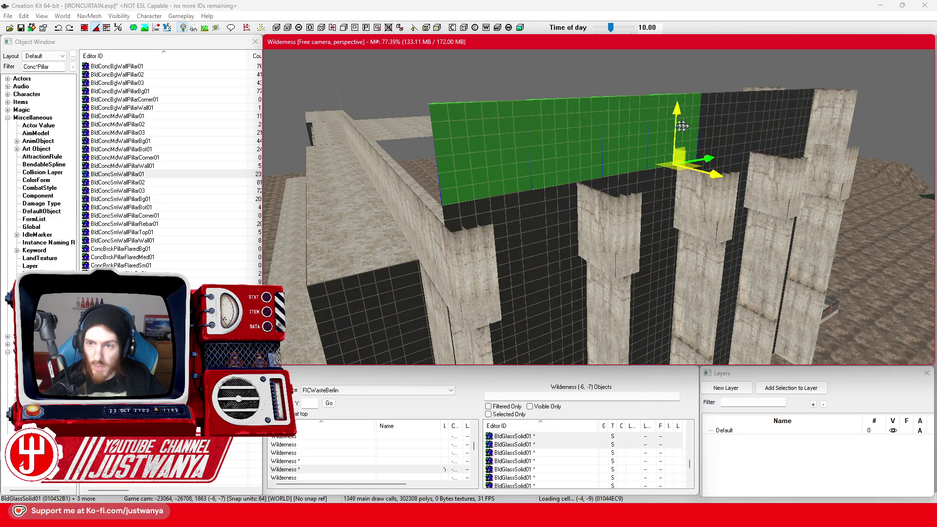
pyautogui.keyDown('ctrl'); pyautogui.click(798, 125); pyautogui.keyUp('ctrl')
pyautogui.press('Delete')
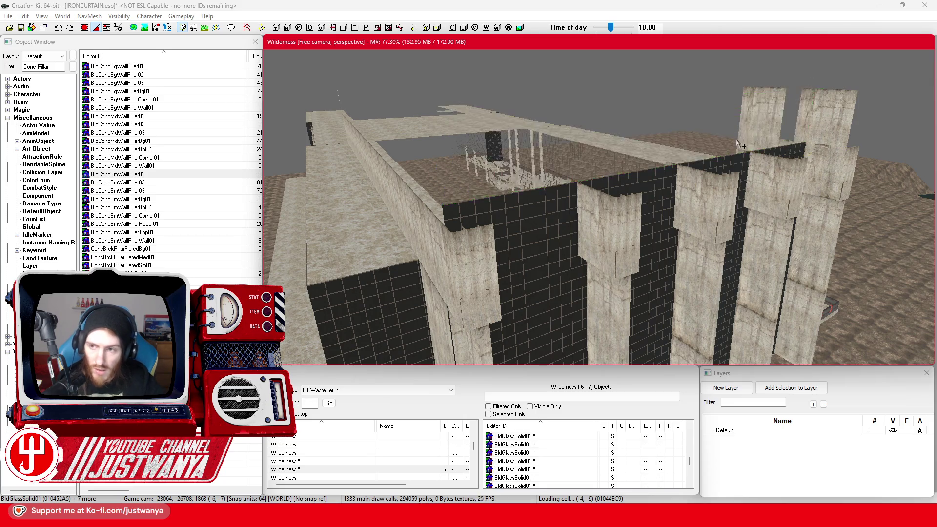
pyautogui.scroll(5, 599, 211)
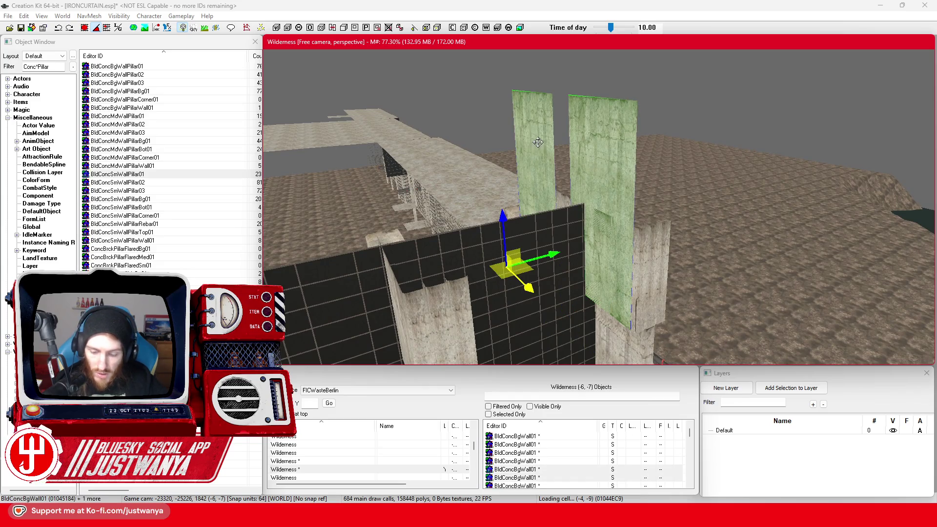
# Delete the two large wall panels and slide the small concrete wall right along X
pyautogui.press('Delete')
pyautogui.click(605, 244)
pyautogui.scroll(5, 586, 239)
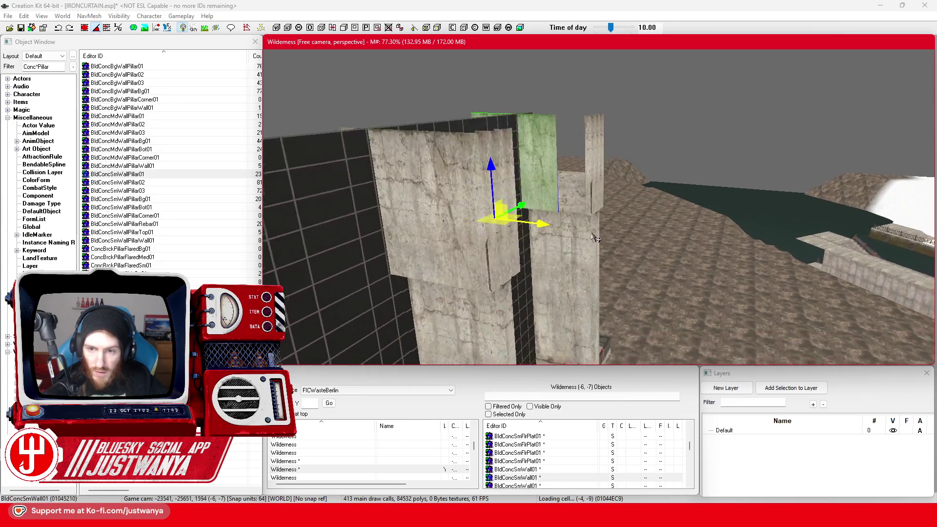
pyautogui.moveTo(462, 235); pyautogui.dragTo(507, 239)
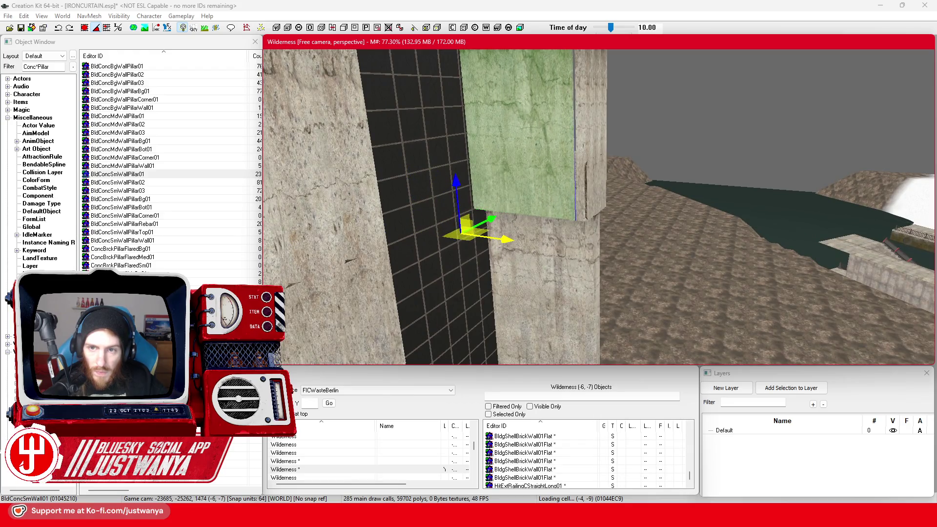
pyautogui.press('shift')
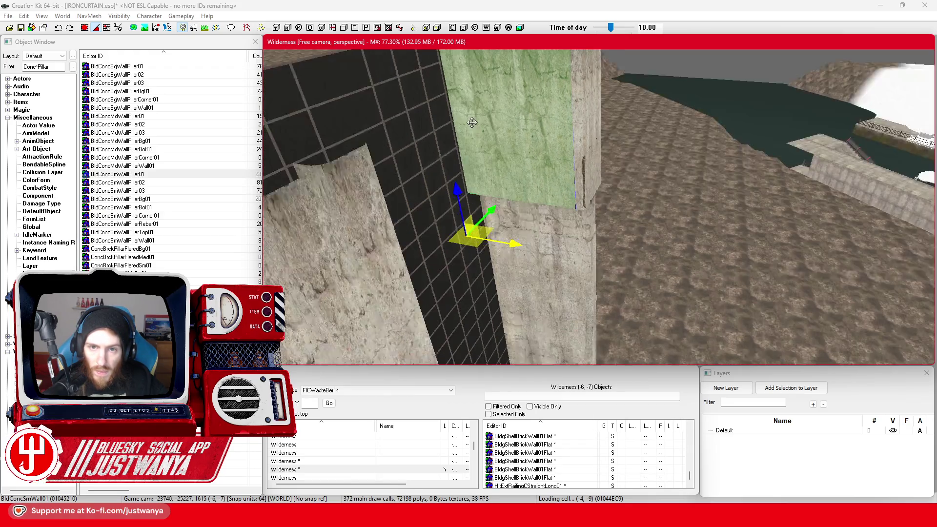
pyautogui.scroll(3, 431, 185)
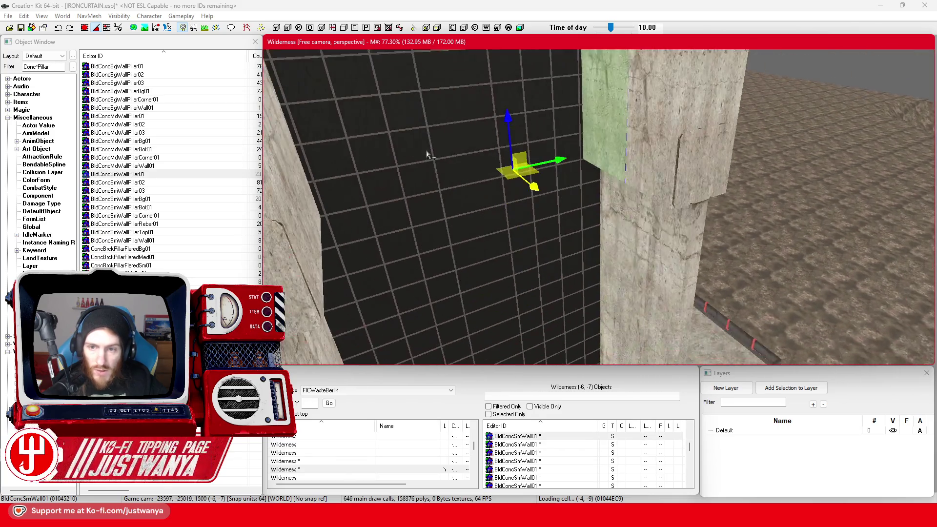
pyautogui.scroll(3, 567, 147)
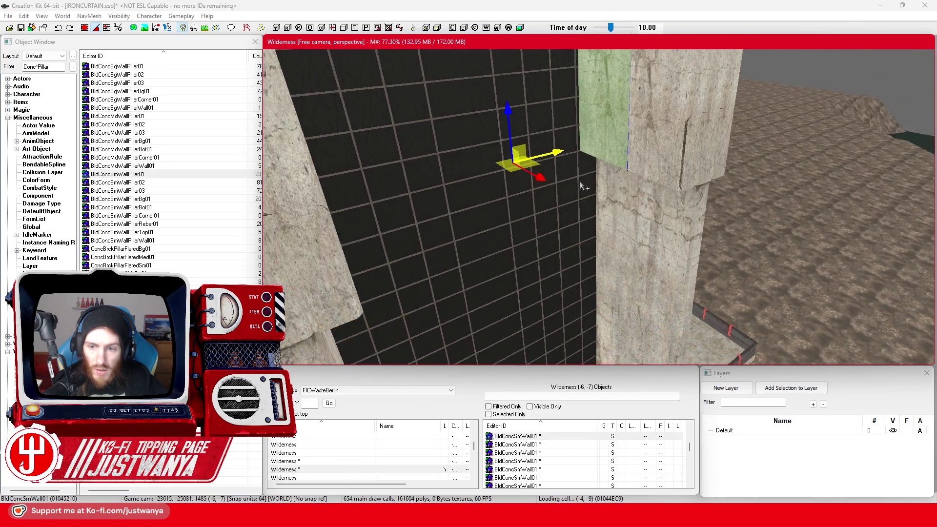
pyautogui.scroll(2, 564, 181)
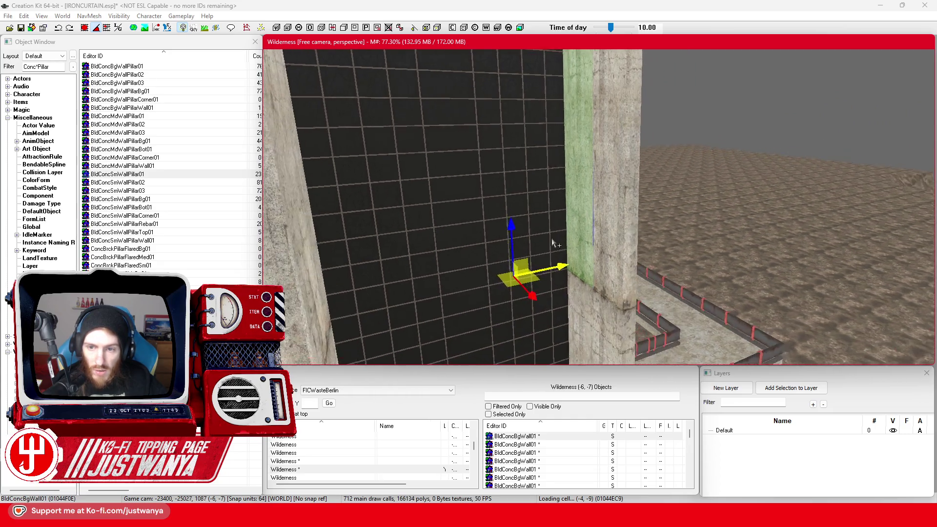
pyautogui.scroll(3, 556, 253)
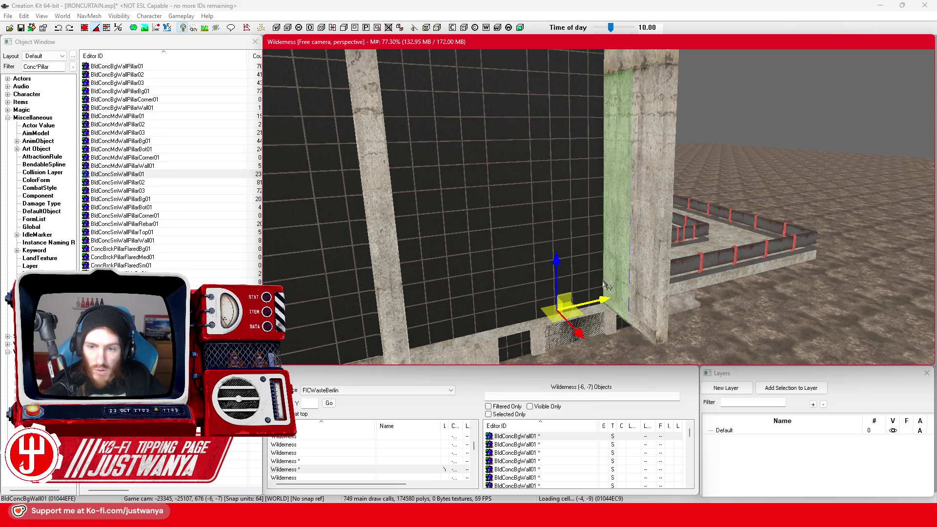
pyautogui.moveTo(594, 215)
pyautogui.mouseDown()
pyautogui.moveTo(573, 219)
pyautogui.moveTo(608, 212)
pyautogui.mouseUp()
pyautogui.moveTo(550, 210)
pyautogui.mouseDown()
pyautogui.moveTo(639, 224)
pyautogui.moveTo(505, 85)
pyautogui.moveTo(709, 86)
pyautogui.moveTo(616, 149)
pyautogui.mouseUp()
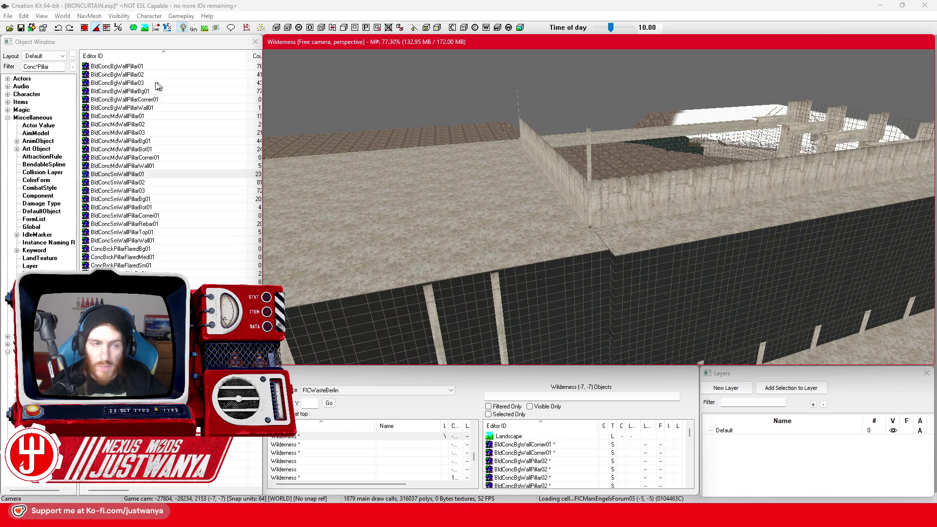
# Save the plugin, then view the building front beside the Palast der Republik reference
pyautogui.click(21, 28)
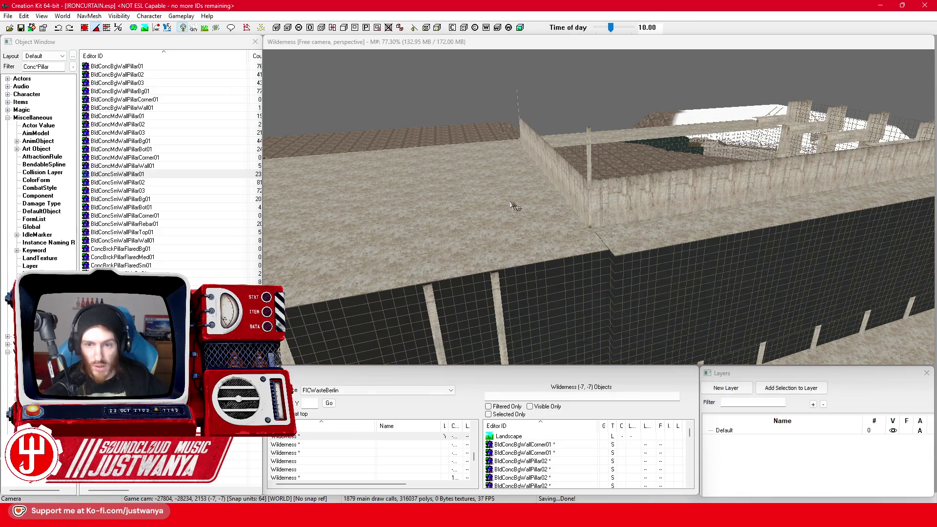
pyautogui.click(528, 207)
pyautogui.moveTo(529, 206)
pyautogui.mouseDown()
pyautogui.moveTo(486, 101)
pyautogui.moveTo(533, 268)
pyautogui.moveTo(577, 299)
pyautogui.moveTo(567, 291)
pyautogui.mouseUp()
pyautogui.scroll(-10, 566, 291)
pyautogui.scroll(-10, 565, 303)
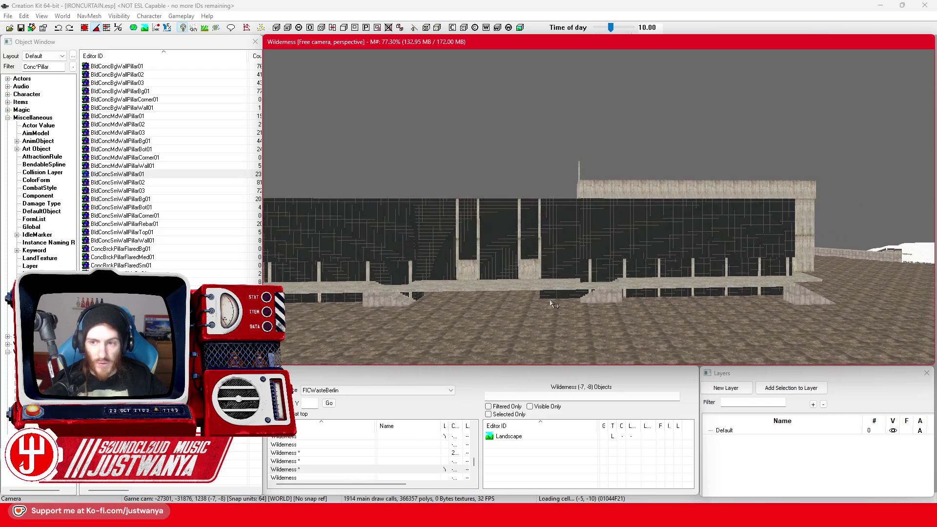
pyautogui.scroll(-10, 552, 304)
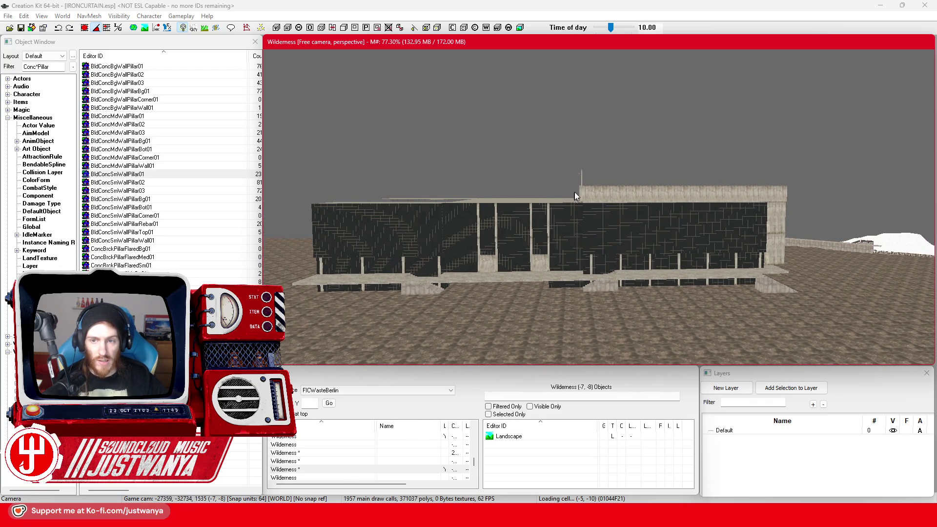
pyautogui.click(513, 518)
pyautogui.click(565, 480)
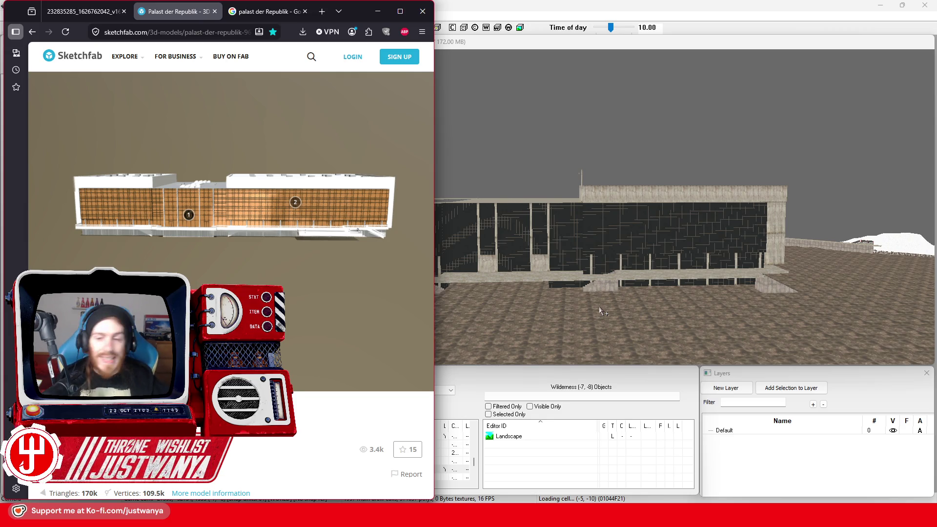
pyautogui.click(377, 11)
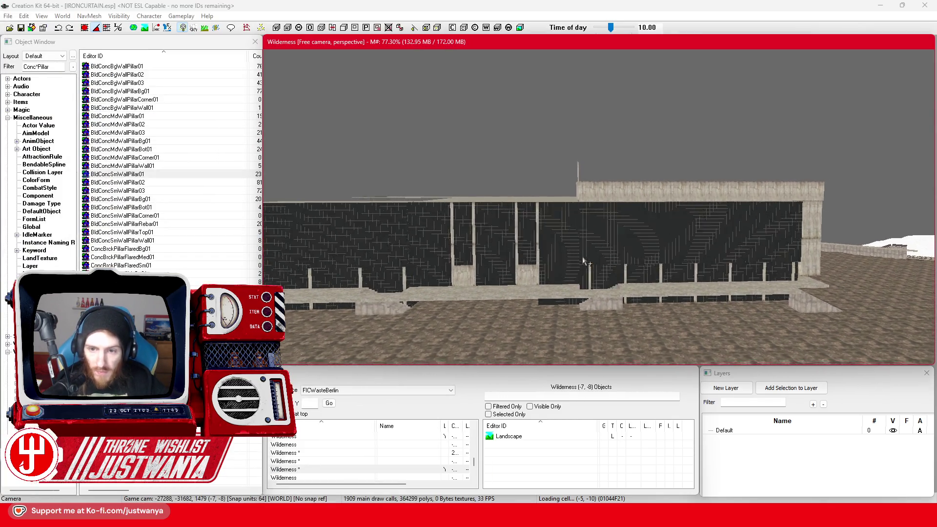
# Fly to the upper wall and select its two large BldConcBgWallCorner01 corner pillars for replacement
pyautogui.press('w')
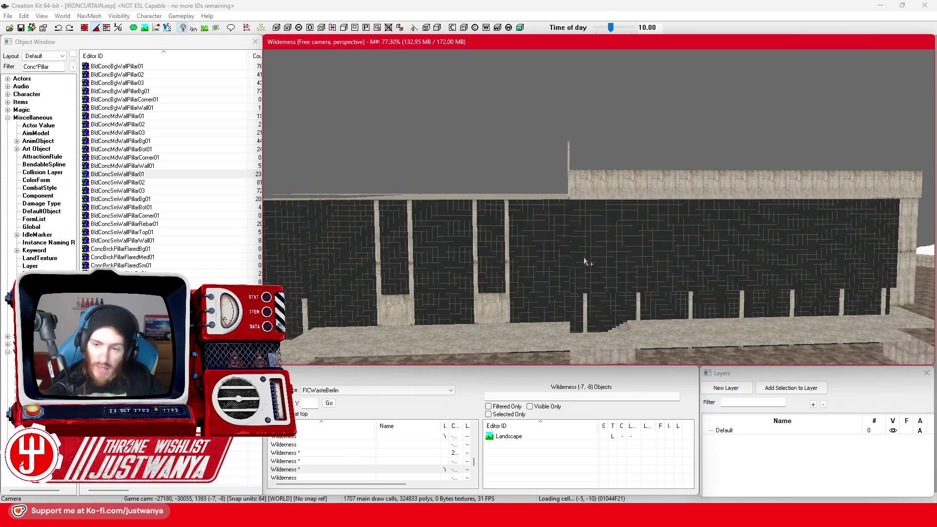
pyautogui.press('w')
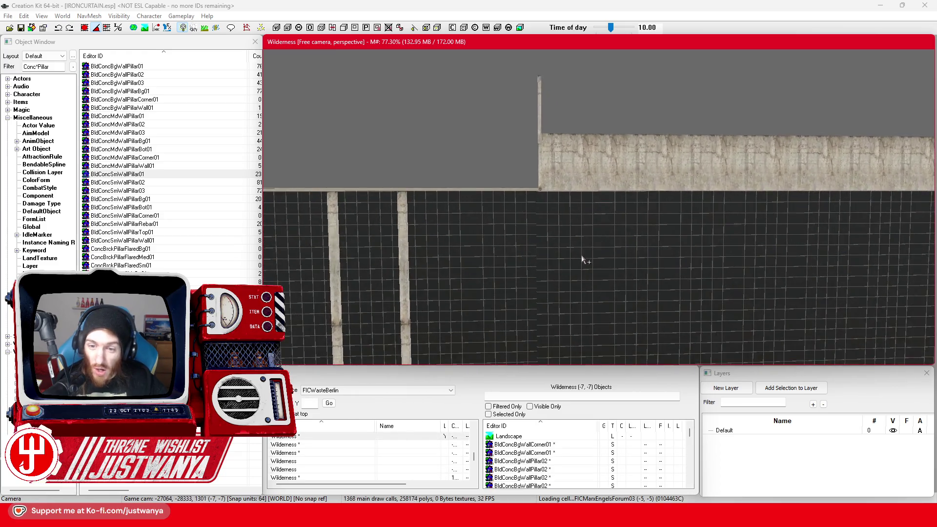
pyautogui.click(586, 251)
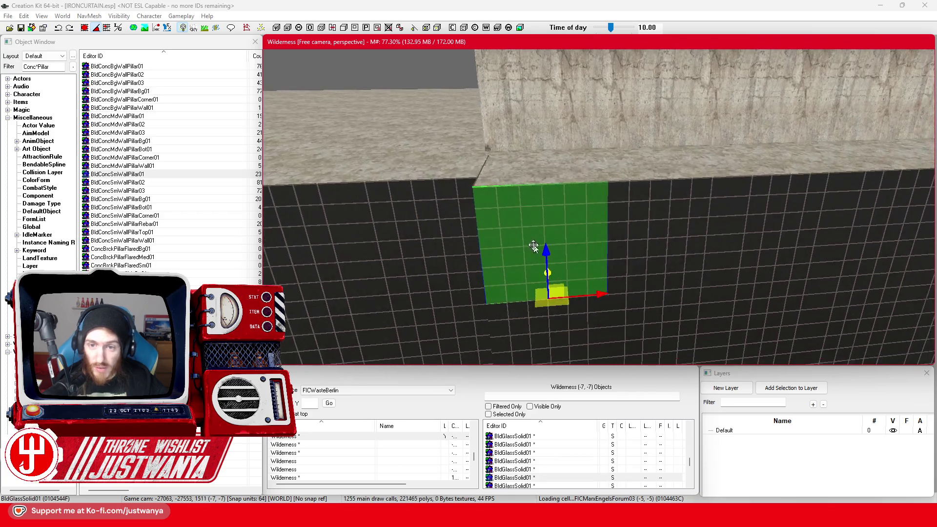
pyautogui.scroll(-5, 566, 288)
pyautogui.click(600, 172)
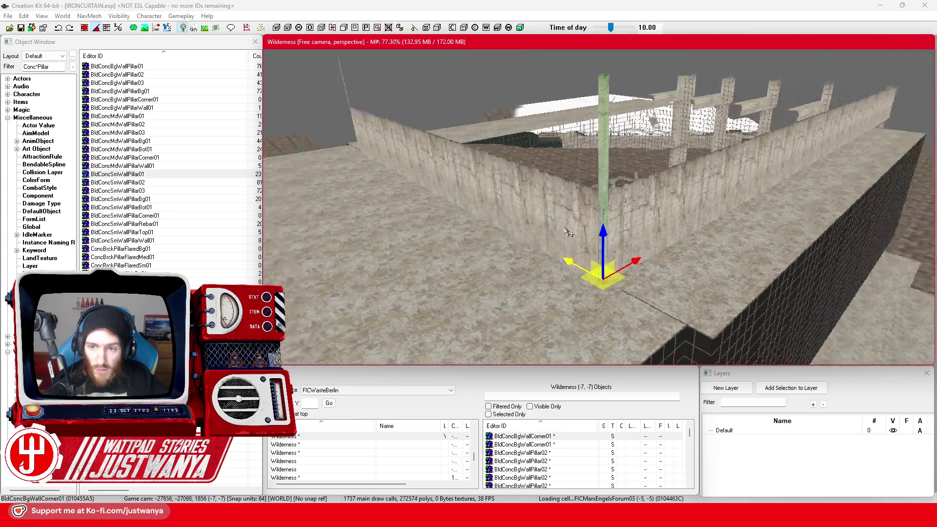
pyautogui.moveTo(530, 261); pyautogui.dragTo(544, 211)
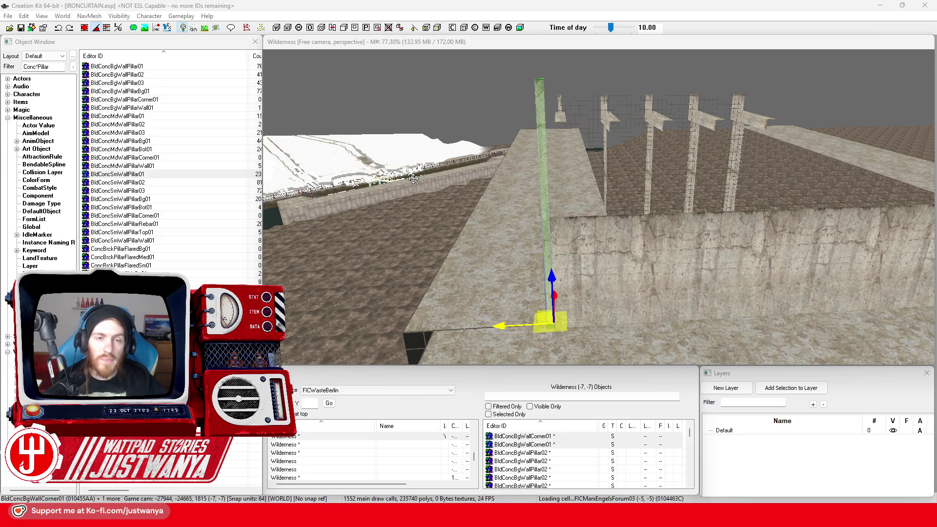
pyautogui.hotkey('ctrl', 'f')
# Swap the two upper-wall corner pillars for BldConcSmWallCorner01, selection only
pyautogui.moveTo(140, 36); pyautogui.dragTo(420, 138)
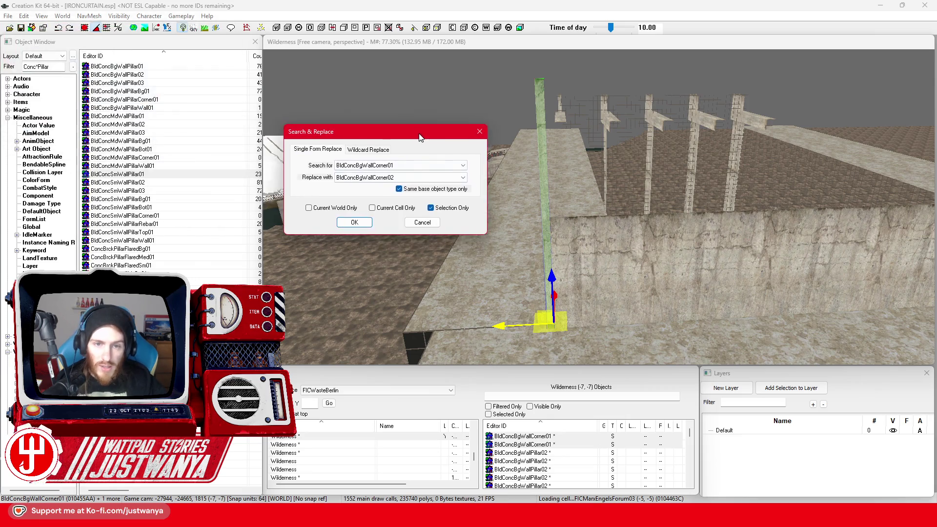
pyautogui.click(426, 179)
pyautogui.scroll(10, 427, 178)
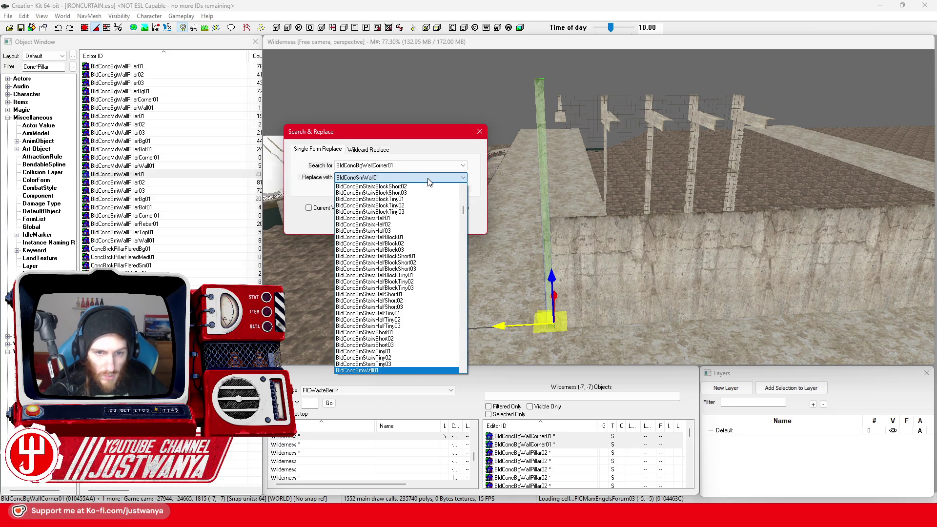
pyautogui.click(429, 179)
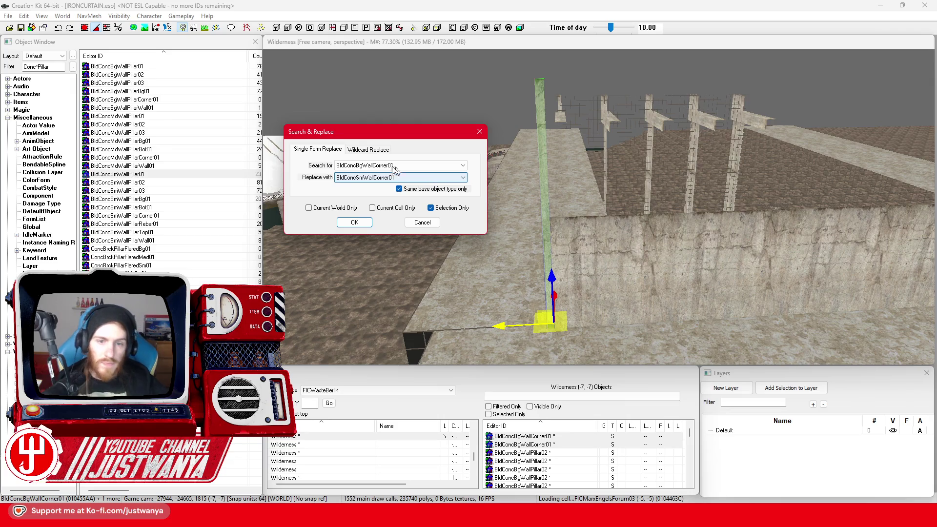
pyautogui.click(360, 224)
pyautogui.click(478, 288)
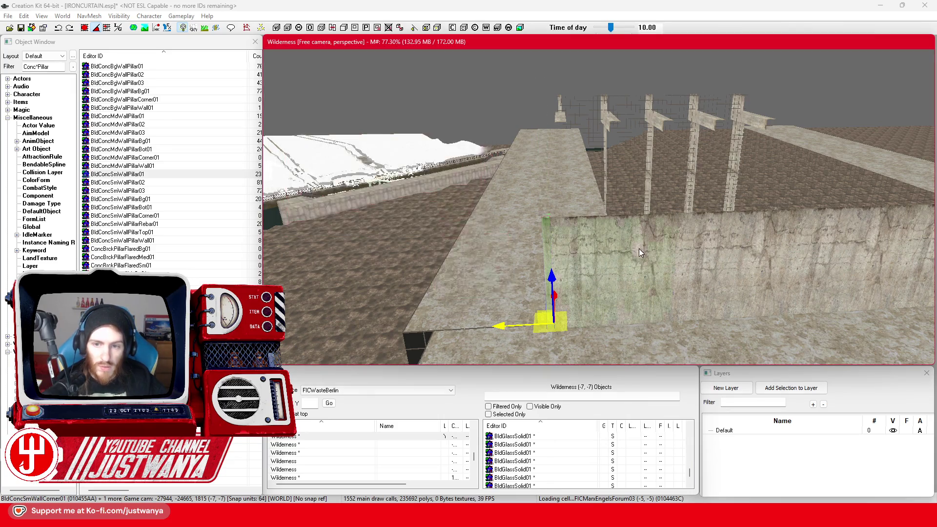
pyautogui.scroll(-10, 456, 228)
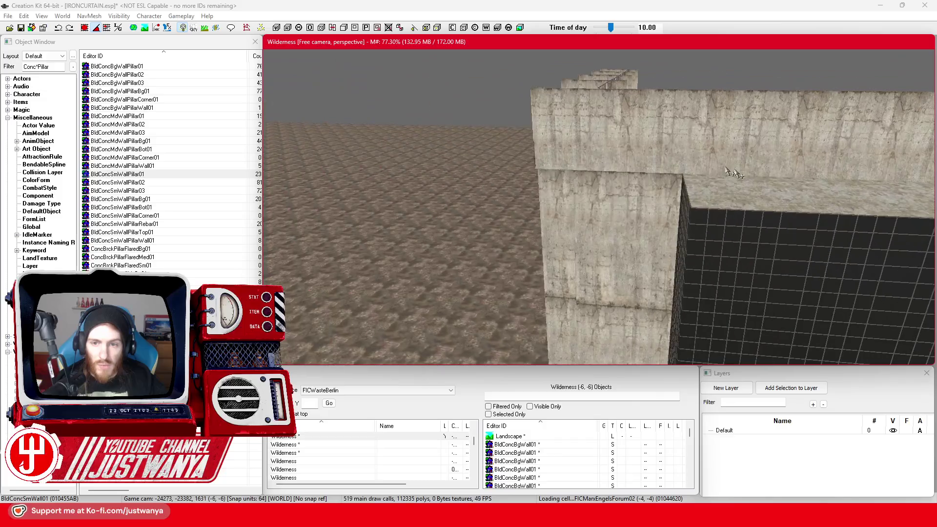
pyautogui.scroll(-5, 595, 140)
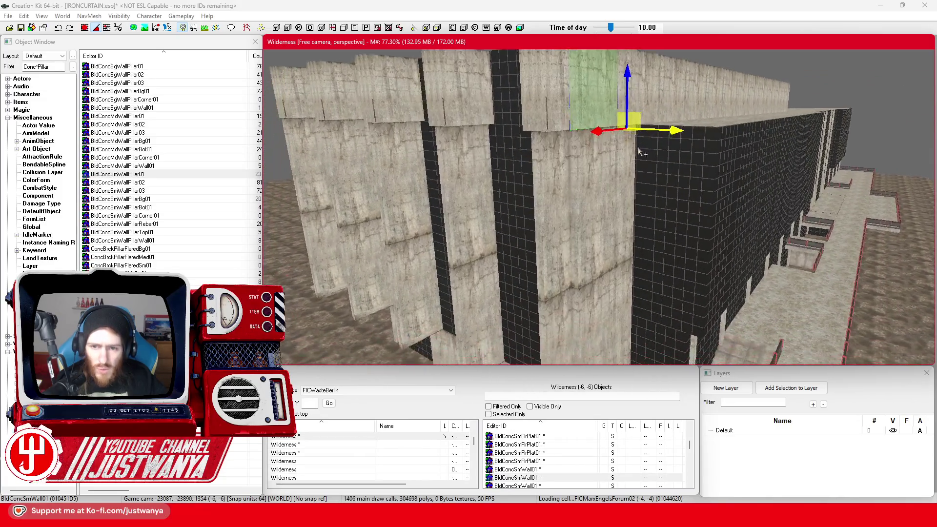
pyautogui.scroll(-5, 561, 195)
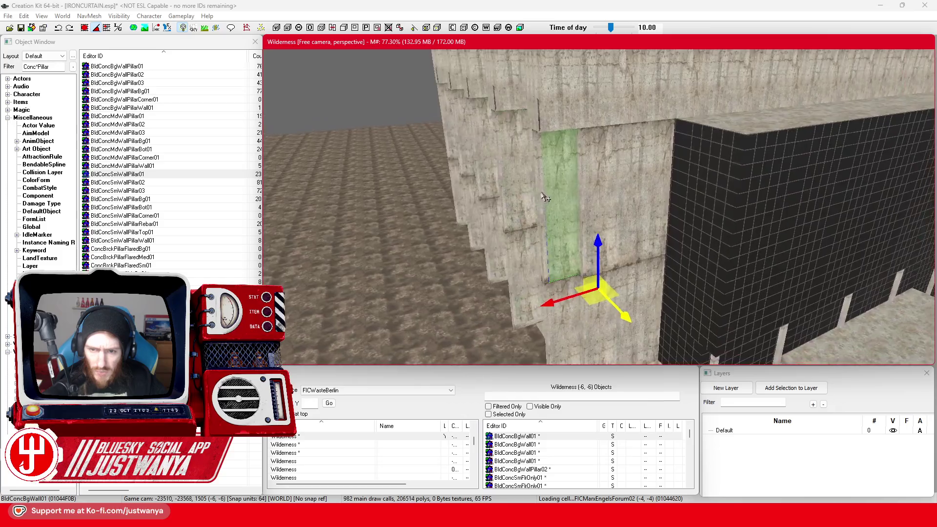
pyautogui.scroll(-10, 554, 211)
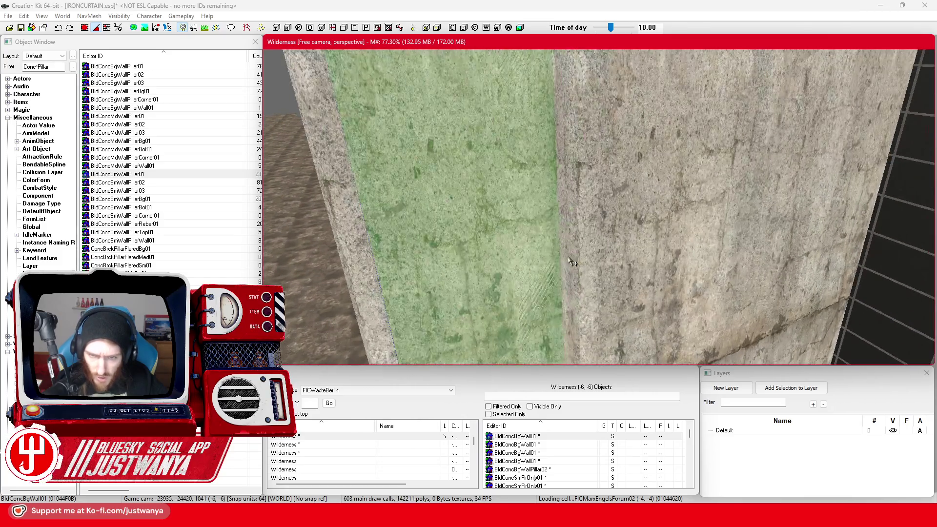
pyautogui.scroll(5, 535, 256)
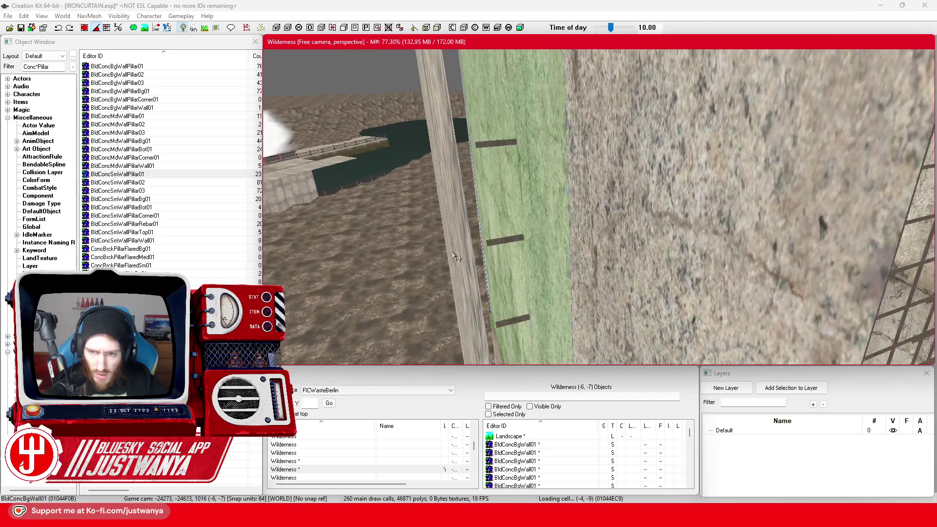
pyautogui.scroll(-10, 597, 236)
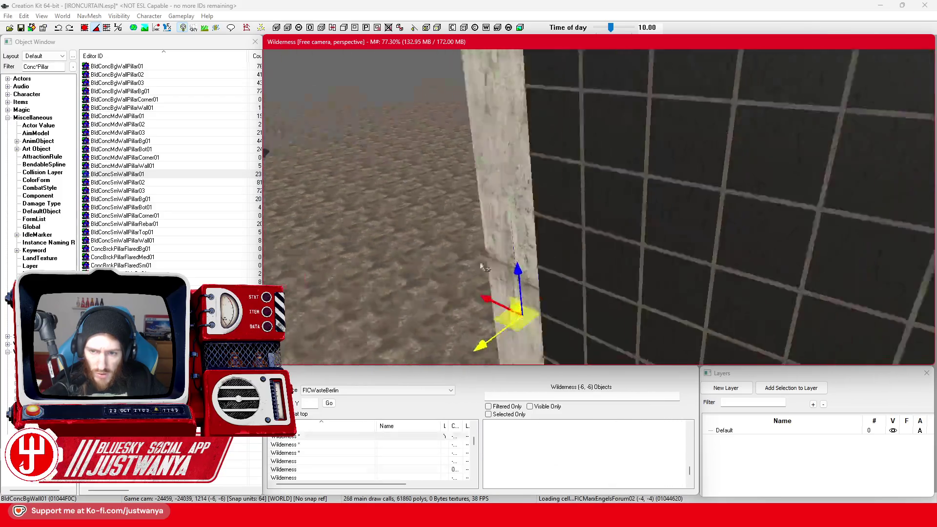
pyautogui.scroll(5, 539, 238)
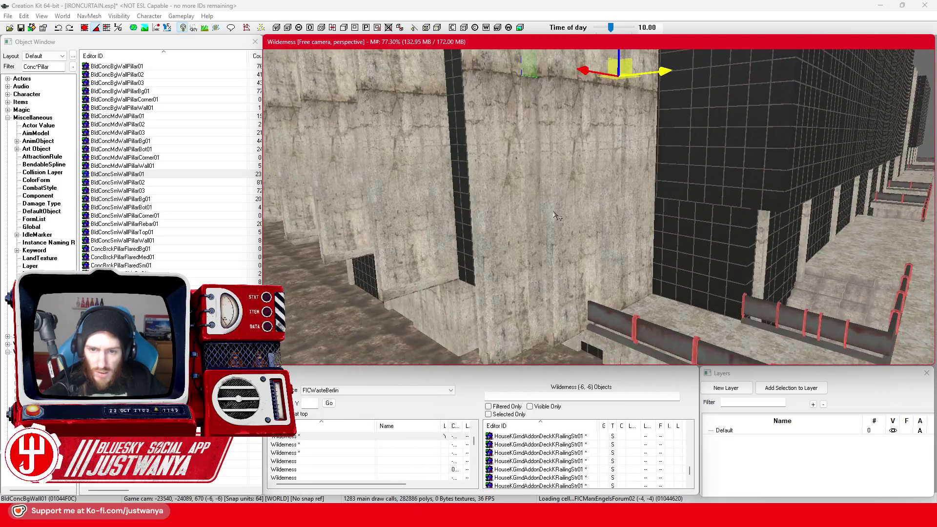
pyautogui.scroll(-5, 466, 211)
pyautogui.scroll(-10, 466, 211)
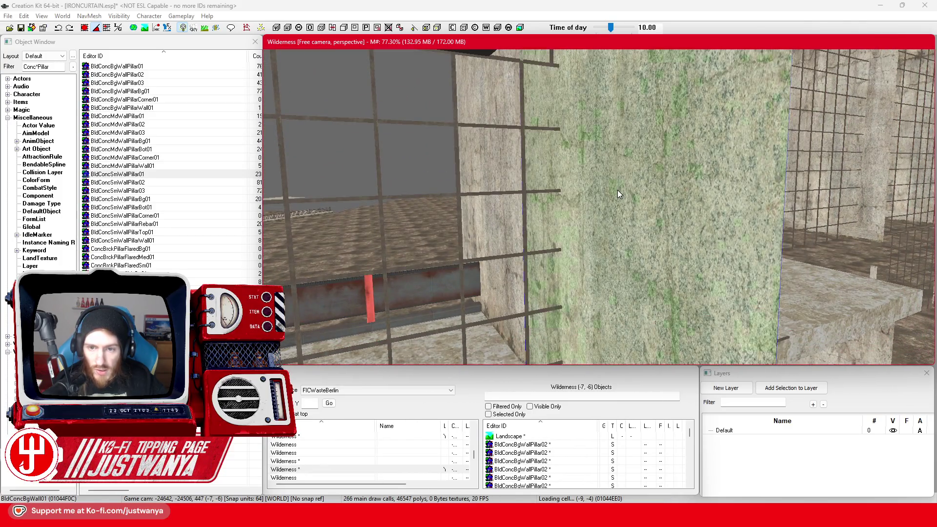
pyautogui.scroll(-10, 617, 190)
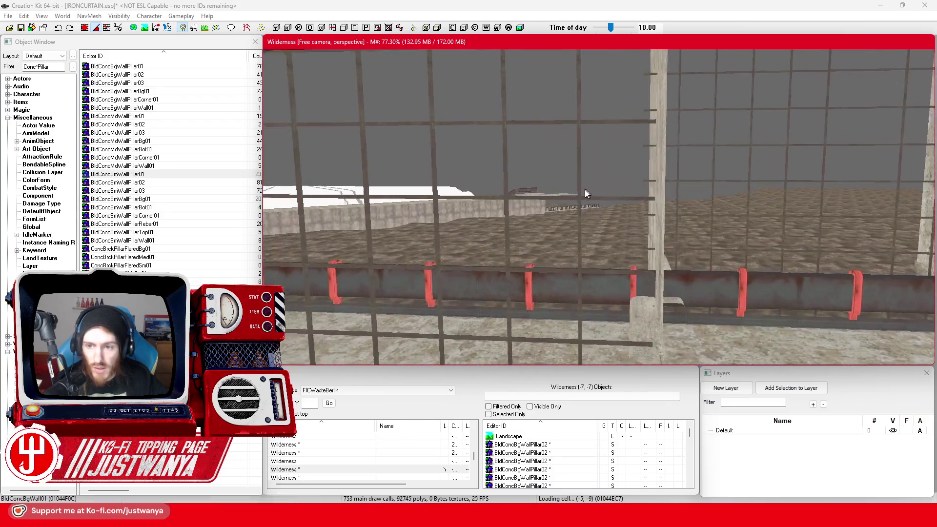
pyautogui.scroll(-3, 589, 194)
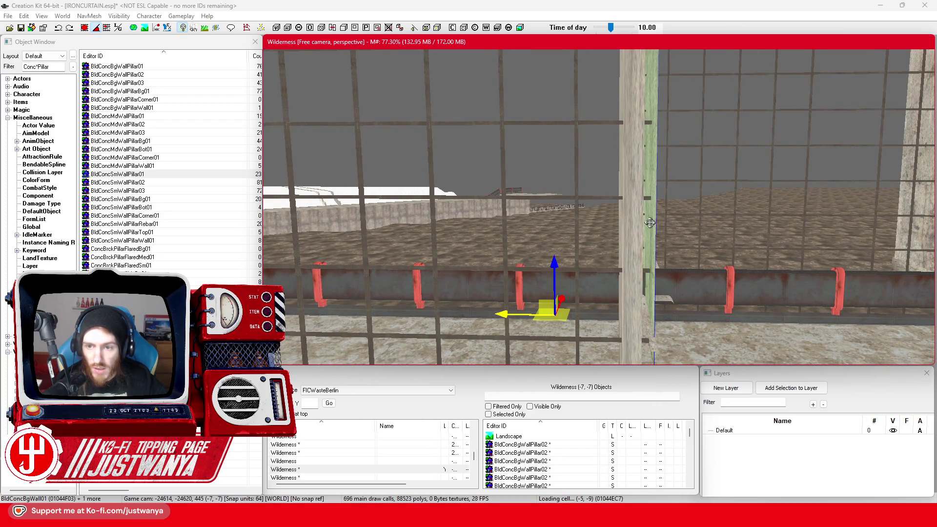
pyautogui.scroll(-5, 653, 223)
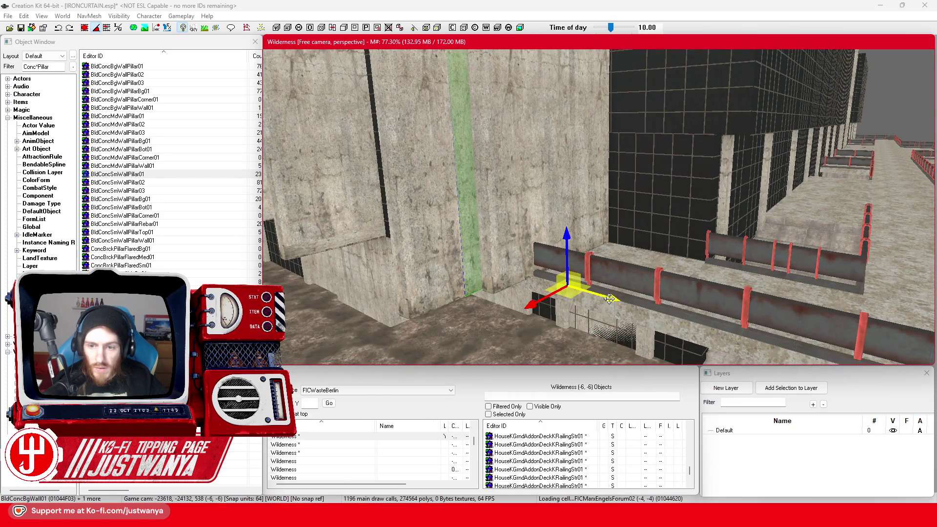
pyautogui.press('shift')
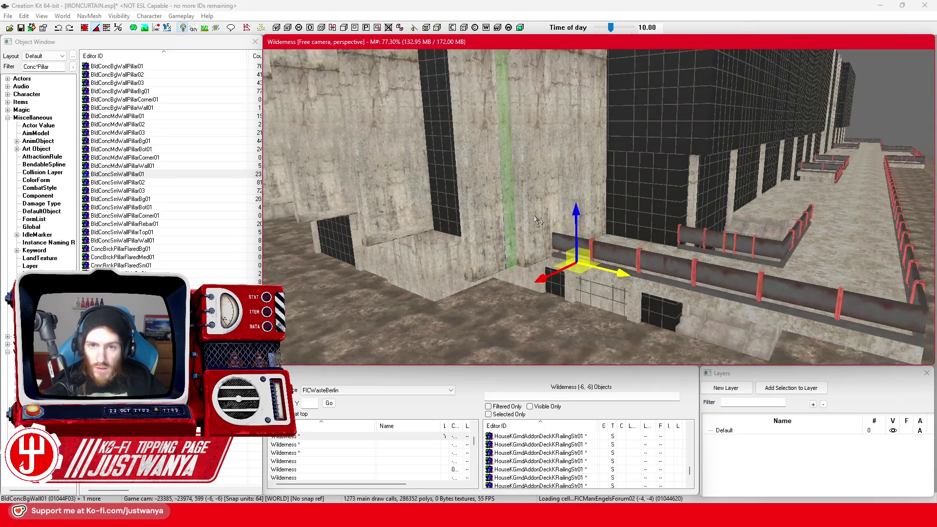
pyautogui.scroll(5, 524, 304)
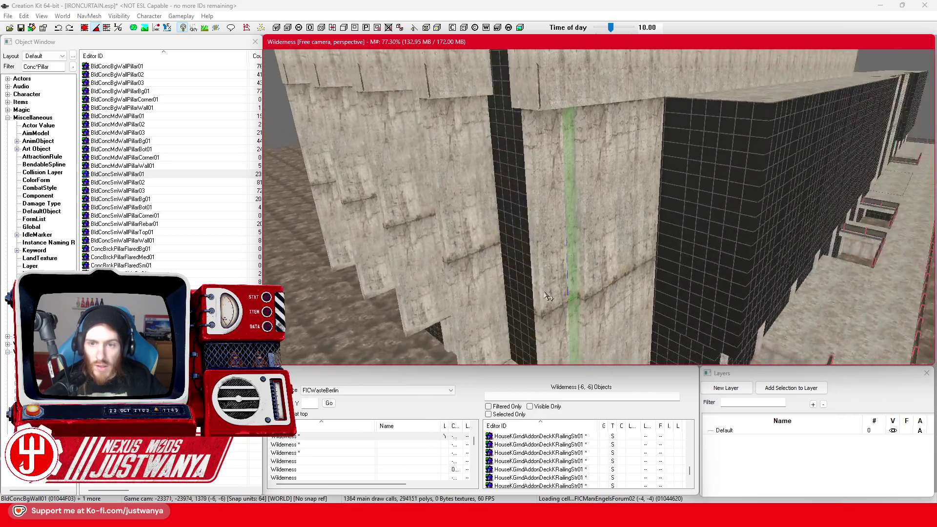
pyautogui.press('shift')
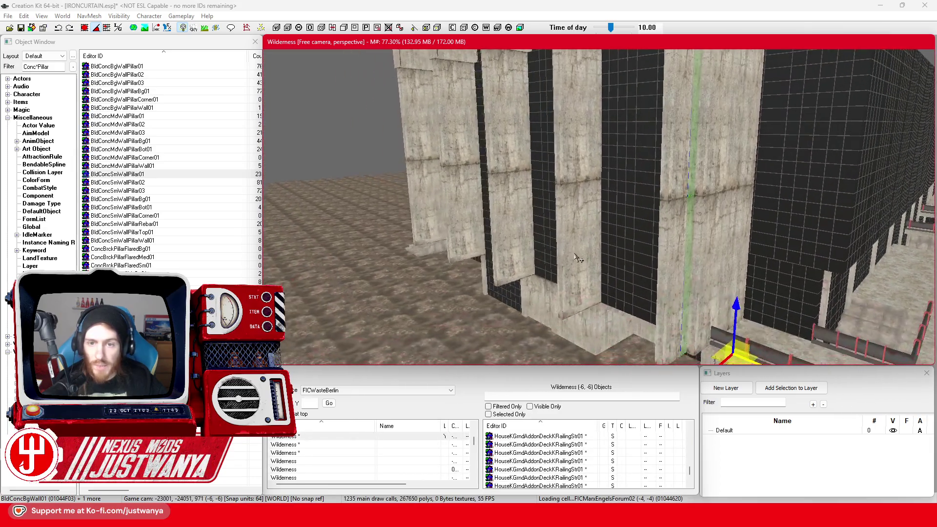
pyautogui.press('shift')
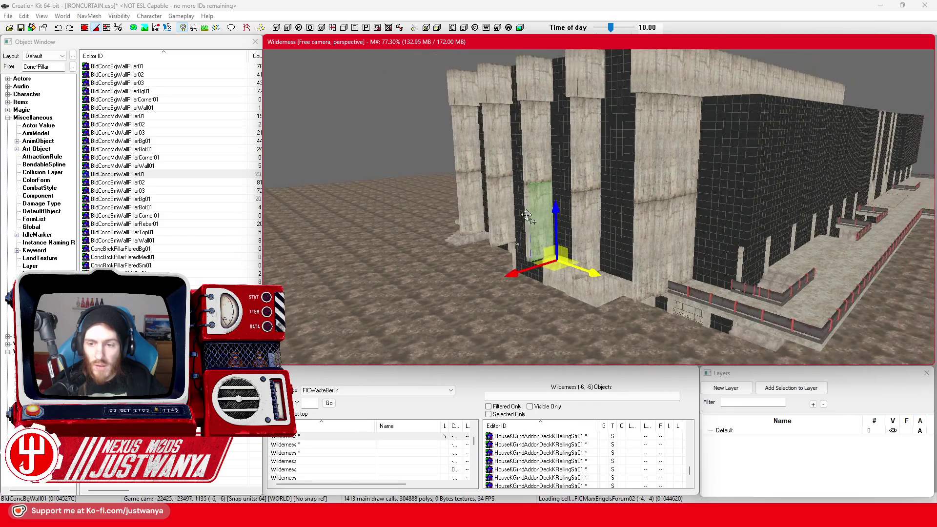
pyautogui.press('shift')
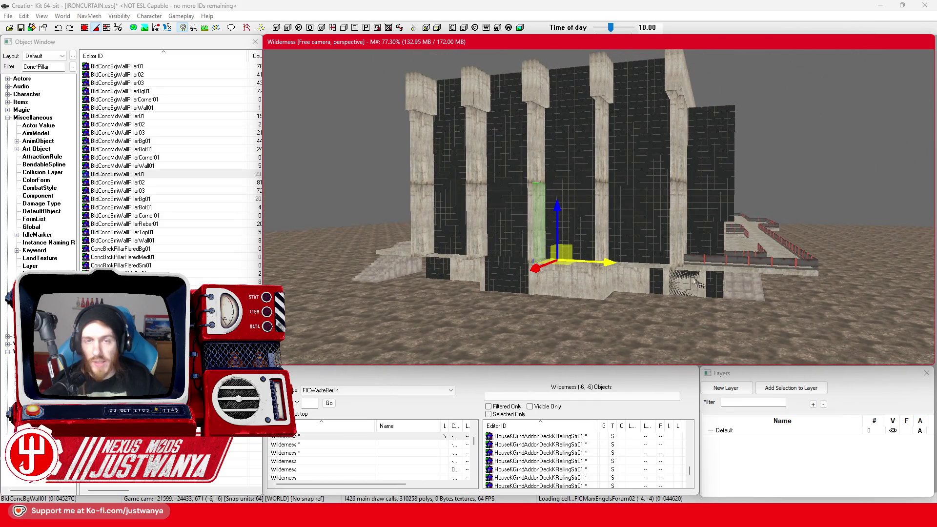
pyautogui.press('shift')
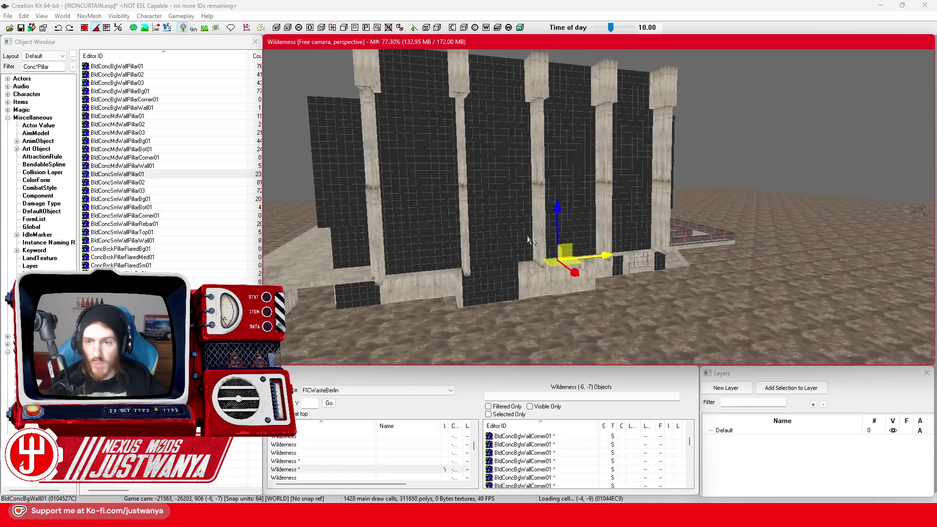
pyautogui.press('shift')
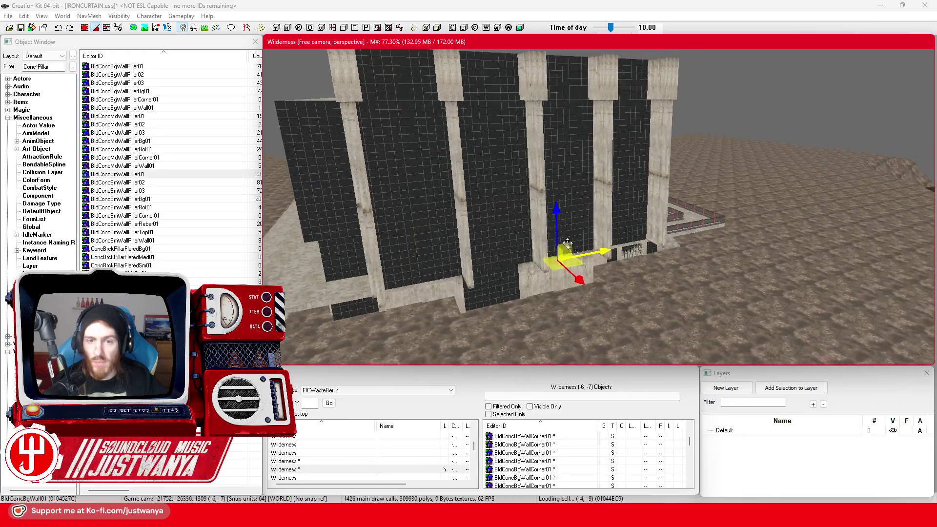
pyautogui.press('shift')
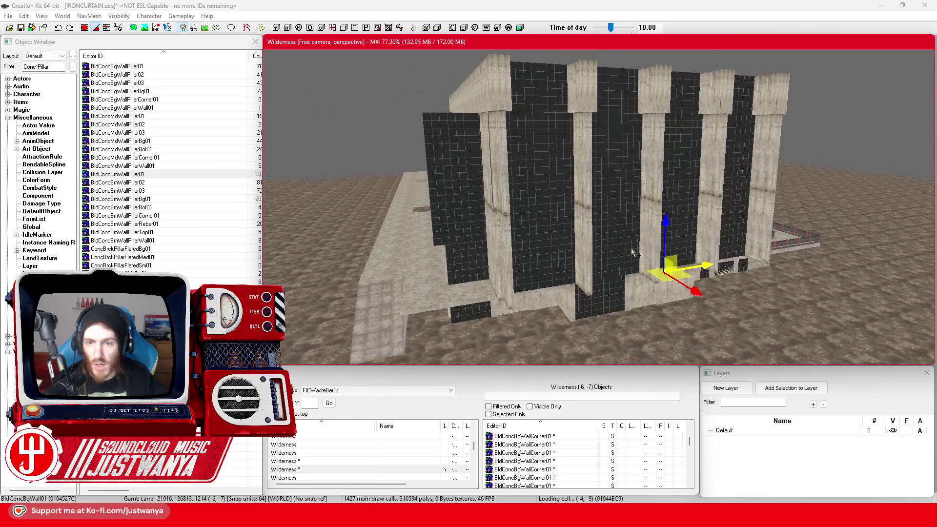
pyautogui.scroll(5, 437, 185)
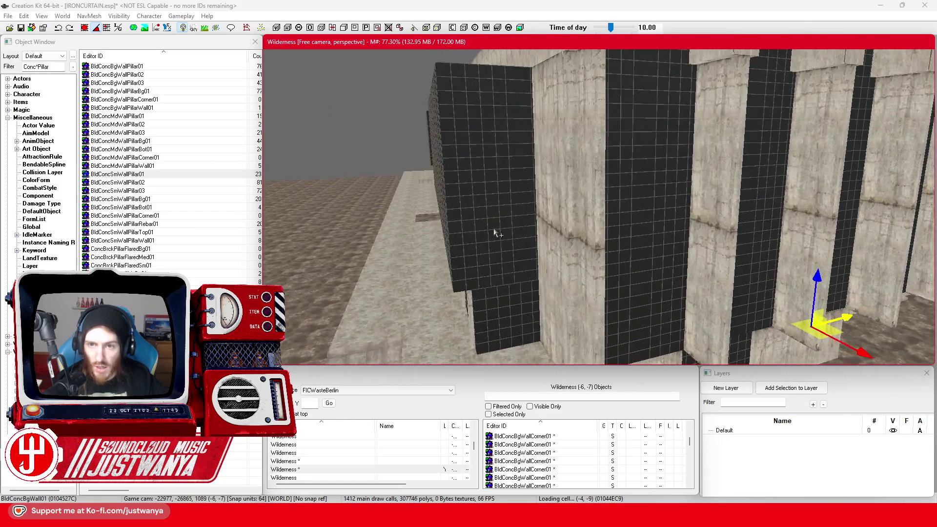
pyautogui.click(496, 222)
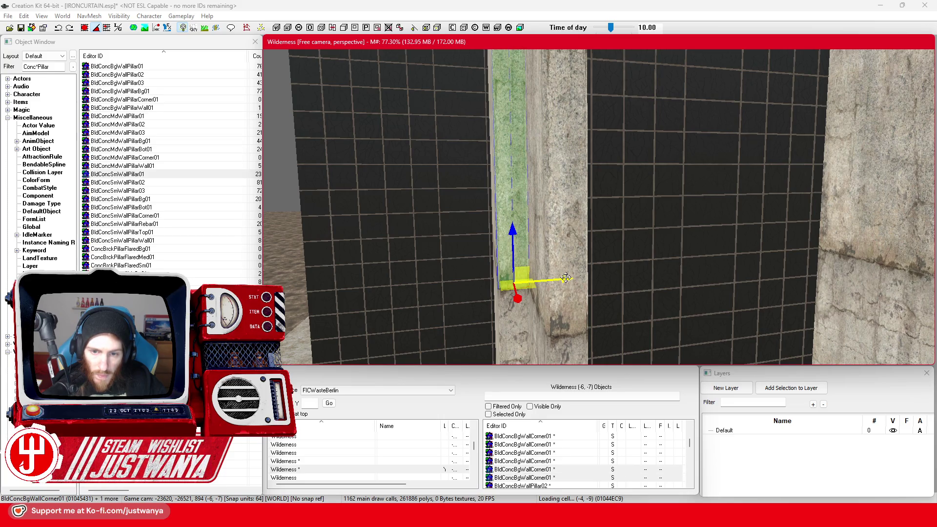
pyautogui.press('shift')
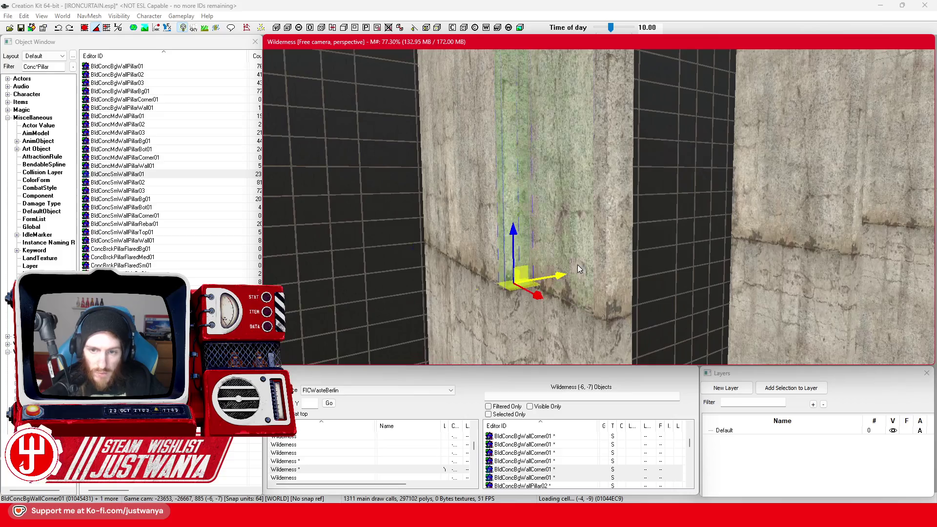
pyautogui.press('shift')
pyautogui.press('shift')
pyautogui.scroll(-5, 600, 266)
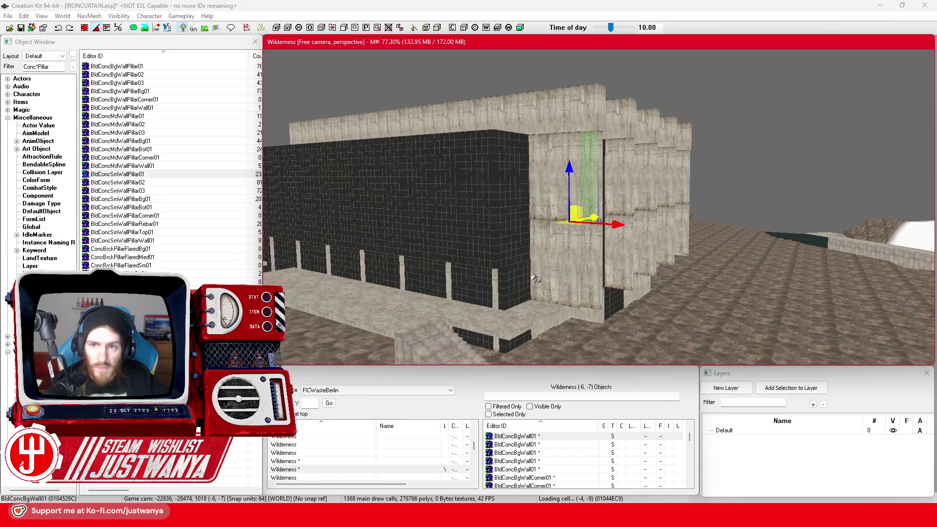
pyautogui.press('shift')
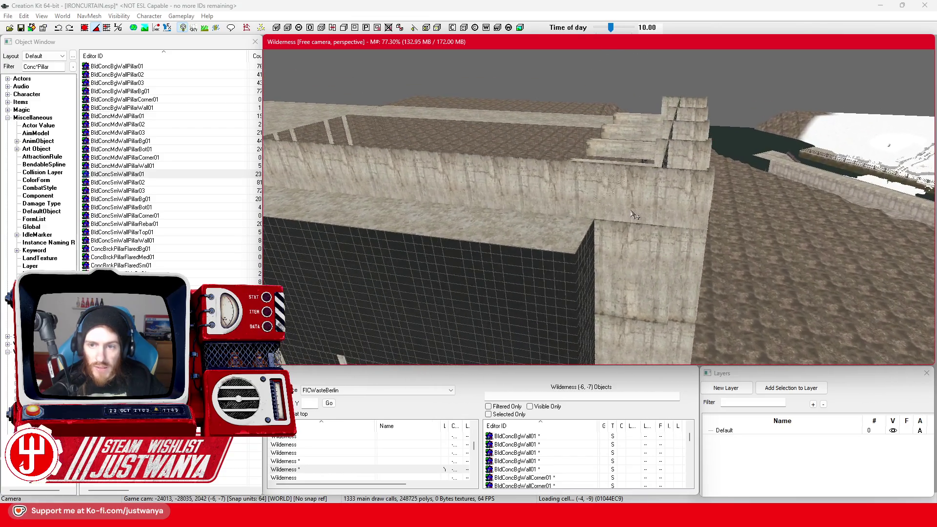
pyautogui.scroll(5, 621, 217)
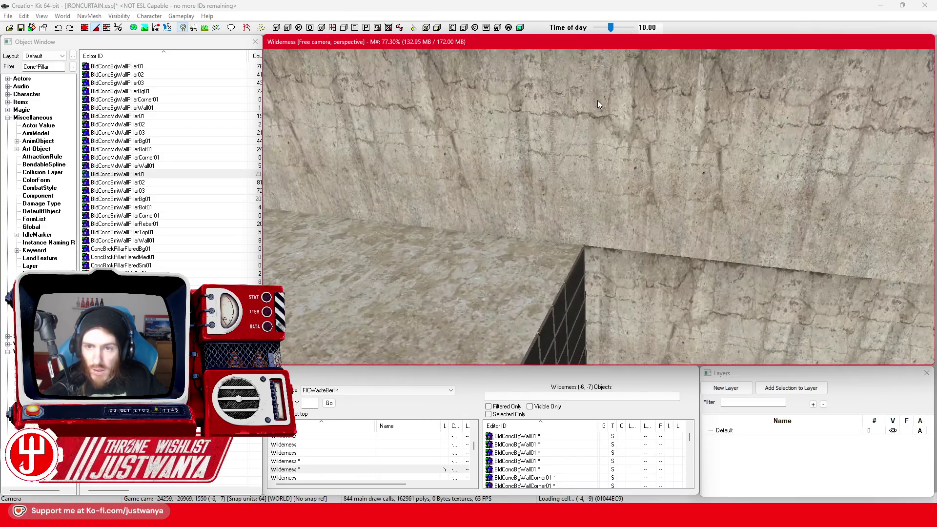
pyautogui.click(576, 228)
pyautogui.press('shift')
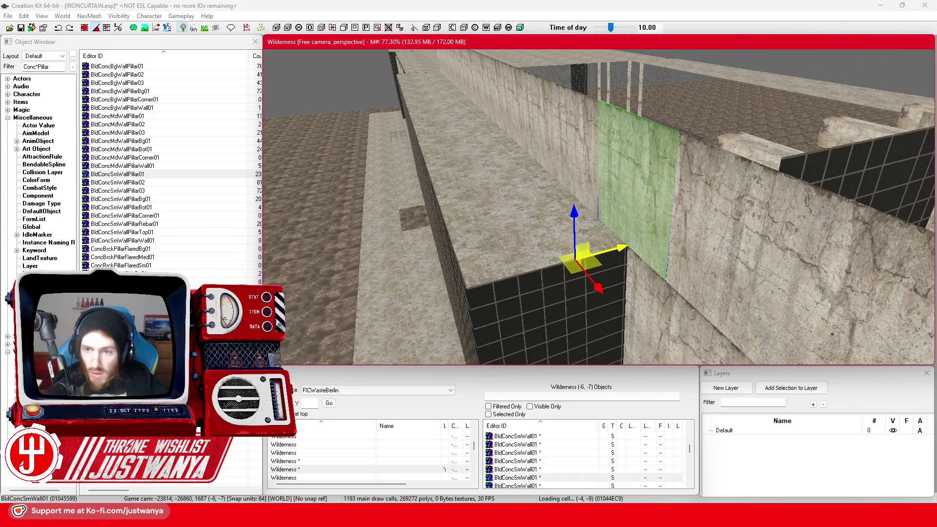
pyautogui.click(769, 59)
pyautogui.scroll(-5, 768, 60)
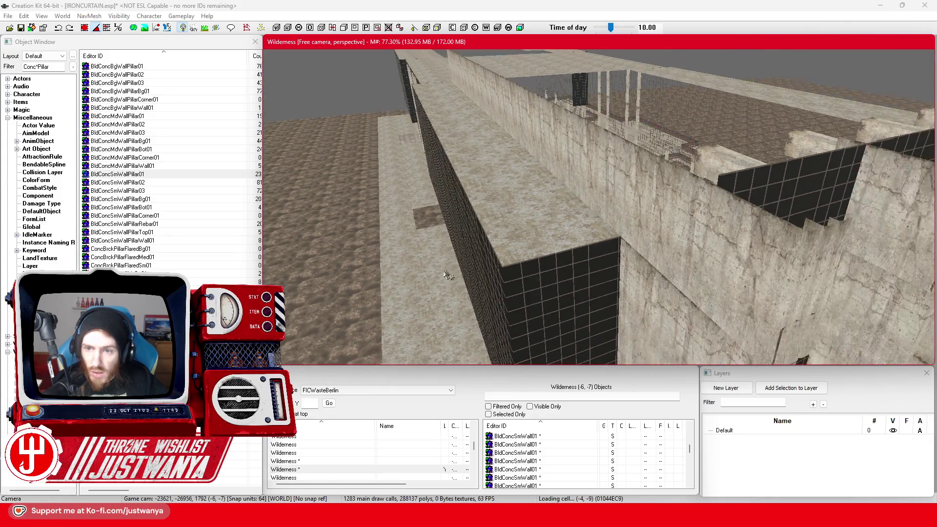
pyautogui.scroll(5, 475, 274)
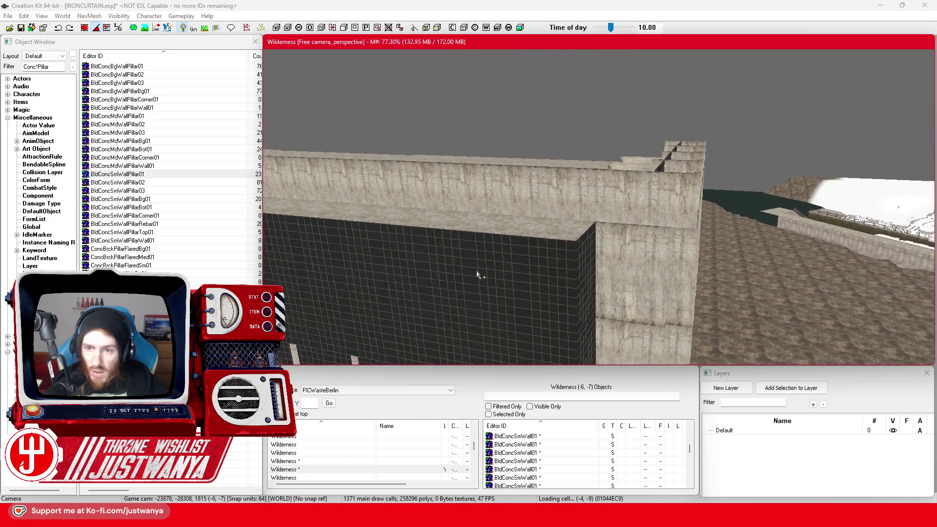
pyautogui.click(596, 189)
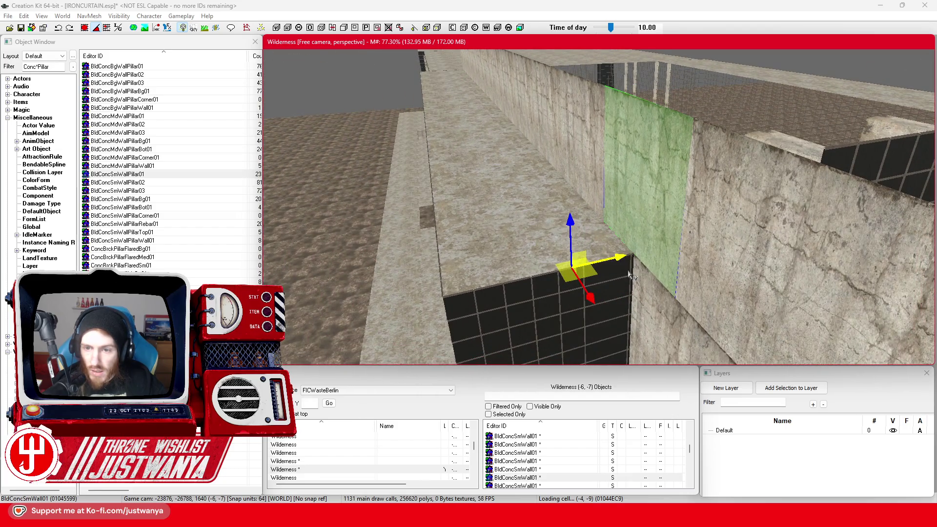
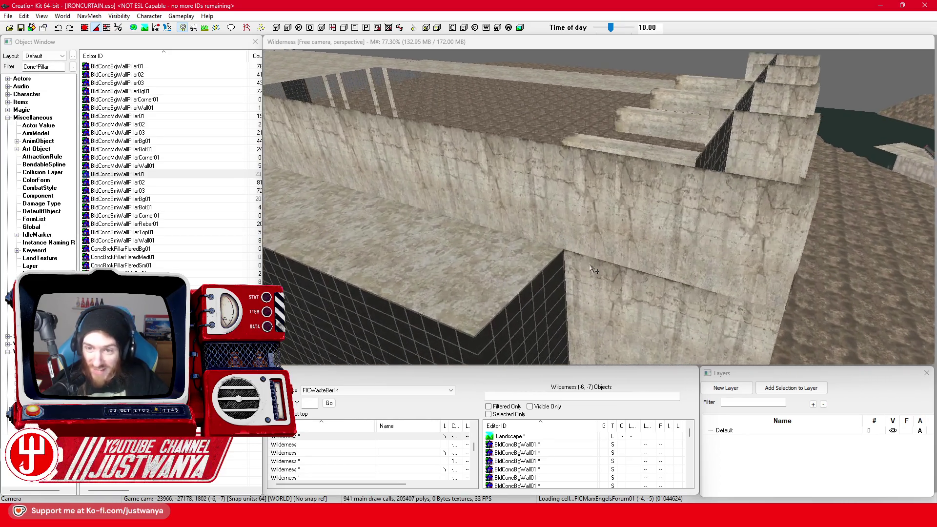
# Inspect the concrete wall and upper-level floor piece, then save IRONCURTAIN.esp
pyautogui.click(596, 217)
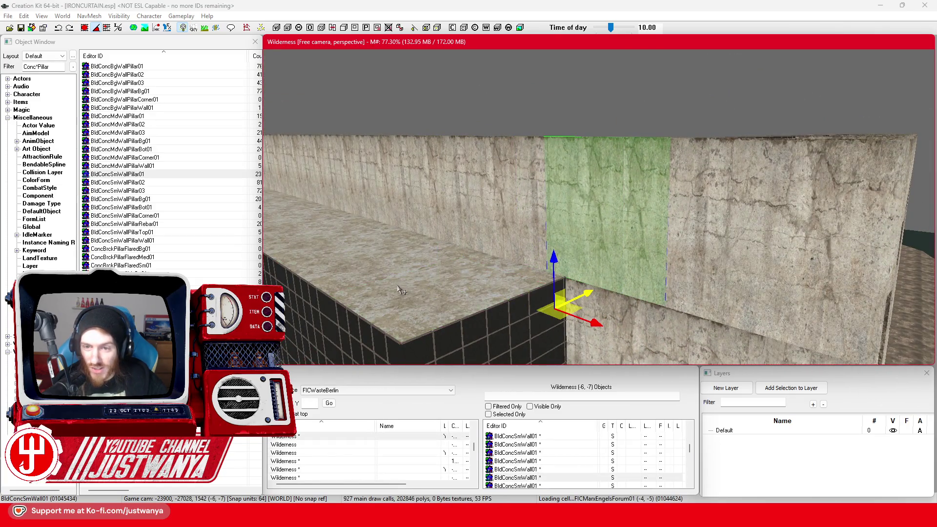
pyautogui.scroll(-5, 414, 301)
pyautogui.click(502, 244)
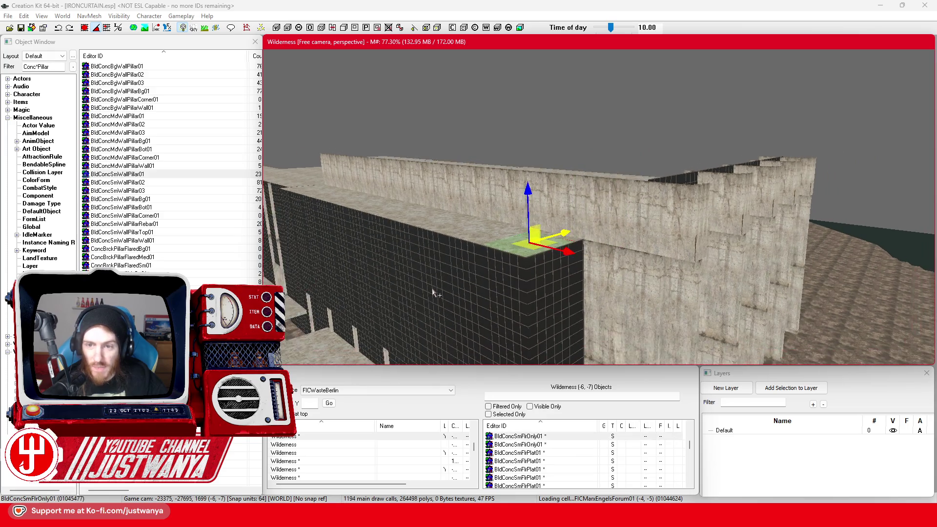
pyautogui.scroll(-5, 433, 291)
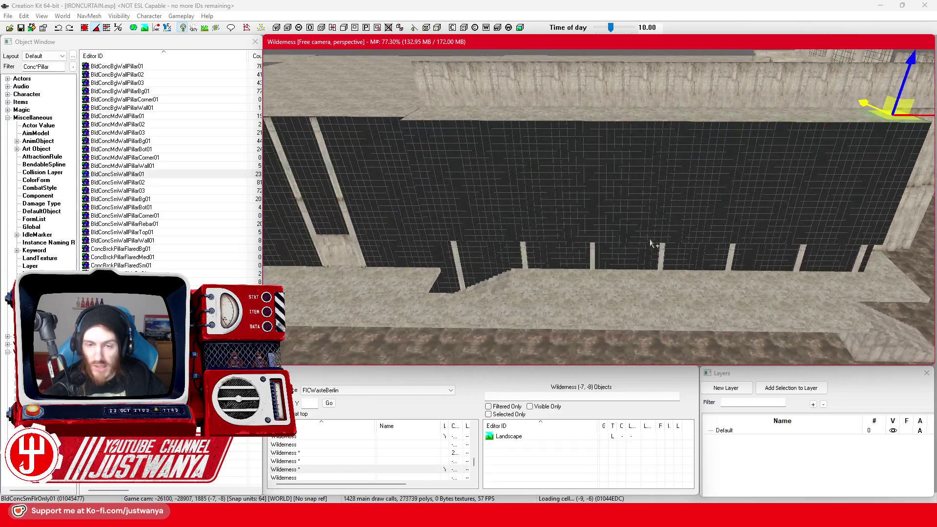
pyautogui.scroll(-2, 654, 244)
pyautogui.scroll(-5, 863, 113)
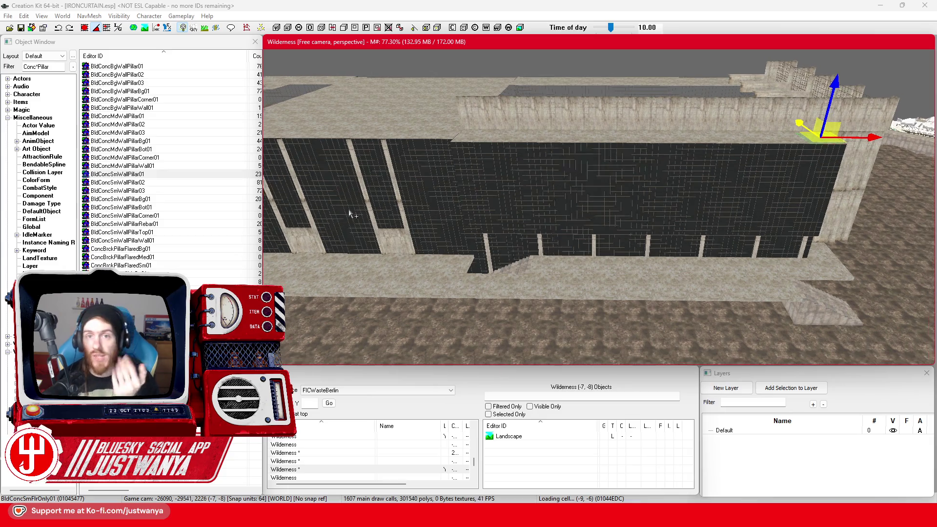
pyautogui.scroll(-5, 705, 193)
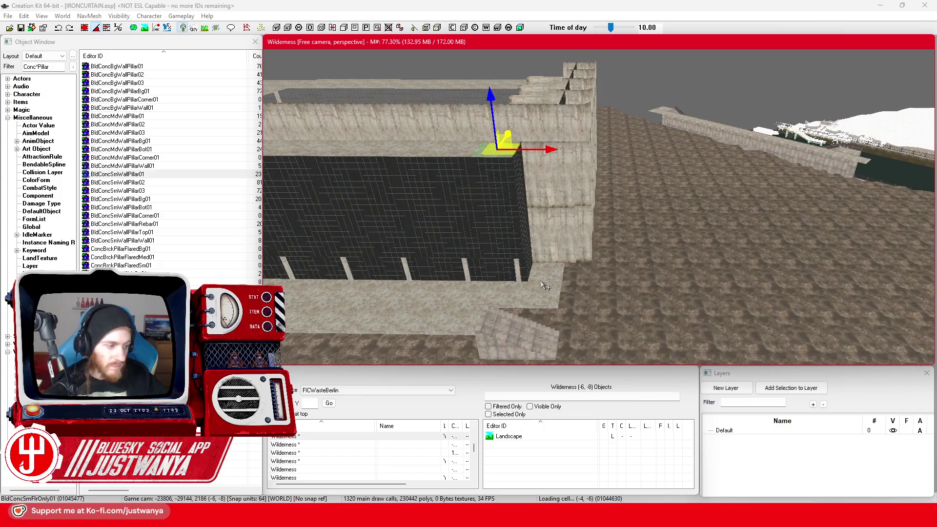
pyautogui.click(22, 30)
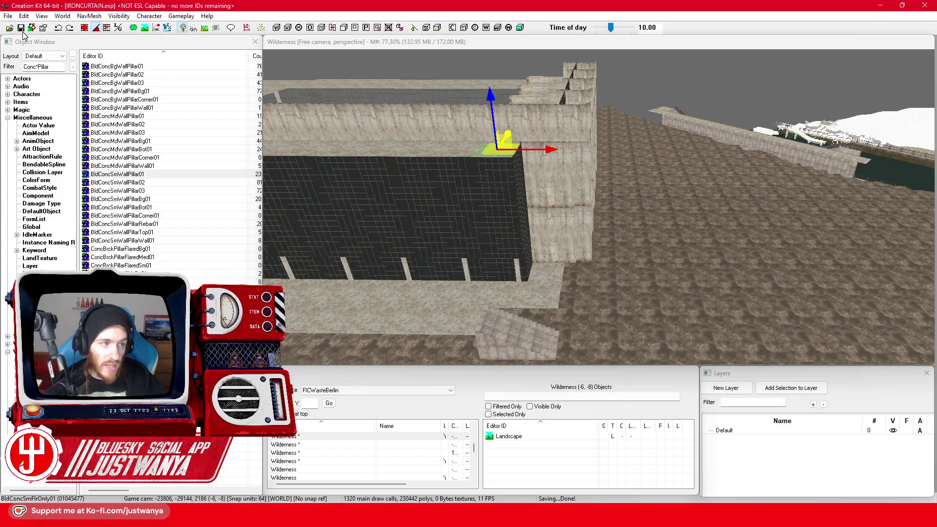
pyautogui.scroll(-5, 520, 318)
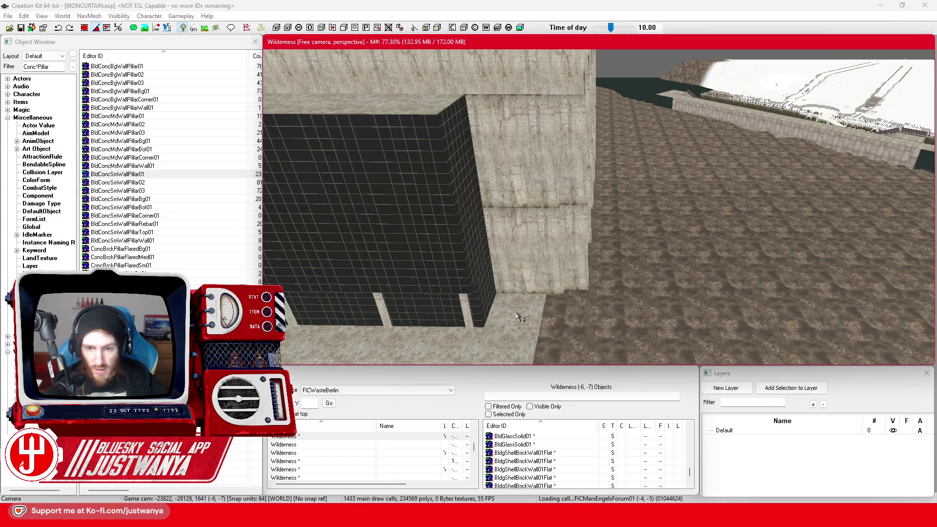
# Slide the small floor plate left along the front terrace
pyautogui.scroll(-5, 501, 324)
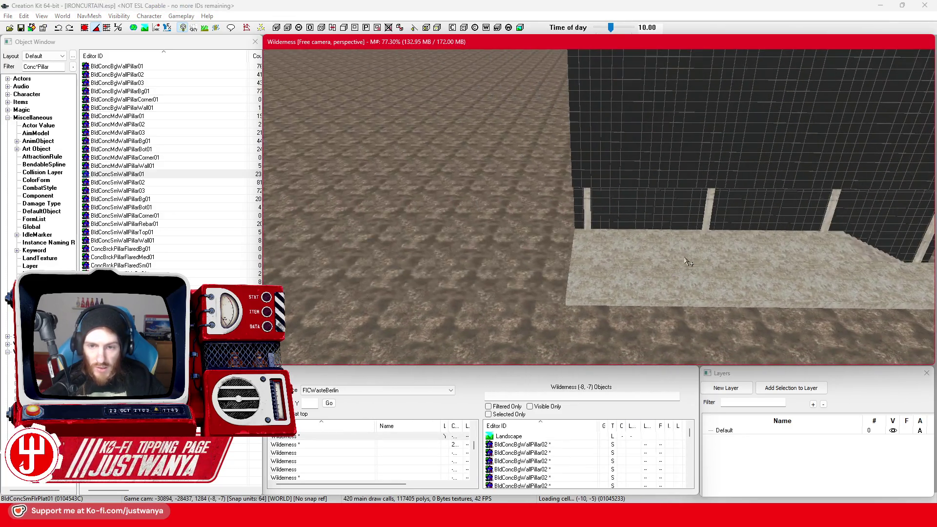
pyautogui.click(656, 282)
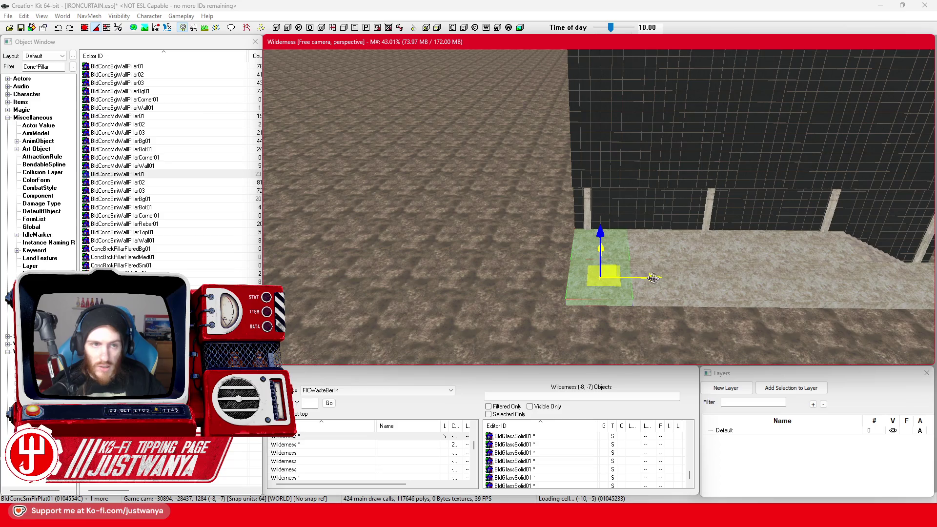
pyautogui.moveTo(651, 277); pyautogui.dragTo(603, 277)
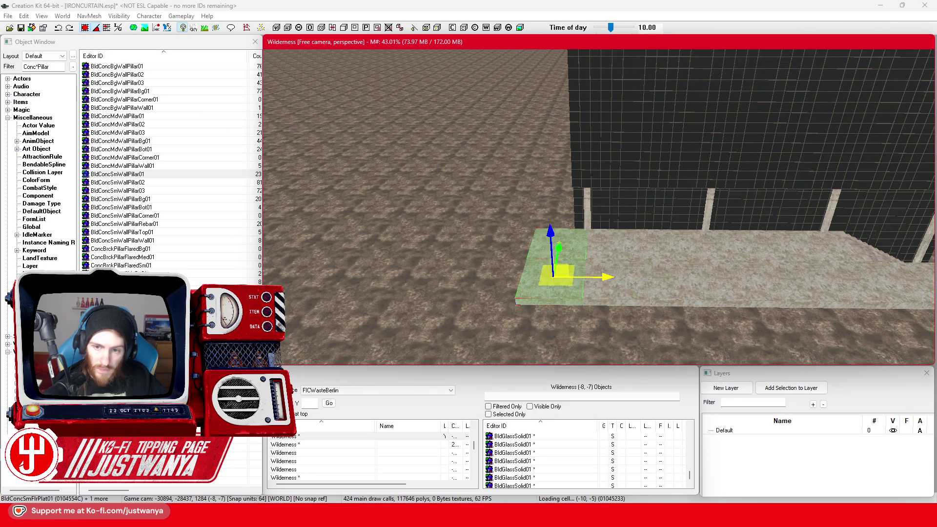
# Turn the pair of BldGlassSolid01 glass panels 90 degrees beside the building wall
pyautogui.press('shift')
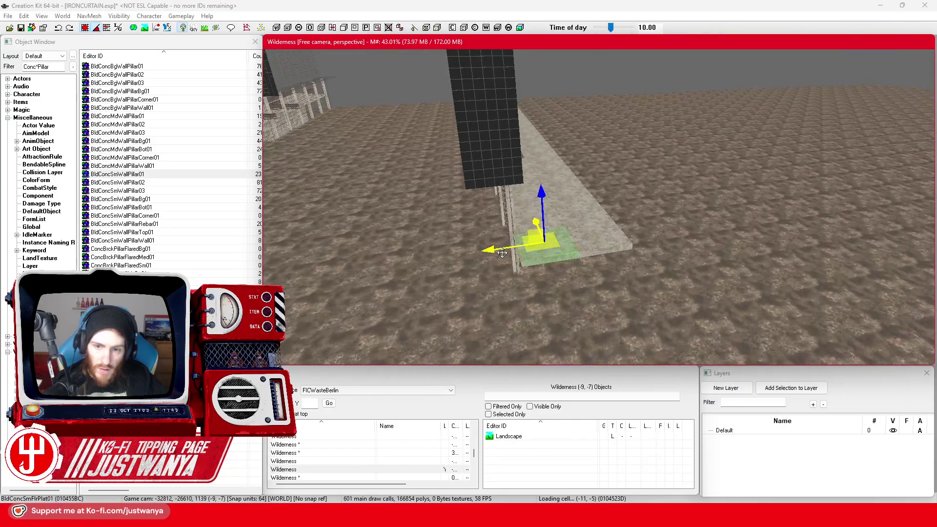
pyautogui.press('shift')
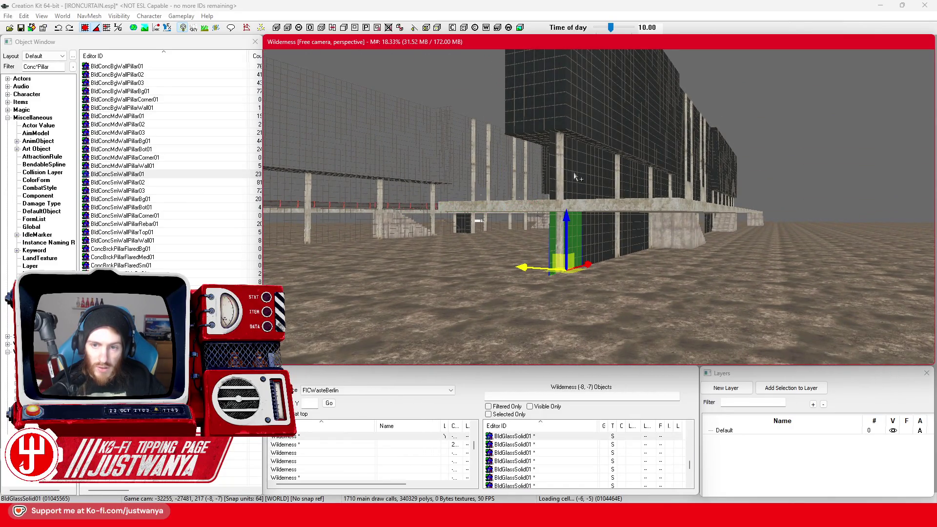
pyautogui.keyDown('ctrl'); pyautogui.click(569, 195); pyautogui.keyUp('ctrl')
pyautogui.press('e')
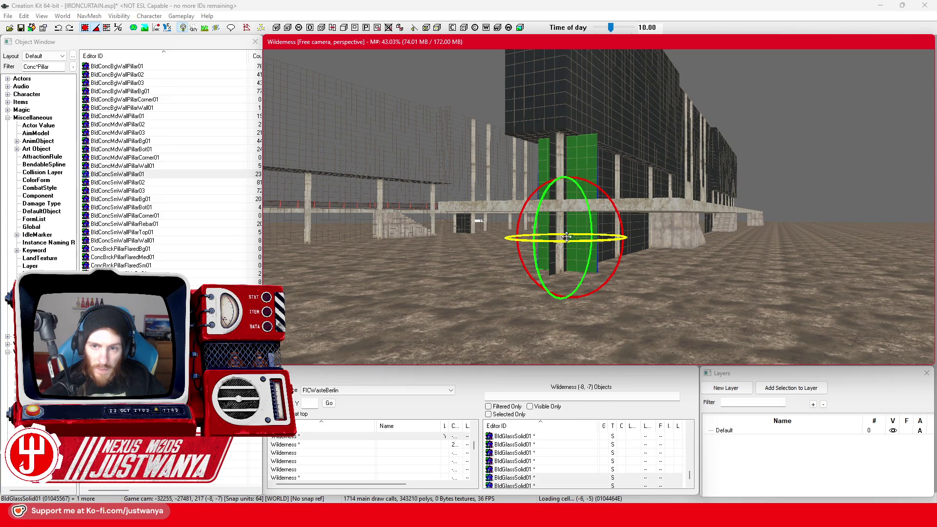
pyautogui.press('w')
pyautogui.press('shift')
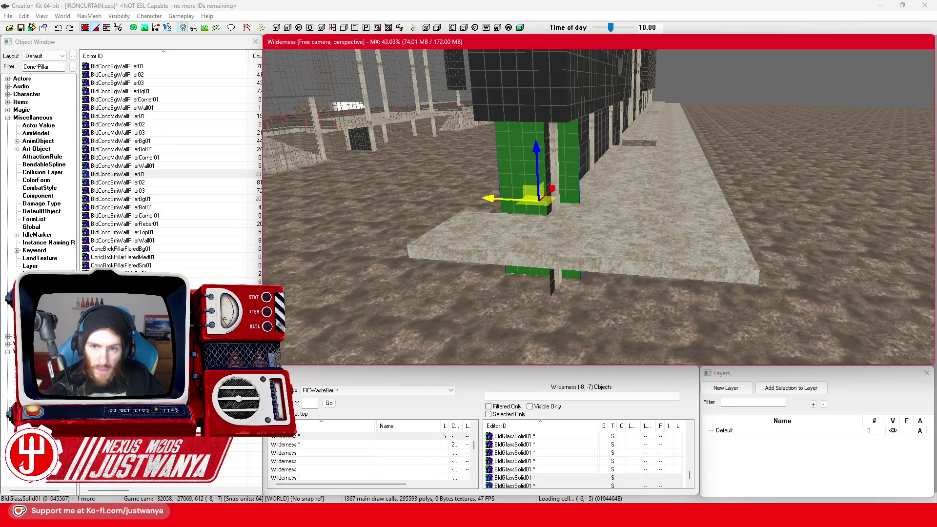
pyautogui.hotkey('ctrl', 'z')
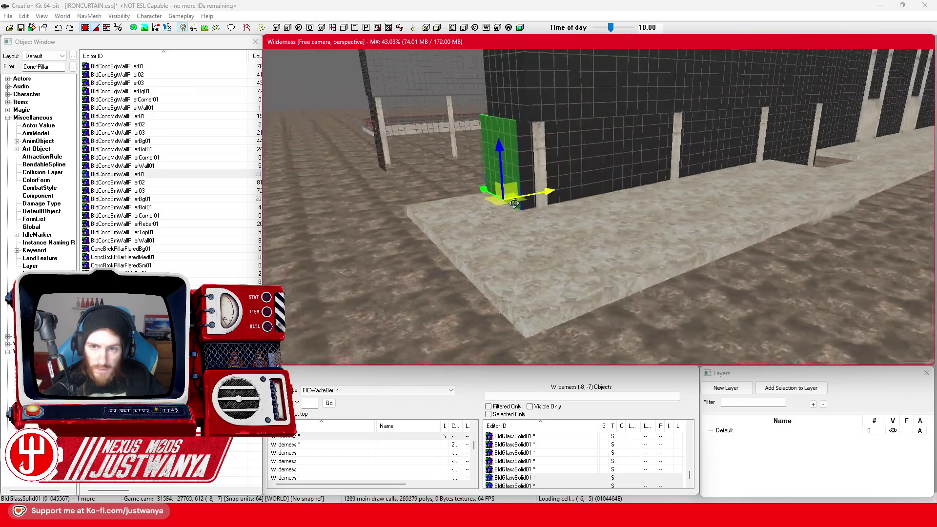
# Select the terrace floor platform and then the big concrete wall section
pyautogui.click(494, 245)
pyautogui.scroll(5, 494, 241)
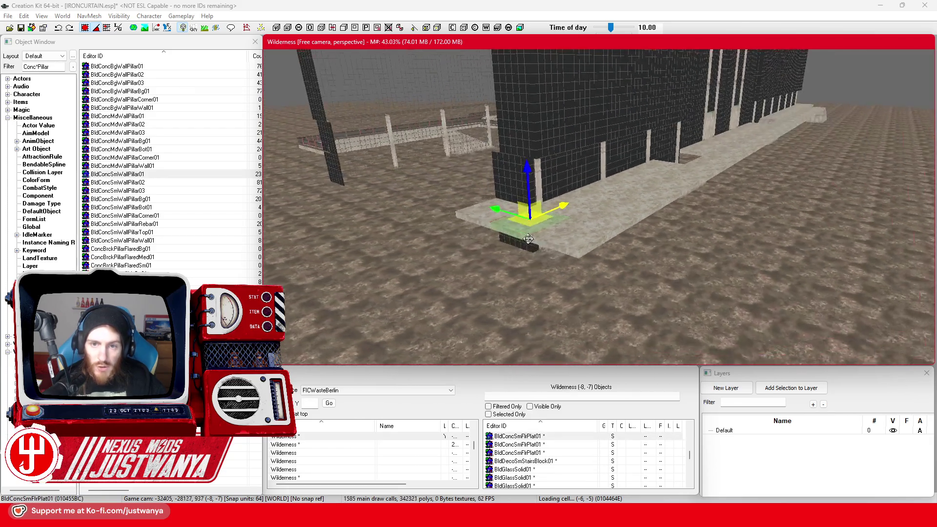
pyautogui.scroll(-5, 710, 241)
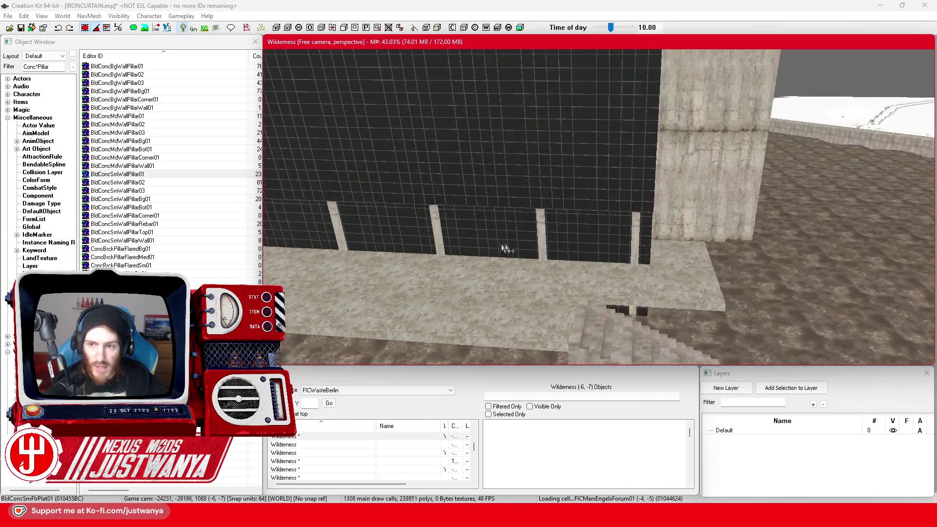
pyautogui.click(561, 280)
pyautogui.scroll(3, 561, 273)
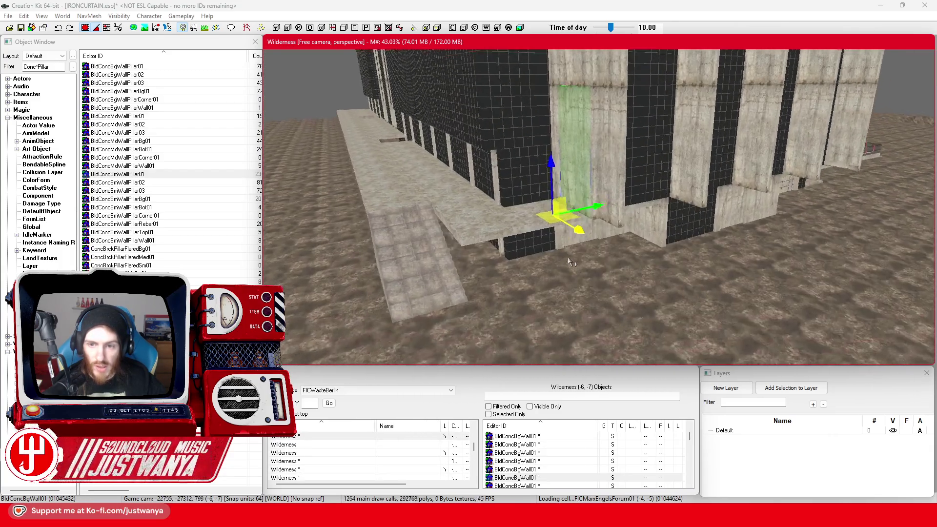
# Delete the stray BldgShellBrickWall01Flat ceiling pieces under the beam
pyautogui.scroll(5, 545, 182)
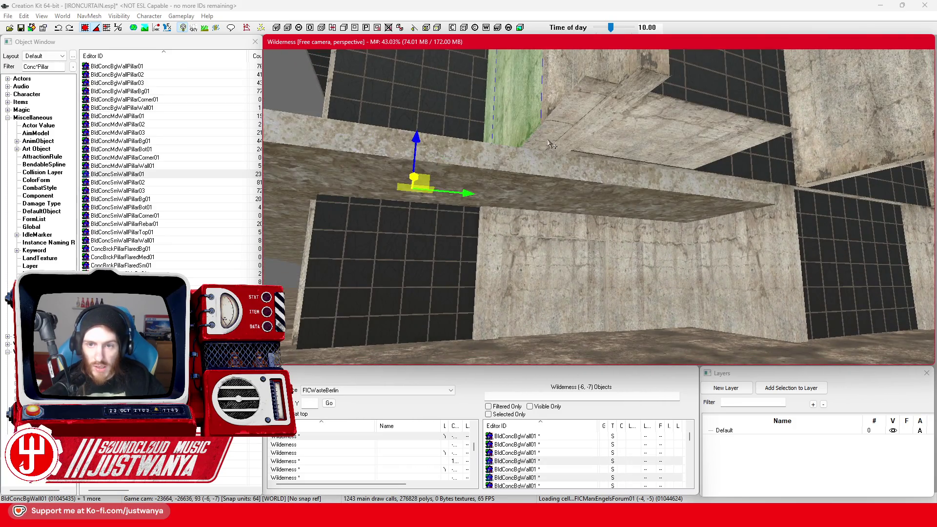
pyautogui.click(549, 140)
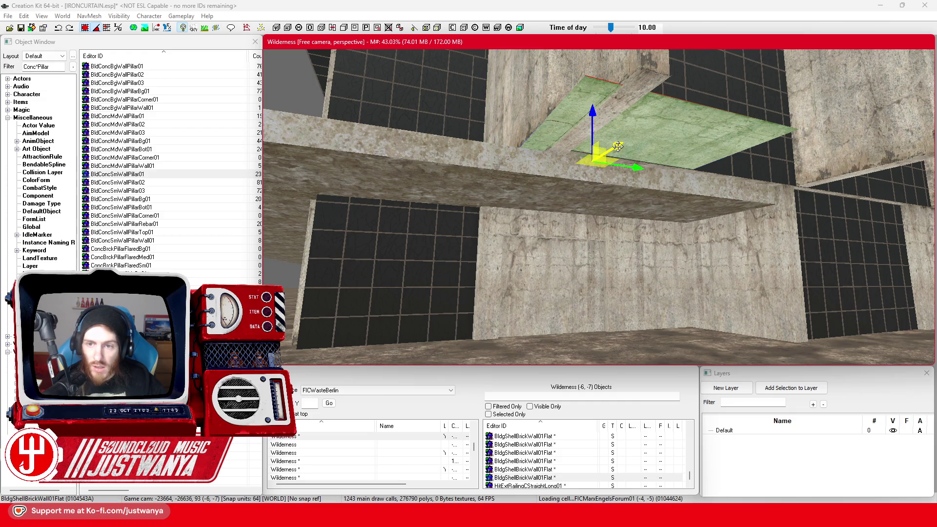
pyautogui.moveTo(617, 146); pyautogui.dragTo(627, 157)
pyautogui.click(59, 29)
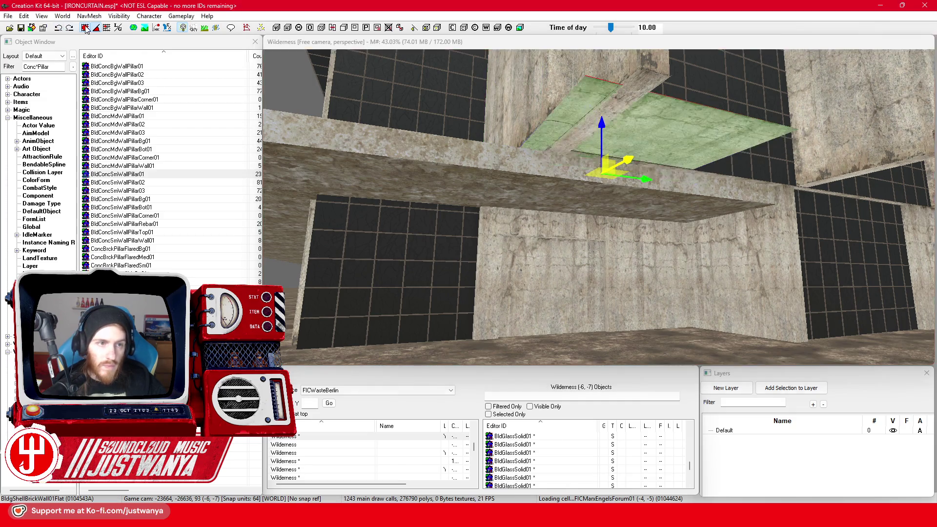
pyautogui.moveTo(628, 159)
pyautogui.mouseDown()
pyautogui.moveTo(580, 174)
pyautogui.moveTo(593, 167)
pyautogui.mouseUp()
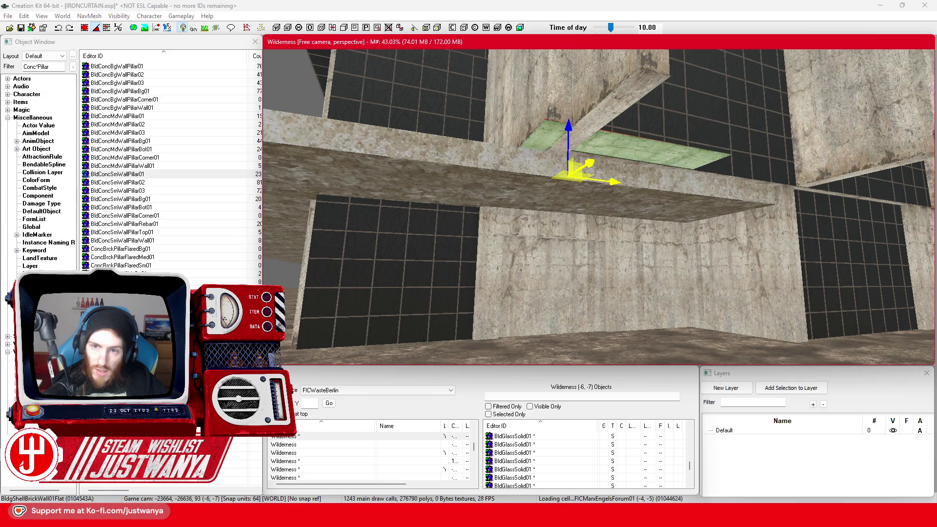
pyautogui.scroll(5, 574, 156)
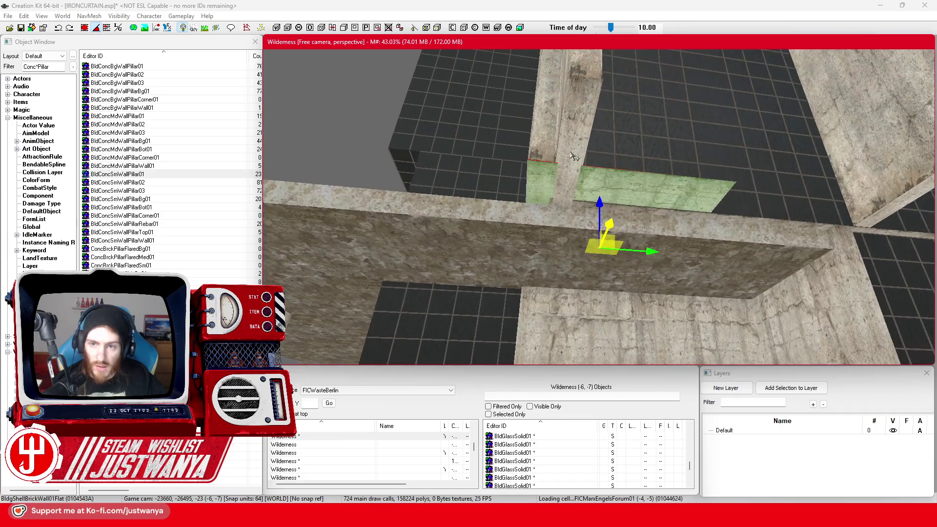
pyautogui.press('Delete')
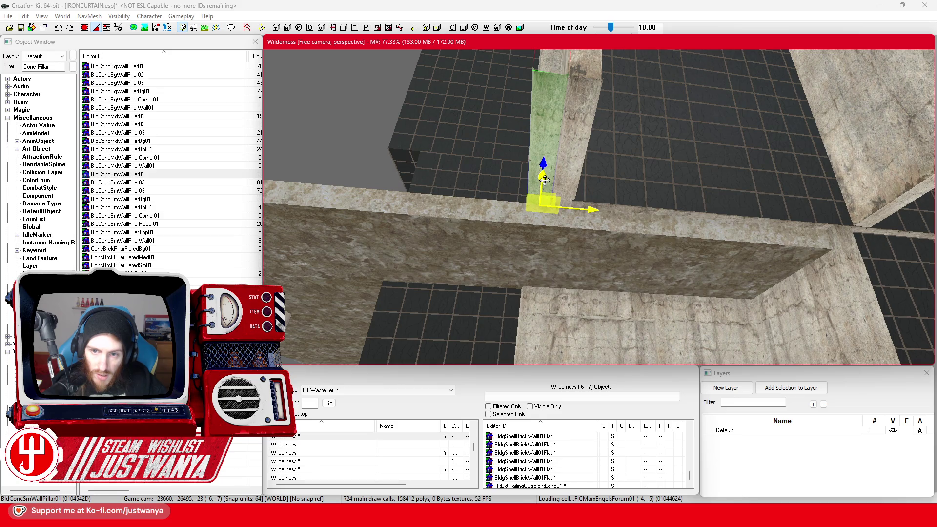
# Lower the small wall pillar down into the beam and check it
pyautogui.moveTo(545, 180); pyautogui.dragTo(542, 198)
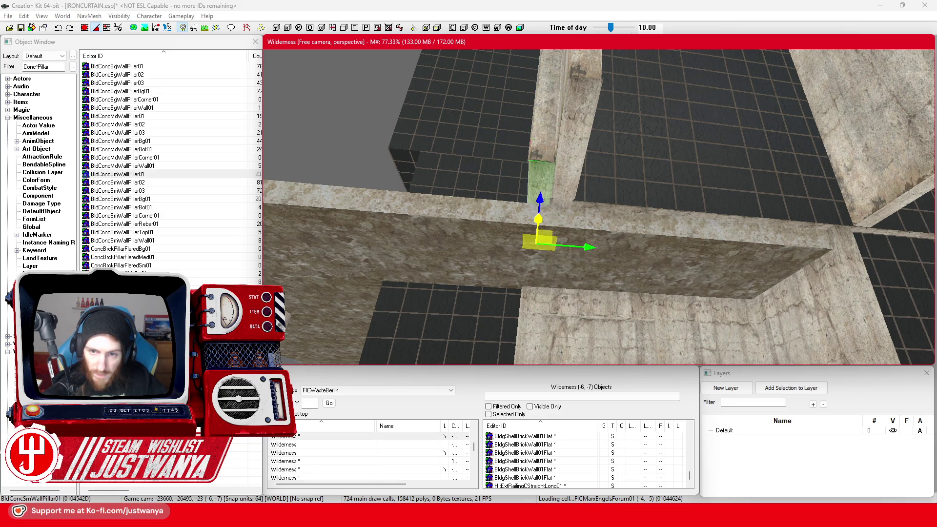
pyautogui.moveTo(565, 243); pyautogui.dragTo(549, 248)
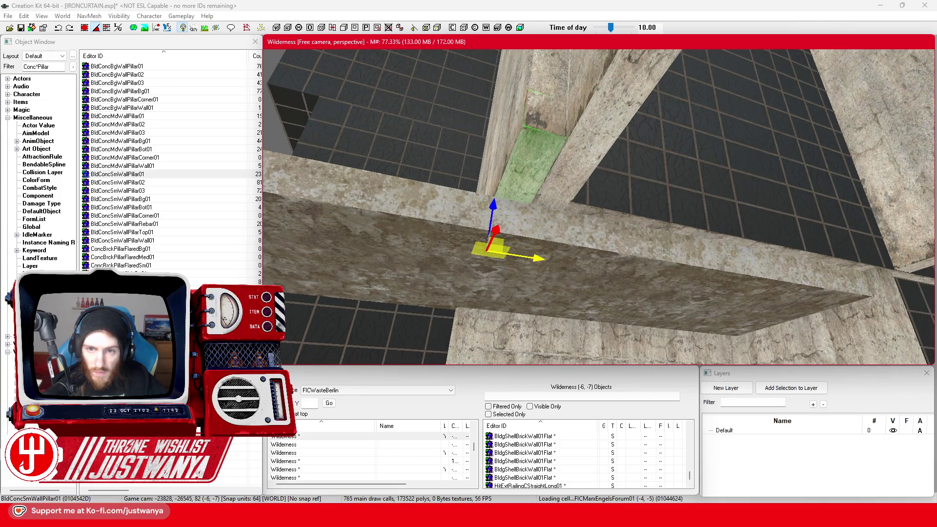
pyautogui.moveTo(578, 218)
pyautogui.mouseDown()
pyautogui.moveTo(636, 293)
pyautogui.moveTo(637, 324)
pyautogui.moveTo(641, 254)
pyautogui.moveTo(465, 247)
pyautogui.moveTo(655, 271)
pyautogui.moveTo(597, 257)
pyautogui.mouseUp()
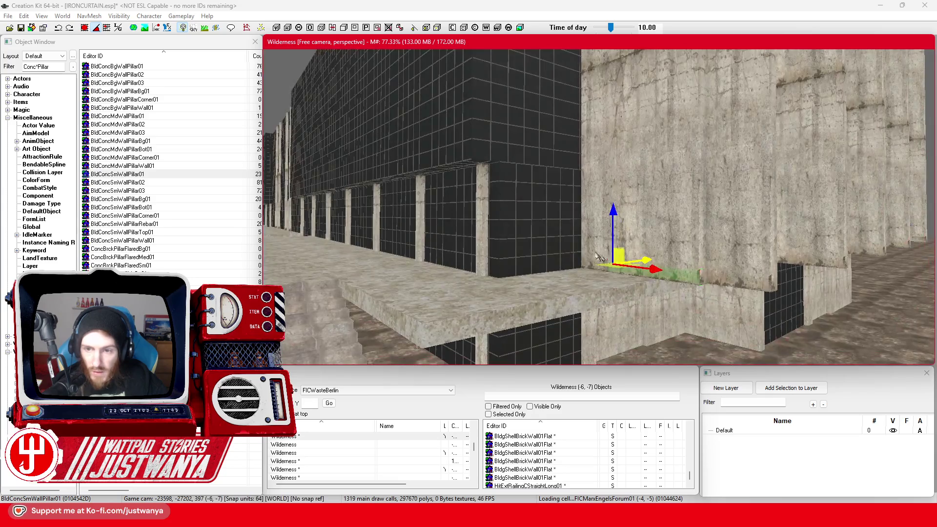
# Select the corner wall pieces plus the upper wall piece and upper row of concrete walls
pyautogui.keyDown('ctrl'); pyautogui.click(697, 247); pyautogui.keyUp('ctrl')
pyautogui.scroll(5, 703, 245)
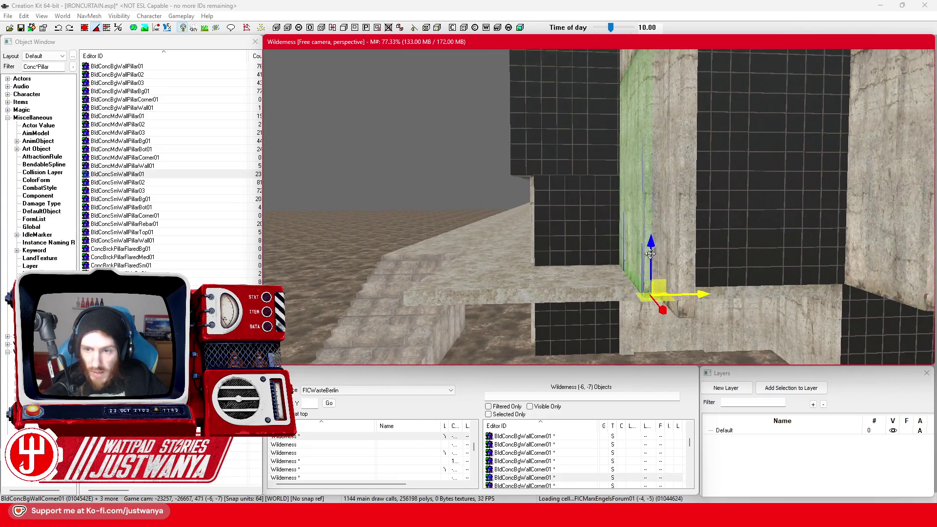
pyautogui.moveTo(680, 246); pyautogui.dragTo(669, 302)
pyautogui.keyDown('ctrl'); pyautogui.click(530, 169); pyautogui.keyUp('ctrl')
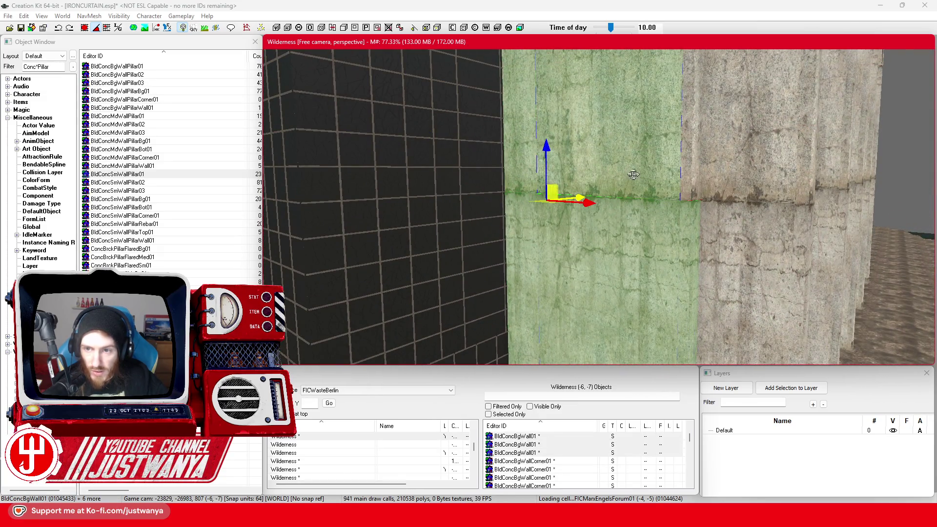
pyautogui.keyDown('ctrl'); pyautogui.click(688, 188); pyautogui.keyUp('ctrl')
pyautogui.moveTo(688, 188)
pyautogui.mouseDown()
pyautogui.moveTo(641, 205)
pyautogui.moveTo(591, 207)
pyautogui.moveTo(588, 232)
pyautogui.mouseUp()
pyautogui.moveTo(566, 177)
pyautogui.mouseDown()
pyautogui.moveTo(568, 196)
pyautogui.moveTo(590, 192)
pyautogui.moveTo(609, 211)
pyautogui.mouseUp()
pyautogui.click(519, 218)
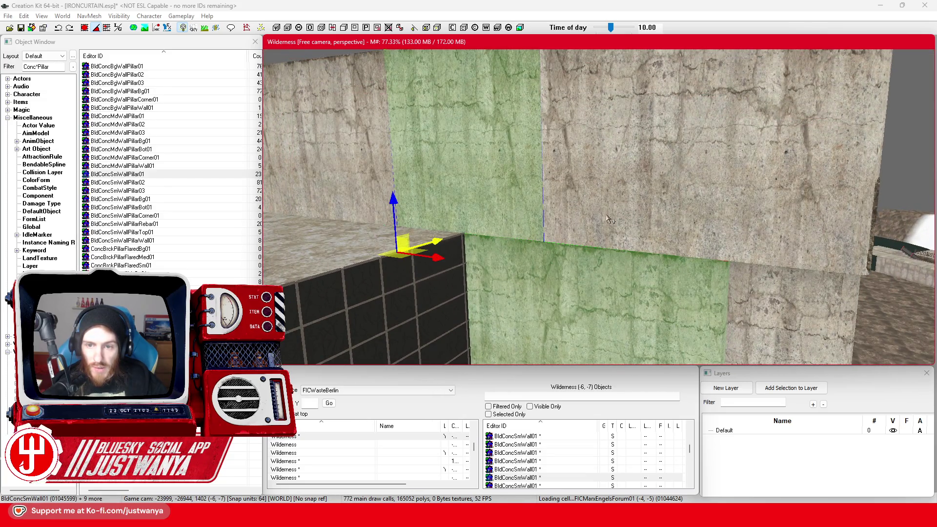
pyautogui.scroll(5, 629, 241)
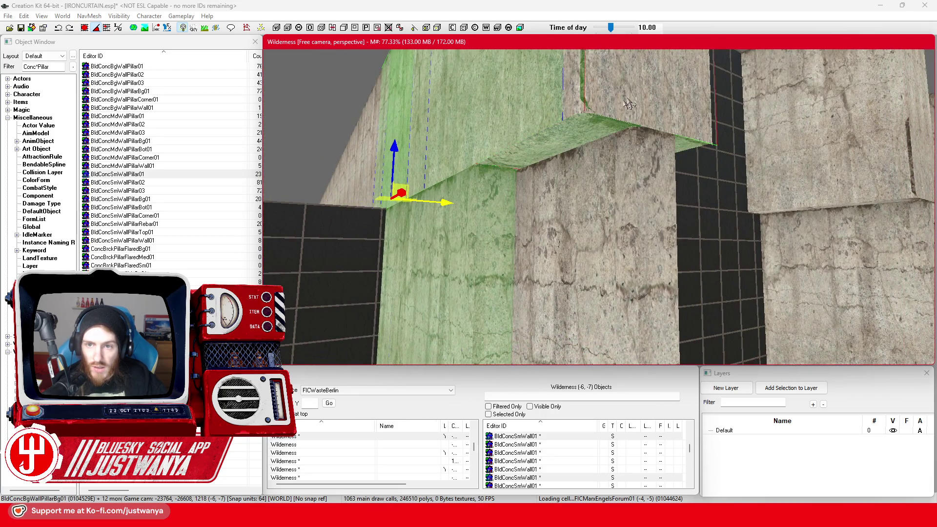
pyautogui.moveTo(639, 87); pyautogui.dragTo(491, 223)
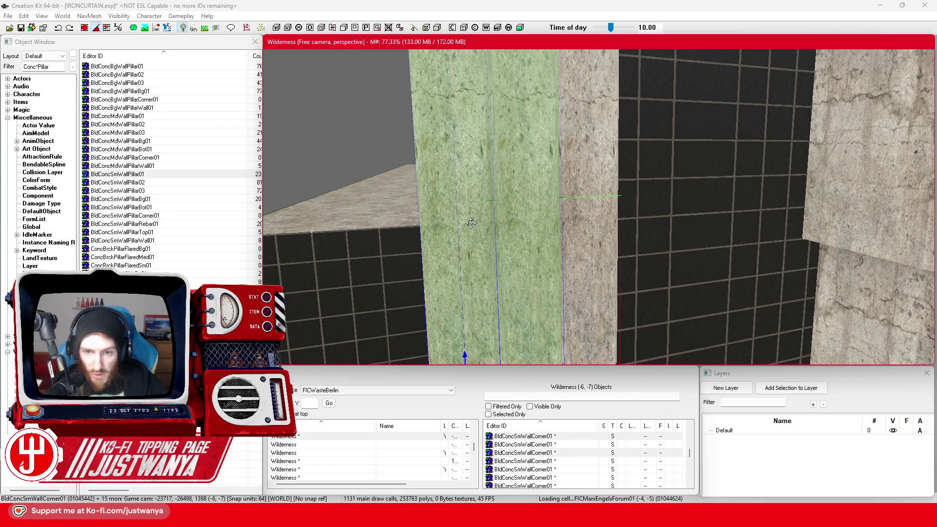
pyautogui.moveTo(608, 258)
pyautogui.mouseDown()
pyautogui.moveTo(596, 257)
pyautogui.moveTo(615, 259)
pyautogui.moveTo(624, 243)
pyautogui.mouseUp()
# Add a small wall piece, the big corner walls, big wall panels and small wall pillar
pyautogui.keyDown('ctrl'); pyautogui.click(610, 258); pyautogui.keyUp('ctrl')
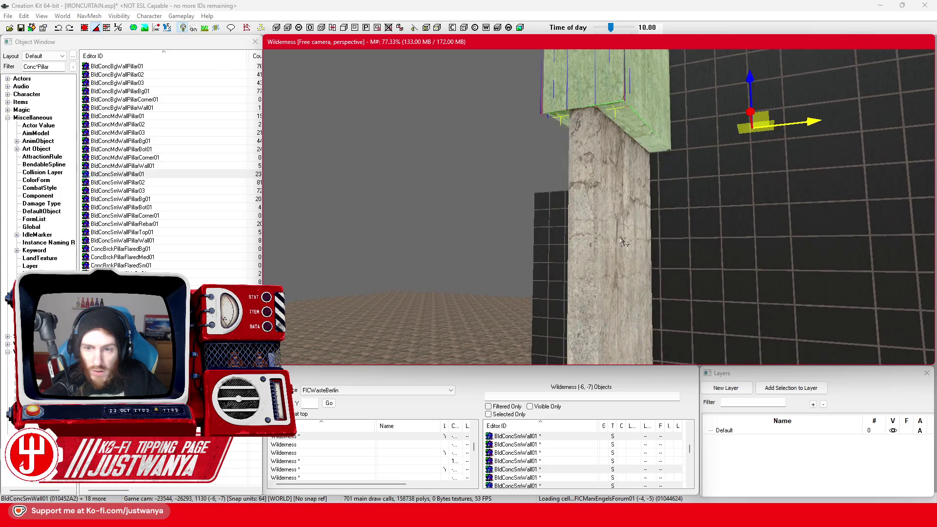
pyautogui.keyDown('ctrl'); pyautogui.click(583, 220); pyautogui.keyUp('ctrl')
pyautogui.moveTo(583, 220)
pyautogui.mouseDown()
pyautogui.moveTo(550, 223)
pyautogui.moveTo(602, 209)
pyautogui.moveTo(608, 240)
pyautogui.moveTo(634, 251)
pyautogui.moveTo(618, 242)
pyautogui.mouseUp()
pyautogui.keyDown('ctrl'); pyautogui.click(550, 223); pyautogui.keyUp('ctrl')
pyautogui.keyDown('ctrl'); pyautogui.click(609, 241); pyautogui.keyUp('ctrl')
pyautogui.keyDown('ctrl'); pyautogui.click(629, 244); pyautogui.keyUp('ctrl')
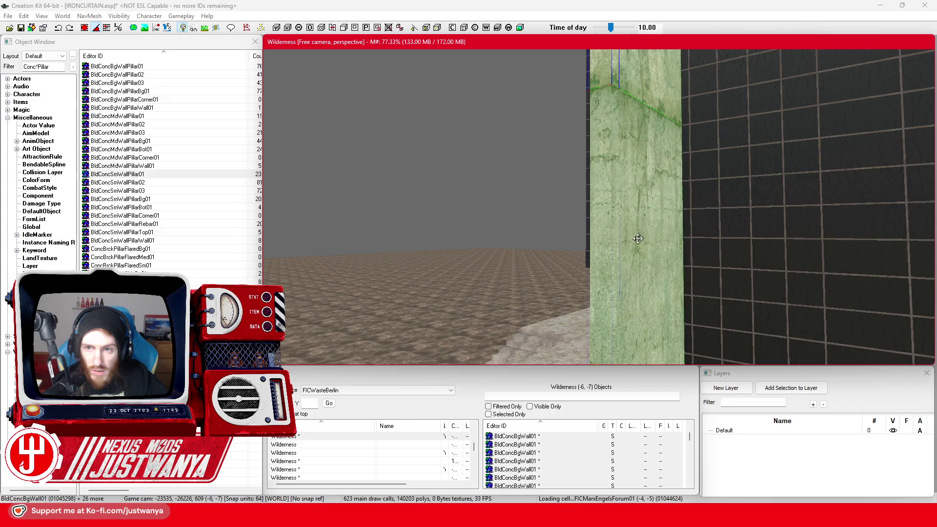
pyautogui.scroll(-5, 629, 234)
pyautogui.scroll(5, 631, 183)
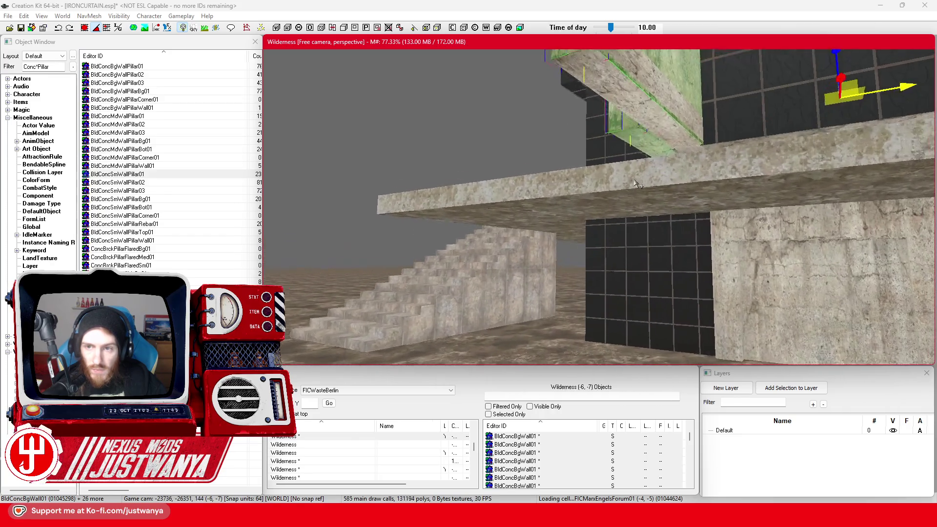
pyautogui.keyDown('ctrl'); pyautogui.click(565, 209); pyautogui.keyUp('ctrl')
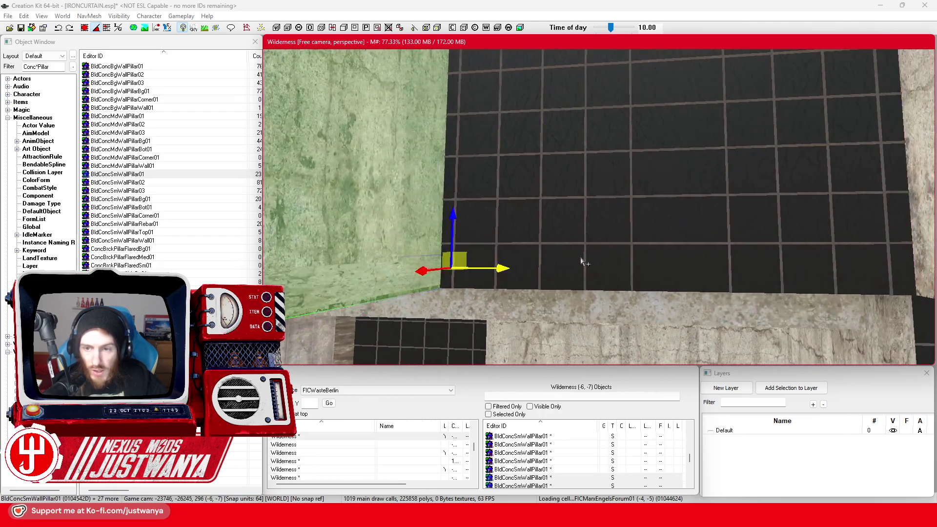
# Add the concrete ledge and its long ledge segments to the selection
pyautogui.keyDown('ctrl'); pyautogui.click(605, 206); pyautogui.keyUp('ctrl')
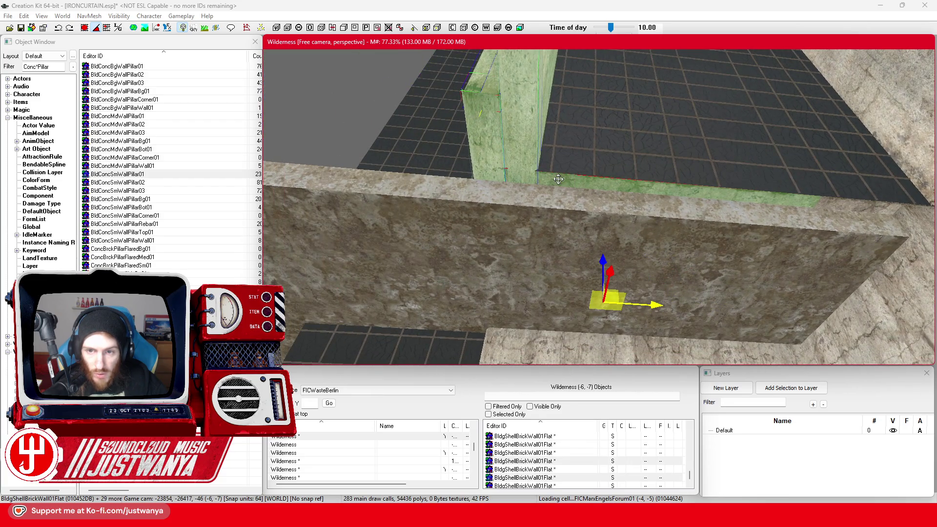
pyautogui.keyDown('ctrl'); pyautogui.click(567, 185); pyautogui.keyUp('ctrl')
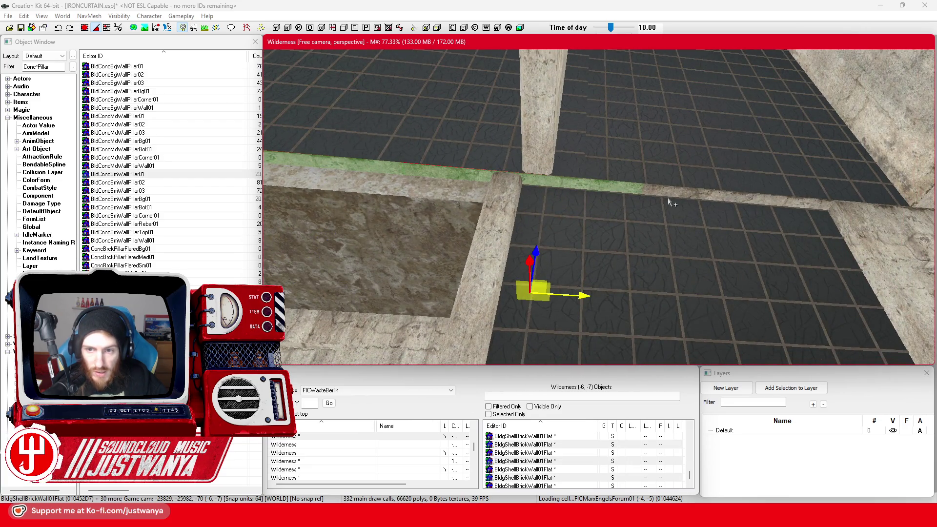
pyautogui.keyDown('ctrl'); pyautogui.click(626, 192); pyautogui.keyUp('ctrl')
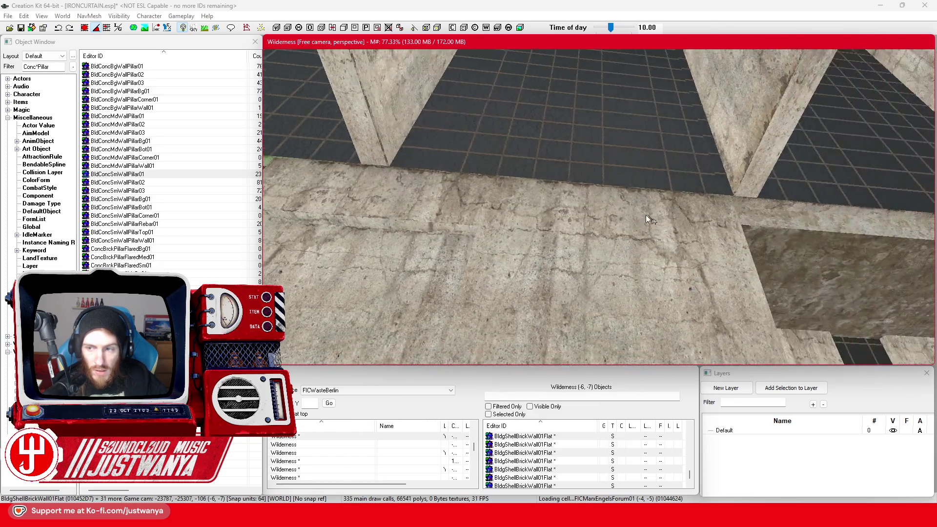
pyautogui.keyDown('ctrl'); pyautogui.click(594, 213); pyautogui.keyUp('ctrl')
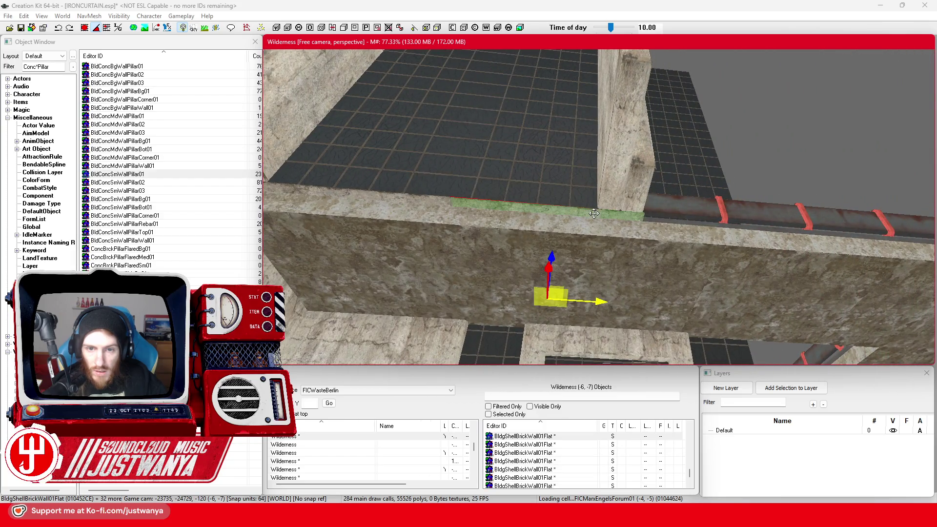
pyautogui.keyDown('ctrl'); pyautogui.click(347, 193); pyautogui.keyUp('ctrl')
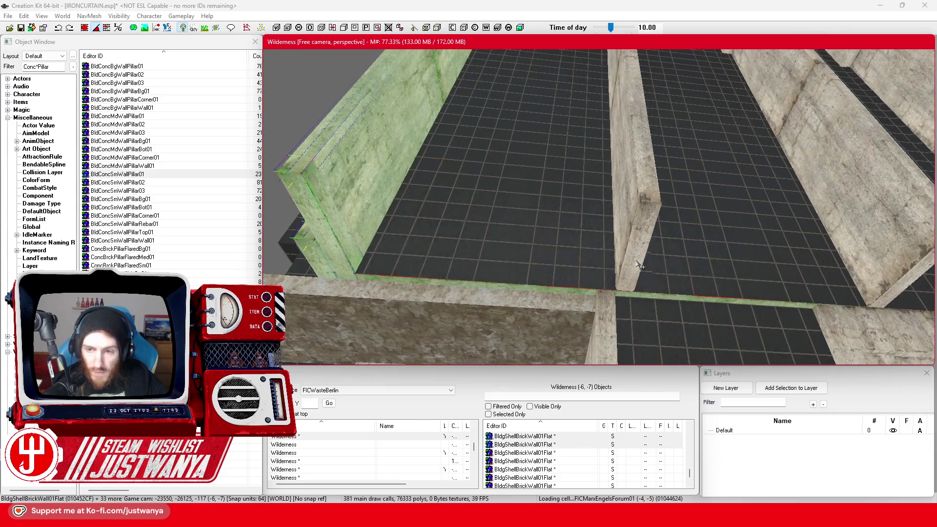
# Add more big walls, corner walls, the concrete block, corner pillars and small wall blocks
pyautogui.keyDown('ctrl'); pyautogui.click(627, 237); pyautogui.keyUp('ctrl')
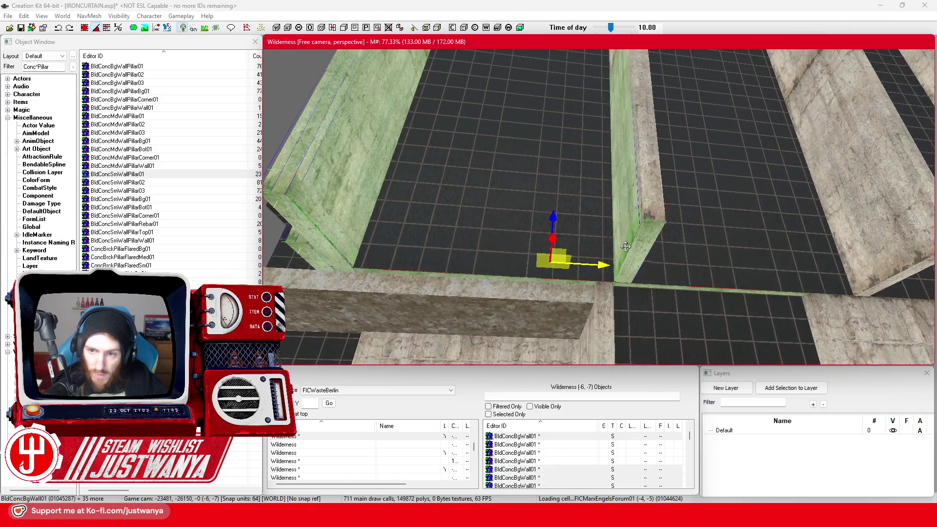
pyautogui.keyDown('ctrl'); pyautogui.click(647, 192); pyautogui.keyUp('ctrl')
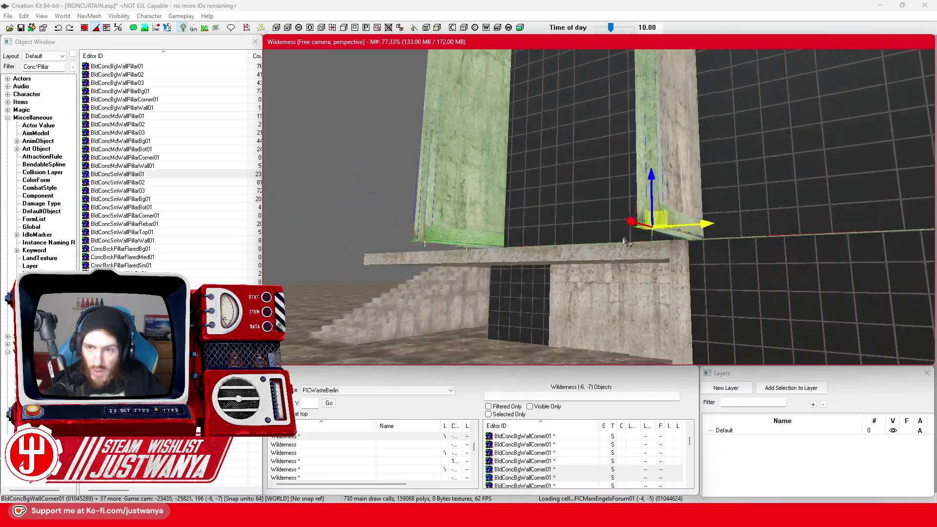
pyautogui.keyDown('ctrl'); pyautogui.click(538, 274); pyautogui.keyUp('ctrl')
pyautogui.scroll(5, 561, 210)
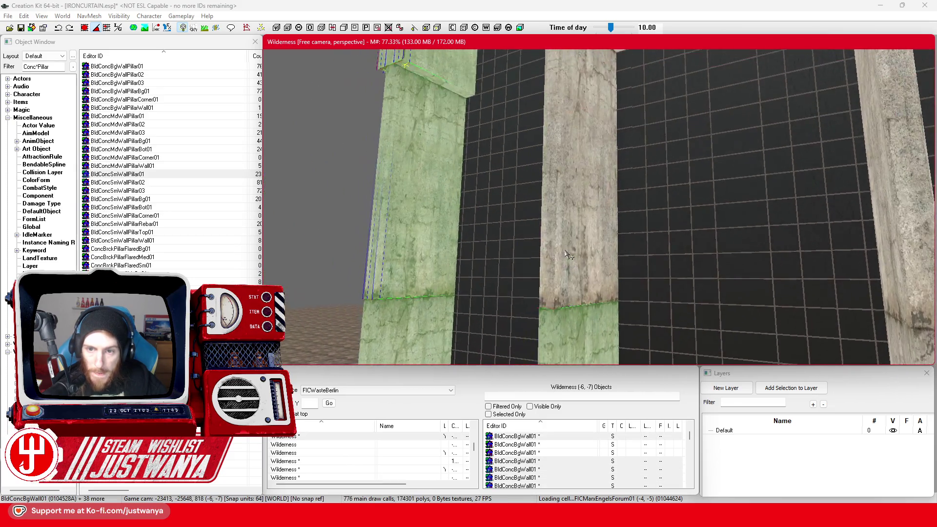
pyautogui.keyDown('ctrl'); pyautogui.click(592, 243); pyautogui.keyUp('ctrl')
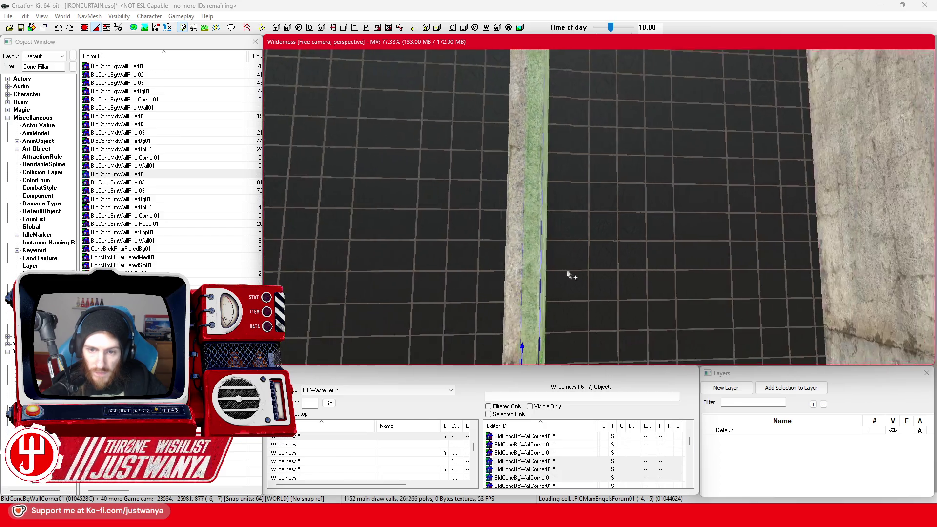
pyautogui.keyDown('ctrl'); pyautogui.click(521, 275); pyautogui.keyUp('ctrl')
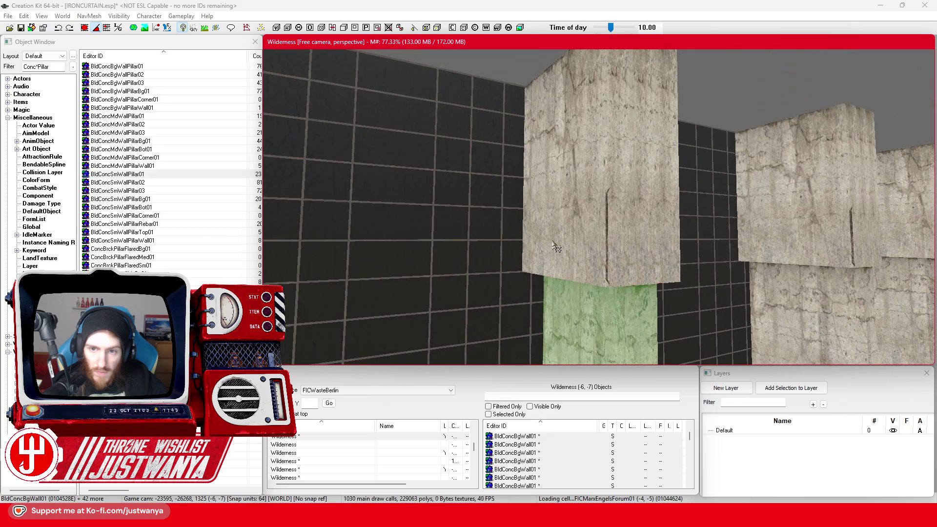
pyautogui.keyDown('ctrl'); pyautogui.click(559, 215); pyautogui.keyUp('ctrl')
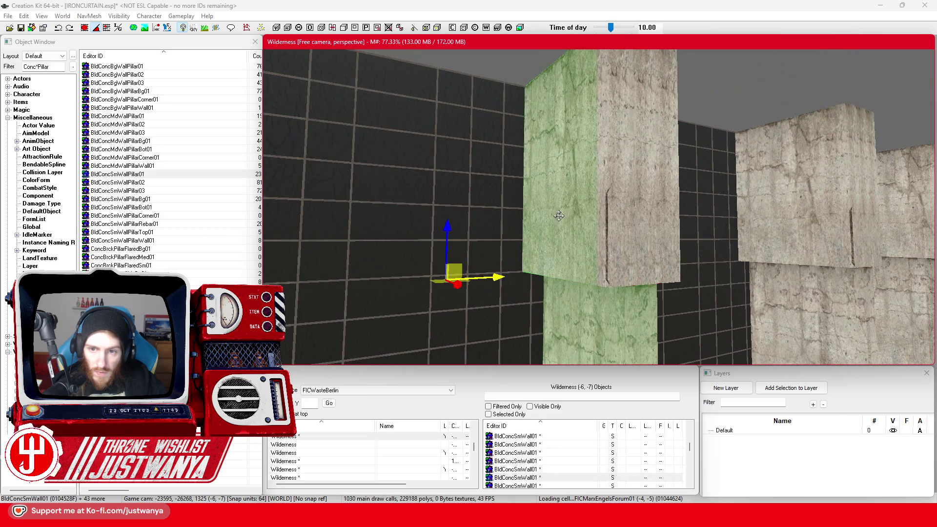
pyautogui.keyDown('ctrl'); pyautogui.click(627, 213); pyautogui.keyUp('ctrl')
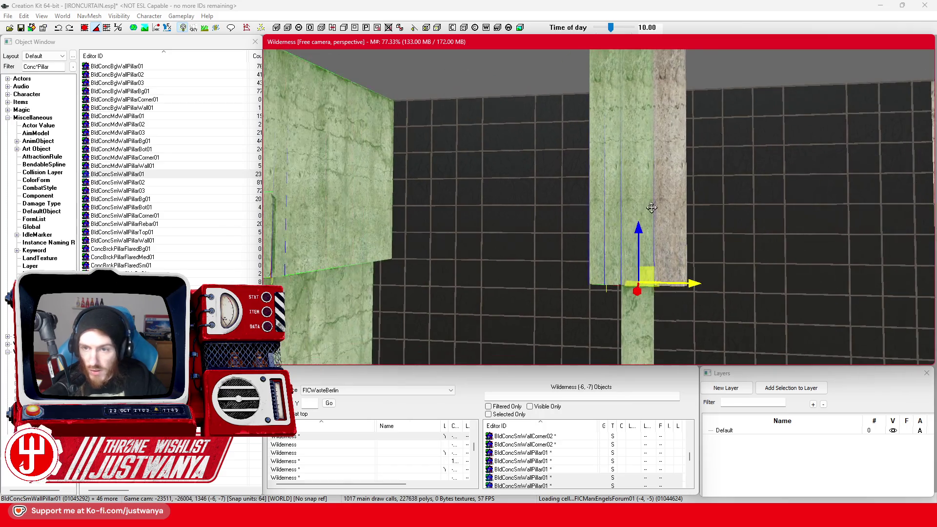
pyautogui.keyDown('ctrl'); pyautogui.click(662, 205); pyautogui.keyUp('ctrl')
pyautogui.keyDown('ctrl'); pyautogui.click(683, 207); pyautogui.keyUp('ctrl')
pyautogui.keyDown('ctrl'); pyautogui.click(685, 212); pyautogui.keyUp('ctrl')
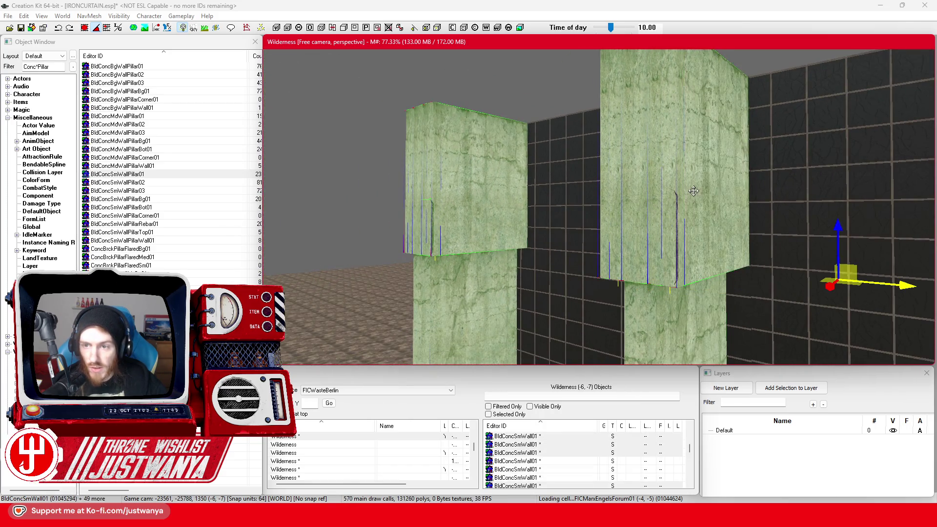
pyautogui.scroll(3, 685, 212)
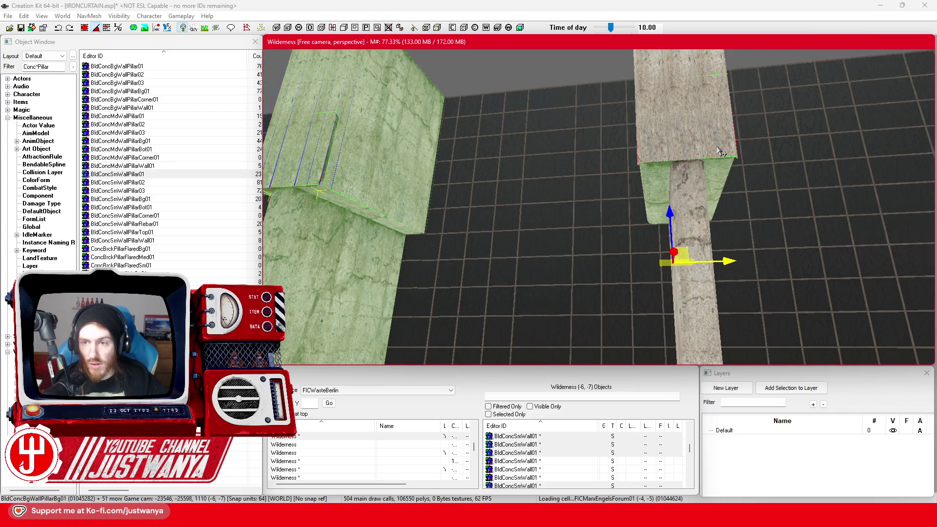
# Add the remaining small walls, green-tinted block, beige pillars and thin corner pillar
pyautogui.moveTo(720, 152)
pyautogui.mouseDown()
pyautogui.moveTo(673, 156)
pyautogui.moveTo(705, 160)
pyautogui.mouseUp()
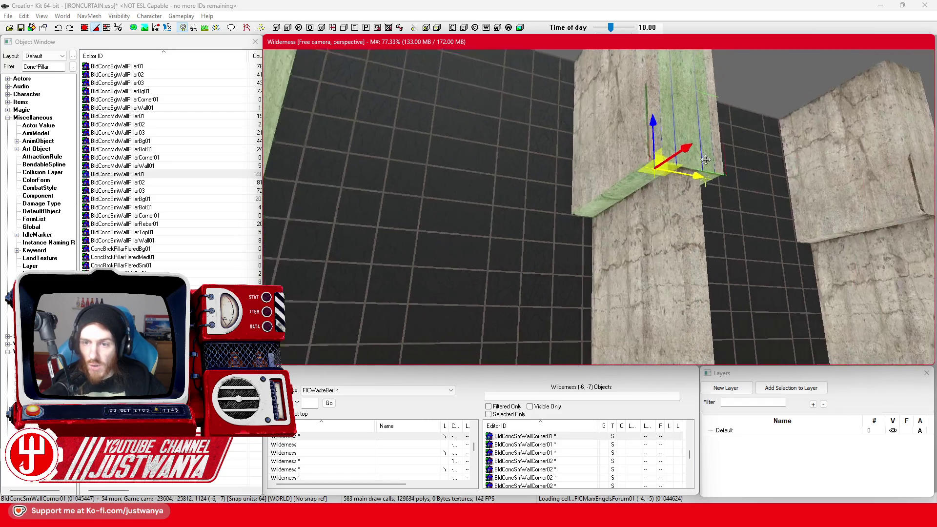
pyautogui.click(735, 205)
pyautogui.keyDown('ctrl'); pyautogui.click(650, 162); pyautogui.keyUp('ctrl')
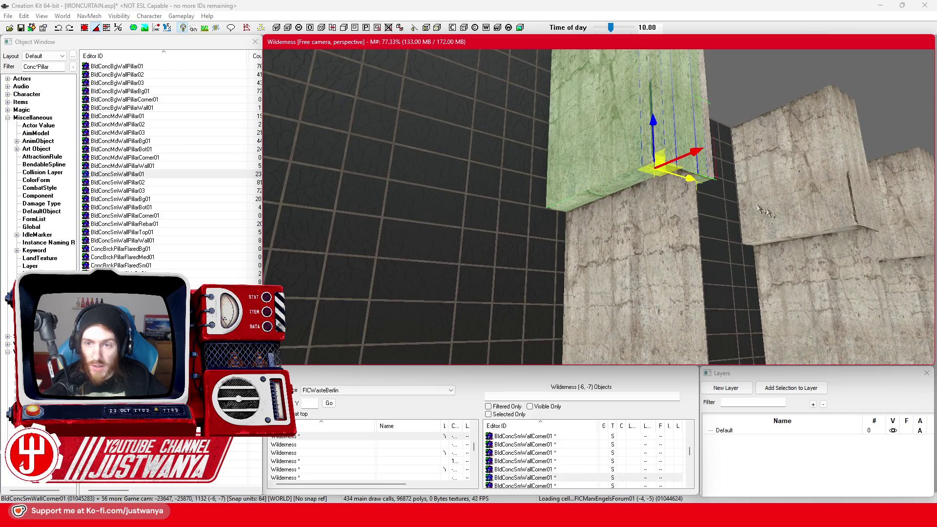
pyautogui.scroll(3, 727, 151)
pyautogui.keyDown('ctrl'); pyautogui.click(720, 136); pyautogui.keyUp('ctrl')
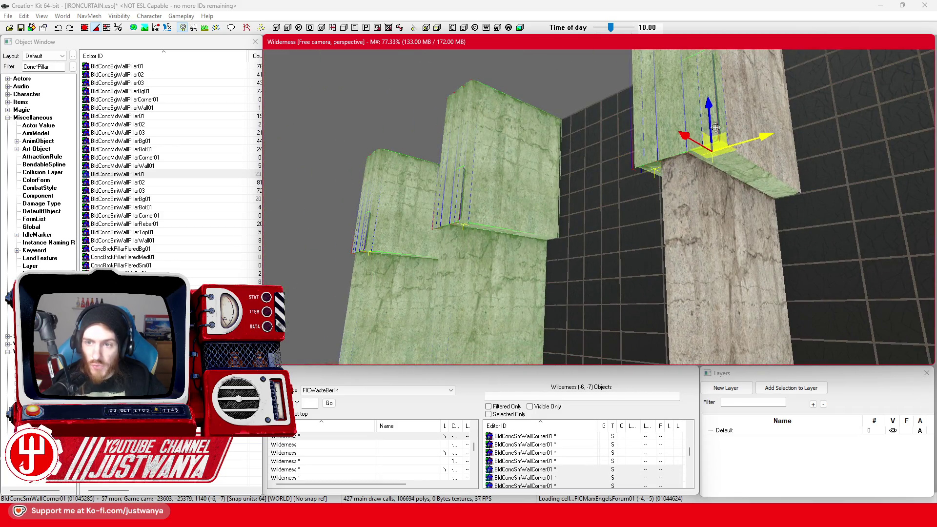
pyautogui.keyDown('ctrl'); pyautogui.click(683, 218); pyautogui.keyUp('ctrl')
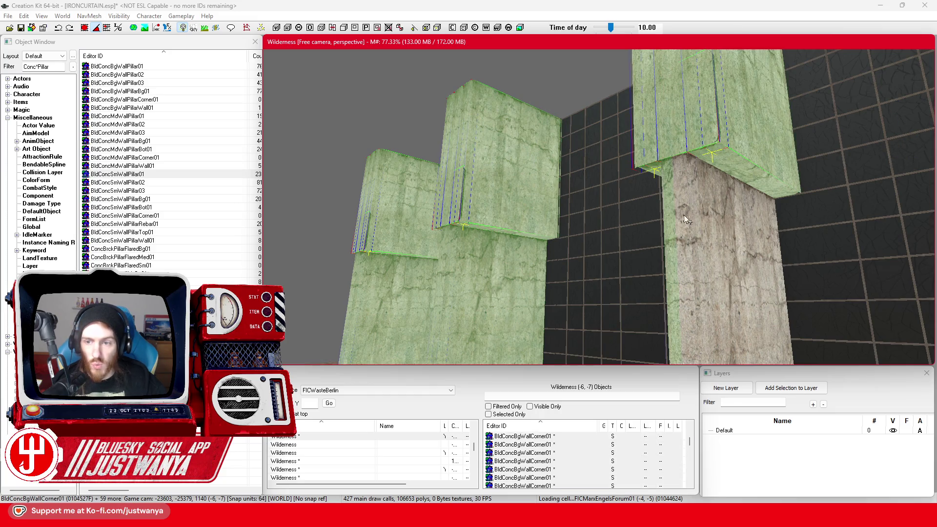
pyautogui.keyDown('ctrl'); pyautogui.click(734, 247); pyautogui.keyUp('ctrl')
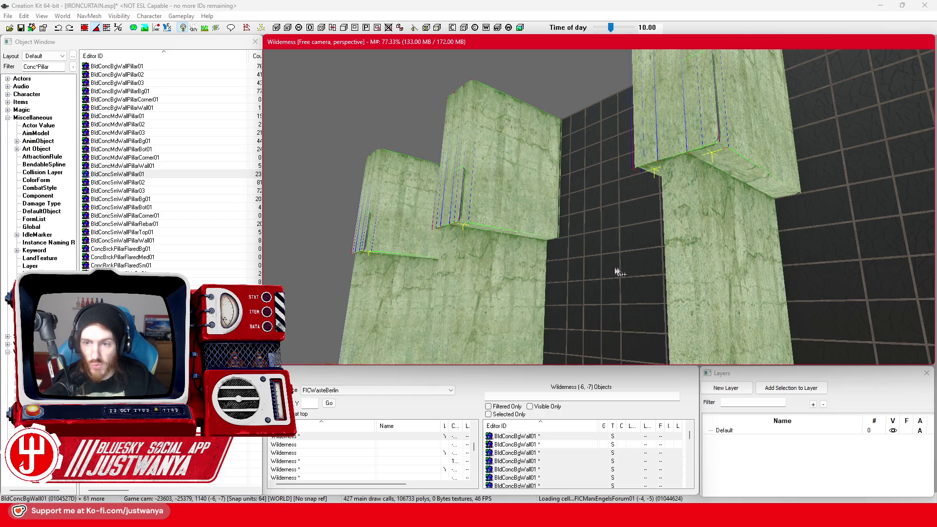
pyautogui.scroll(3, 733, 247)
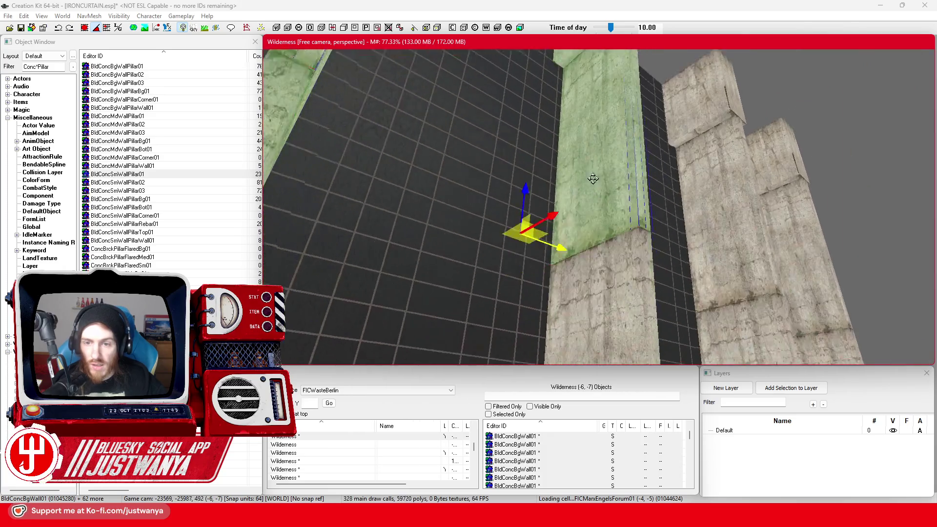
pyautogui.keyDown('ctrl'); pyautogui.click(644, 256); pyautogui.keyUp('ctrl')
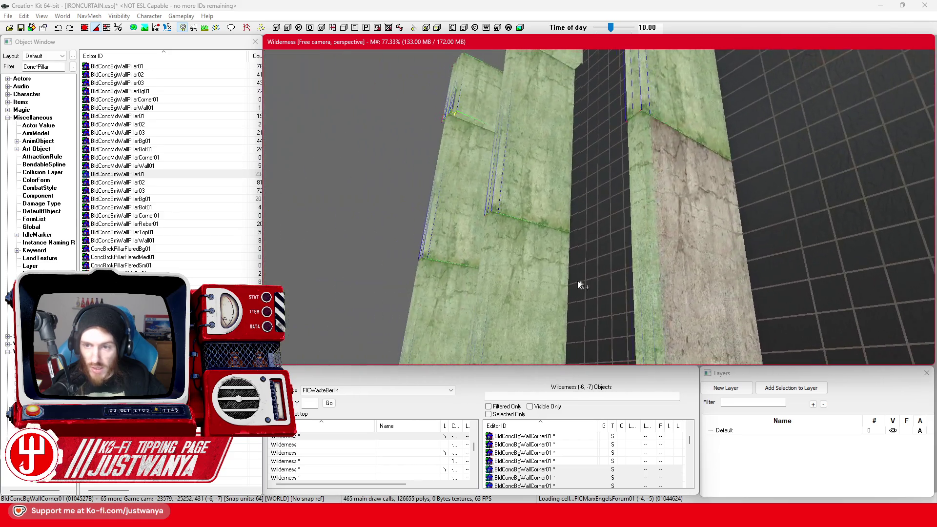
pyautogui.keyDown('ctrl'); pyautogui.click(634, 259); pyautogui.keyUp('ctrl')
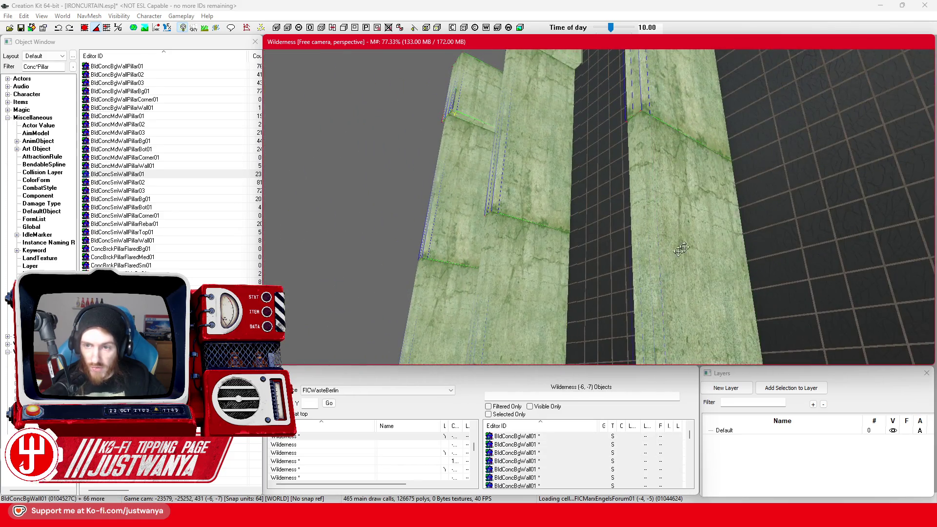
pyautogui.scroll(3, 612, 268)
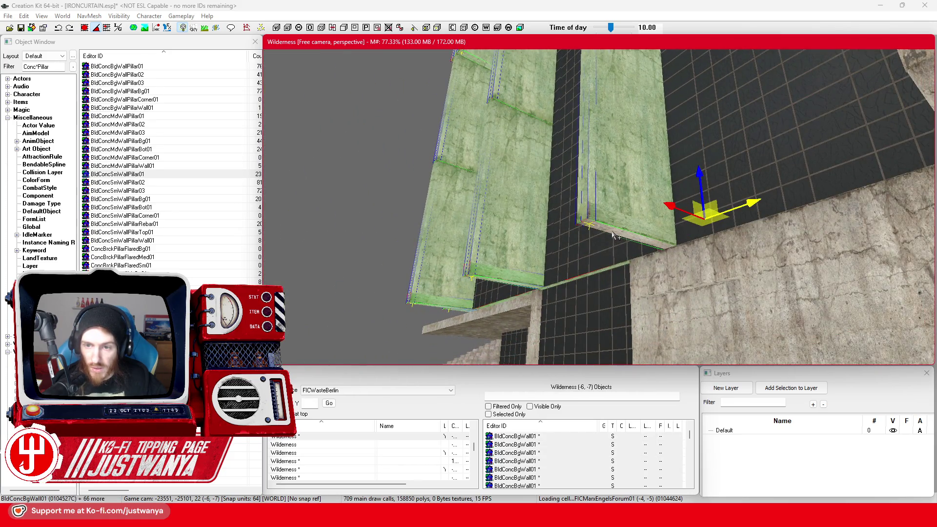
# Select the big concrete wall corner, then add the pillar and a neighbouring wall piece
pyautogui.press('f')
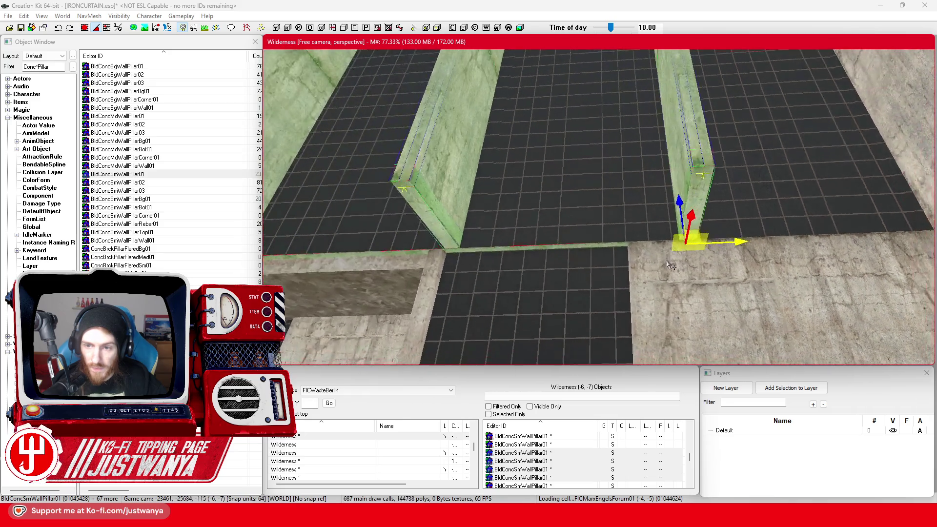
pyautogui.scroll(-5, 647, 257)
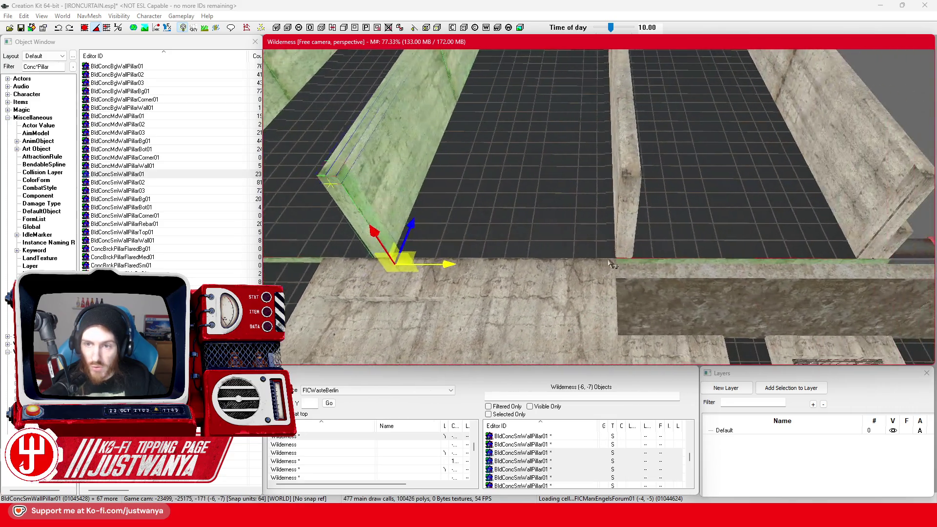
pyautogui.click(598, 131)
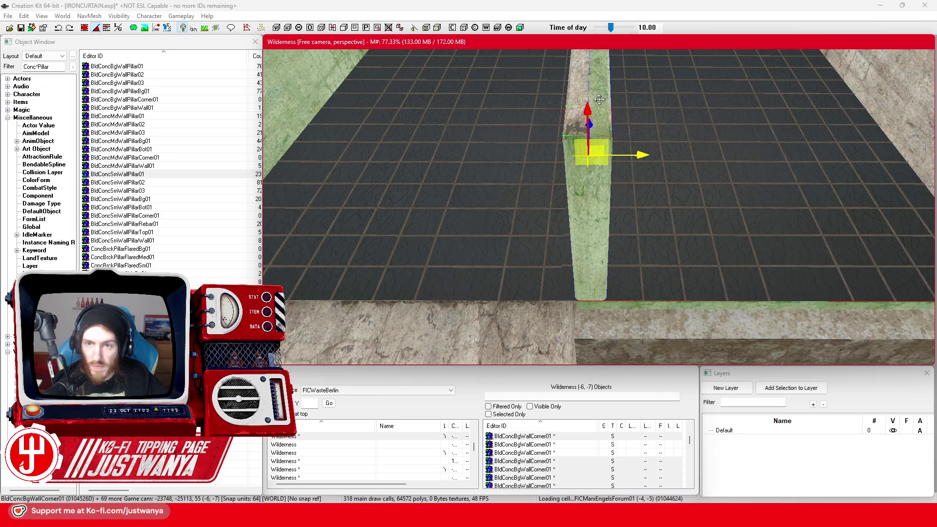
pyautogui.moveTo(586, 99); pyautogui.dragTo(502, 155)
pyautogui.moveTo(552, 223)
pyautogui.mouseDown()
pyautogui.moveTo(537, 153)
pyautogui.moveTo(534, 185)
pyautogui.mouseUp()
pyautogui.scroll(-5, 562, 196)
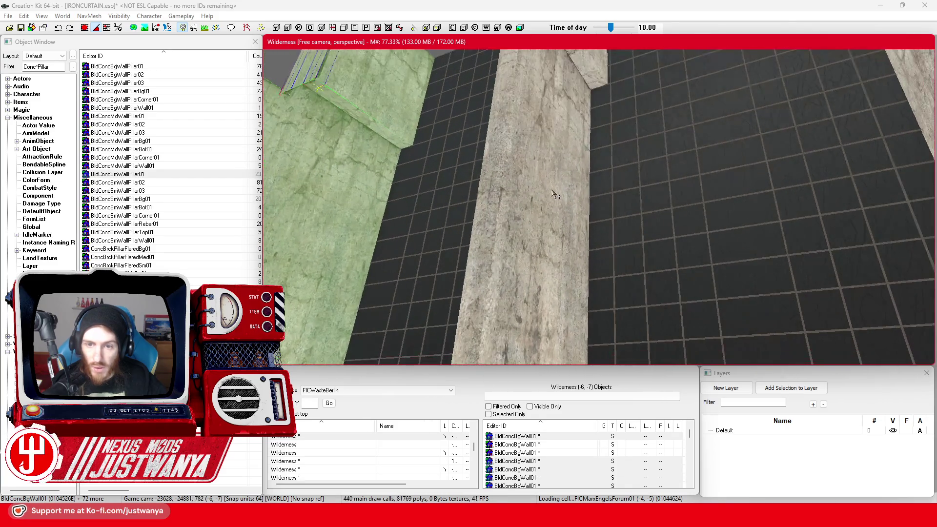
pyautogui.keyDown('ctrl'); pyautogui.click(502, 205); pyautogui.keyUp('ctrl')
pyautogui.keyDown('ctrl'); pyautogui.click(477, 223); pyautogui.keyUp('ctrl')
pyautogui.scroll(3, 429, 227)
pyautogui.scroll(-3, 485, 180)
pyautogui.scroll(4, 485, 180)
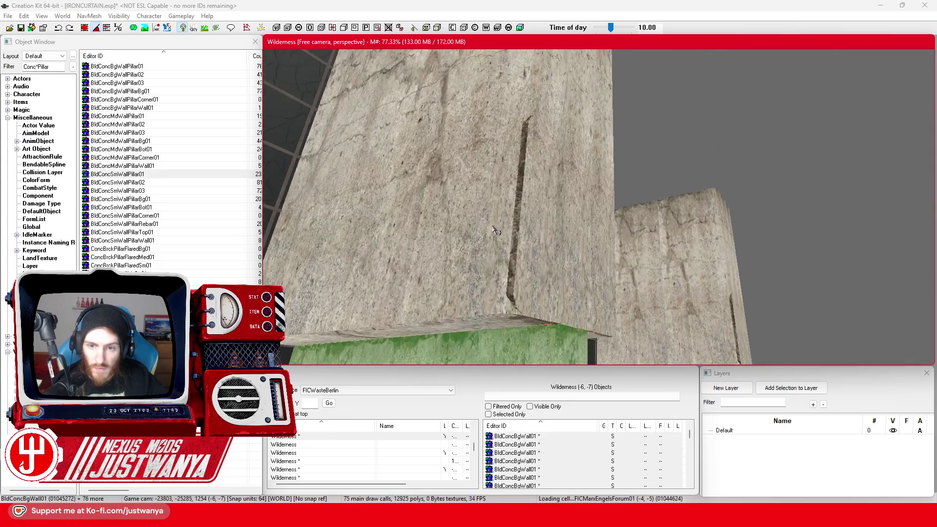
# Add another concrete wall, the small pillar, the big pillar base and pillar strips
pyautogui.keyDown('ctrl'); pyautogui.click(457, 231); pyautogui.keyUp('ctrl')
pyautogui.keyDown('ctrl'); pyautogui.click(532, 250); pyautogui.keyUp('ctrl')
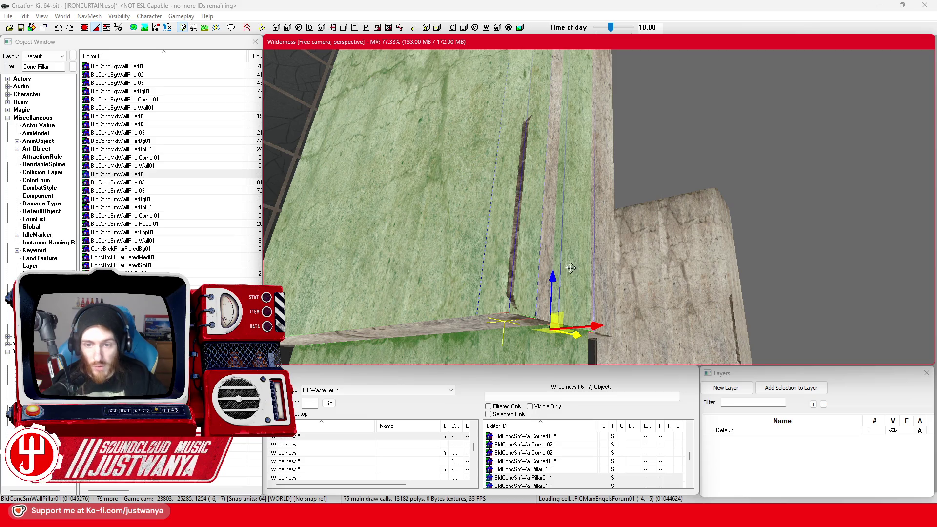
pyautogui.scroll(-3, 483, 324)
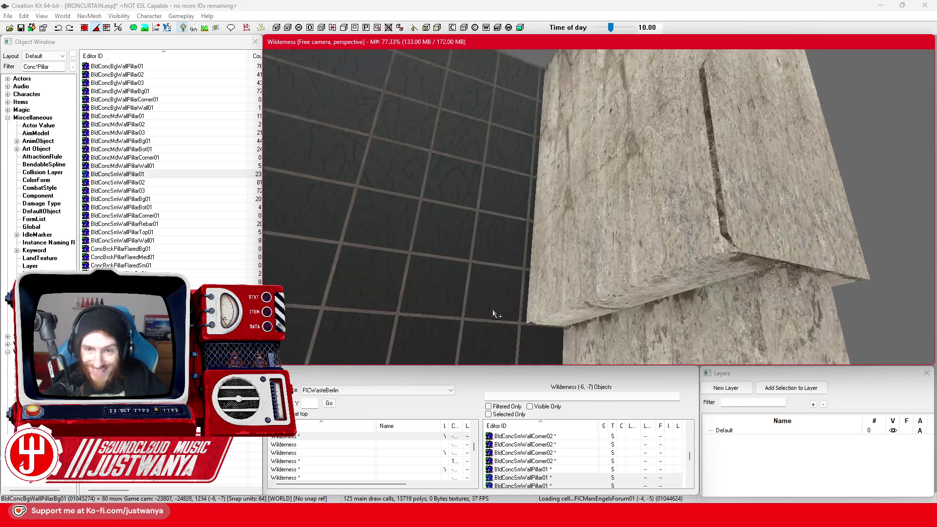
pyautogui.keyDown('ctrl'); pyautogui.click(493, 310); pyautogui.keyUp('ctrl')
pyautogui.scroll(3, 528, 313)
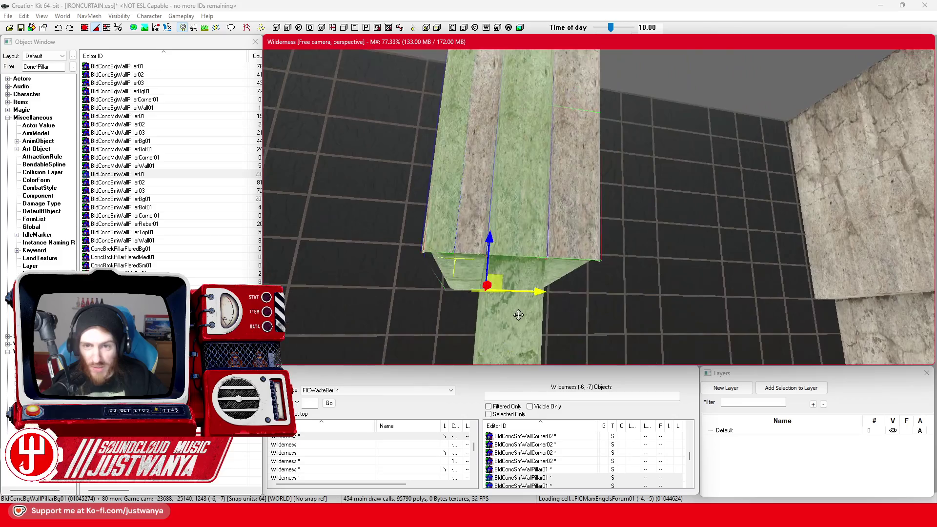
pyautogui.keyDown('ctrl'); pyautogui.click(443, 147); pyautogui.keyUp('ctrl')
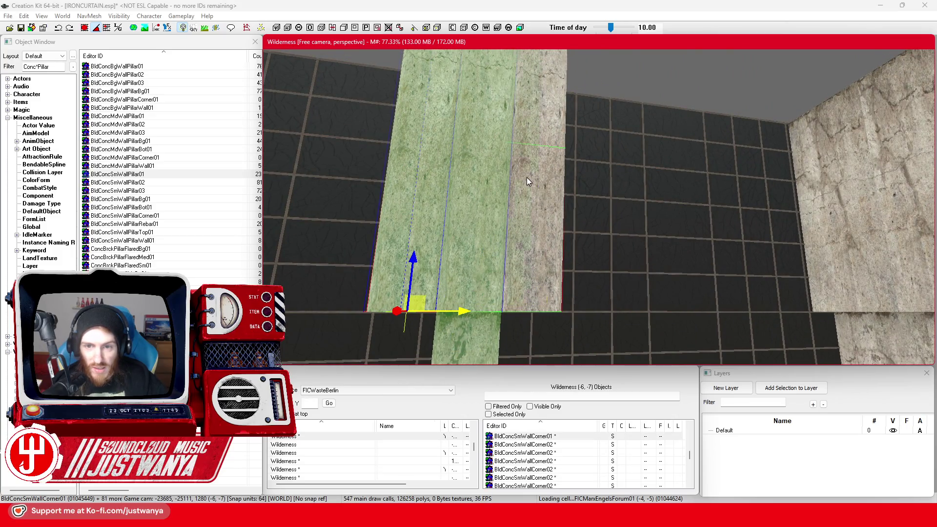
pyautogui.keyDown('ctrl'); pyautogui.click(555, 200); pyautogui.keyUp('ctrl')
pyautogui.scroll(2, 614, 199)
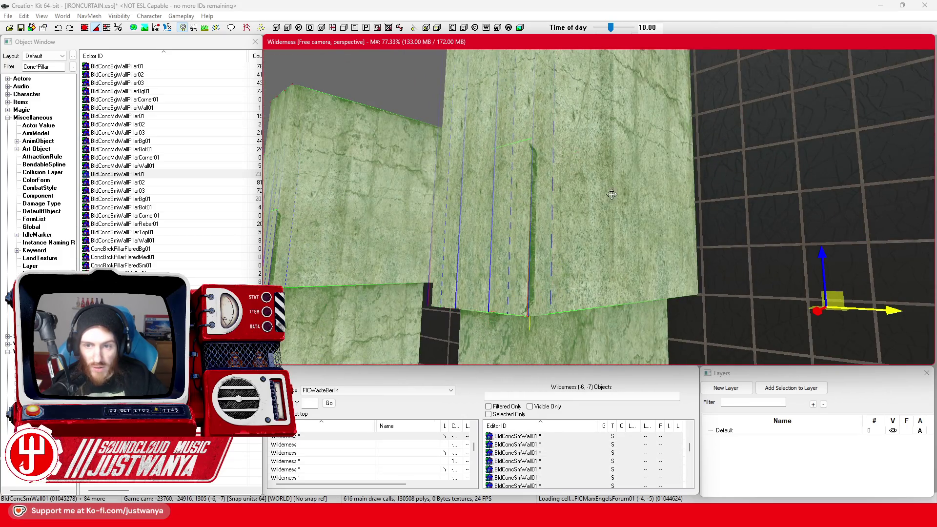
pyautogui.scroll(-5, 611, 194)
pyautogui.scroll(5, 594, 242)
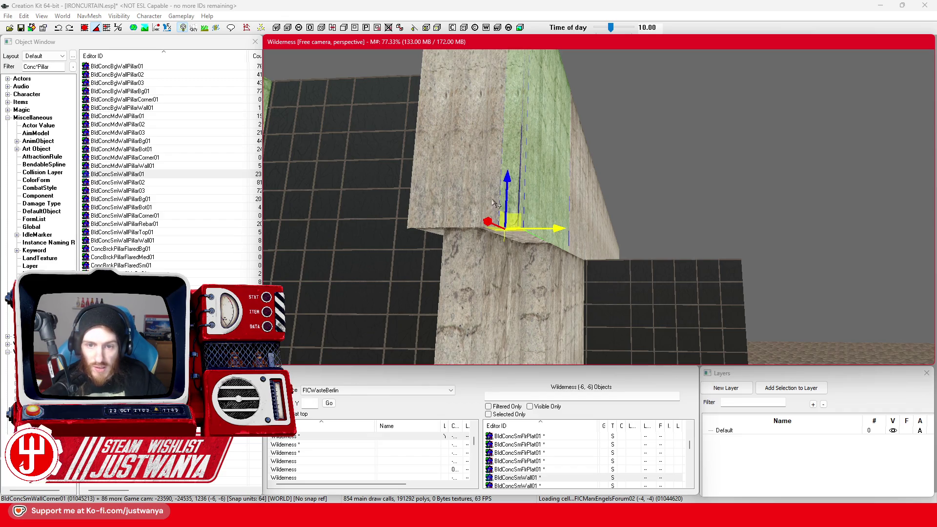
# Add another small concrete wall and the big concrete wall piece to the selection
pyautogui.scroll(-3, 437, 200)
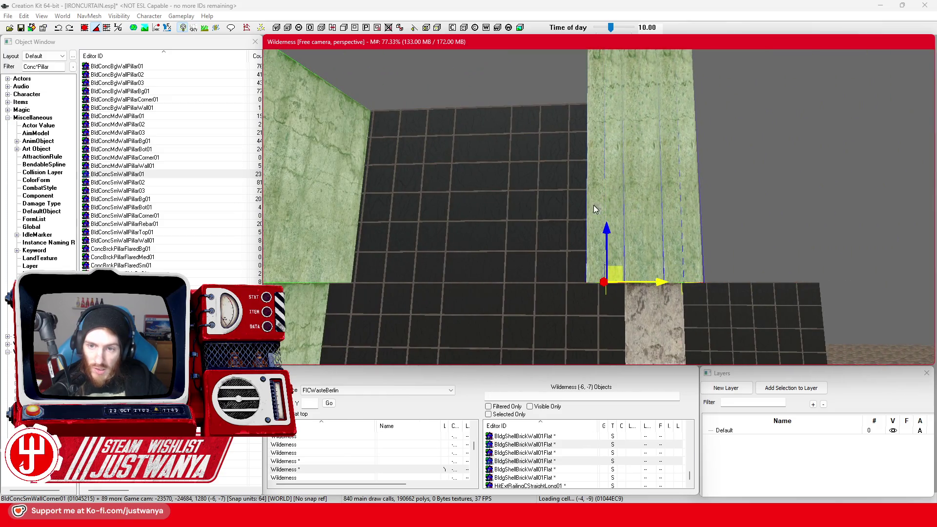
pyautogui.moveTo(593, 209)
pyautogui.mouseDown()
pyautogui.moveTo(549, 214)
pyautogui.moveTo(578, 256)
pyautogui.moveTo(561, 231)
pyautogui.moveTo(578, 275)
pyautogui.mouseUp()
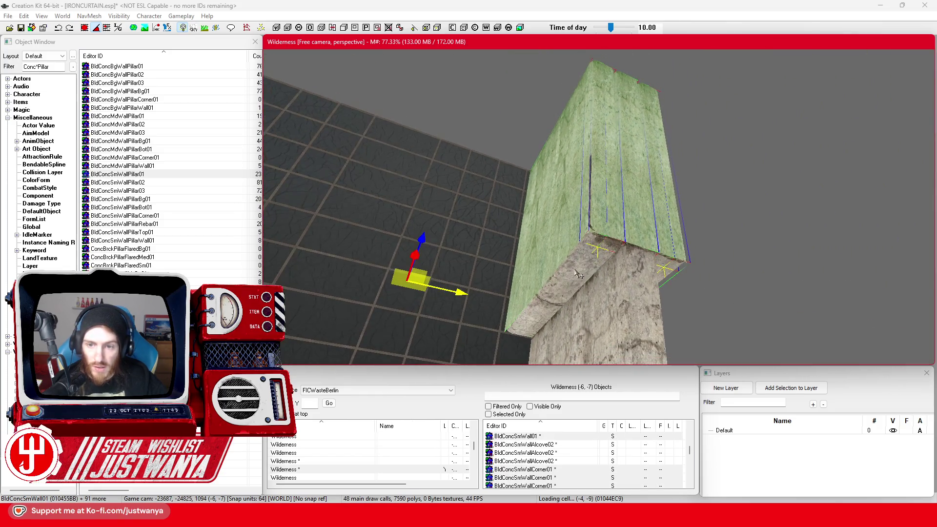
pyautogui.scroll(-2, 572, 261)
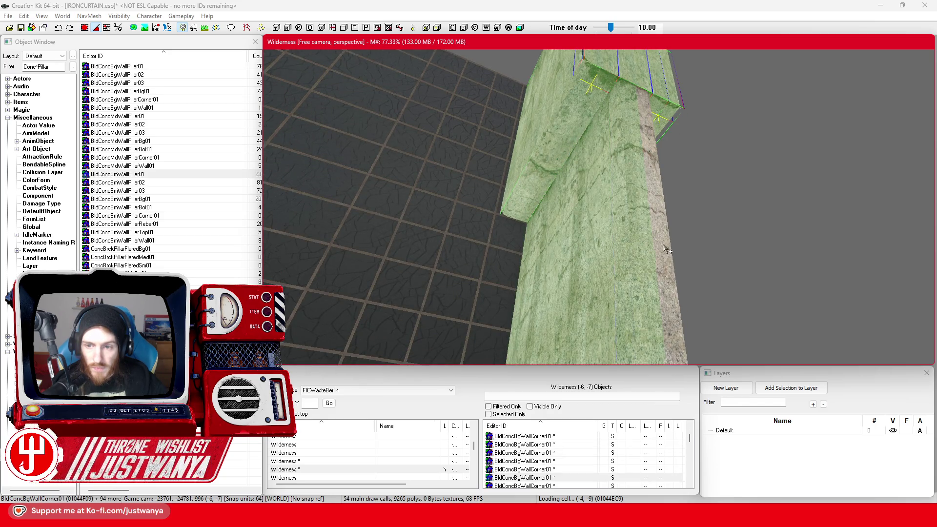
pyautogui.scroll(3, 639, 252)
pyautogui.moveTo(639, 252); pyautogui.dragTo(612, 250)
pyautogui.moveTo(691, 223); pyautogui.dragTo(566, 273)
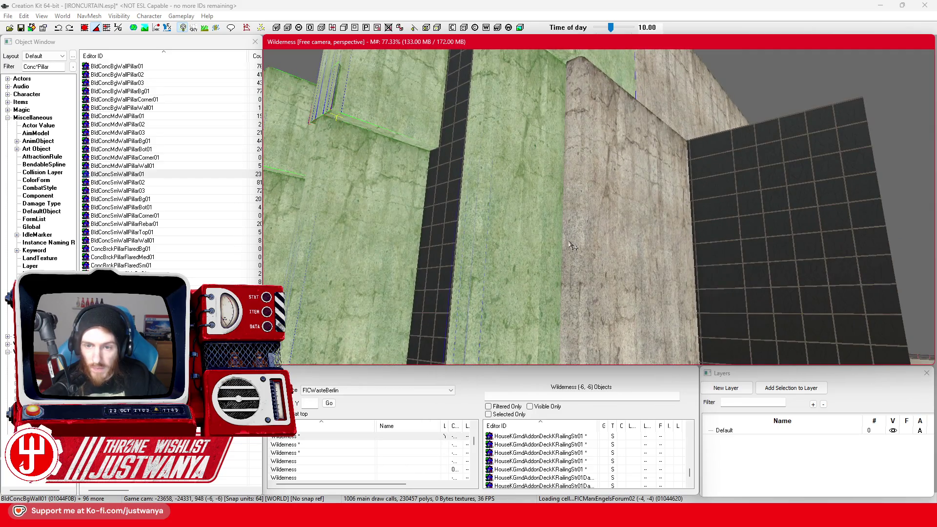
pyautogui.scroll(-2, 612, 255)
pyautogui.moveTo(612, 255); pyautogui.dragTo(712, 108)
pyautogui.keyDown('ctrl'); pyautogui.click(691, 107); pyautogui.keyUp('ctrl')
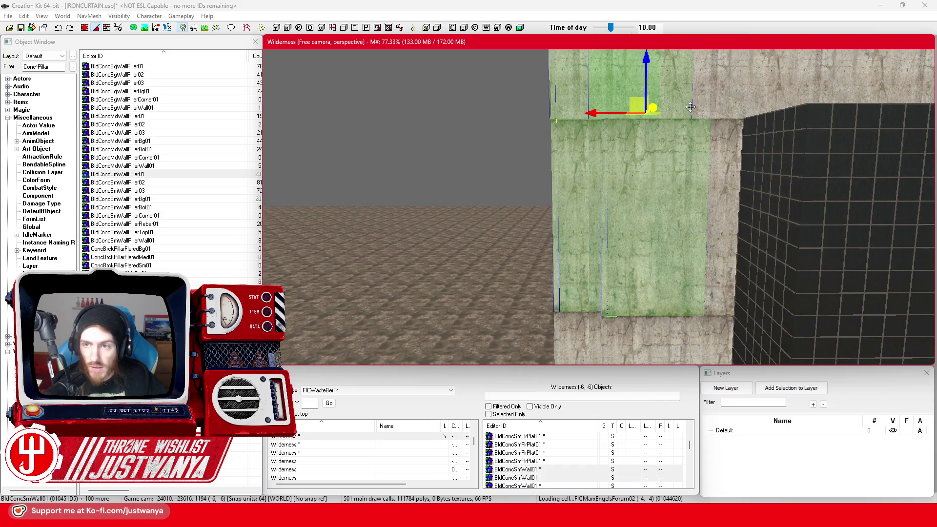
pyautogui.moveTo(634, 224); pyautogui.dragTo(686, 188)
pyautogui.keyDown('ctrl'); pyautogui.click(644, 194); pyautogui.keyUp('ctrl')
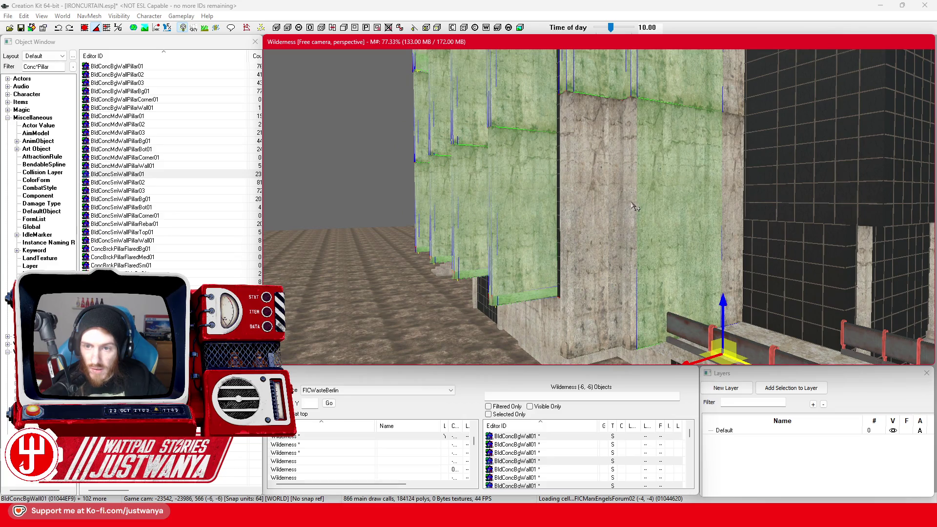
# Add a further wall piece, the small pillar and the big wall by the railing
pyautogui.scroll(2, 624, 212)
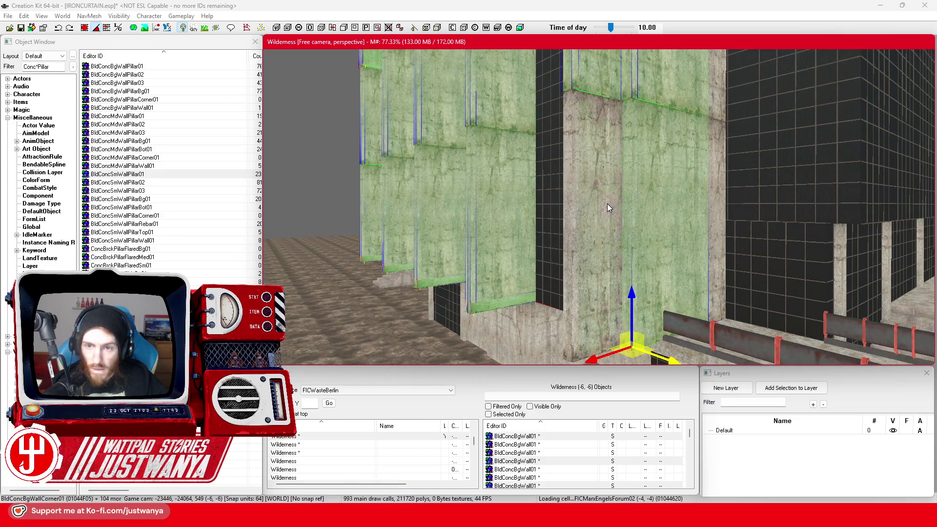
pyautogui.moveTo(565, 216); pyautogui.dragTo(669, 221)
pyautogui.keyDown('ctrl'); pyautogui.click(523, 218); pyautogui.keyUp('ctrl')
pyautogui.scroll(-3, 561, 181)
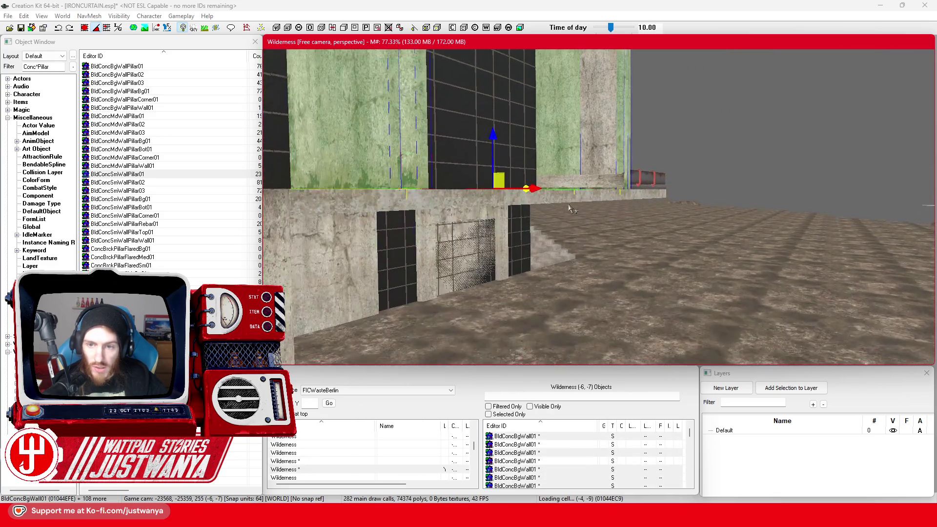
pyautogui.scroll(3, 591, 179)
pyautogui.keyDown('ctrl'); pyautogui.click(599, 200); pyautogui.keyUp('ctrl')
pyautogui.moveTo(600, 200)
pyautogui.mouseDown()
pyautogui.moveTo(658, 222)
pyautogui.moveTo(592, 230)
pyautogui.moveTo(620, 205)
pyautogui.mouseUp()
pyautogui.keyDown('ctrl'); pyautogui.click(620, 205); pyautogui.keyUp('ctrl')
pyautogui.scroll(-10, 620, 205)
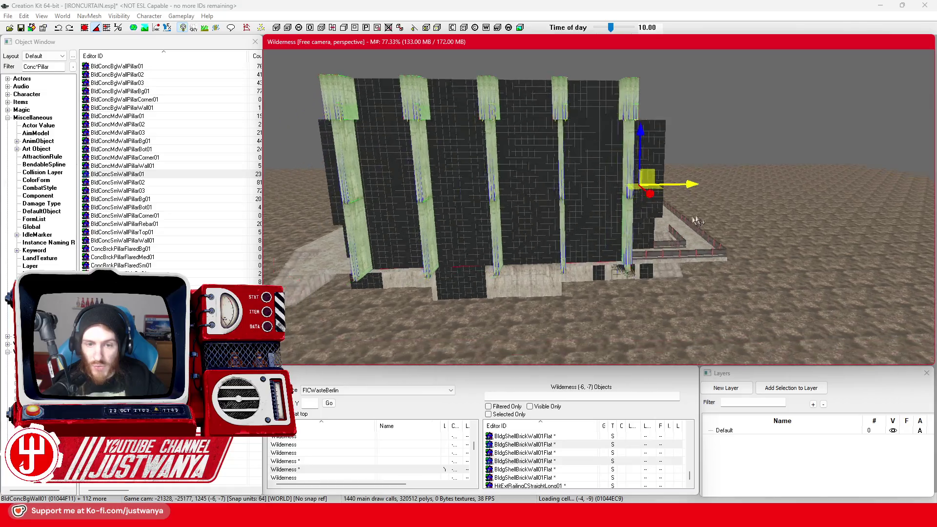
pyautogui.keyDown('ctrl'); pyautogui.click(536, 258); pyautogui.keyUp('ctrl')
pyautogui.moveTo(537, 258); pyautogui.dragTo(498, 250)
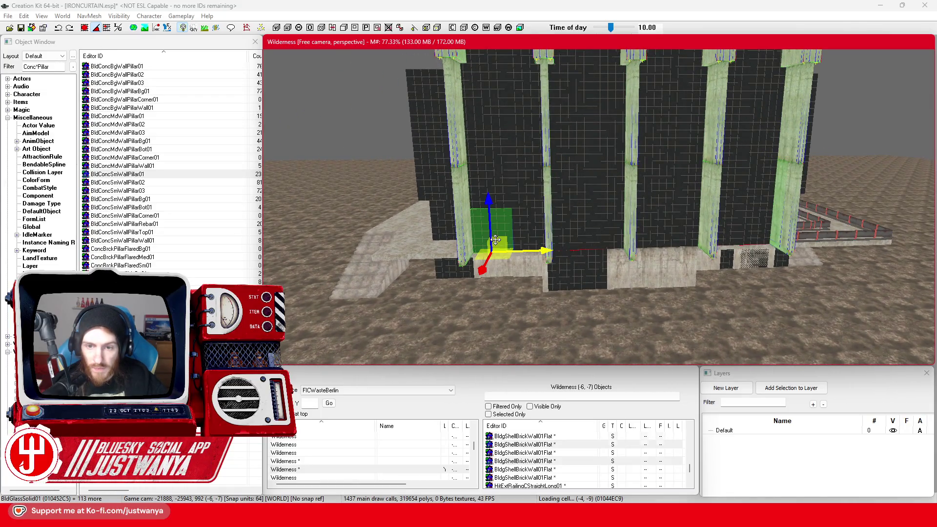
pyautogui.keyDown('ctrl'); pyautogui.click(528, 196); pyautogui.keyUp('ctrl')
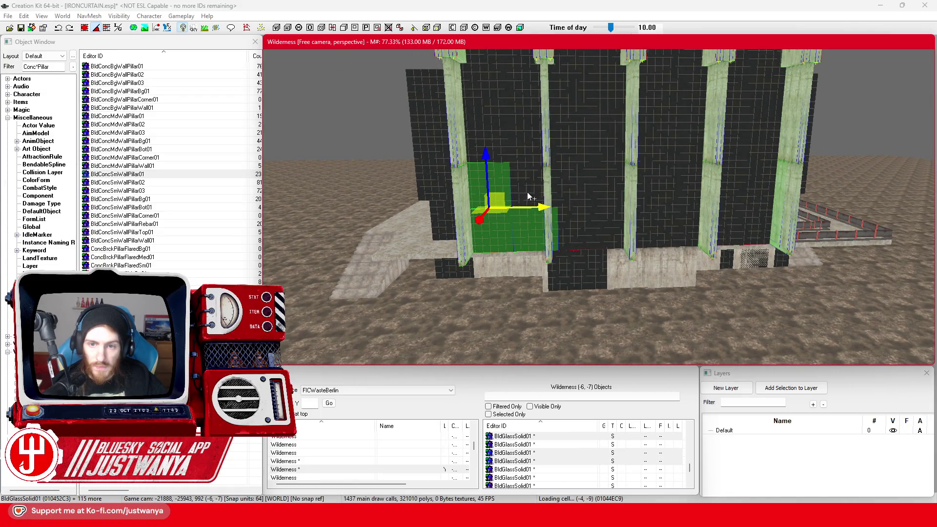
pyautogui.keyDown('ctrl'); pyautogui.click(492, 149); pyautogui.keyUp('ctrl')
pyautogui.keyDown('ctrl'); pyautogui.click(493, 115); pyautogui.keyUp('ctrl')
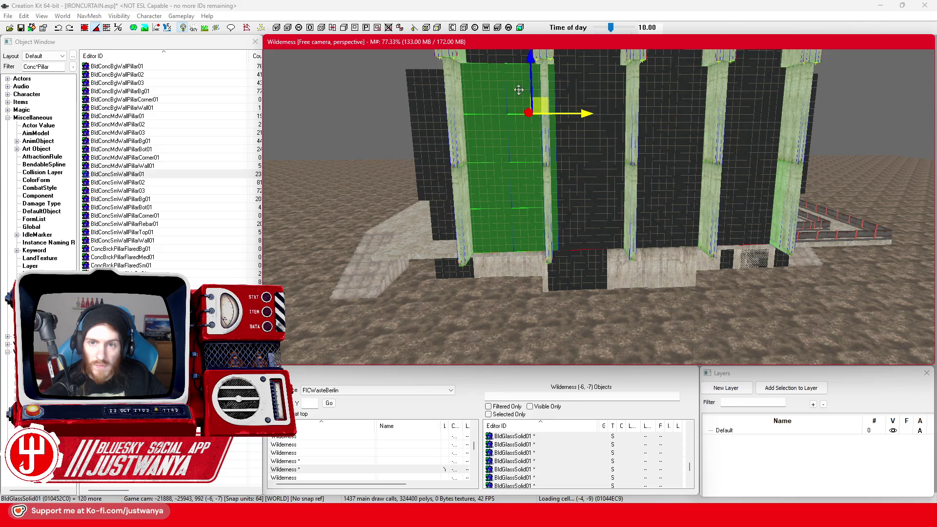
pyautogui.moveTo(519, 89); pyautogui.dragTo(518, 146)
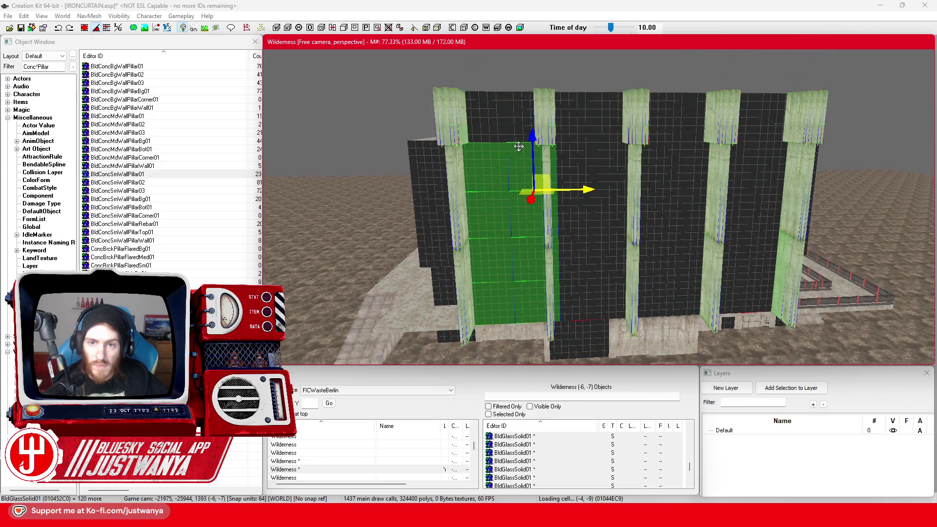
pyautogui.keyDown('ctrl'); pyautogui.click(568, 128); pyautogui.keyUp('ctrl')
pyautogui.keyDown('ctrl'); pyautogui.click(616, 122); pyautogui.keyUp('ctrl')
pyautogui.keyDown('ctrl'); pyautogui.click(586, 161); pyautogui.keyUp('ctrl')
pyautogui.keyDown('ctrl'); pyautogui.click(612, 181); pyautogui.keyUp('ctrl')
pyautogui.keyDown('ctrl'); pyautogui.click(594, 211); pyautogui.keyUp('ctrl')
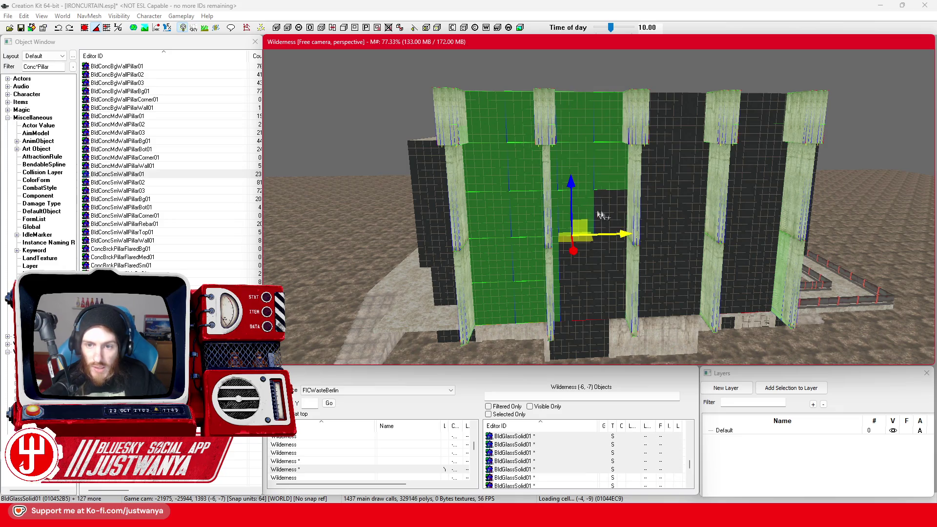
pyautogui.keyDown('ctrl'); pyautogui.click(581, 251); pyautogui.keyUp('ctrl')
pyautogui.keyDown('ctrl'); pyautogui.click(608, 259); pyautogui.keyUp('ctrl')
pyautogui.keyDown('ctrl'); pyautogui.click(576, 300); pyautogui.keyUp('ctrl')
pyautogui.keyDown('ctrl'); pyautogui.click(613, 296); pyautogui.keyUp('ctrl')
pyautogui.moveTo(613, 296); pyautogui.dragTo(535, 285)
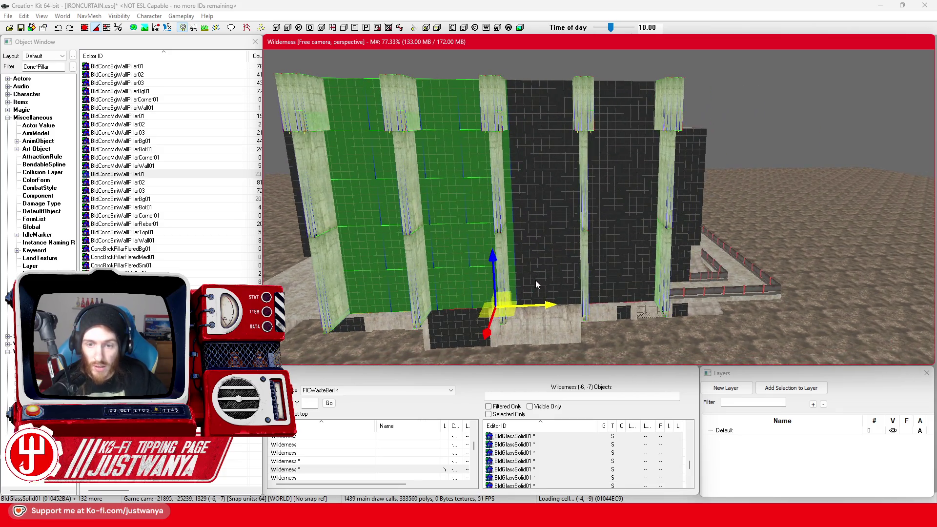
pyautogui.keyDown('ctrl'); pyautogui.click(573, 283); pyautogui.keyUp('ctrl')
pyautogui.keyDown('ctrl'); pyautogui.click(535, 249); pyautogui.keyUp('ctrl')
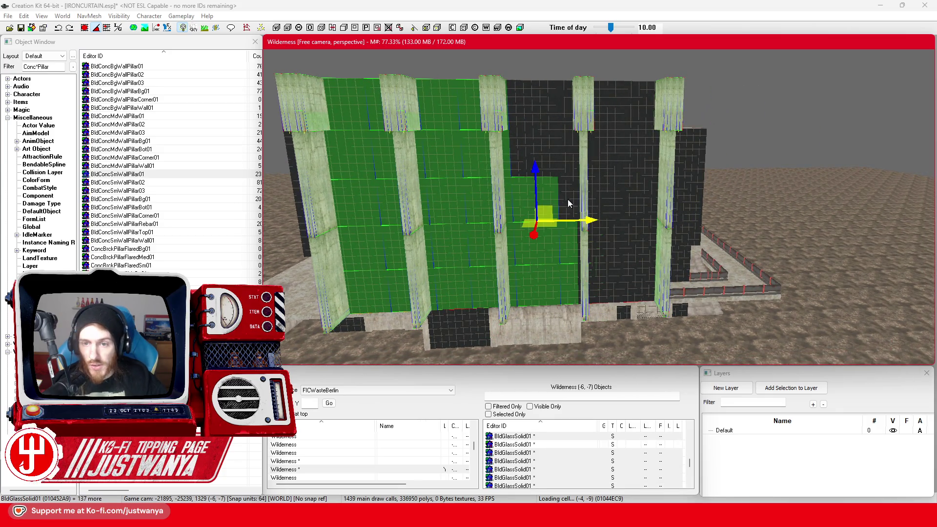
pyautogui.keyDown('ctrl'); pyautogui.click(534, 163); pyautogui.keyUp('ctrl')
pyautogui.keyDown('ctrl'); pyautogui.click(526, 106); pyautogui.keyUp('ctrl')
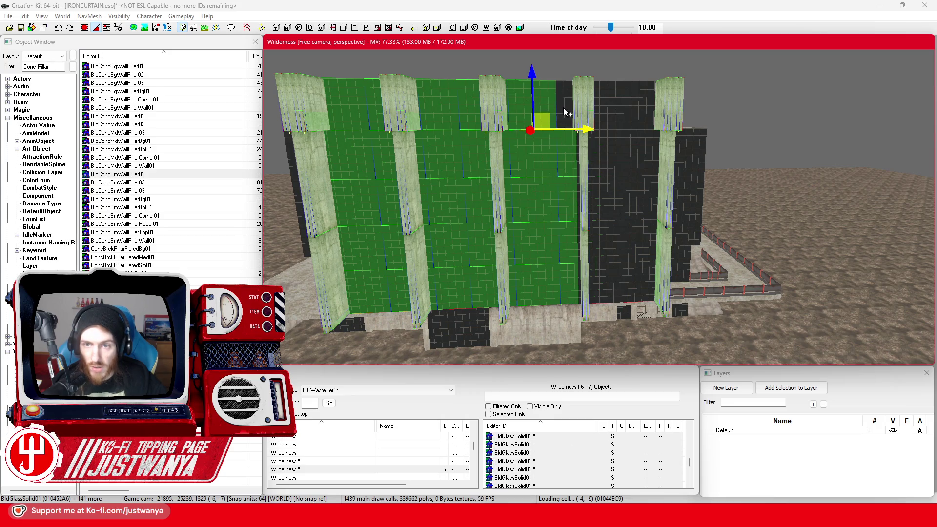
pyautogui.keyDown('ctrl'); pyautogui.click(636, 111); pyautogui.keyUp('ctrl')
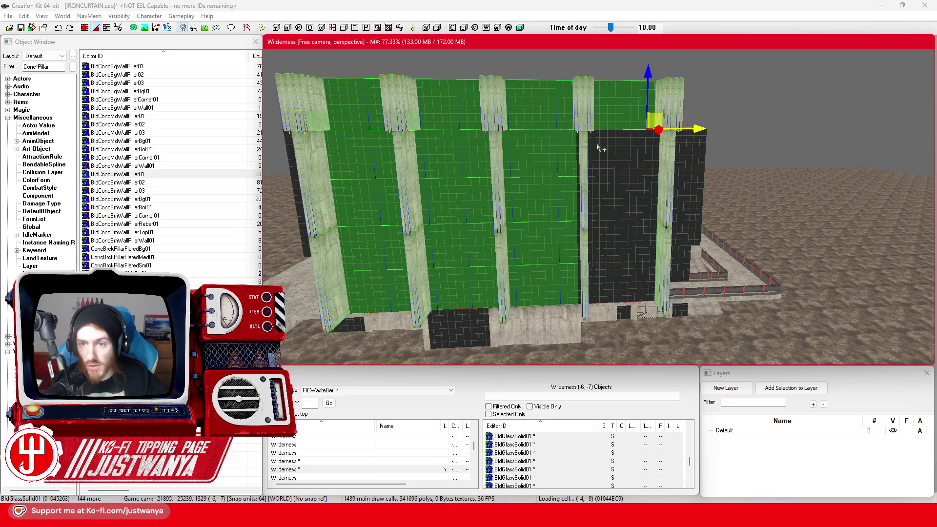
pyautogui.keyDown('ctrl'); pyautogui.click(655, 156); pyautogui.keyUp('ctrl')
pyautogui.keyDown('ctrl'); pyautogui.click(611, 248); pyautogui.keyUp('ctrl')
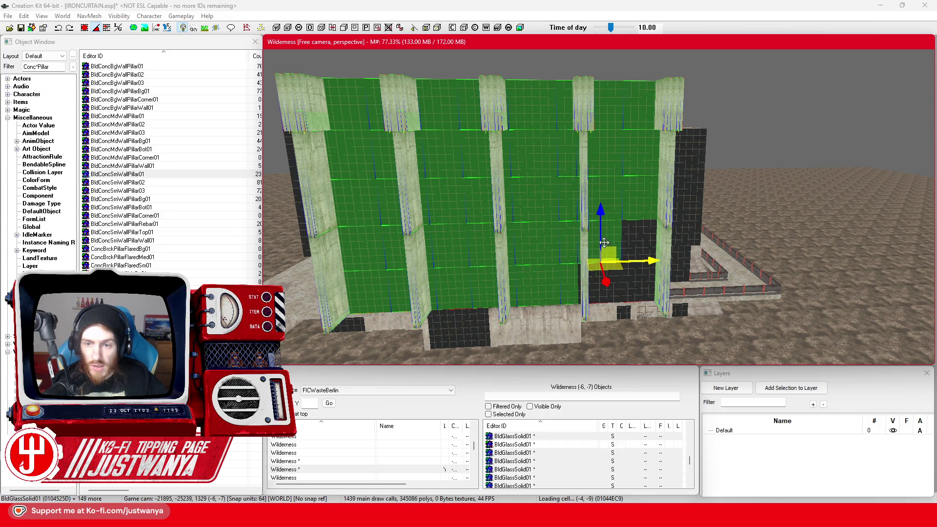
pyautogui.keyDown('ctrl'); pyautogui.click(637, 244); pyautogui.keyUp('ctrl')
pyautogui.keyDown('ctrl'); pyautogui.click(599, 288); pyautogui.keyUp('ctrl')
pyautogui.press('shift')
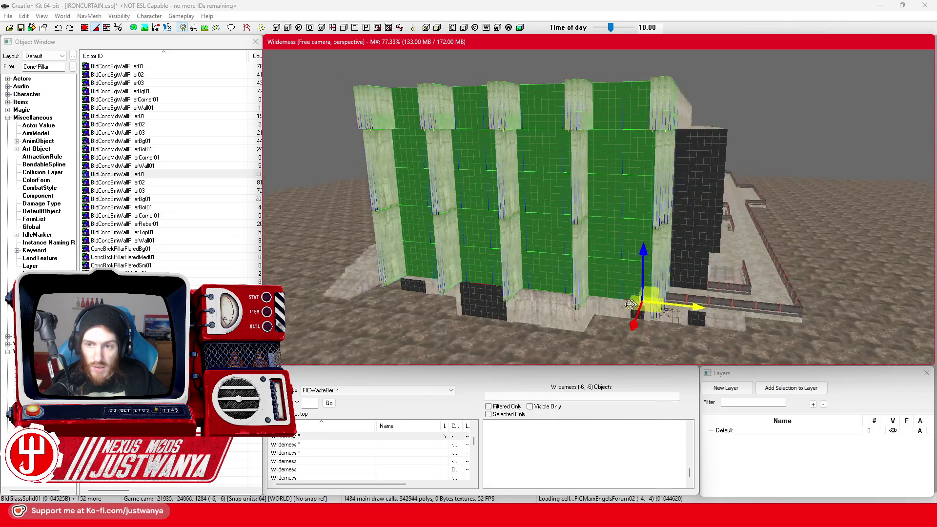
pyautogui.press('shift')
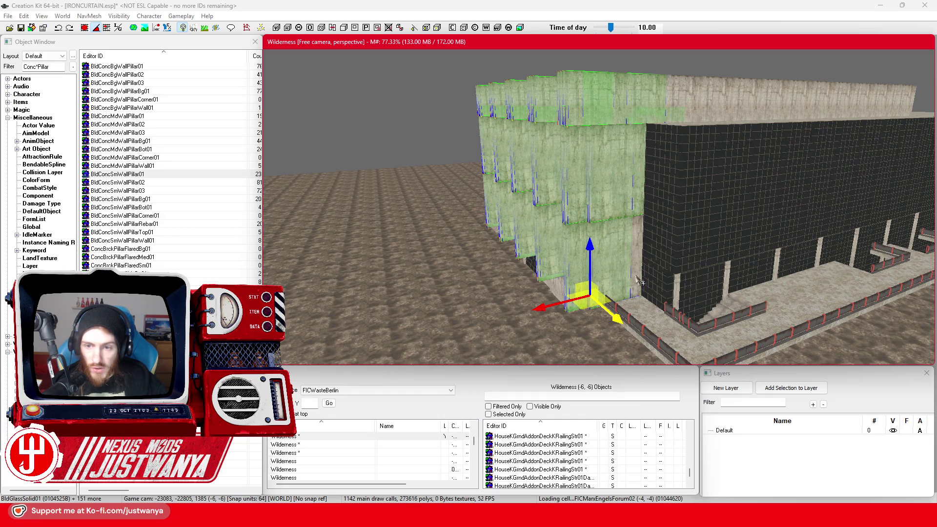
pyautogui.keyDown('ctrl'); pyautogui.click(642, 336); pyautogui.keyUp('ctrl')
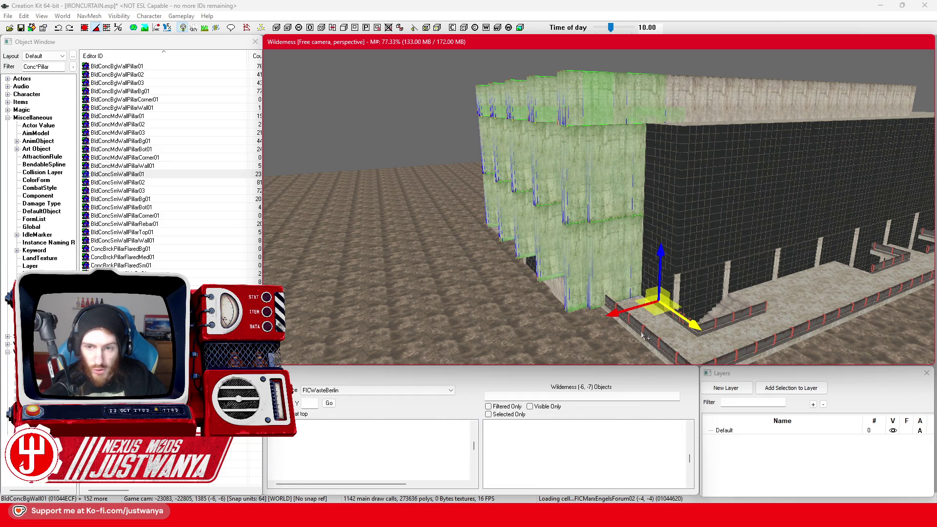
pyautogui.click(642, 336)
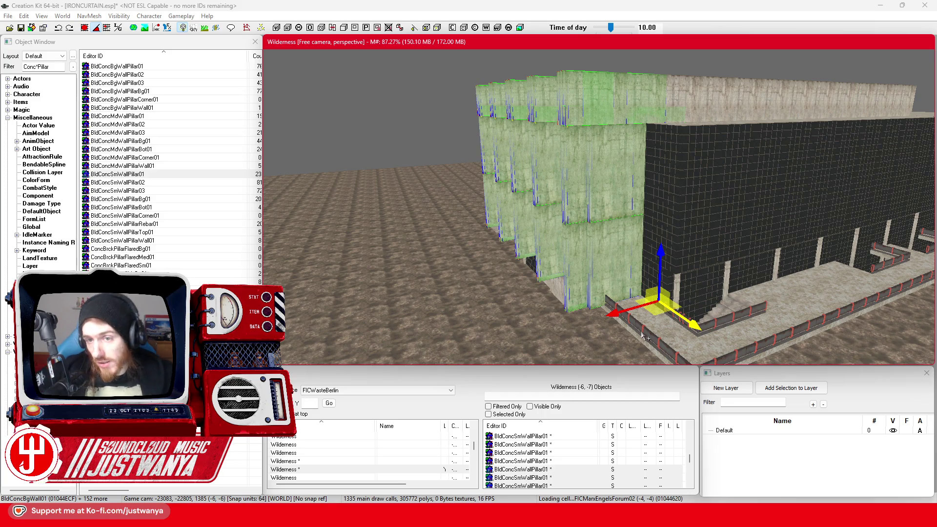
pyautogui.press('shift')
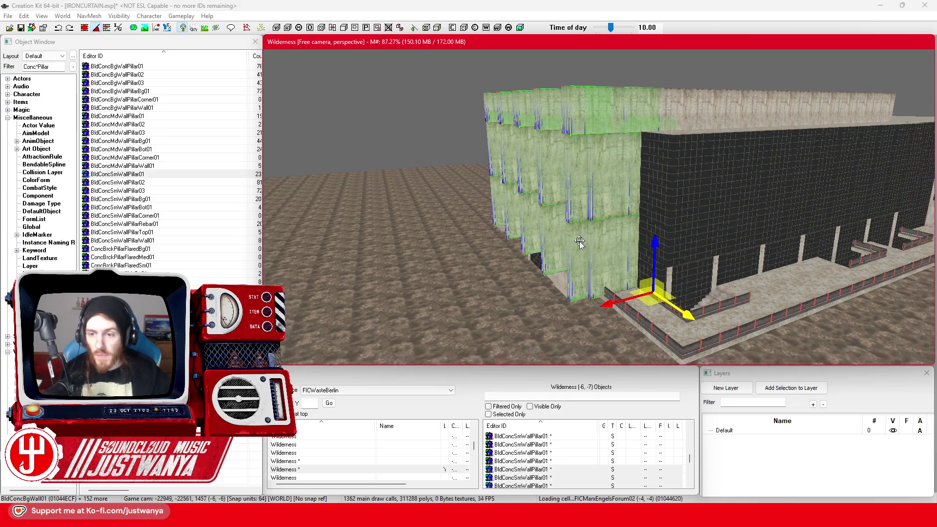
pyautogui.press('shift')
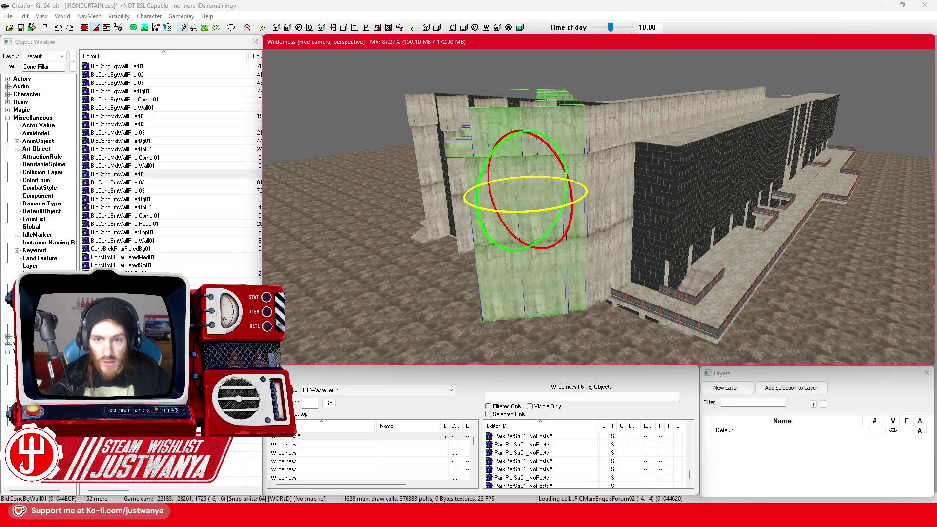
pyautogui.press('e')
pyautogui.scroll(5, 620, 228)
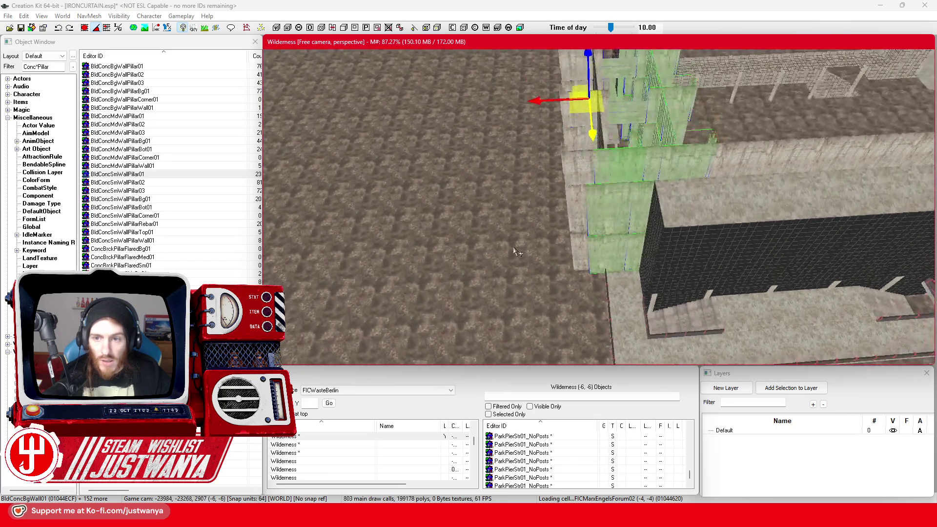
pyautogui.press('shift')
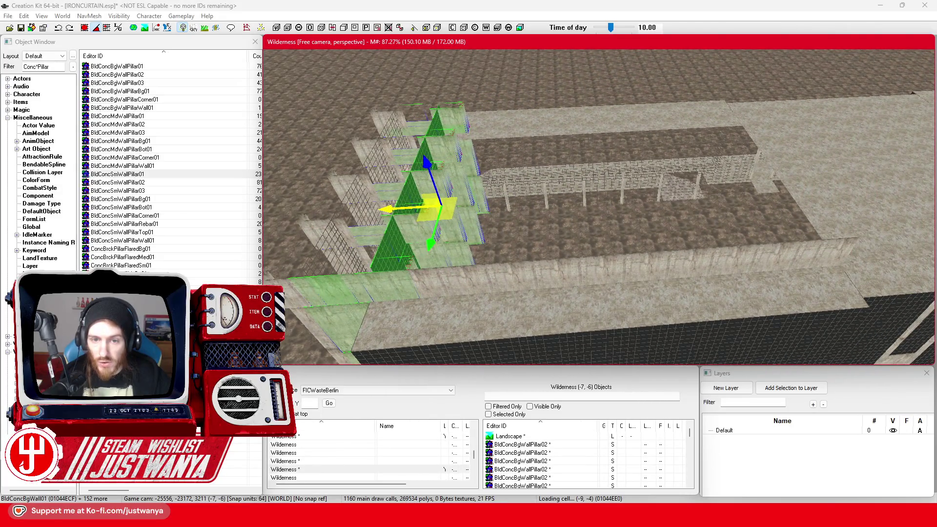
pyautogui.press('shift')
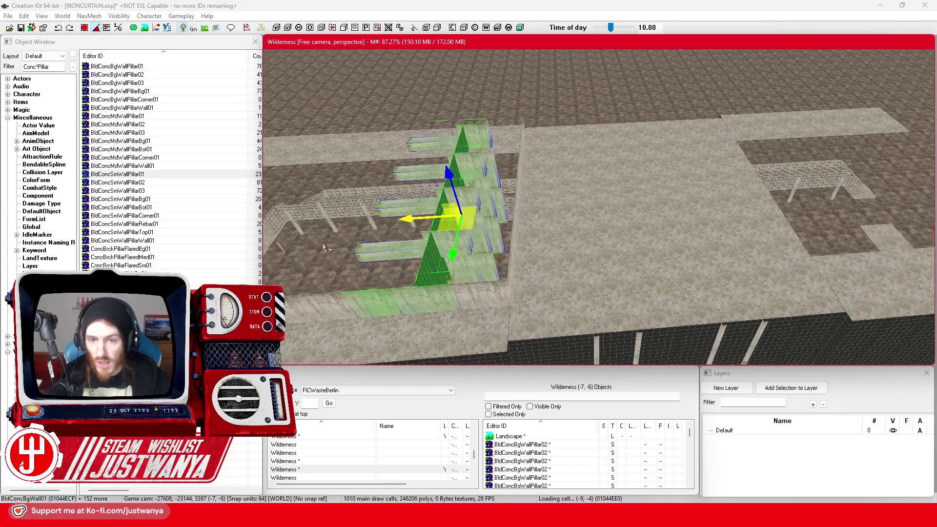
pyautogui.press('shift')
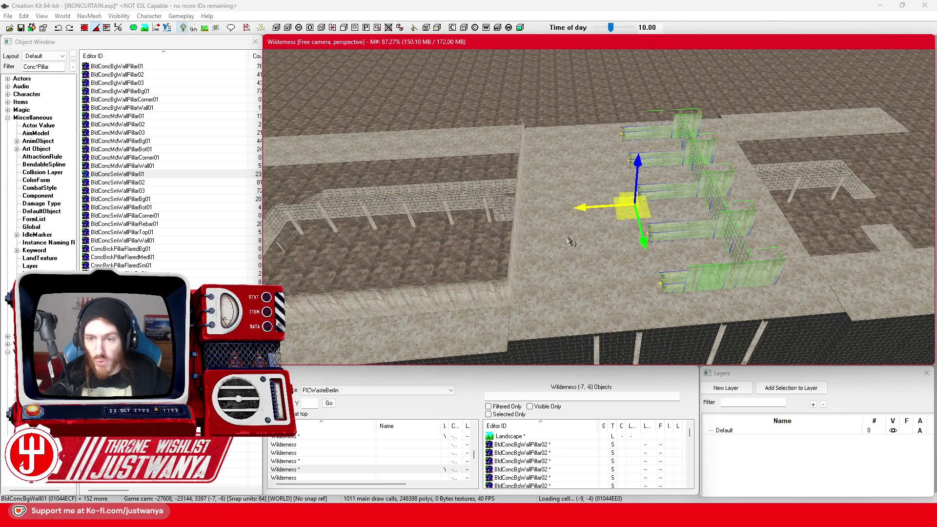
pyautogui.press('shift')
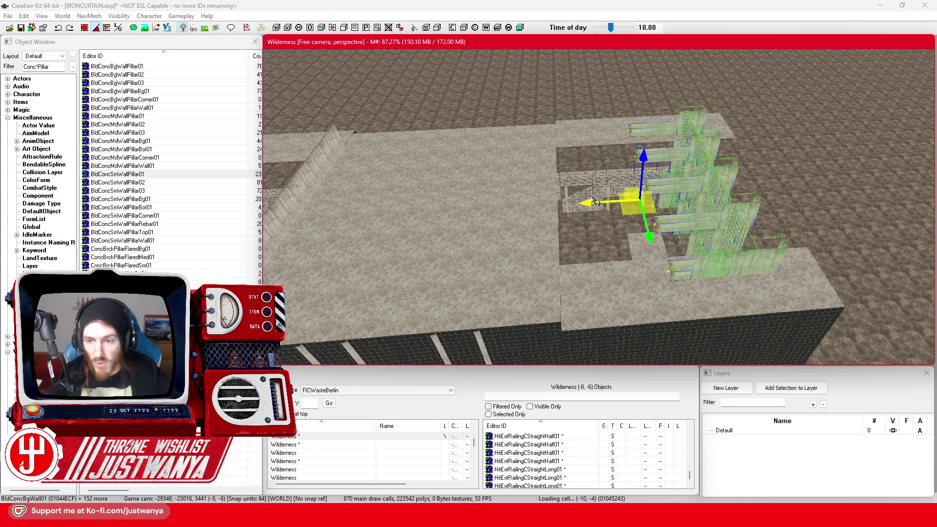
pyautogui.press('shift')
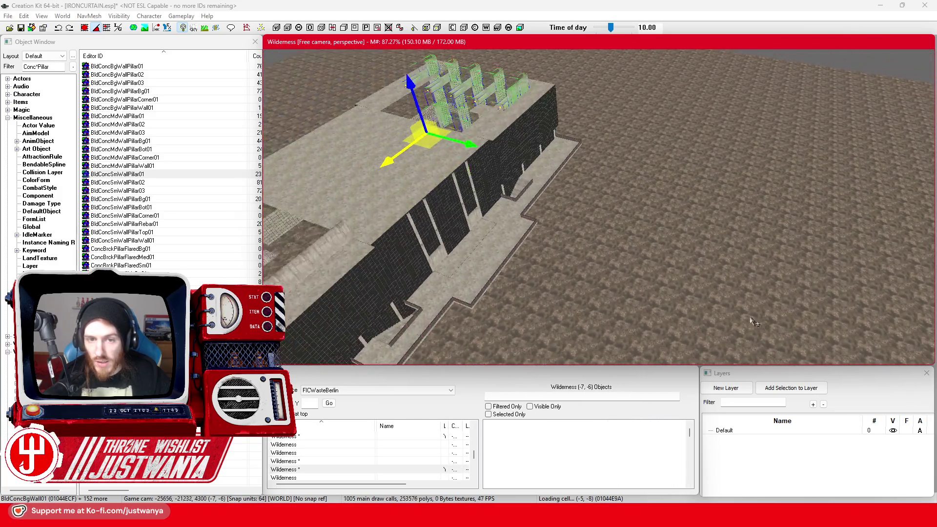
pyautogui.press('shift')
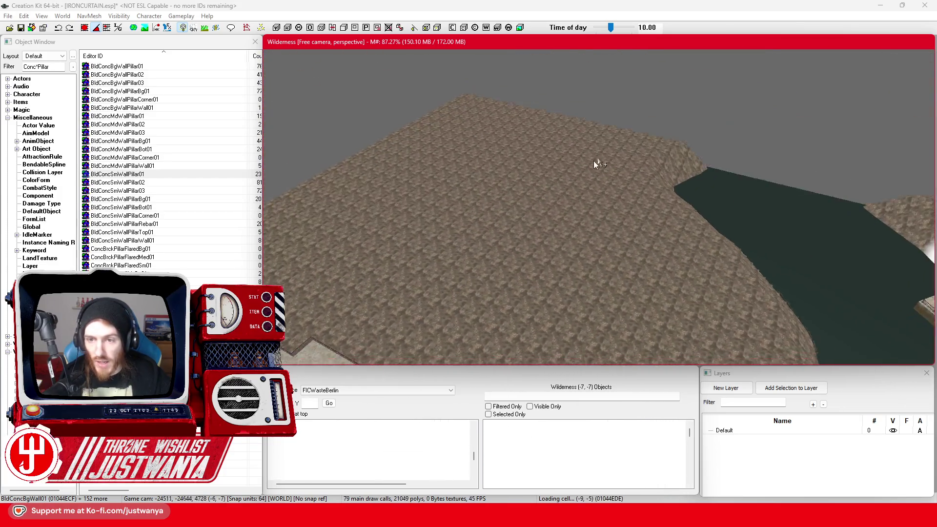
pyautogui.press('shift')
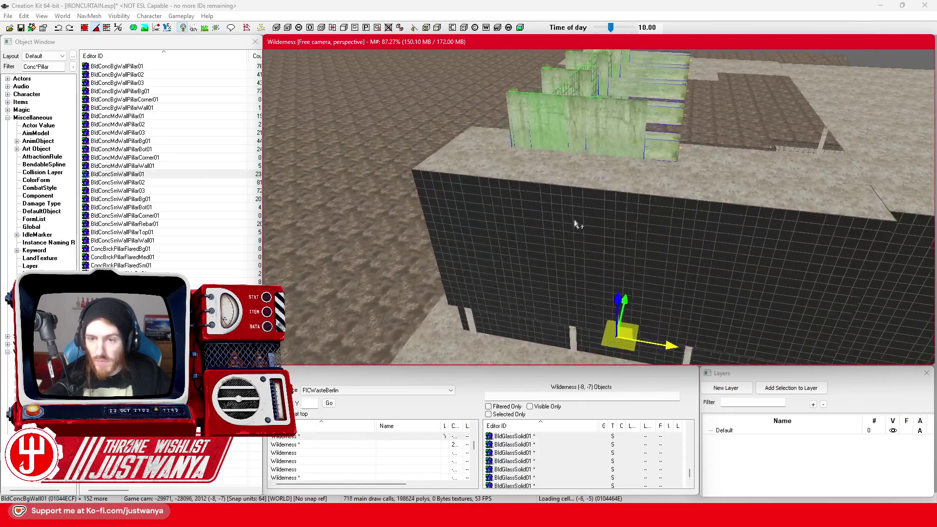
pyautogui.press('shift')
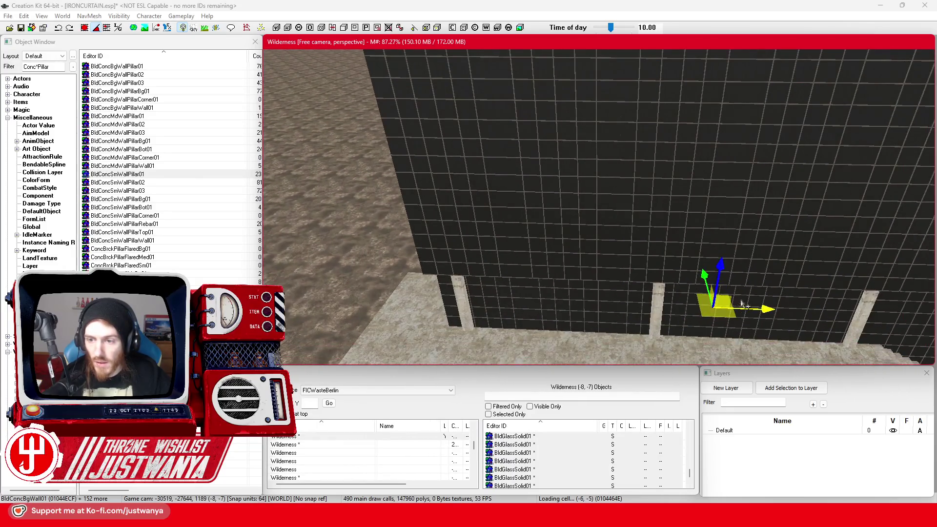
pyautogui.press('shift')
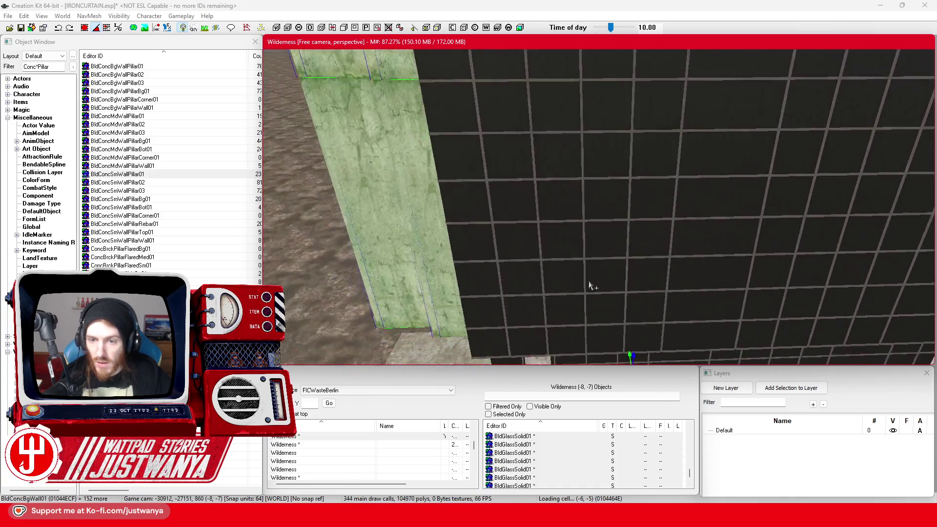
pyautogui.scroll(-10, 613, 260)
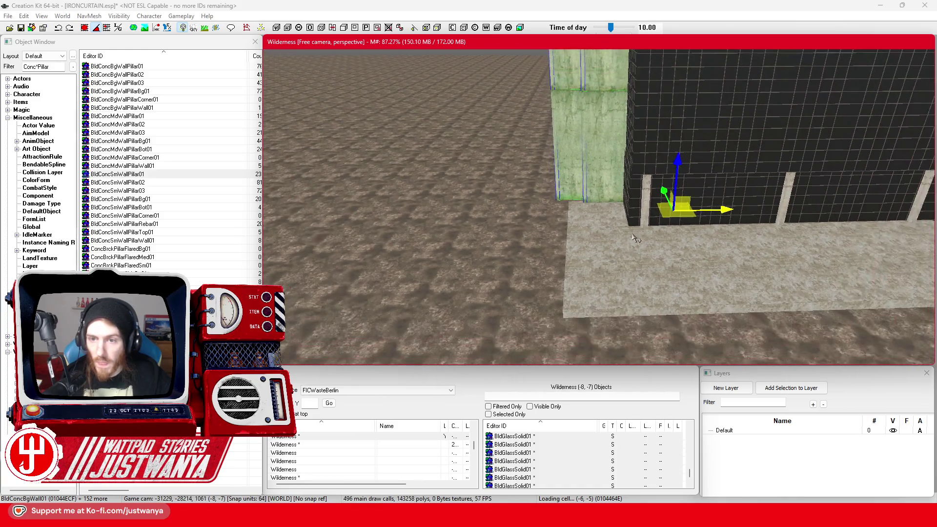
pyautogui.press('shift')
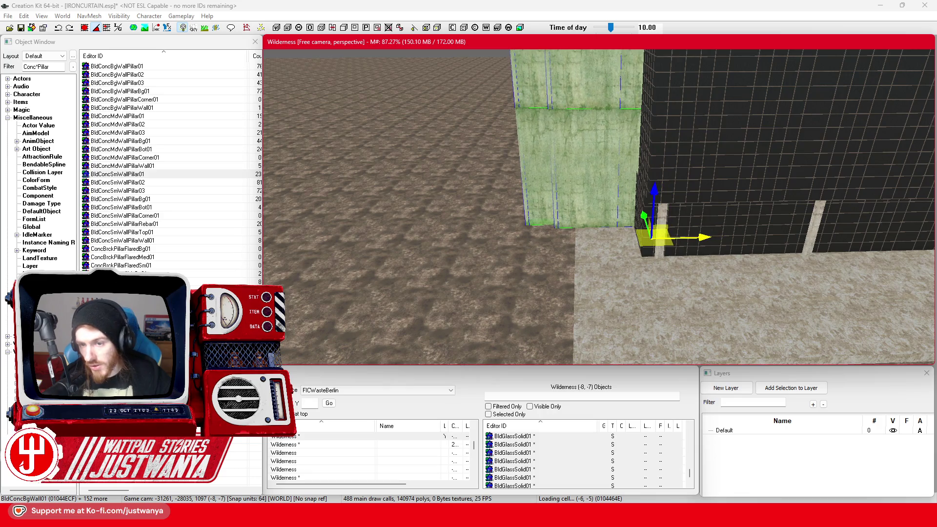
pyautogui.press('shift')
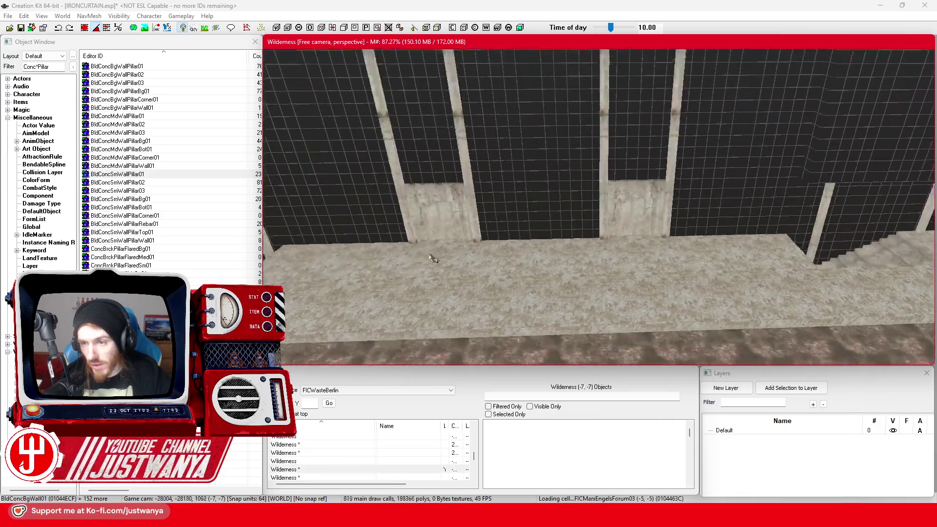
pyautogui.press('shift')
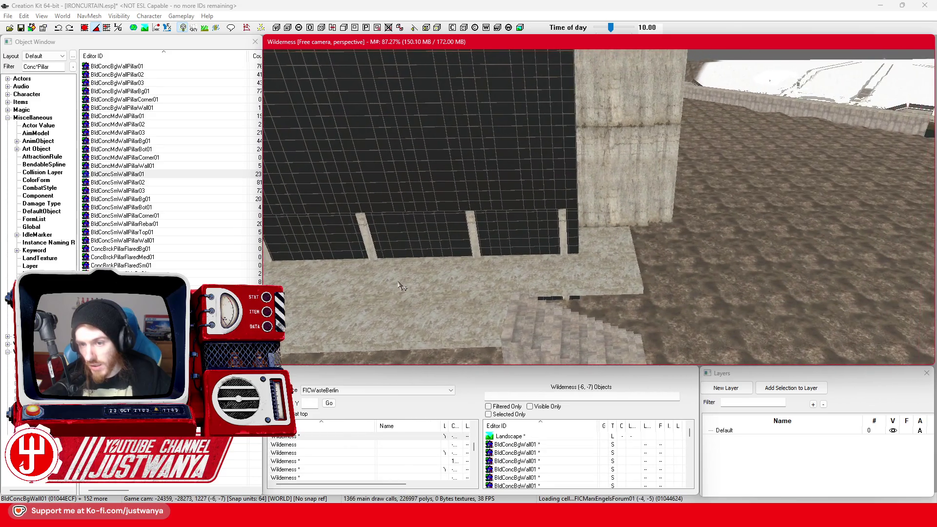
pyautogui.press('shift')
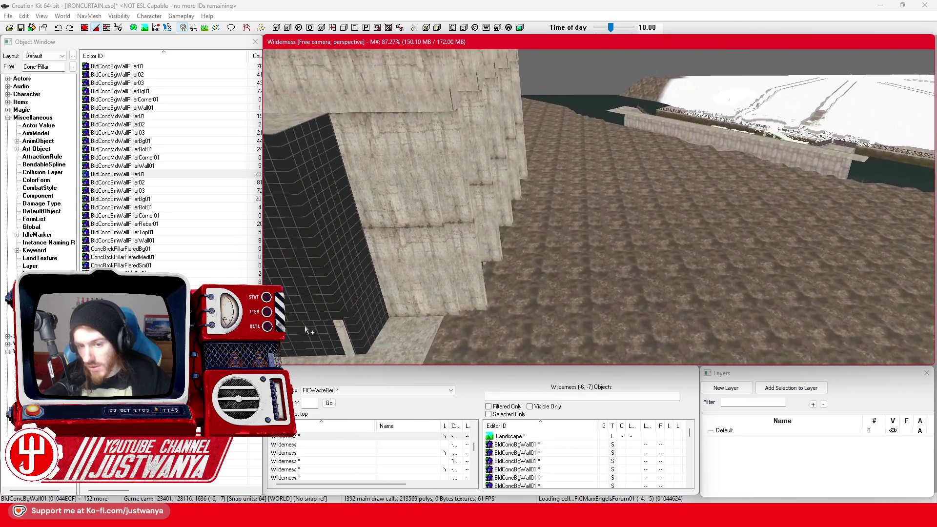
pyautogui.press('shift')
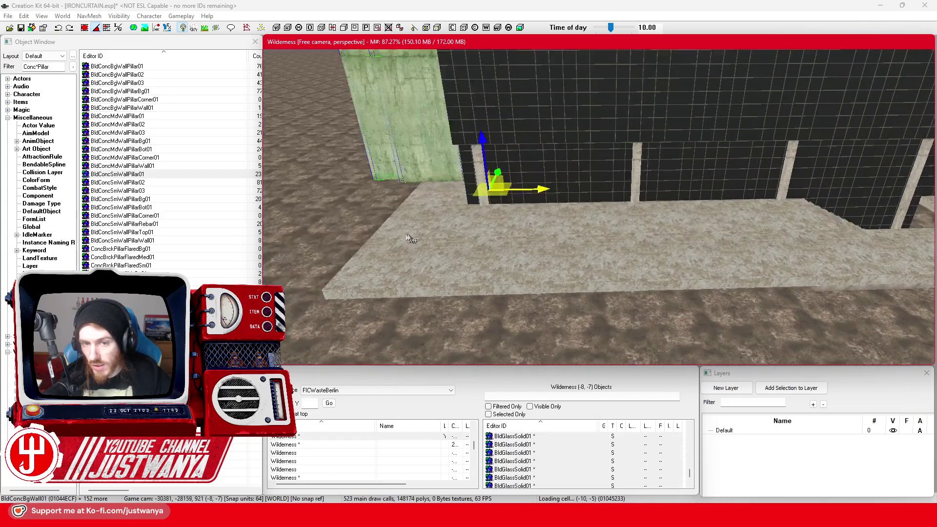
pyautogui.press('shift')
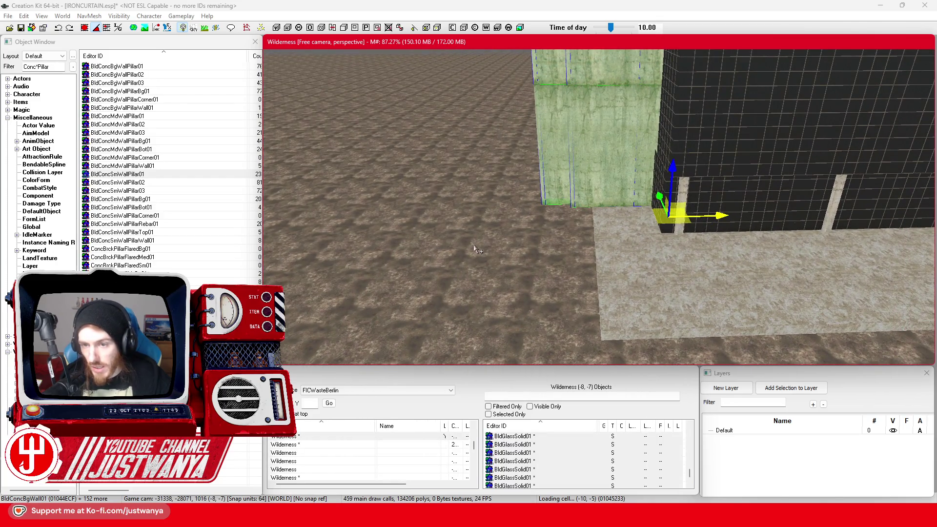
pyautogui.press('shift')
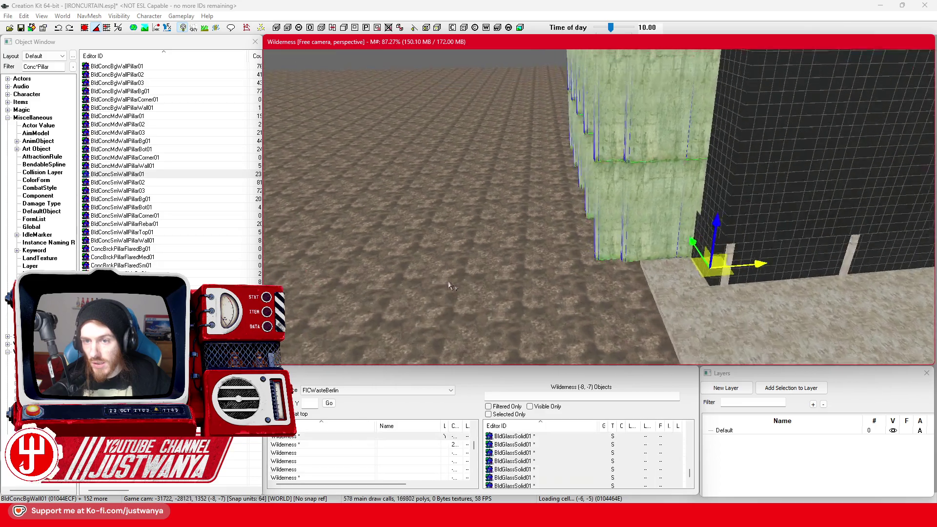
pyautogui.press('shift')
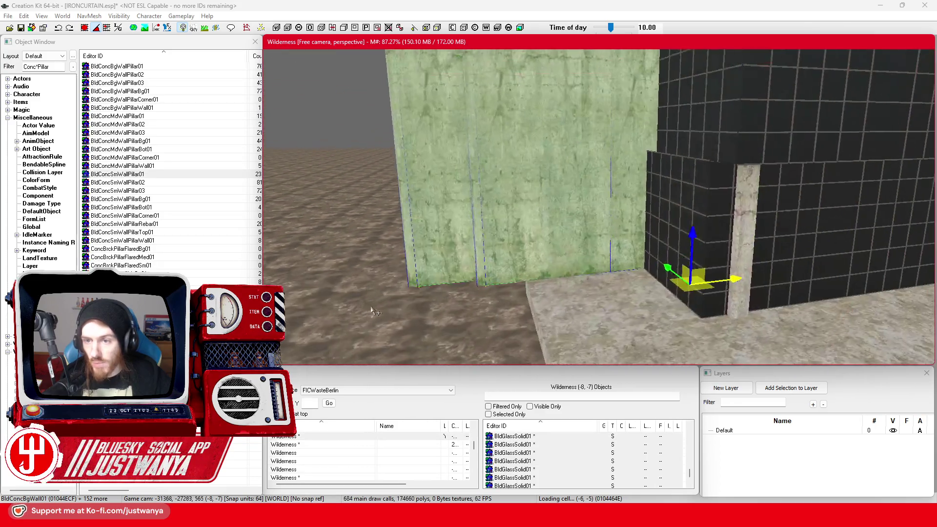
pyautogui.click(593, 312)
# Nudge the concrete wall pillar into position on the floor plate
pyautogui.press('shift')
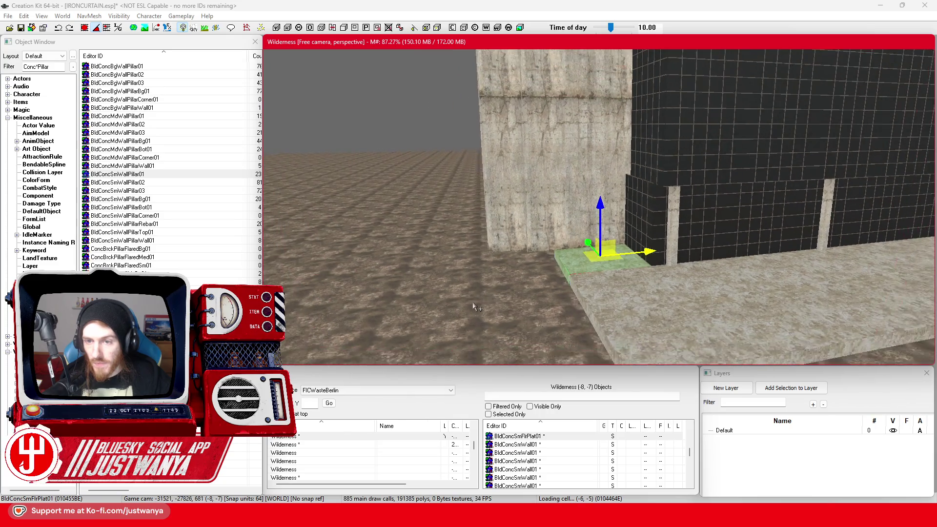
pyautogui.press('shift')
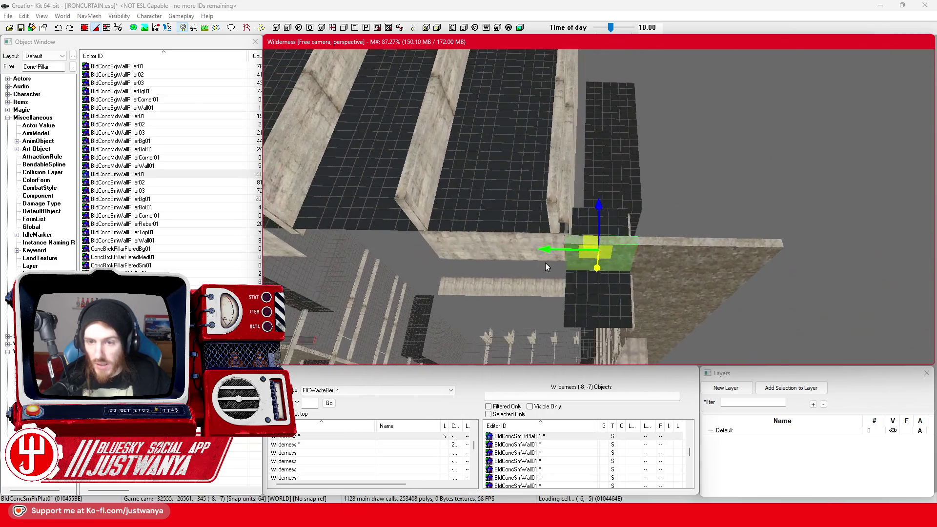
pyautogui.scroll(2, 546, 263)
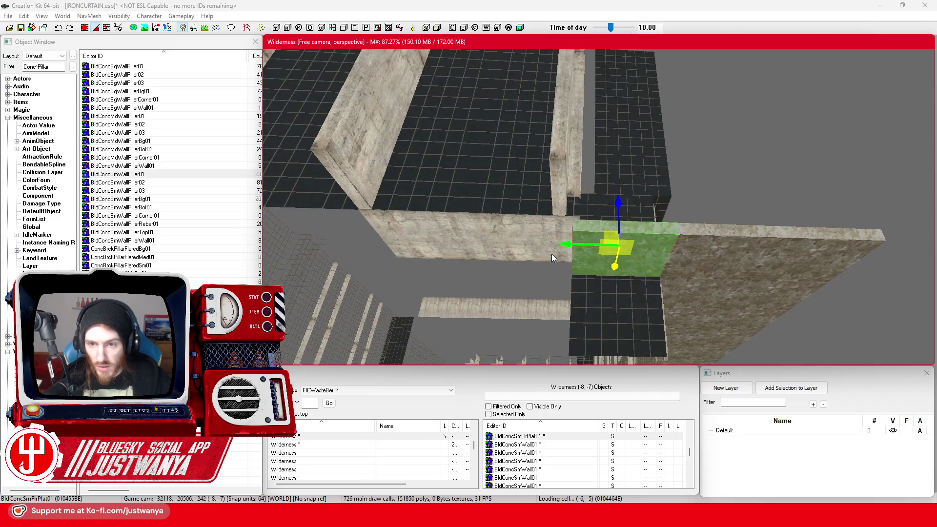
pyautogui.click(536, 196)
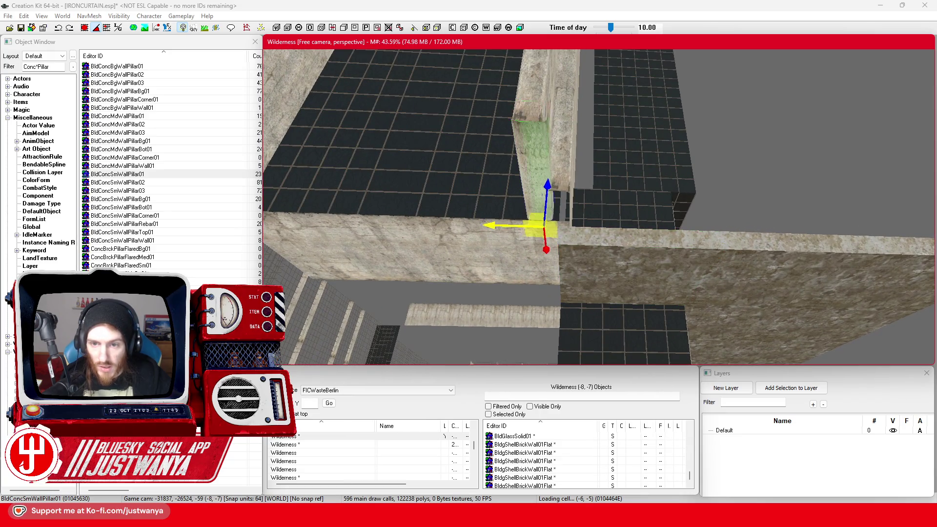
pyautogui.press('shift')
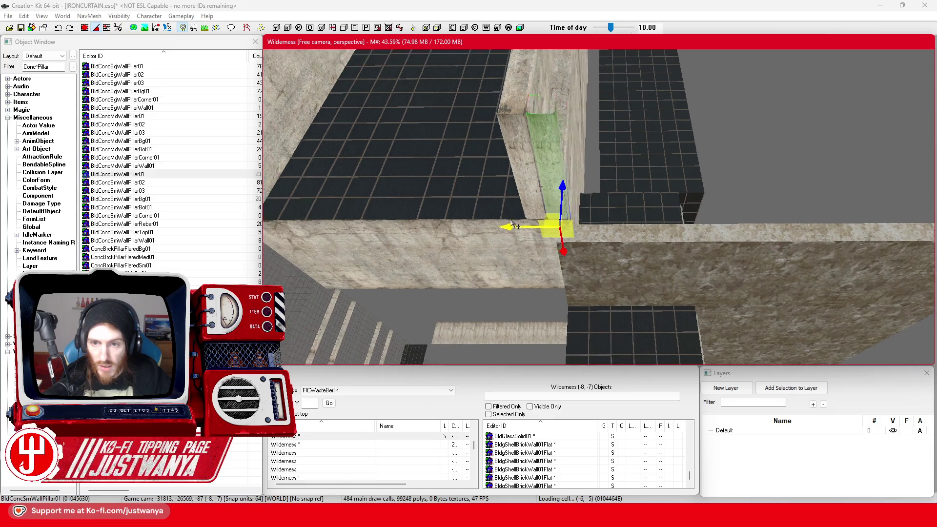
pyautogui.moveTo(571, 249); pyautogui.dragTo(585, 289)
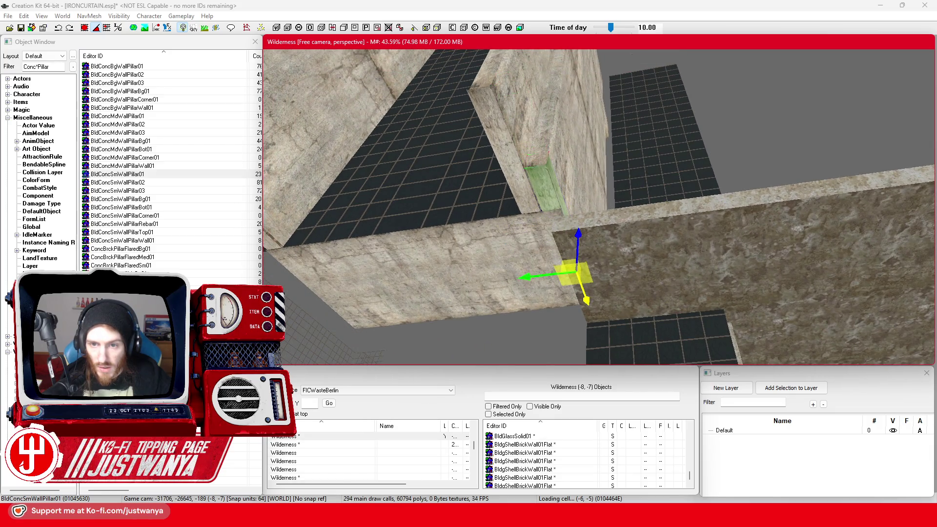
pyautogui.press('shift')
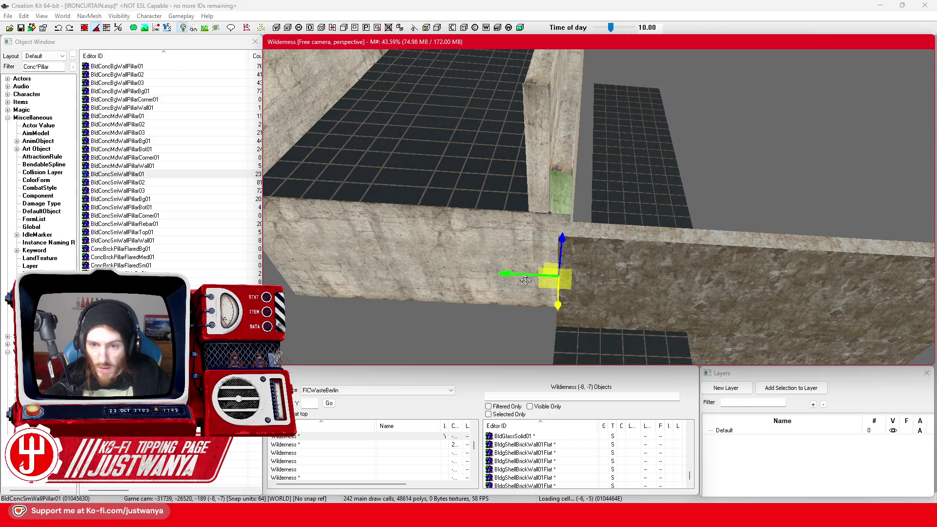
pyautogui.press('shift')
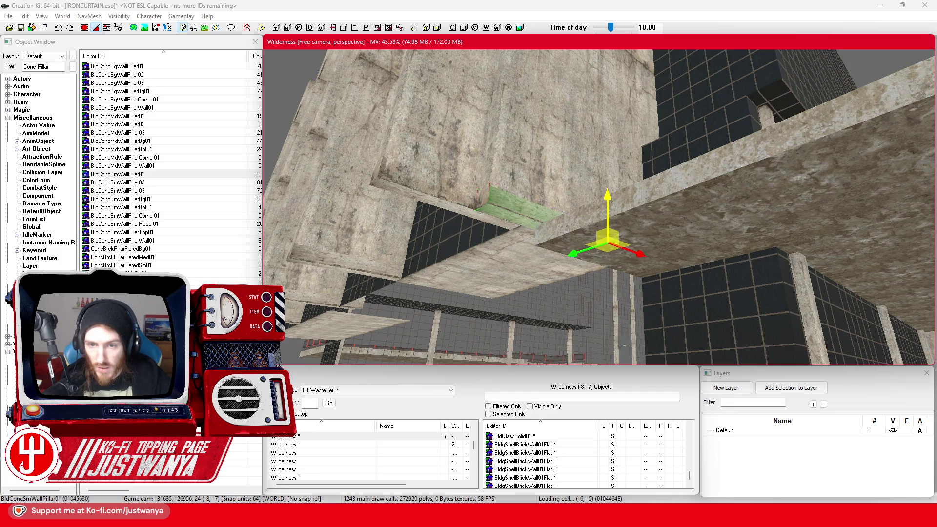
# Slide three stacked BldGlassSolid01 glass panels left against the pillars
pyautogui.click(613, 198)
pyautogui.scroll(5, 634, 225)
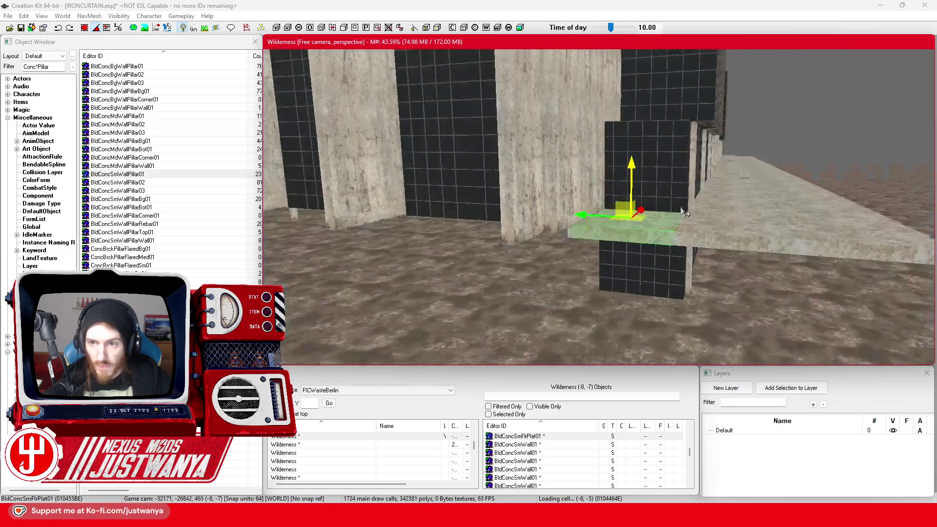
pyautogui.click(634, 244)
pyautogui.keyDown('ctrl'); pyautogui.click(634, 166); pyautogui.keyUp('ctrl')
pyautogui.keyDown('ctrl'); pyautogui.click(635, 93); pyautogui.keyUp('ctrl')
pyautogui.scroll(3, 663, 154)
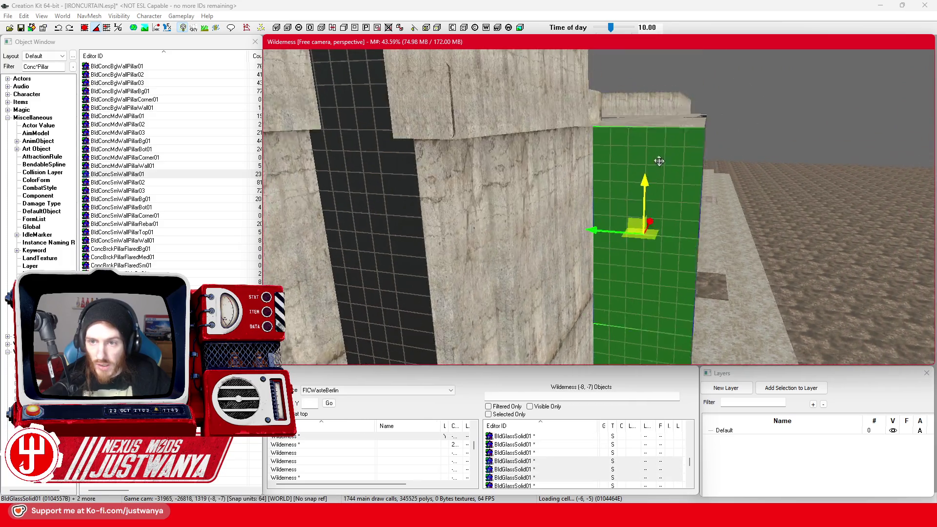
pyautogui.scroll(1, 663, 154)
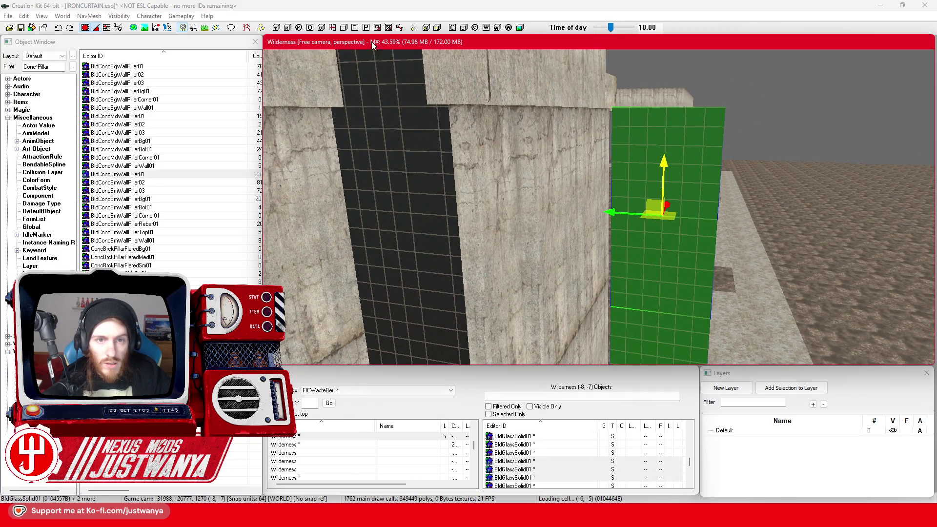
pyautogui.moveTo(631, 214); pyautogui.dragTo(528, 208)
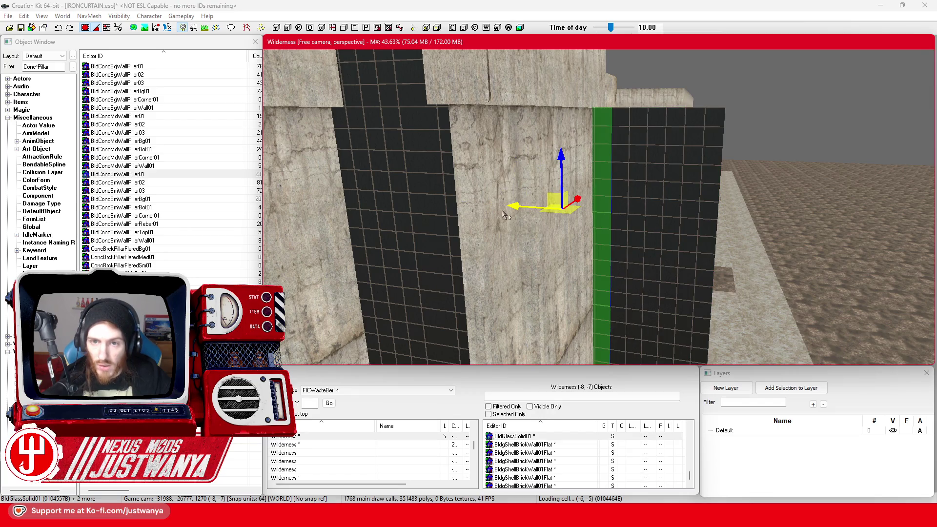
# Slide another three glass panels right so they sit snugly against the wall
pyautogui.scroll(-8, 506, 216)
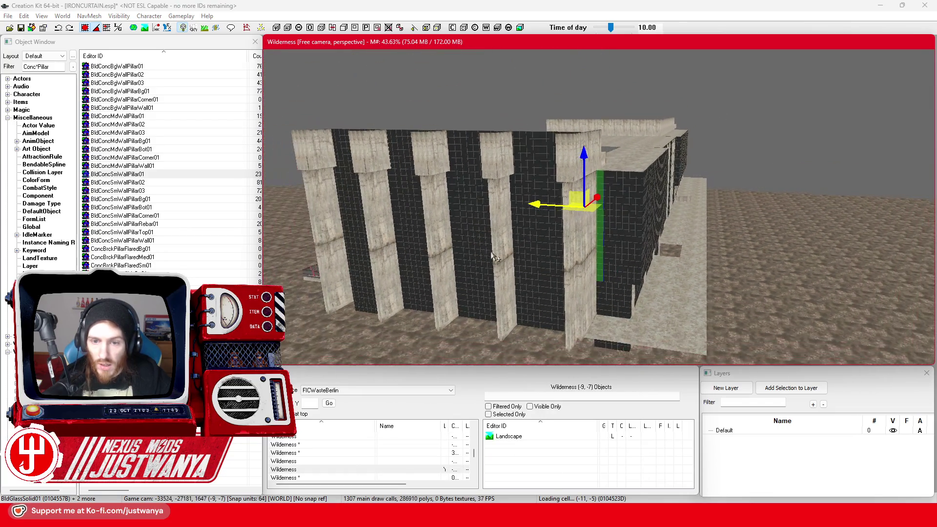
pyautogui.scroll(10, 491, 257)
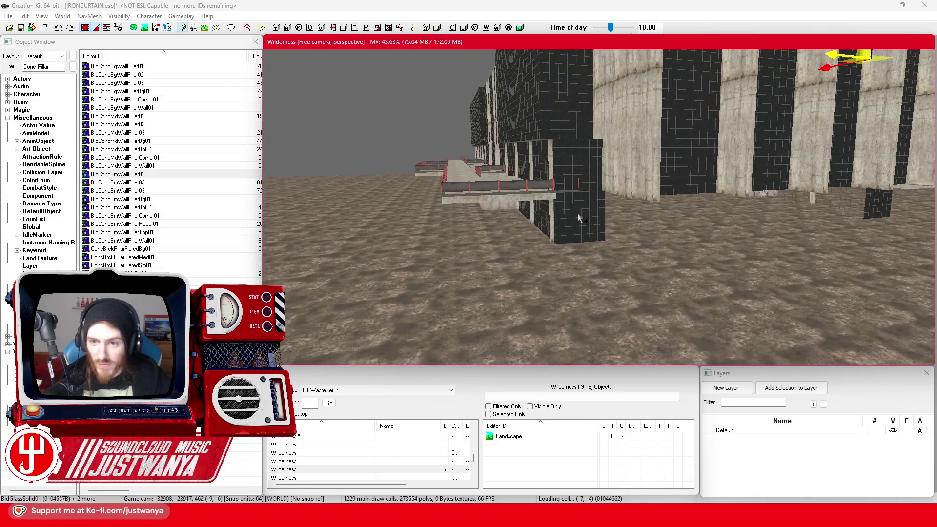
pyautogui.click(589, 229)
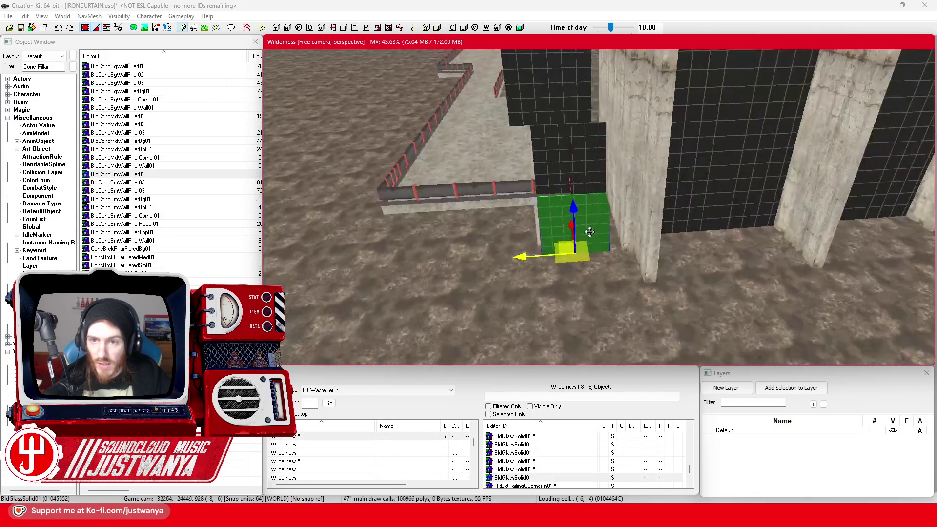
pyautogui.scroll(-5, 589, 231)
pyautogui.keyDown('ctrl'); pyautogui.click(571, 216); pyautogui.keyUp('ctrl')
pyautogui.keyDown('ctrl'); pyautogui.click(566, 93); pyautogui.keyUp('ctrl')
pyautogui.moveTo(567, 94); pyautogui.dragTo(568, 154)
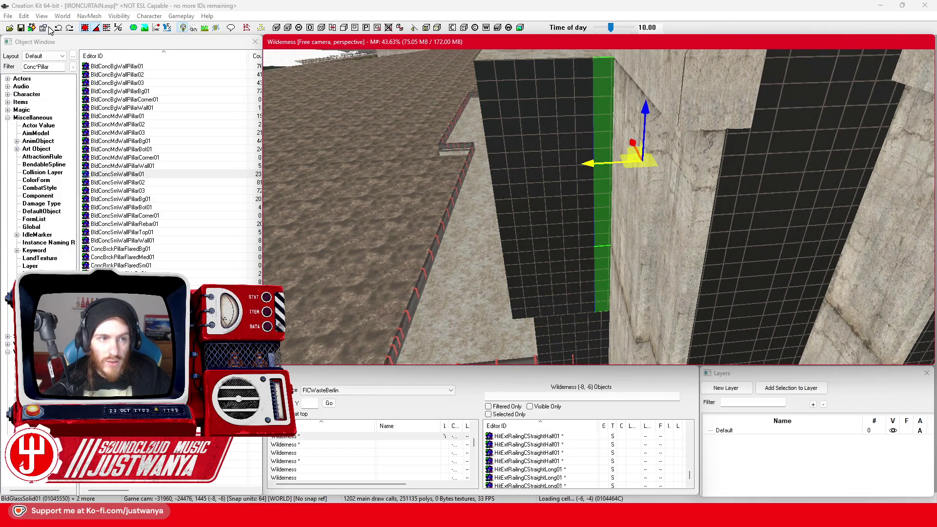
# Save IRONCURTAIN.esp and view the Sketchfab Palast der Republik model in frontal close-up
pyautogui.click(22, 31)
pyautogui.moveTo(508, 517)
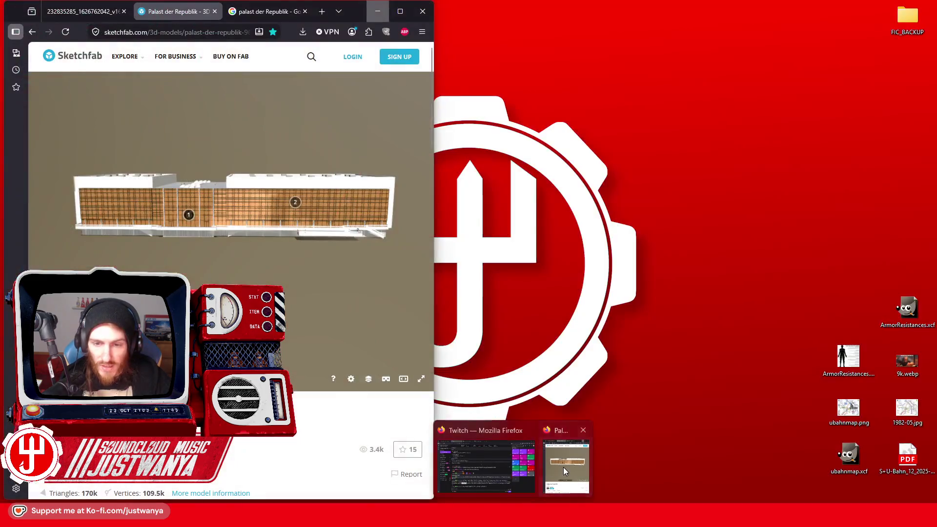
pyautogui.click(563, 467)
pyautogui.click(294, 203)
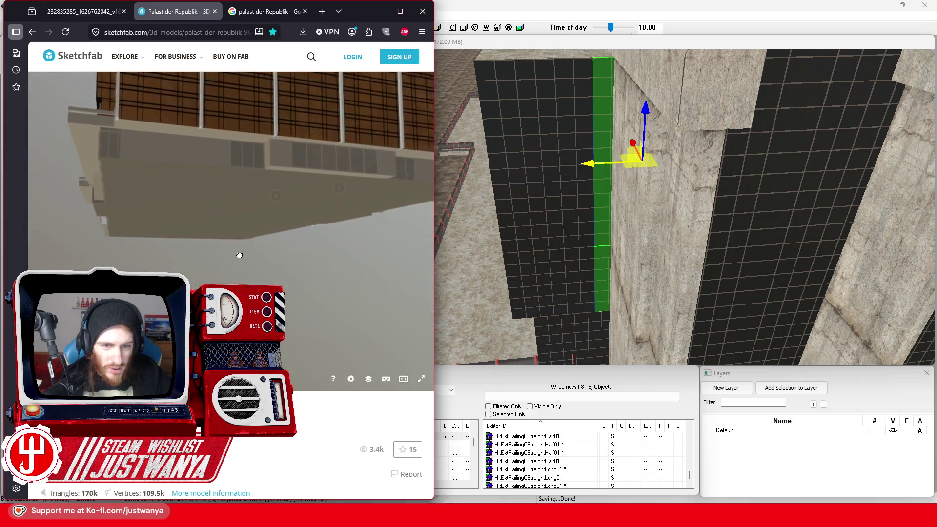
# Orbit the Sketchfab model's facade, close the Berlin photo tab, and show the maximized 'palast der Republik' image search
pyautogui.moveTo(300, 185)
pyautogui.mouseDown()
pyautogui.moveTo(219, 168)
pyautogui.moveTo(230, 182)
pyautogui.moveTo(193, 260)
pyautogui.moveTo(211, 261)
pyautogui.moveTo(212, 244)
pyautogui.moveTo(230, 247)
pyautogui.mouseUp()
pyautogui.scroll(2, 231, 247)
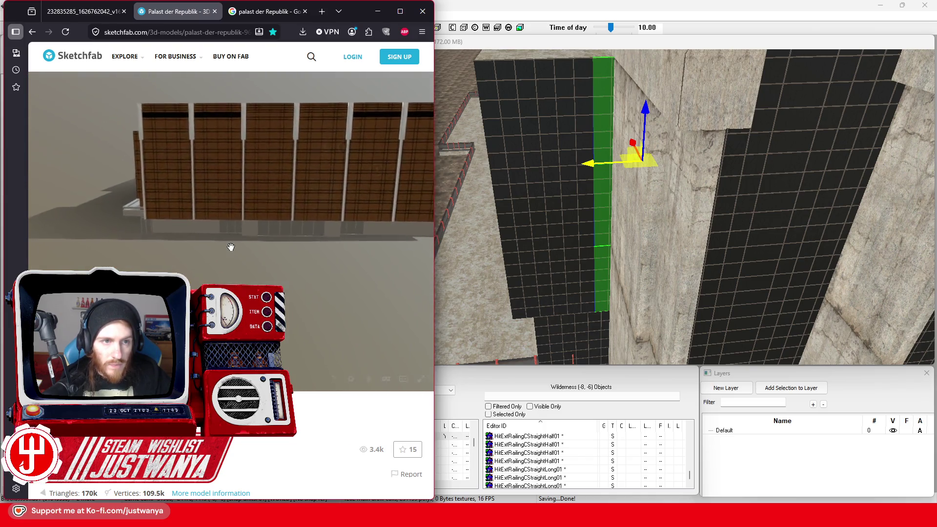
pyautogui.click(106, 16)
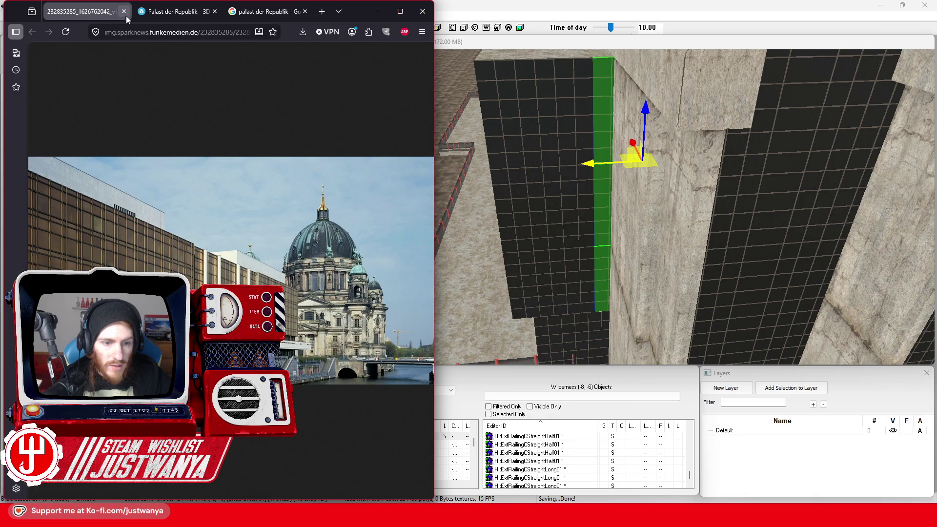
pyautogui.click(124, 16)
pyautogui.click(400, 11)
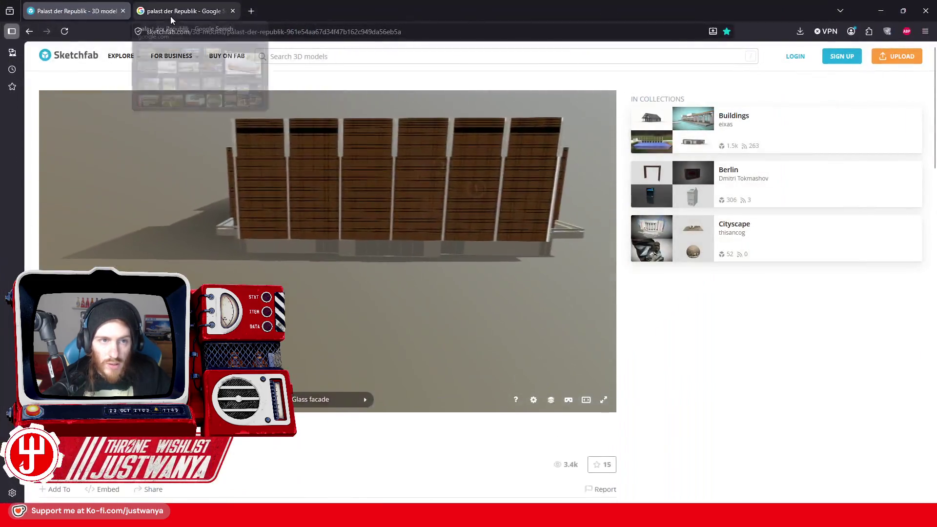
pyautogui.click(171, 17)
pyautogui.scroll(-10, 374, 248)
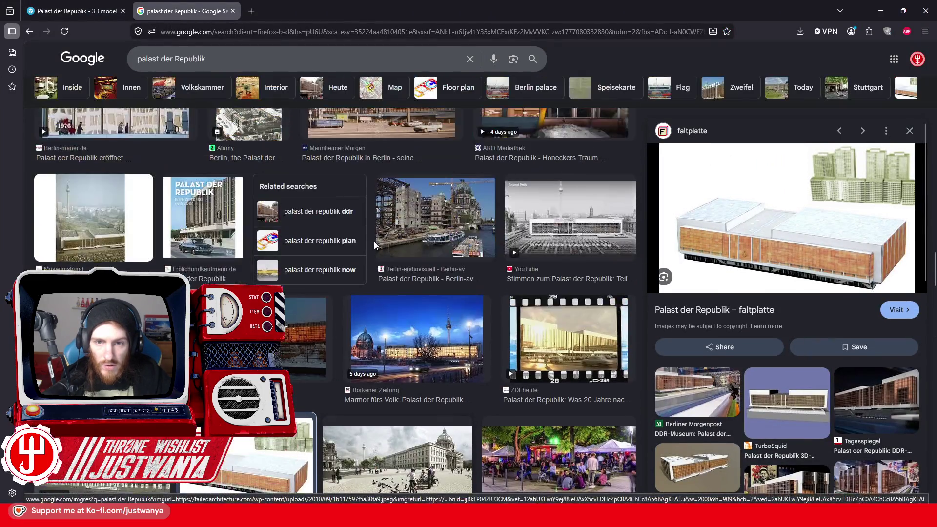
# Browse the image results, then orbit the Sketchfab model to an aerial oblique view
pyautogui.scroll(-10, 374, 249)
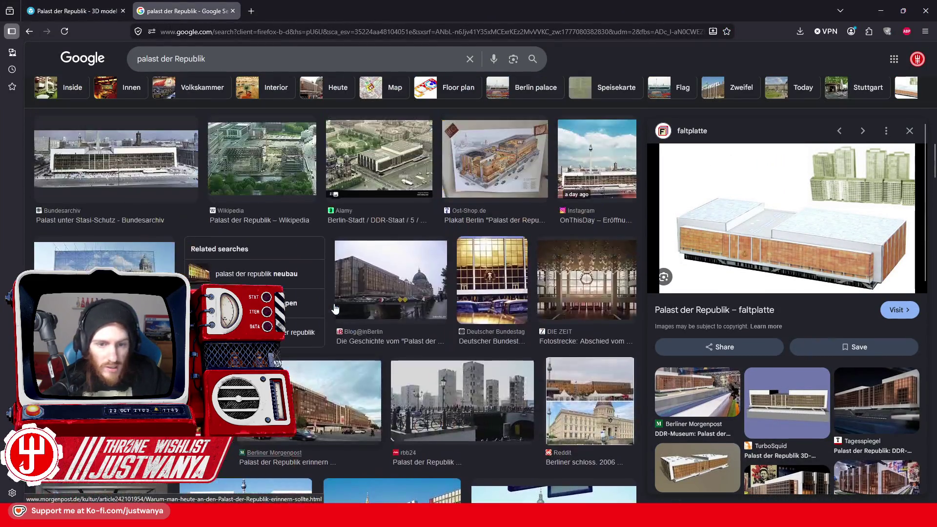
pyautogui.scroll(4, 335, 308)
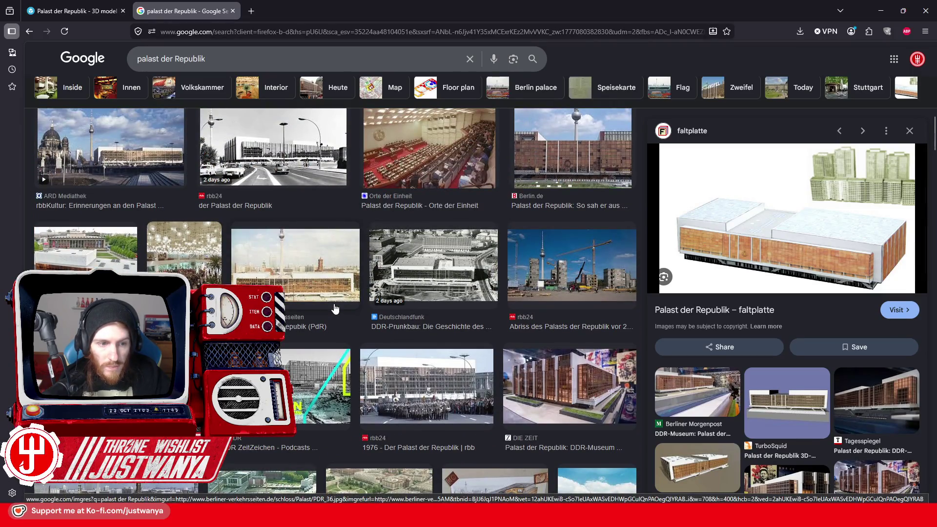
pyautogui.scroll(-5, 344, 303)
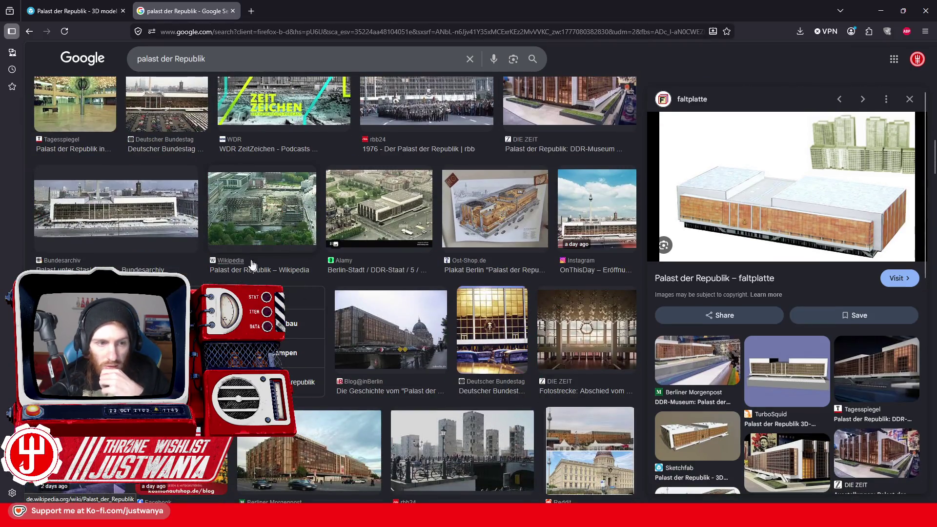
pyautogui.click(74, 11)
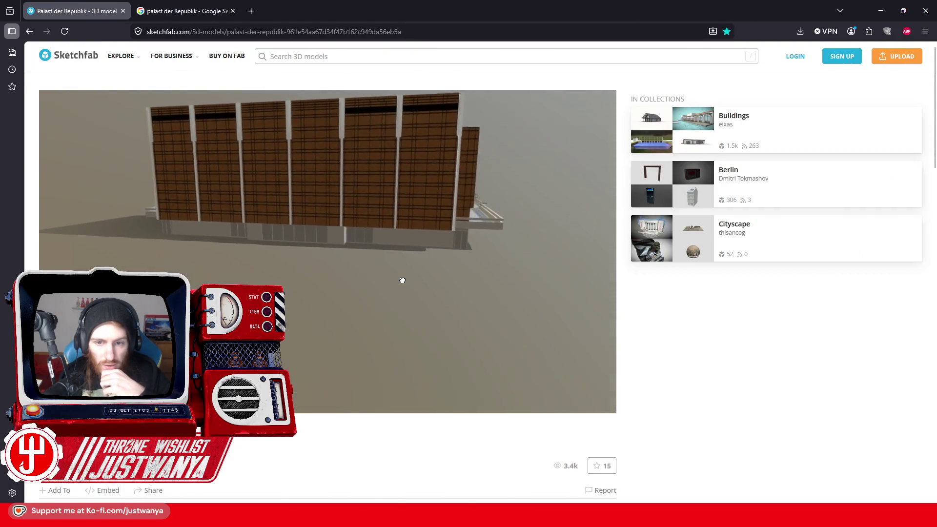
pyautogui.scroll(3, 342, 234)
pyautogui.scroll(-5, 331, 227)
pyautogui.moveTo(279, 205)
pyautogui.mouseDown()
pyautogui.moveTo(350, 266)
pyautogui.moveTo(363, 250)
pyautogui.mouseUp()
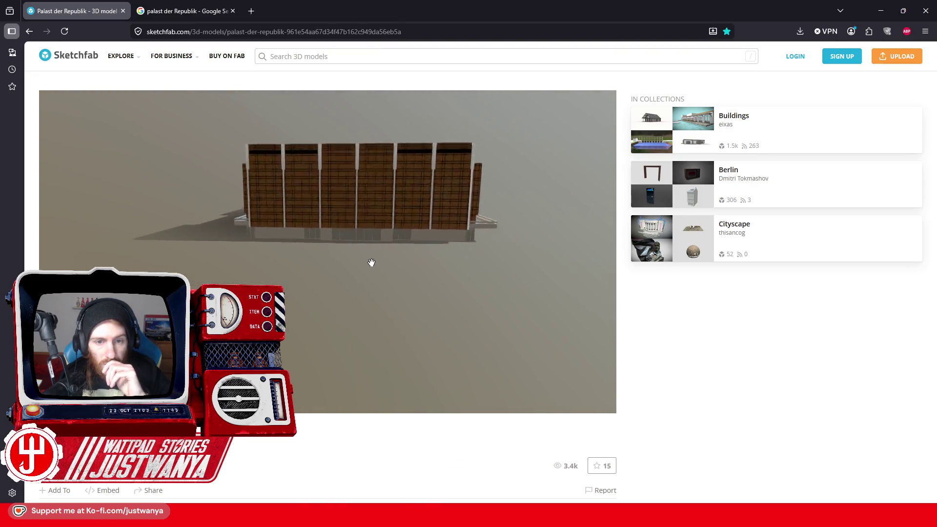
pyautogui.scroll(5, 372, 263)
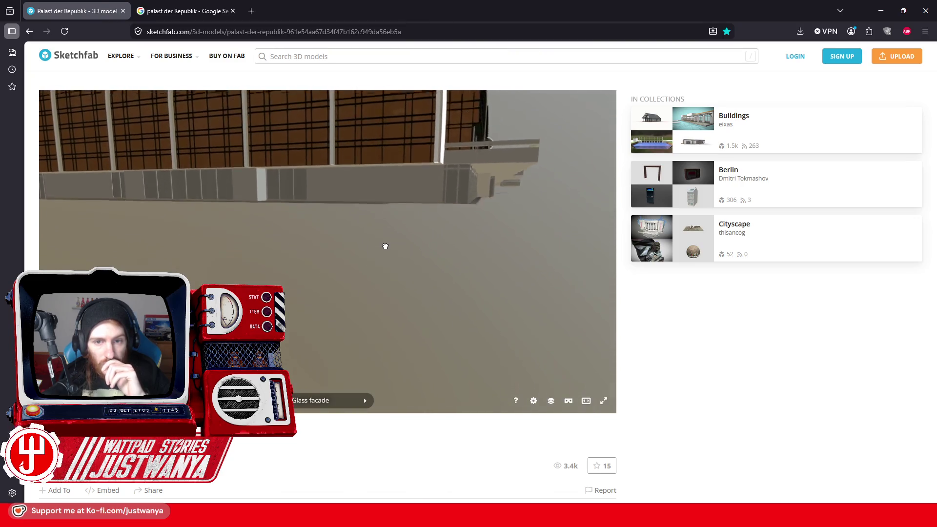
# Preview the cutaway postcard in the image results and minimize the browser
pyautogui.click(175, 13)
pyautogui.scroll(15, 352, 328)
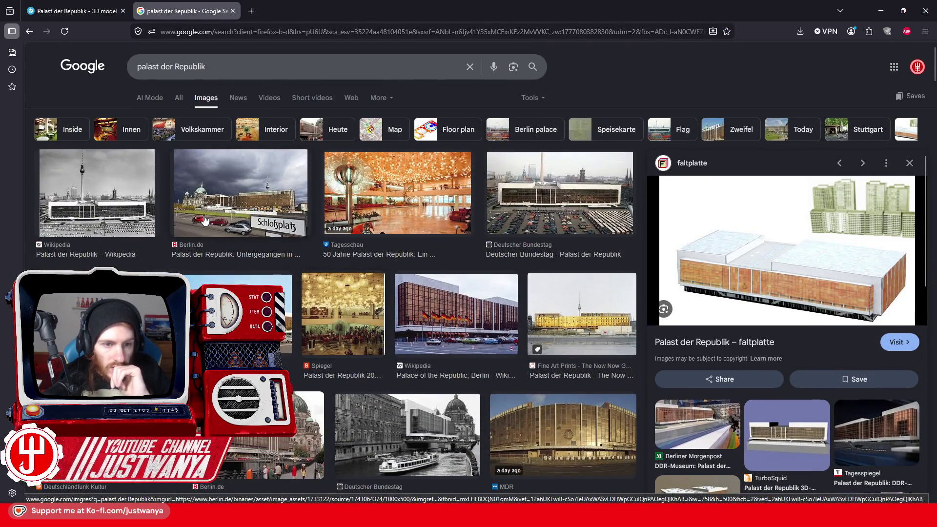
pyautogui.scroll(-4, 303, 215)
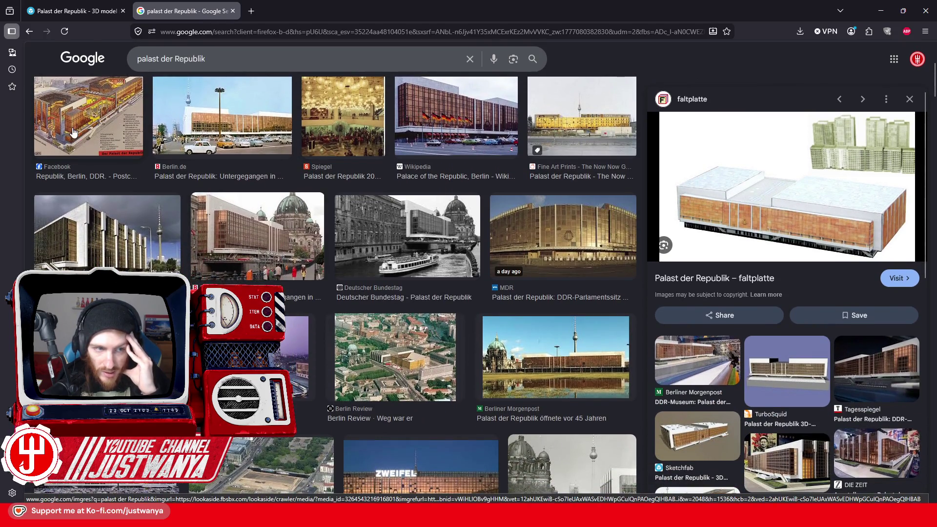
pyautogui.click(73, 132)
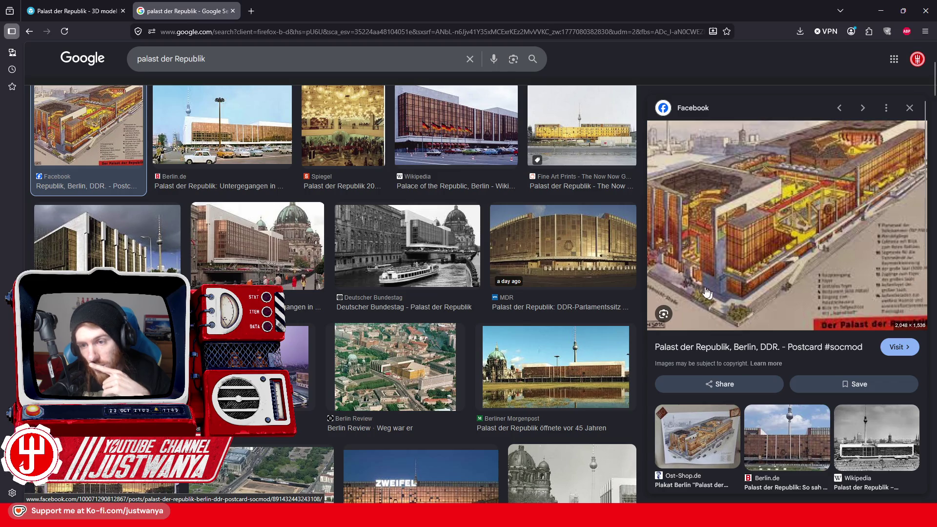
pyautogui.press('super+Down')
pyautogui.press('super+Down')
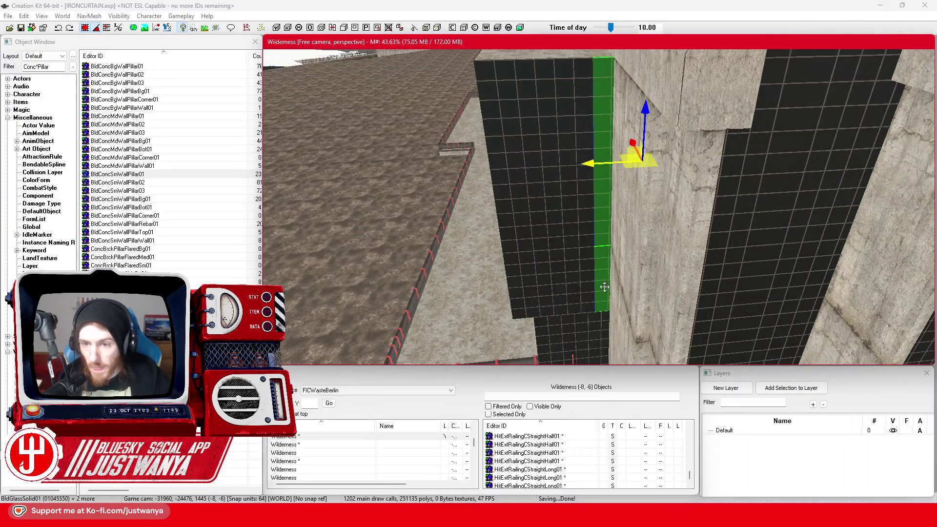
pyautogui.scroll(-5, 602, 287)
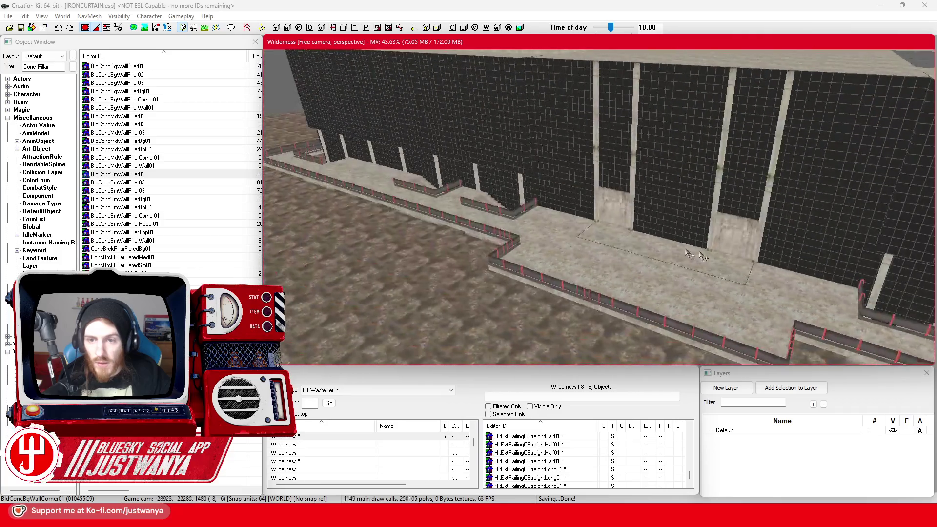
pyautogui.press('f')
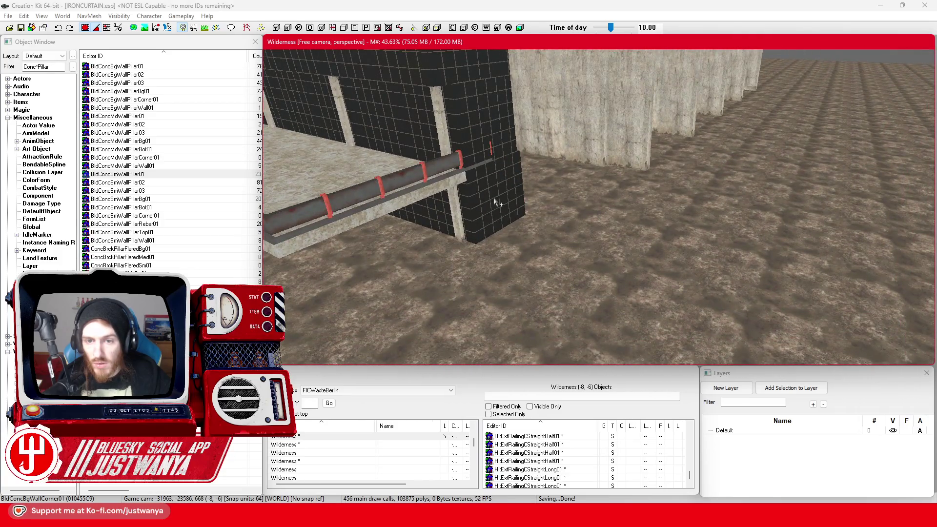
pyautogui.scroll(5, 635, 263)
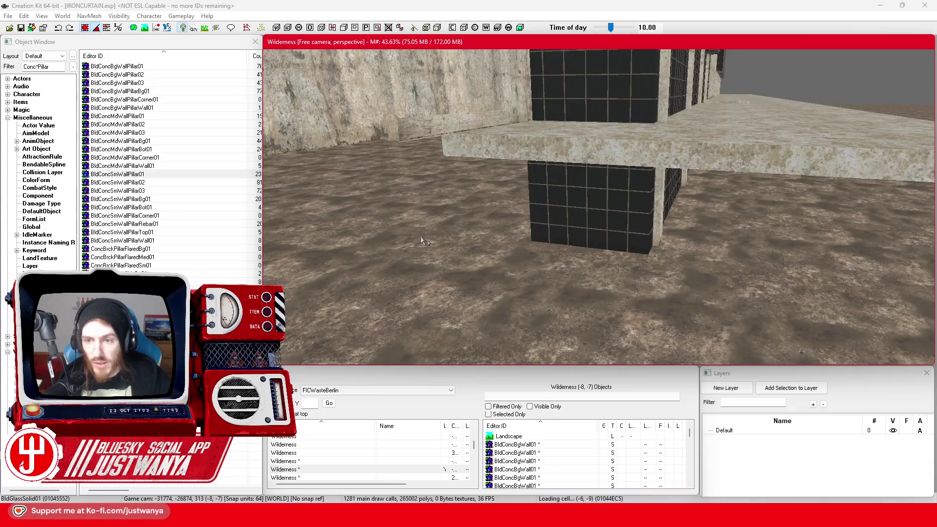
pyautogui.click(539, 240)
pyautogui.scroll(-5, 527, 263)
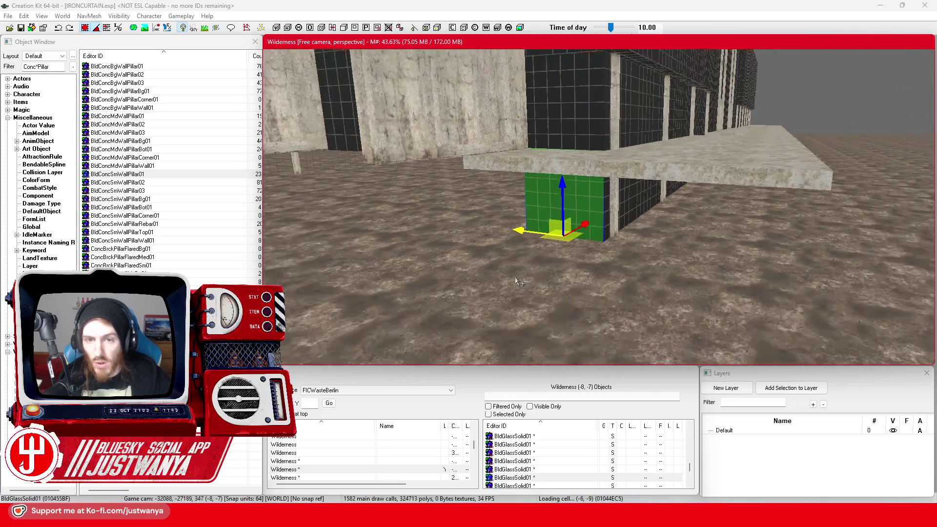
pyautogui.scroll(5, 541, 272)
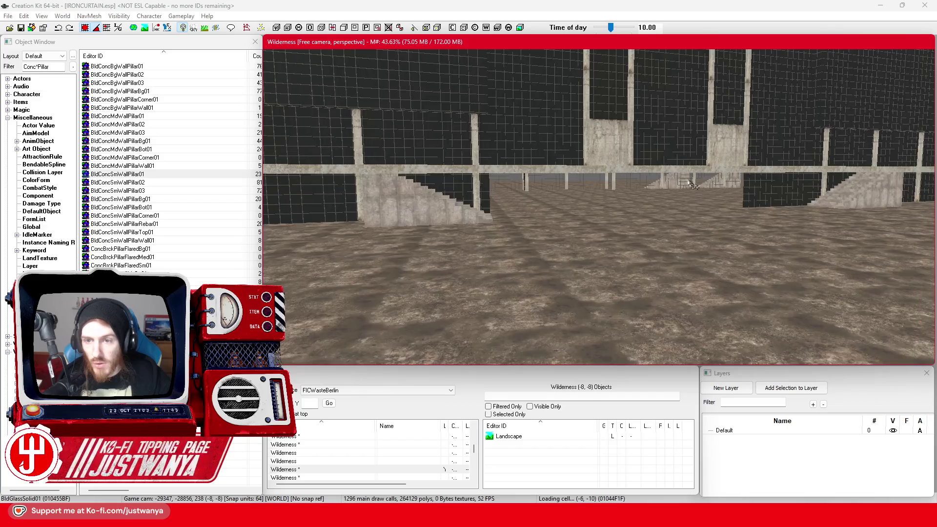
pyautogui.scroll(5, 615, 147)
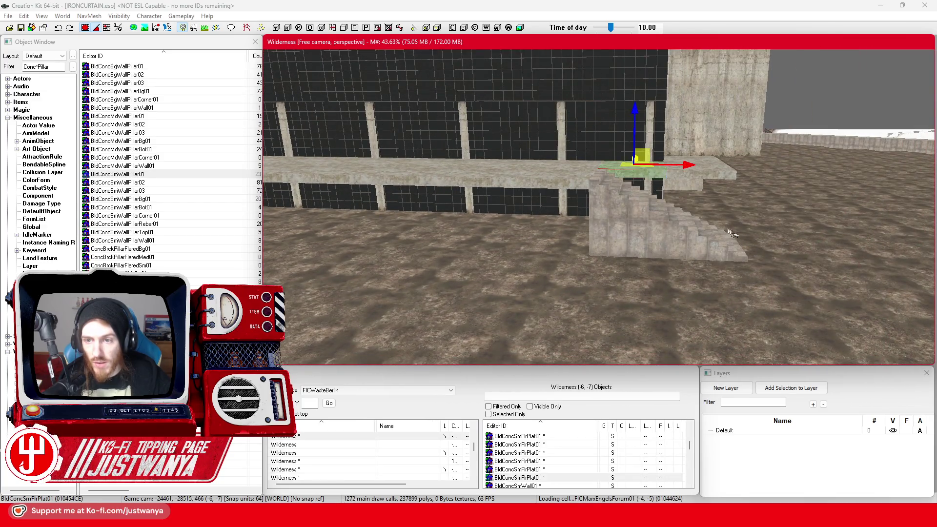
pyautogui.moveTo(730, 233); pyautogui.dragTo(751, 213)
pyautogui.click(796, 204)
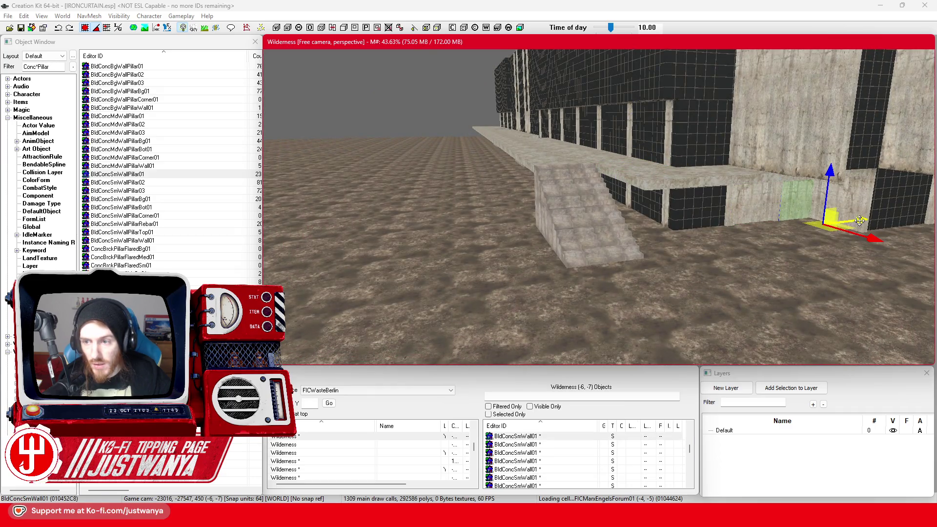
# Move the selected small concrete walls, including the alcove section, in front of the stairs
pyautogui.keyDown('ctrl'); pyautogui.click(749, 214); pyautogui.keyUp('ctrl')
pyautogui.moveTo(814, 225)
pyautogui.mouseDown()
pyautogui.moveTo(512, 209)
pyautogui.moveTo(487, 263)
pyautogui.mouseUp()
pyautogui.click(735, 225)
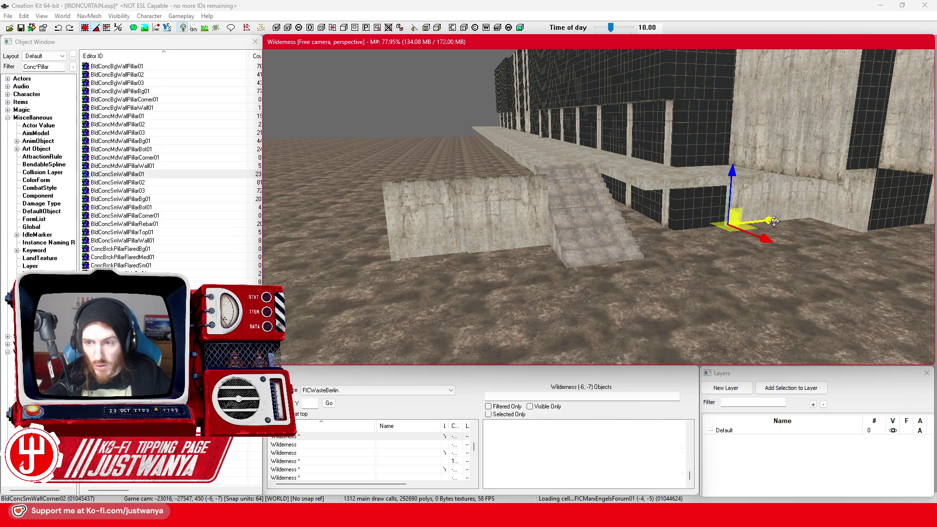
# Select the front concrete wall sections and delete them
pyautogui.click(468, 202)
pyautogui.keyDown('ctrl'); pyautogui.click(502, 209); pyautogui.keyUp('ctrl')
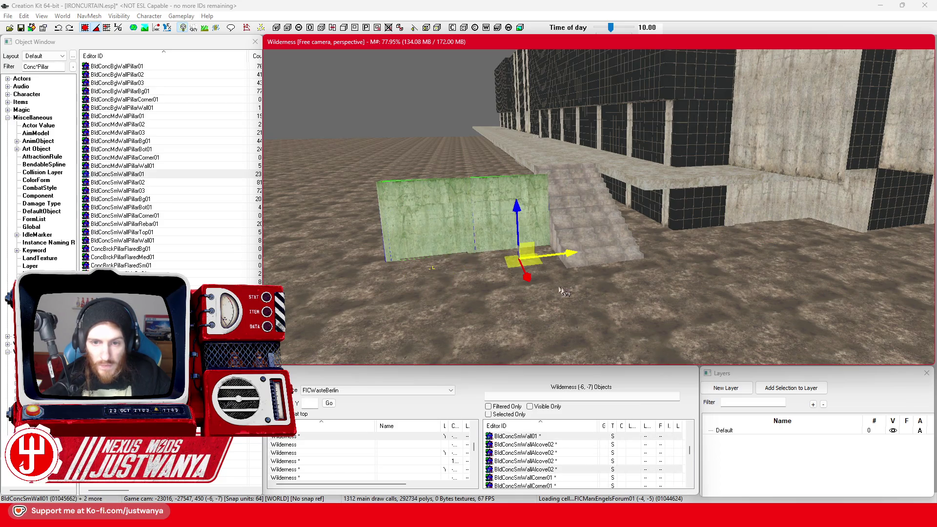
pyautogui.scroll(-5, 474, 251)
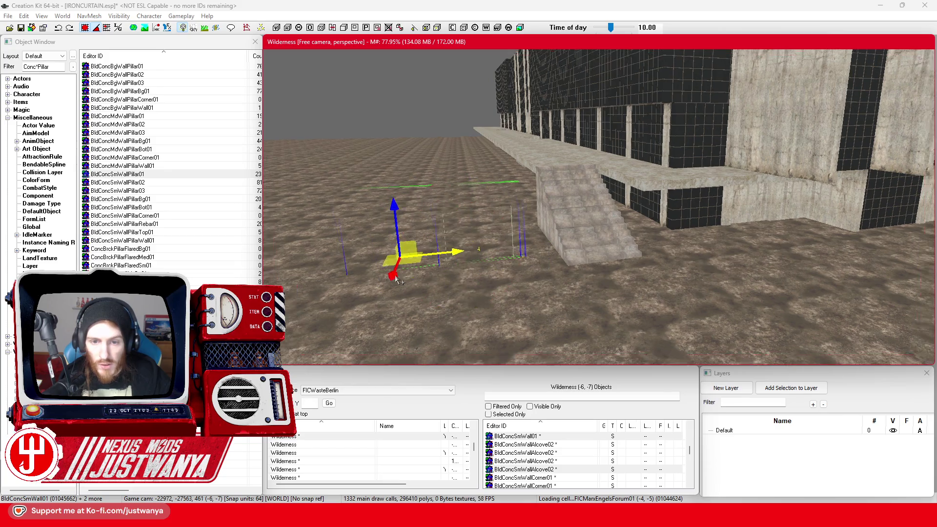
pyautogui.moveTo(396, 278)
pyautogui.mouseDown()
pyautogui.moveTo(456, 259)
pyautogui.moveTo(512, 261)
pyautogui.mouseUp()
pyautogui.moveTo(624, 235)
pyautogui.mouseDown()
pyautogui.moveTo(615, 229)
pyautogui.moveTo(644, 196)
pyautogui.moveTo(717, 142)
pyautogui.moveTo(716, 164)
pyautogui.moveTo(741, 146)
pyautogui.moveTo(506, 236)
pyautogui.moveTo(565, 198)
pyautogui.moveTo(612, 151)
pyautogui.mouseUp()
pyautogui.press('Delete')
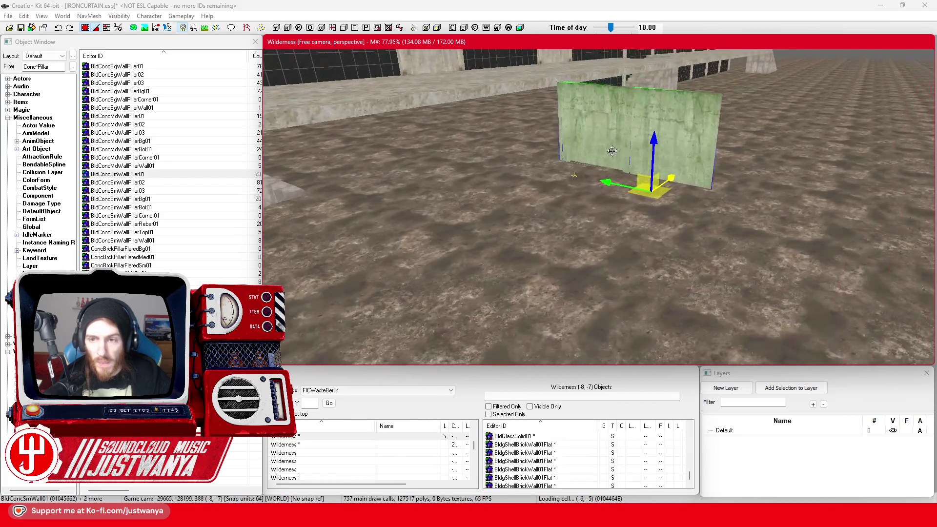
pyautogui.moveTo(679, 178)
pyautogui.mouseDown()
pyautogui.moveTo(721, 135)
pyautogui.moveTo(575, 193)
pyautogui.moveTo(578, 202)
pyautogui.moveTo(513, 254)
pyautogui.moveTo(480, 298)
pyautogui.moveTo(598, 254)
pyautogui.moveTo(390, 178)
pyautogui.moveTo(350, 184)
pyautogui.moveTo(436, 175)
pyautogui.moveTo(573, 268)
pyautogui.mouseUp()
pyautogui.scroll(3, 436, 175)
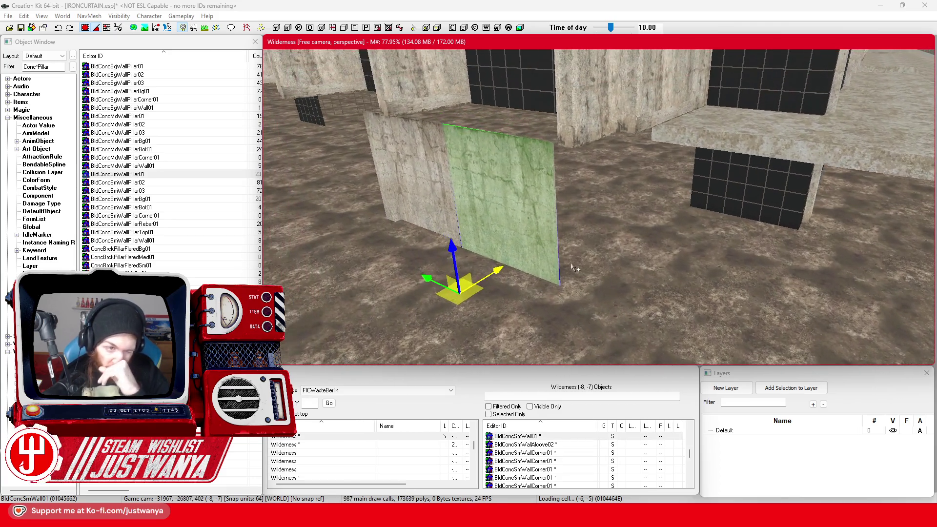
# Save IRONCURTAIN.esp and compare against the Palast der Republik reference images
pyautogui.click(21, 28)
pyautogui.moveTo(513, 512)
pyautogui.click(603, 469)
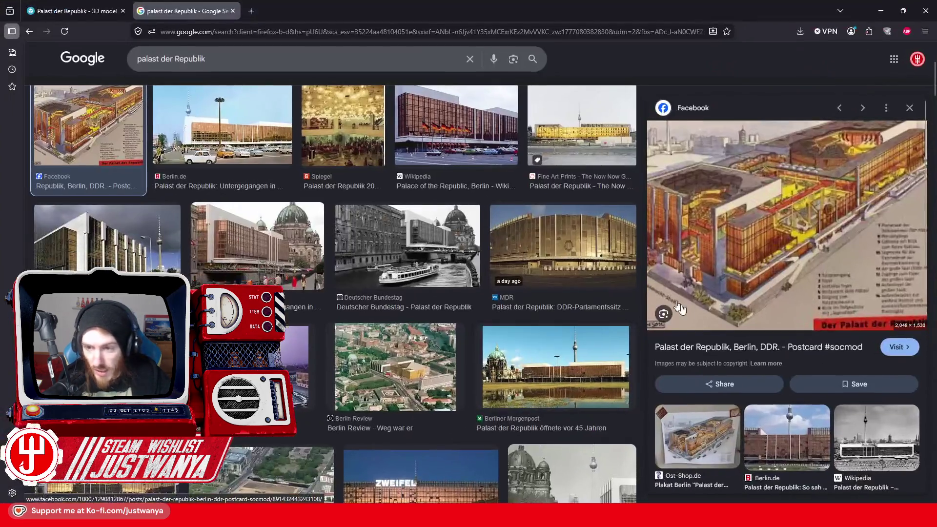
pyautogui.click(875, 14)
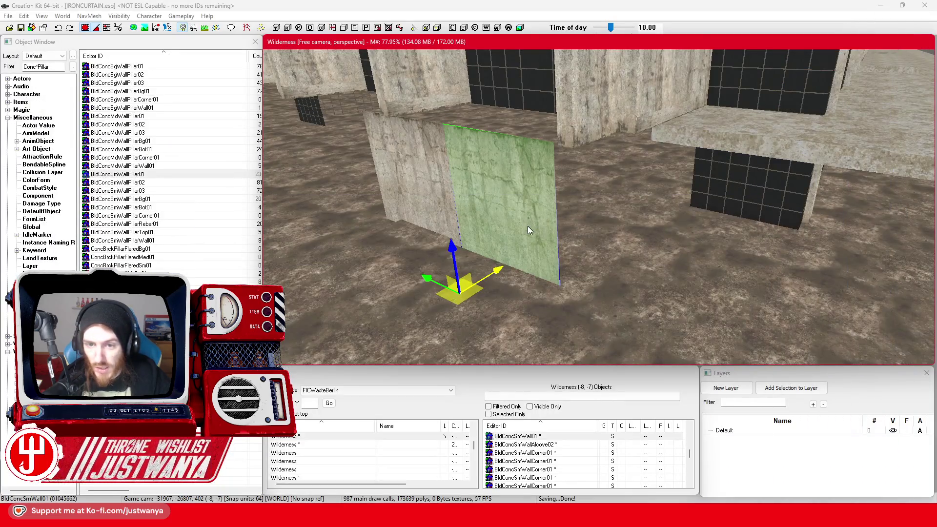
# Rotate the concrete wall panel and push it against the dark glass wall
pyautogui.moveTo(454, 343); pyautogui.dragTo(453, 330)
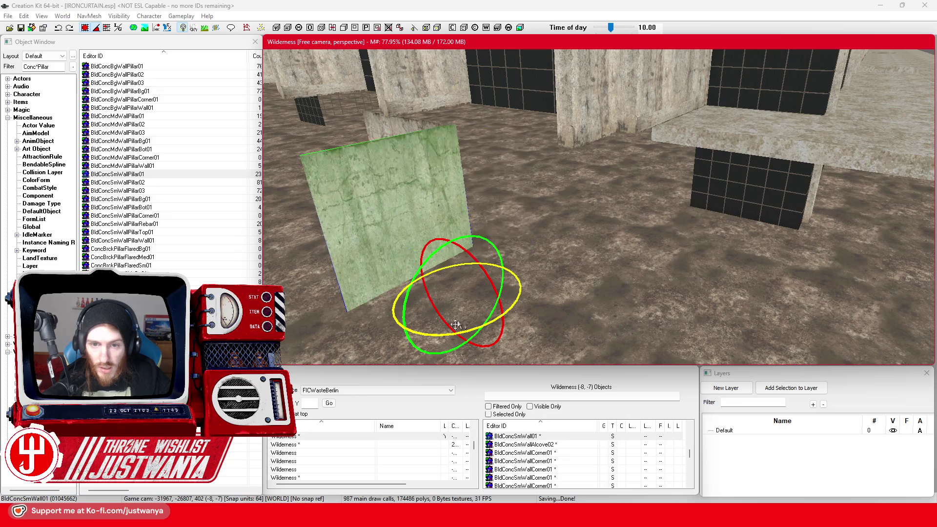
pyautogui.moveTo(503, 286)
pyautogui.mouseDown()
pyautogui.moveTo(618, 205)
pyautogui.moveTo(630, 222)
pyautogui.moveTo(695, 241)
pyautogui.moveTo(826, 326)
pyautogui.mouseUp()
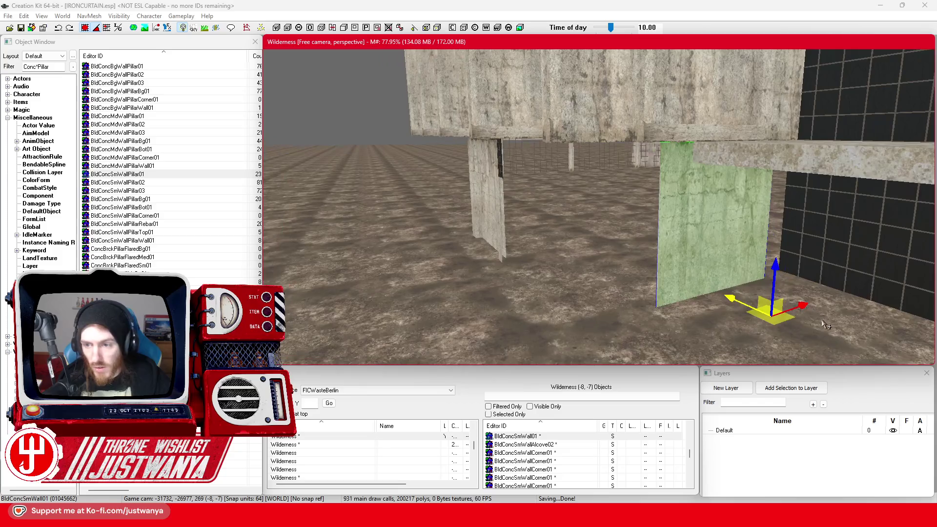
pyautogui.moveTo(713, 224); pyautogui.dragTo(741, 222)
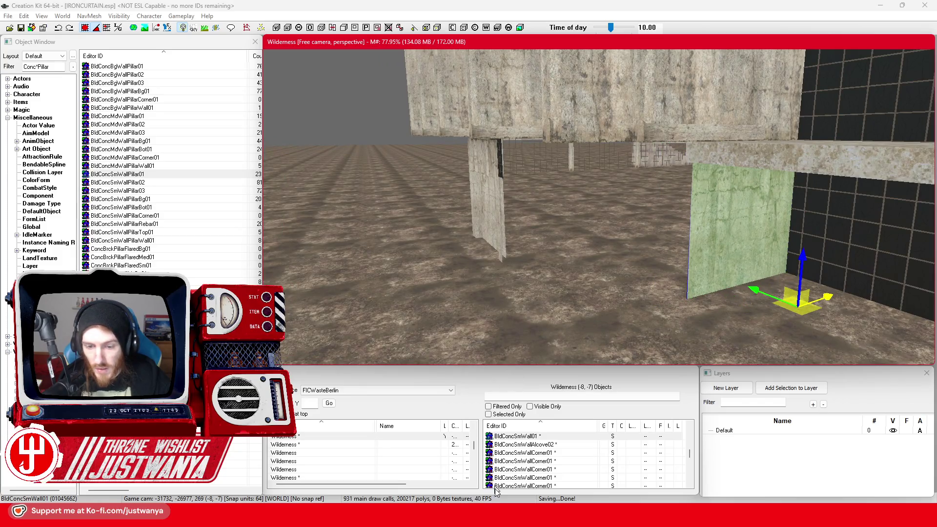
# Check the reference images, then select the BldConcSmWallCorner02 corner wall piece
pyautogui.moveTo(513, 515)
pyautogui.click(566, 464)
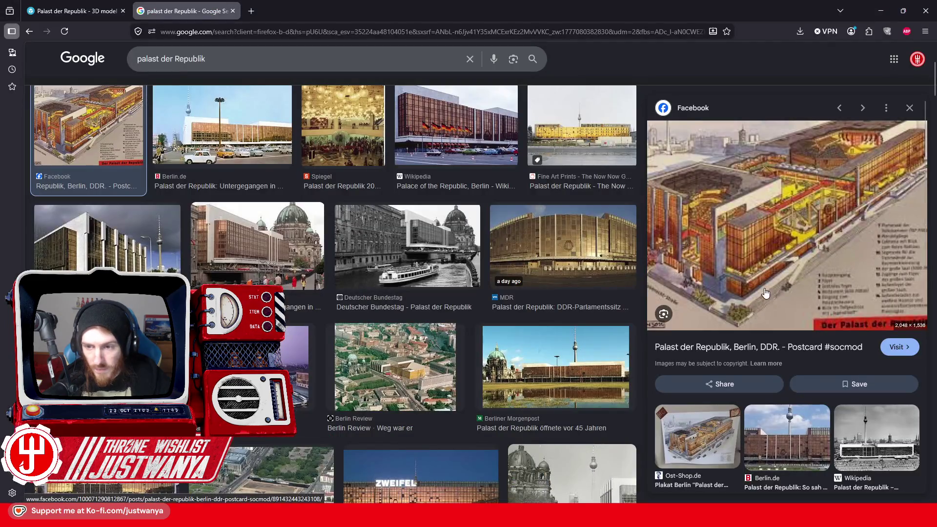
pyautogui.click(881, 11)
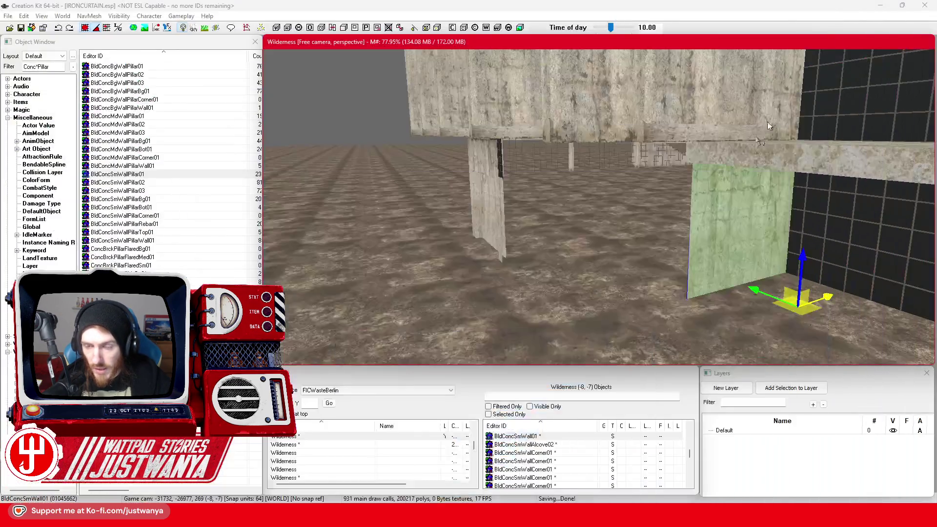
pyautogui.click(503, 244)
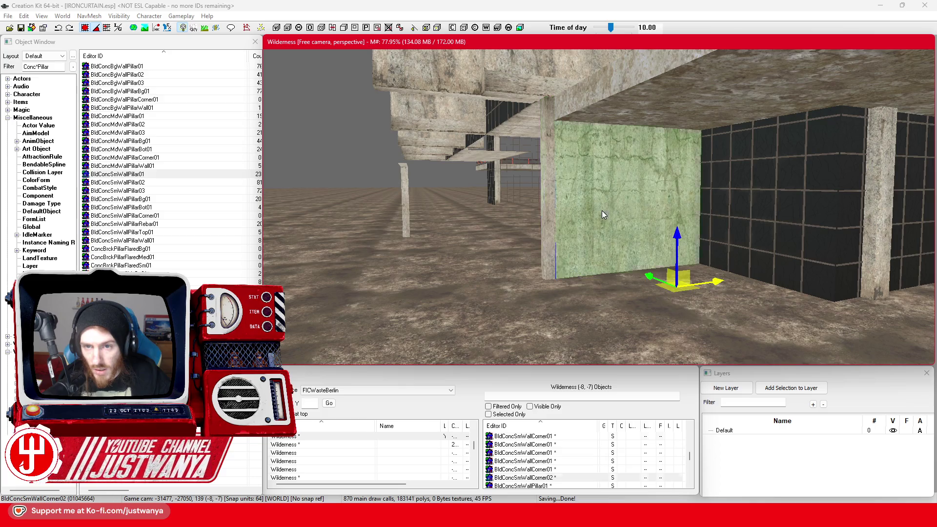
# Turn the concrete wall panel 90 degrees and butt it against the concrete wall
pyautogui.click(582, 242)
pyautogui.press('w')
pyautogui.moveTo(647, 309); pyautogui.dragTo(492, 260)
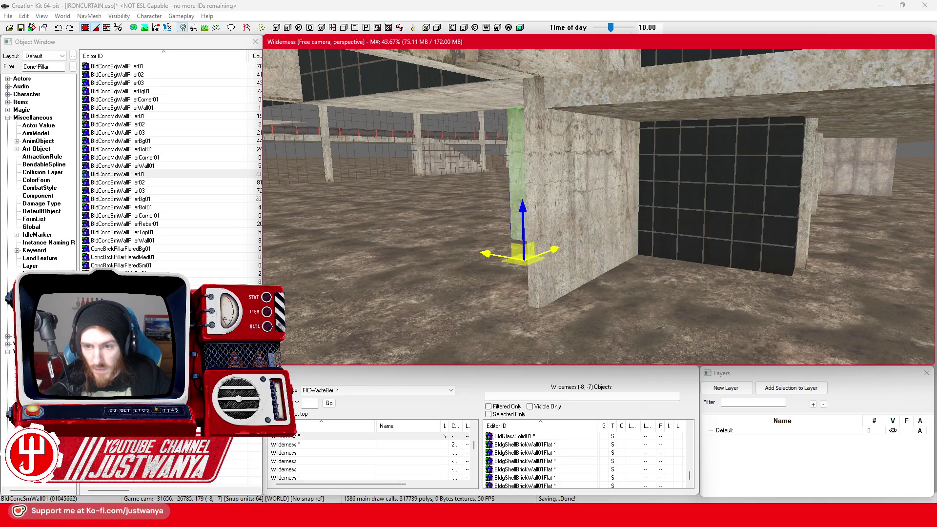
pyautogui.moveTo(569, 255); pyautogui.dragTo(459, 226)
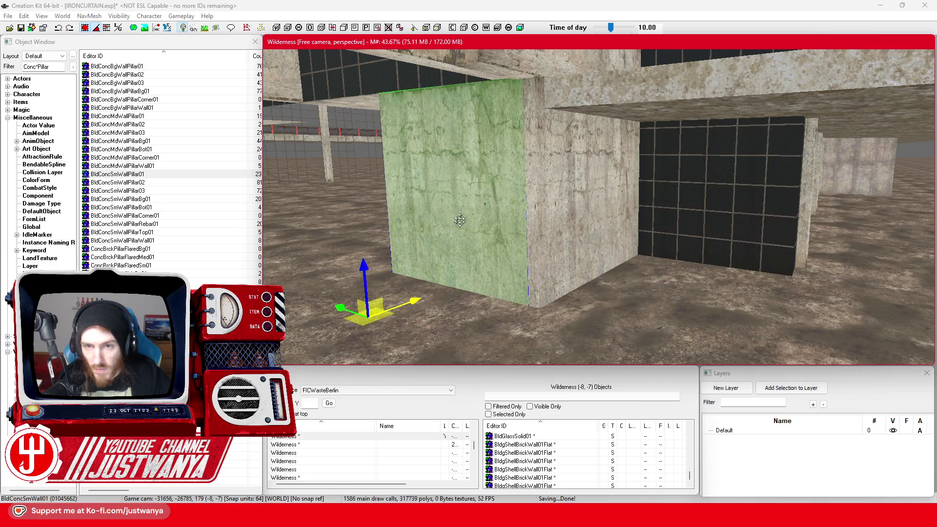
pyautogui.scroll(2, 452, 201)
pyautogui.press('shift')
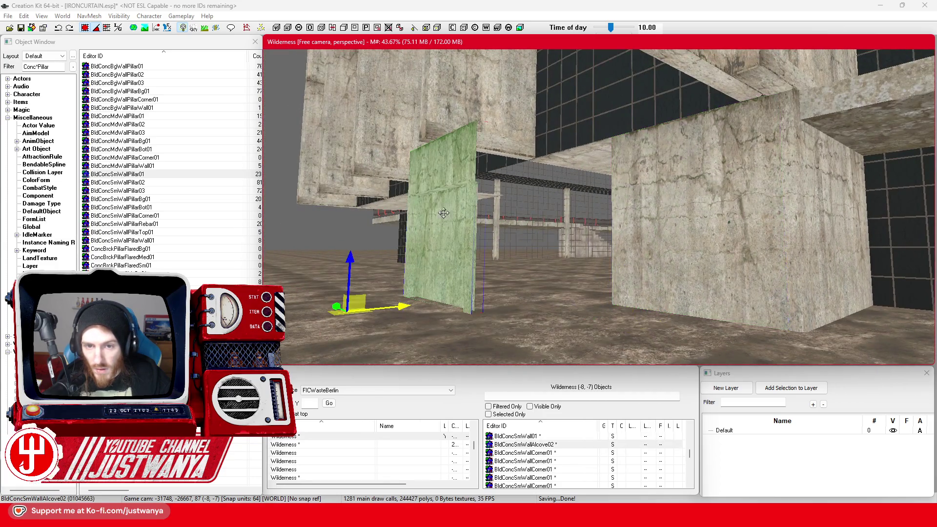
pyautogui.press('shift')
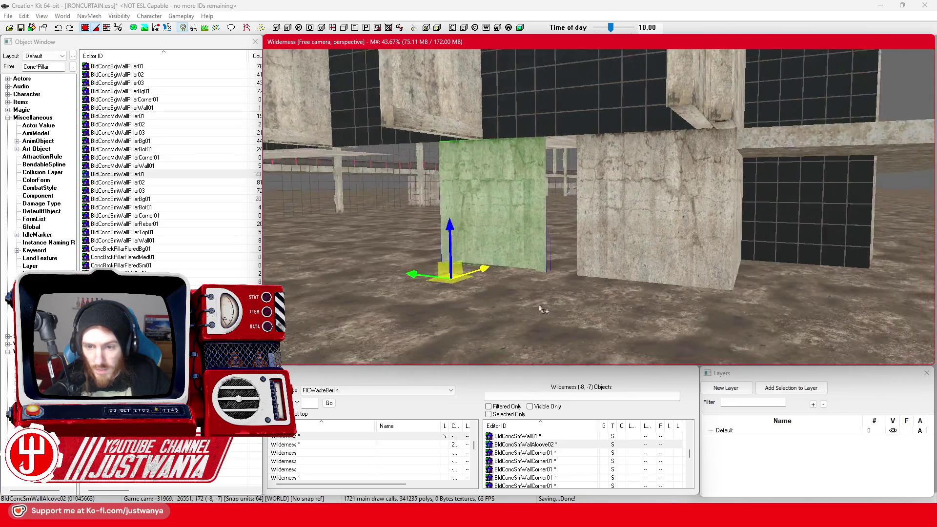
pyautogui.moveTo(397, 266); pyautogui.dragTo(426, 269)
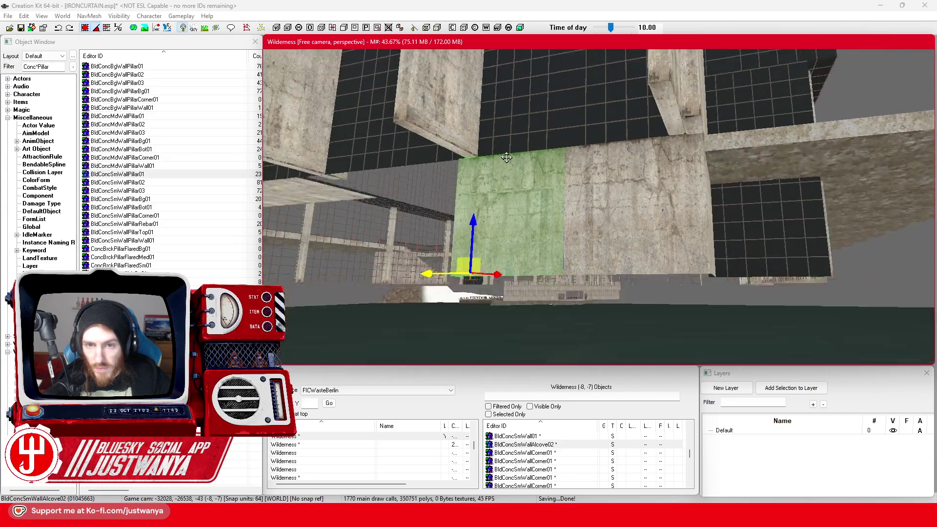
pyautogui.press('shift')
# After checking the reference images, slide the wall panel further left along the wall
pyautogui.moveTo(513, 516)
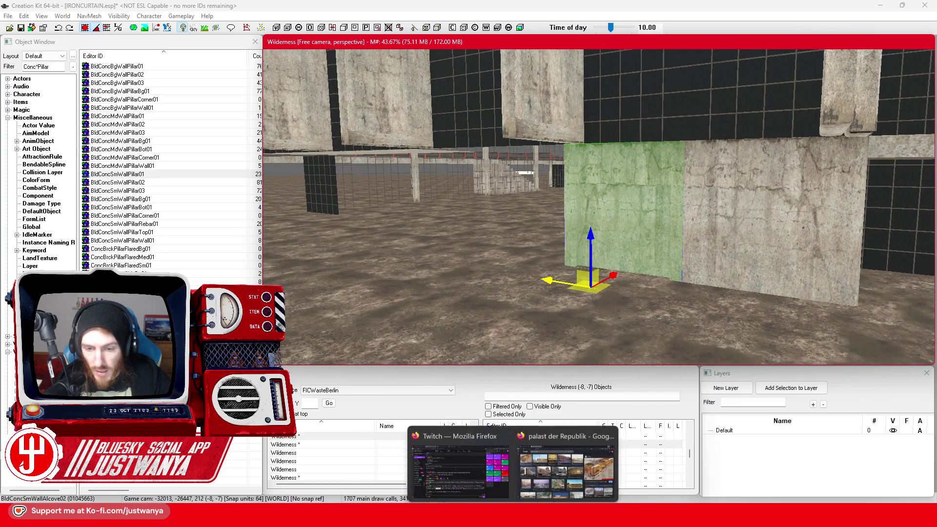
pyautogui.click(566, 474)
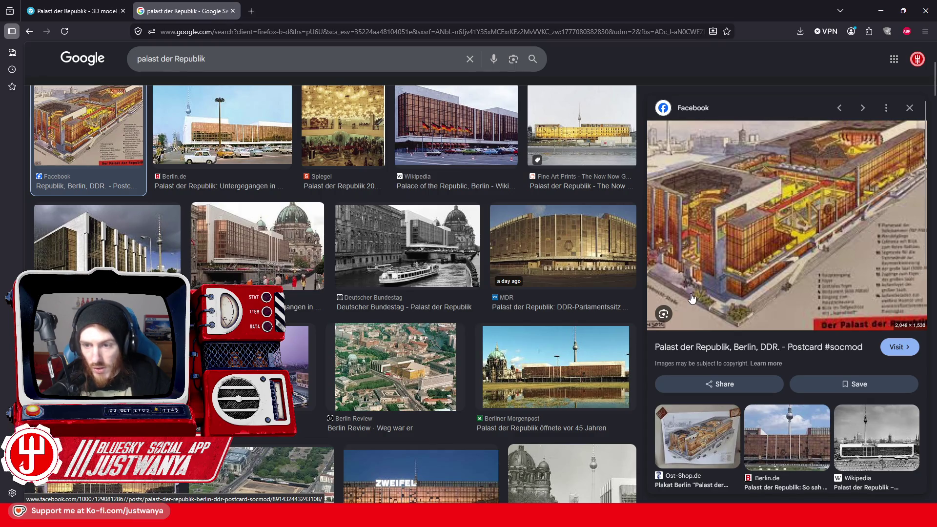
pyautogui.click(880, 17)
pyautogui.moveTo(688, 306); pyautogui.dragTo(363, 291)
pyautogui.scroll(-3, 526, 226)
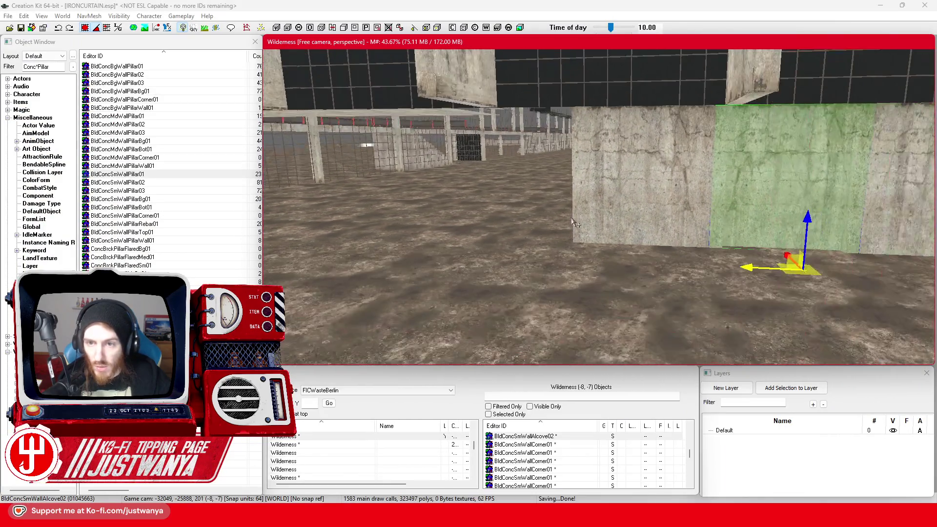
pyautogui.moveTo(756, 280)
pyautogui.mouseDown()
pyautogui.moveTo(409, 249)
pyautogui.moveTo(446, 248)
pyautogui.mouseUp()
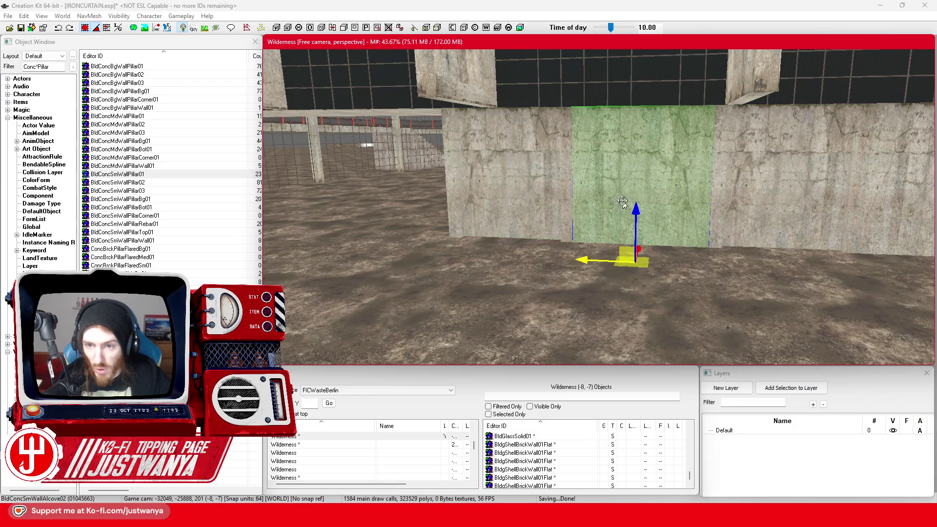
# Lower the glass panel to the ground and slide it out from behind the pillar
pyautogui.click(617, 96)
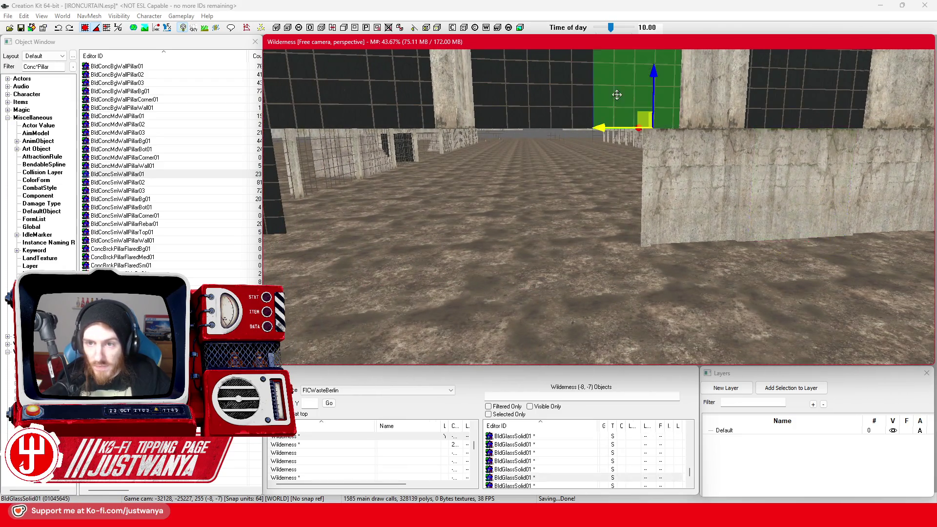
pyautogui.moveTo(653, 76); pyautogui.dragTo(637, 227)
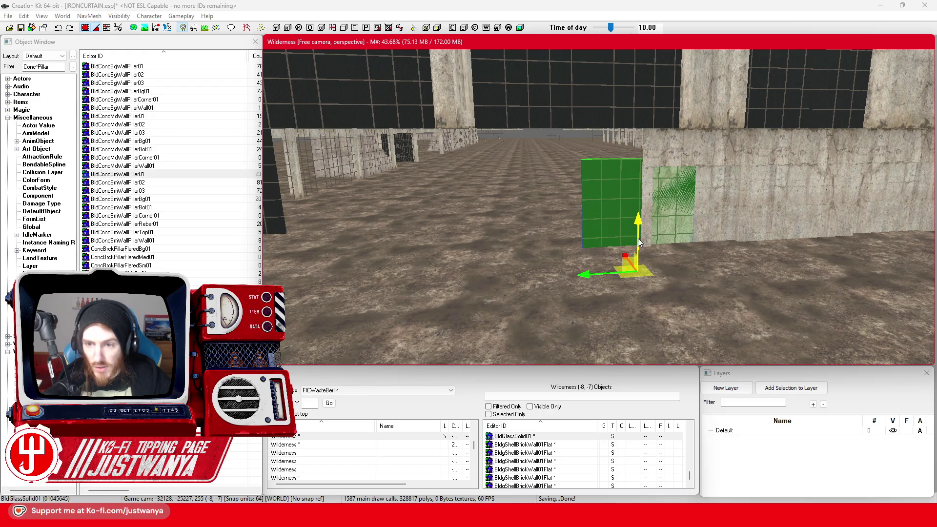
pyautogui.moveTo(588, 274); pyautogui.dragTo(524, 251)
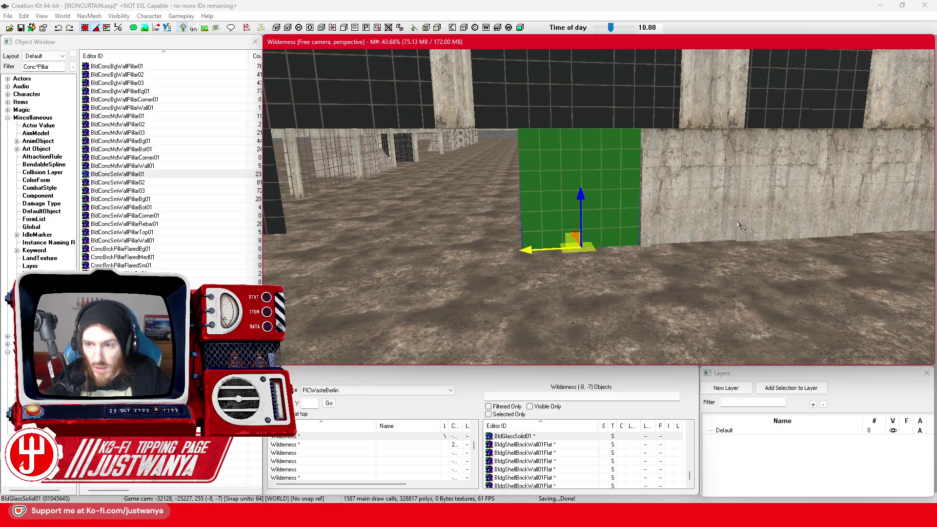
# Inspect the fitted glass panel from several angles, then compare with Google Images references
pyautogui.press('d')
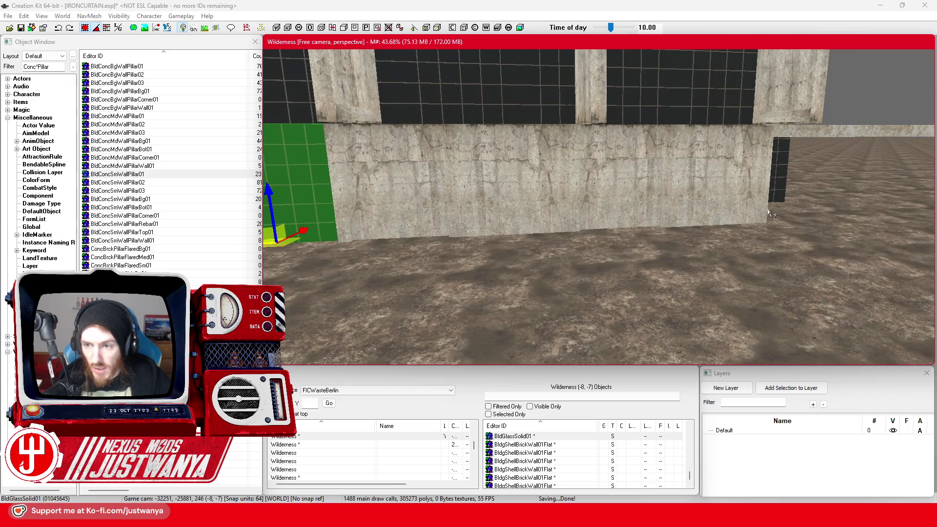
pyautogui.click(768, 212)
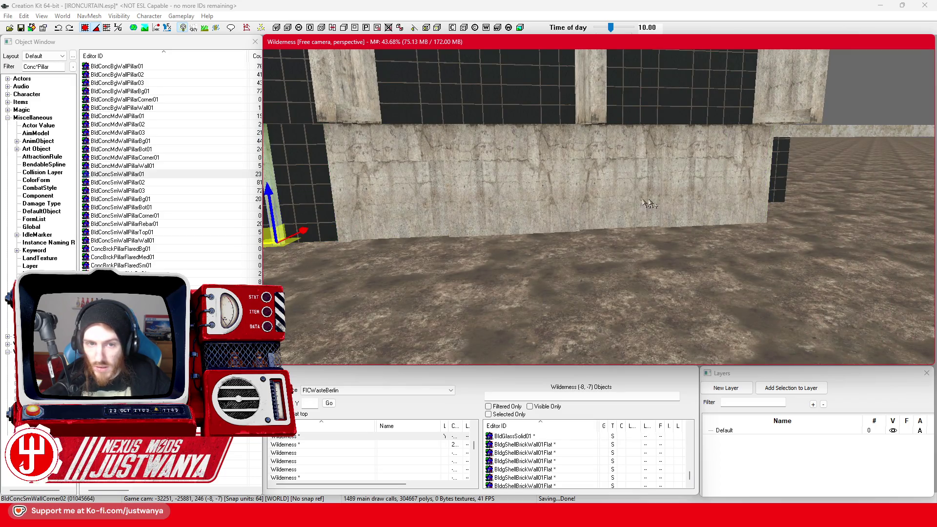
pyautogui.press('a')
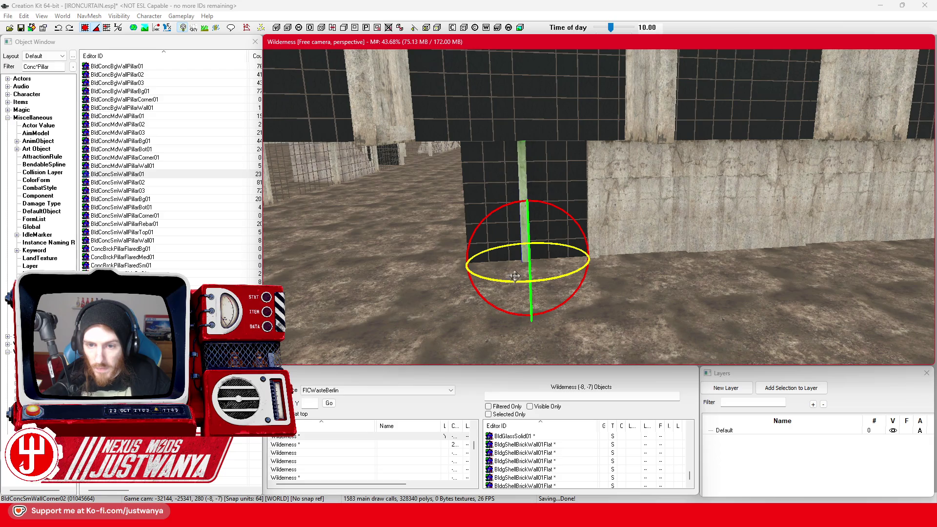
pyautogui.click(529, 222)
pyautogui.press('a')
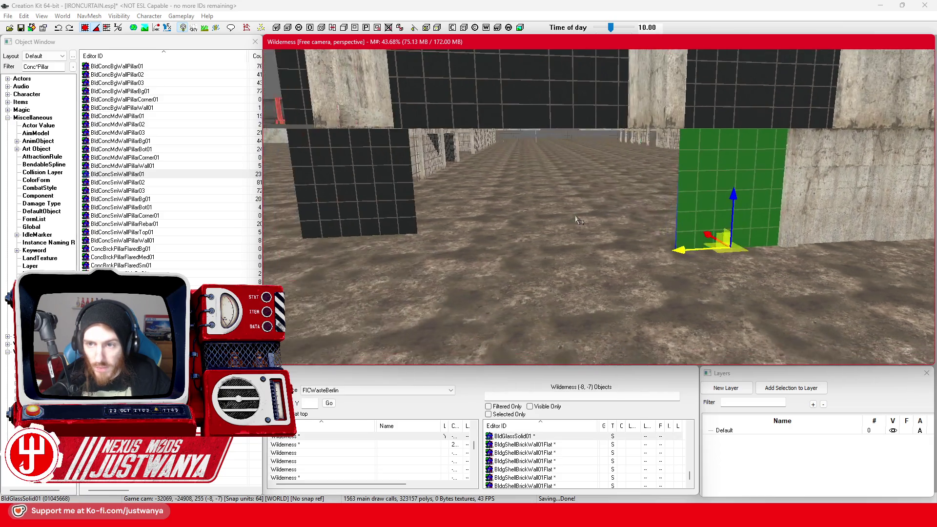
pyautogui.press('shift')
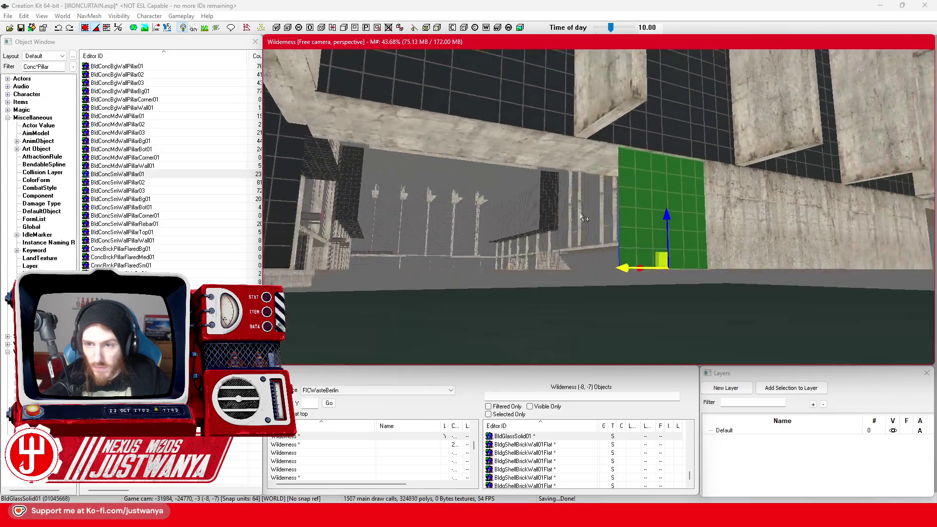
pyautogui.press('shift')
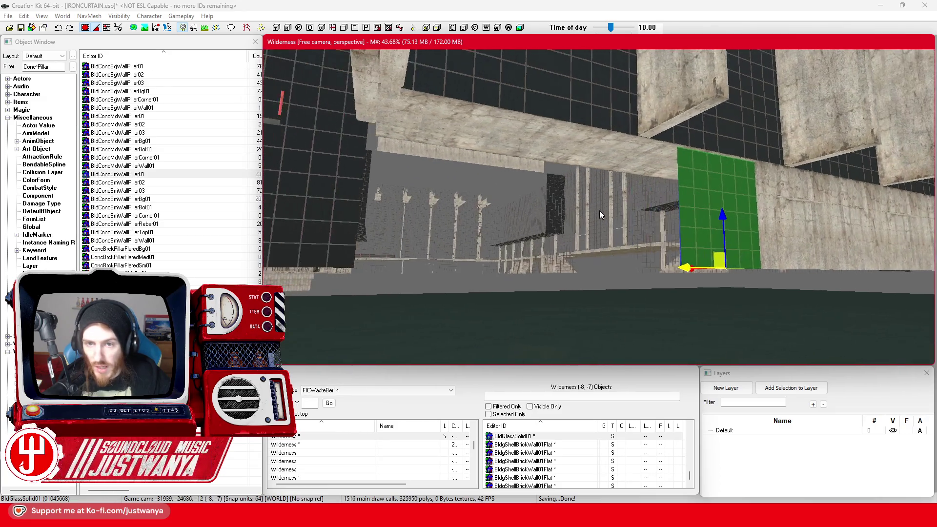
pyautogui.press('shift')
pyautogui.press('shift')
pyautogui.press('shift')
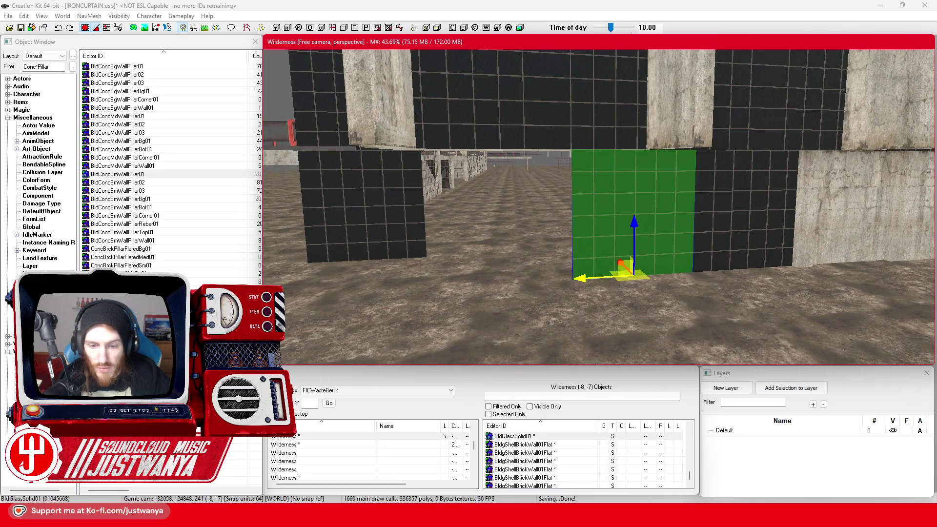
pyautogui.moveTo(426, 518)
pyautogui.moveTo(512, 517)
pyautogui.click(566, 458)
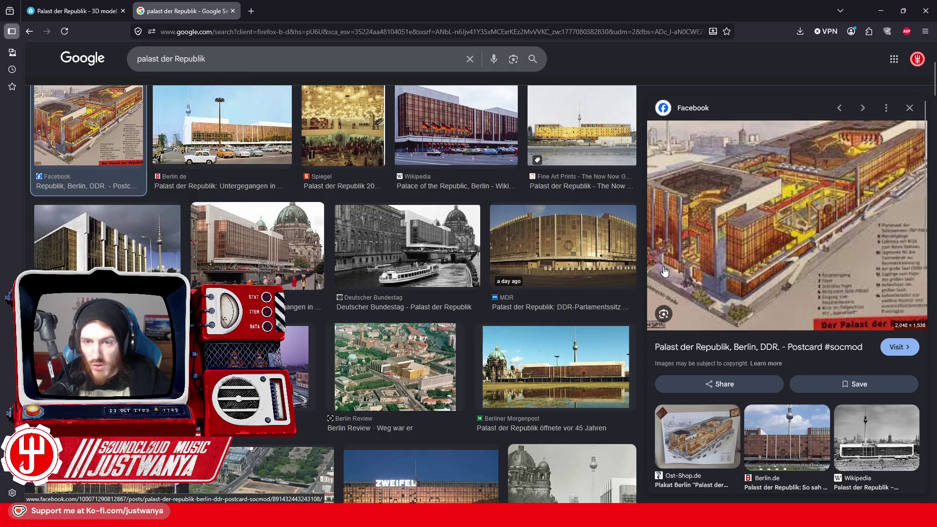
pyautogui.click(78, 11)
pyautogui.moveTo(328, 226); pyautogui.dragTo(439, 192)
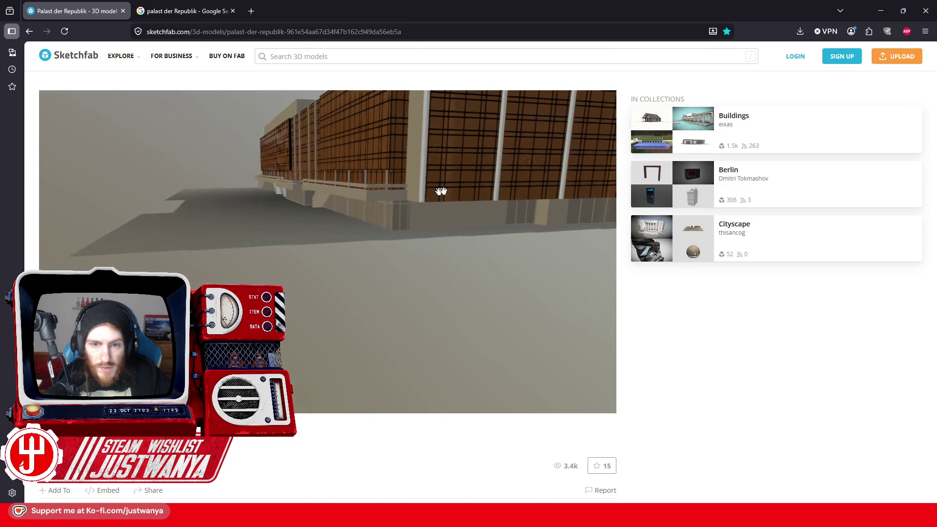
pyautogui.click(878, 10)
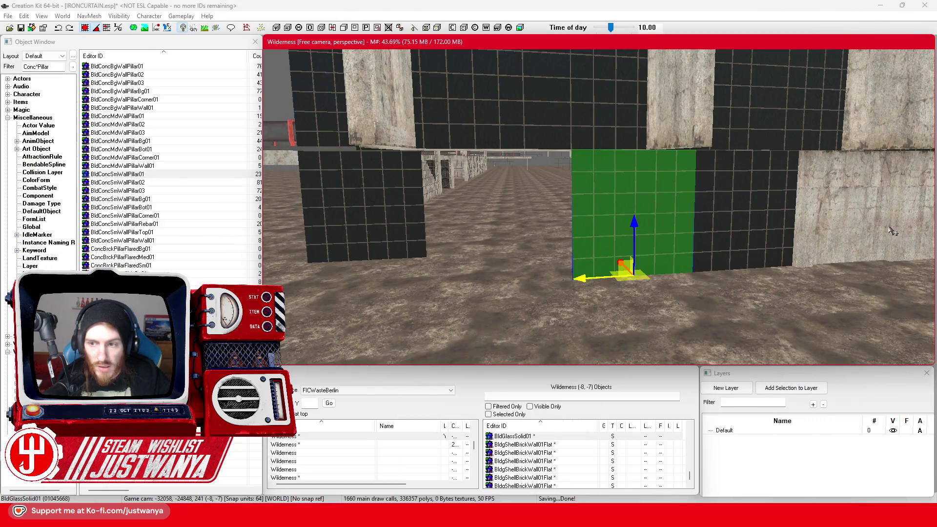
# Move the lower BldConcSmWall01 concrete wall back behind the pillar and slightly left
pyautogui.scroll(-3, 706, 249)
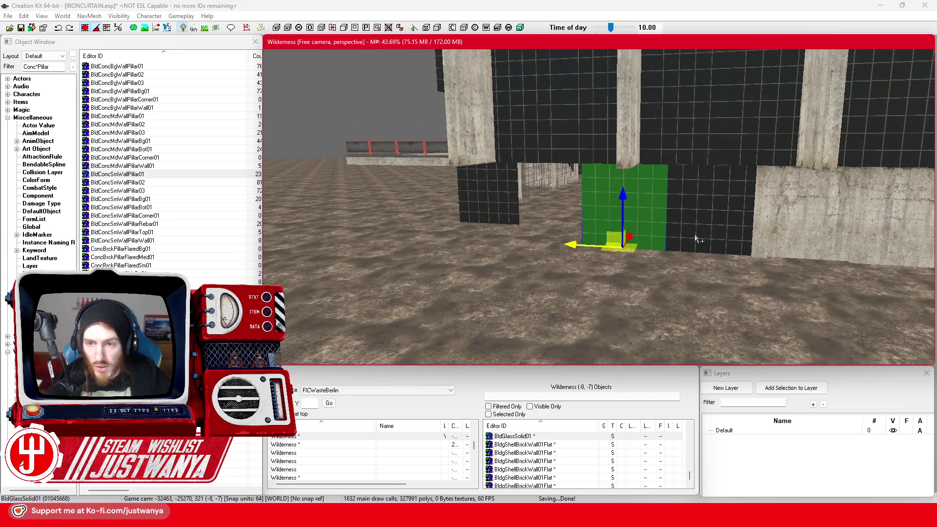
pyautogui.moveTo(697, 239); pyautogui.dragTo(757, 200)
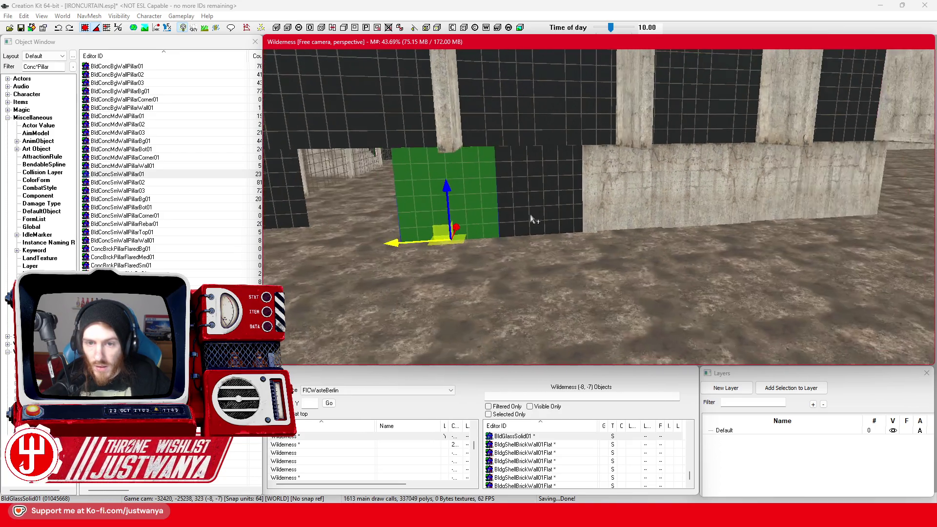
pyautogui.scroll(3, 573, 217)
pyautogui.click(810, 196)
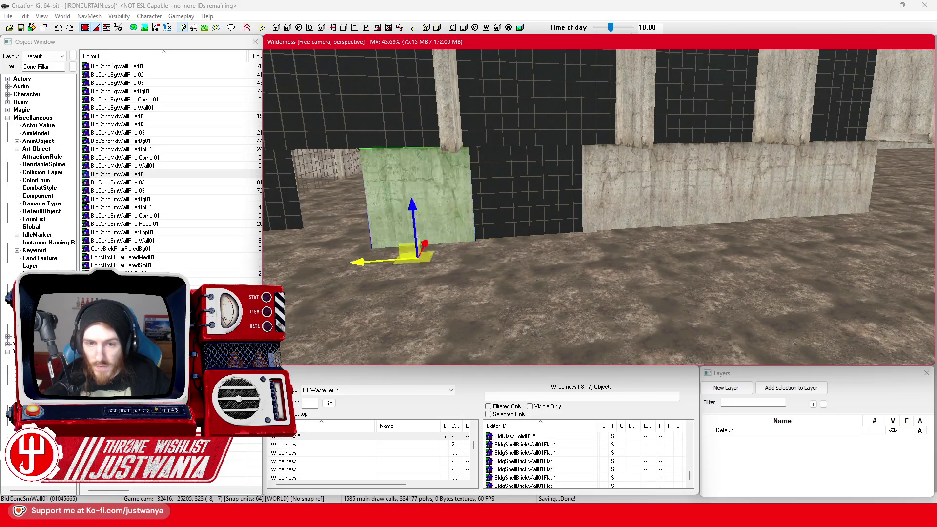
pyautogui.scroll(3, 676, 211)
pyautogui.scroll(2, 612, 239)
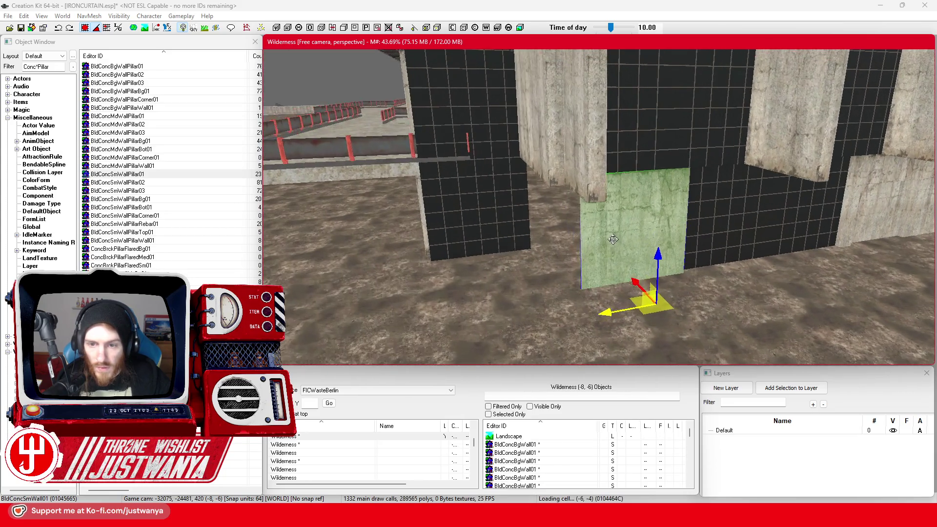
pyautogui.moveTo(638, 288); pyautogui.dragTo(594, 243)
pyautogui.moveTo(577, 282); pyautogui.dragTo(541, 263)
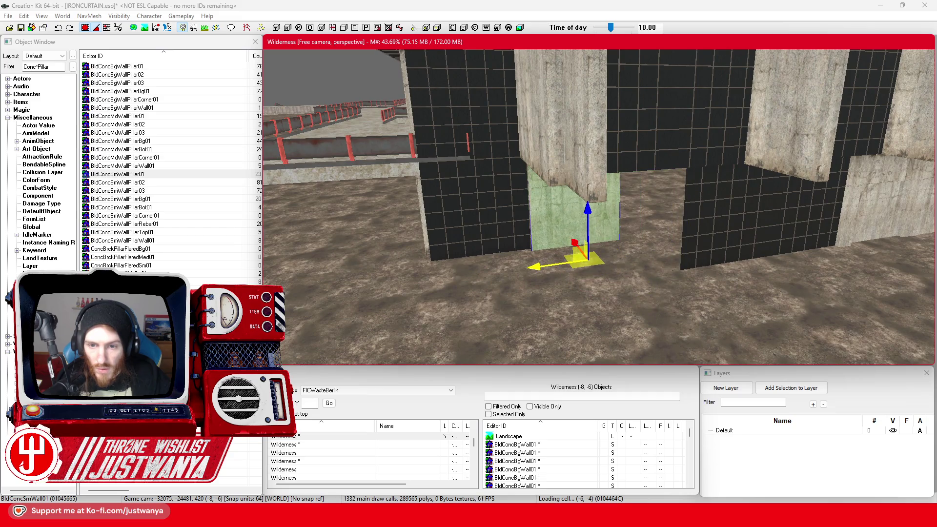
# Rotate the lower concrete wall segment edge-on
pyautogui.scroll(3, 540, 263)
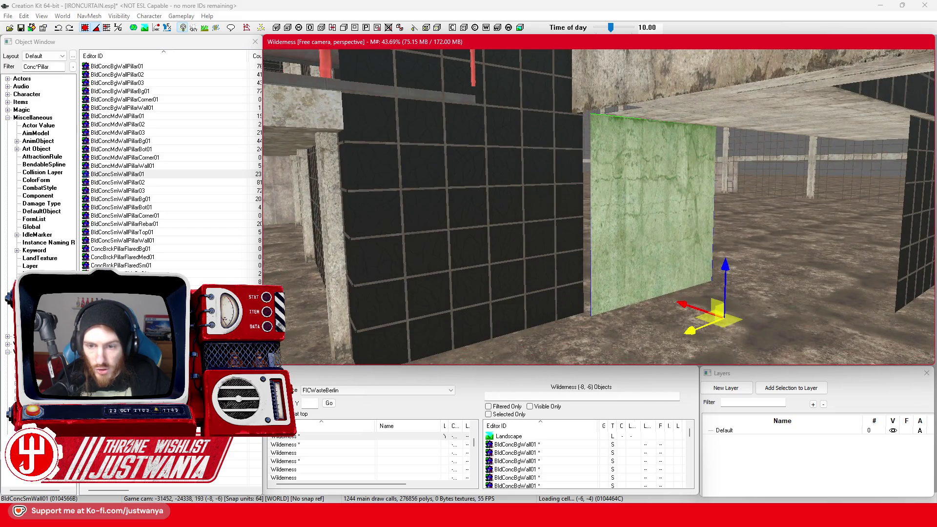
pyautogui.scroll(-3, 657, 228)
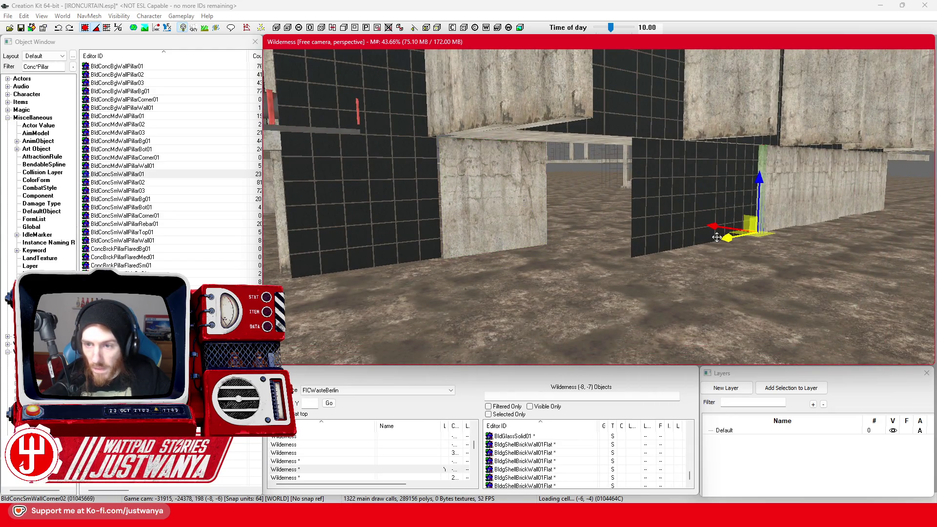
pyautogui.scroll(3, 757, 200)
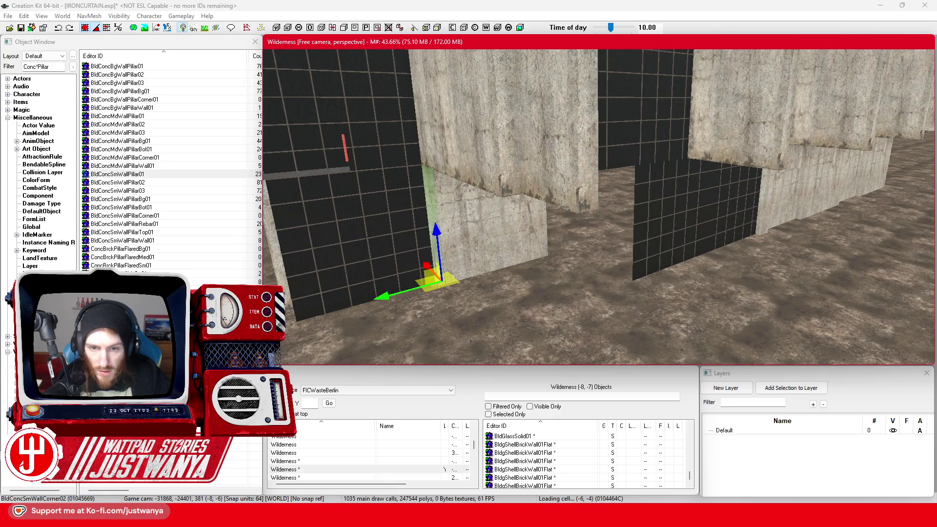
pyautogui.click(499, 251)
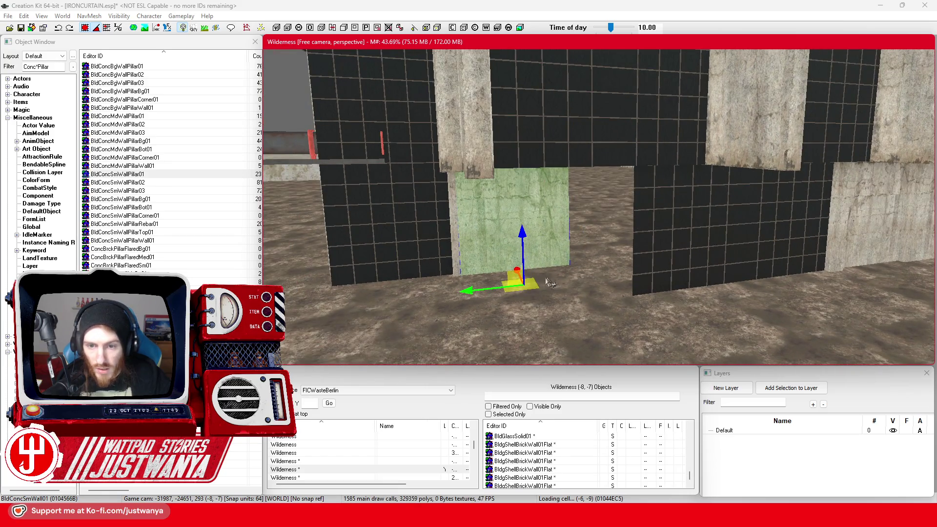
pyautogui.press('e')
pyautogui.moveTo(549, 282); pyautogui.dragTo(537, 293)
pyautogui.press('w')
# Move the BldConcSmWallCorner02 corner piece into the wall gap and rotate it
pyautogui.scroll(3, 496, 304)
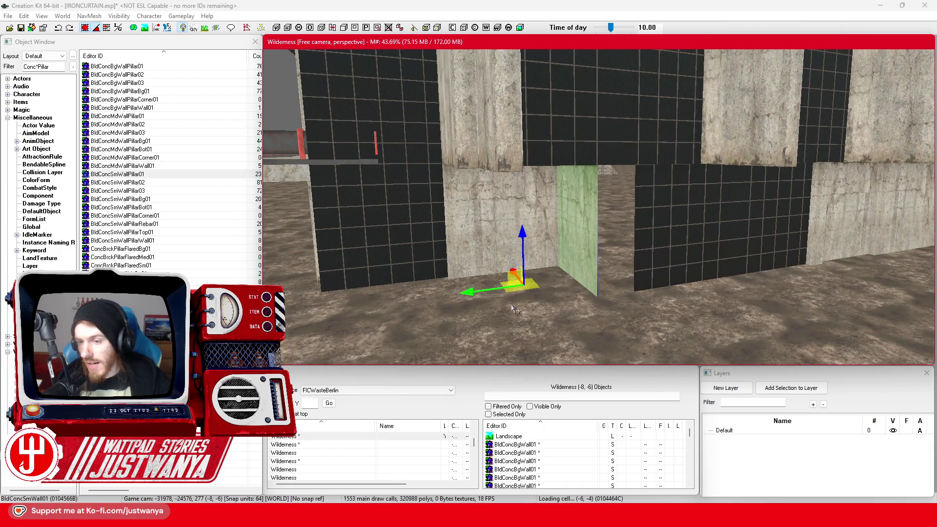
pyautogui.click(817, 259)
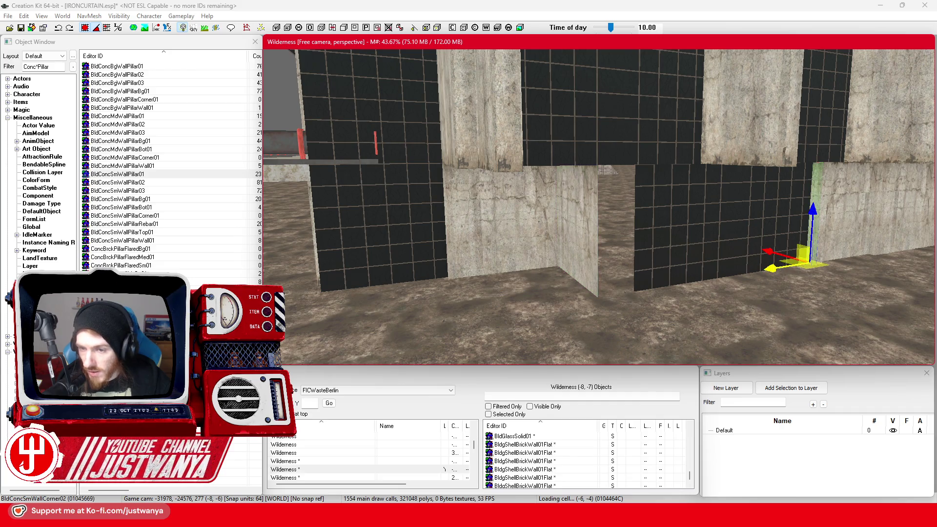
pyautogui.moveTo(817, 258); pyautogui.dragTo(605, 283)
pyautogui.press('e')
pyautogui.press('w')
# Shift one lower-row BldGlassSolid01 glass panel beside the concrete wall panel
pyautogui.click(757, 256)
pyautogui.keyDown('ctrl'); pyautogui.click(824, 292); pyautogui.keyUp('ctrl')
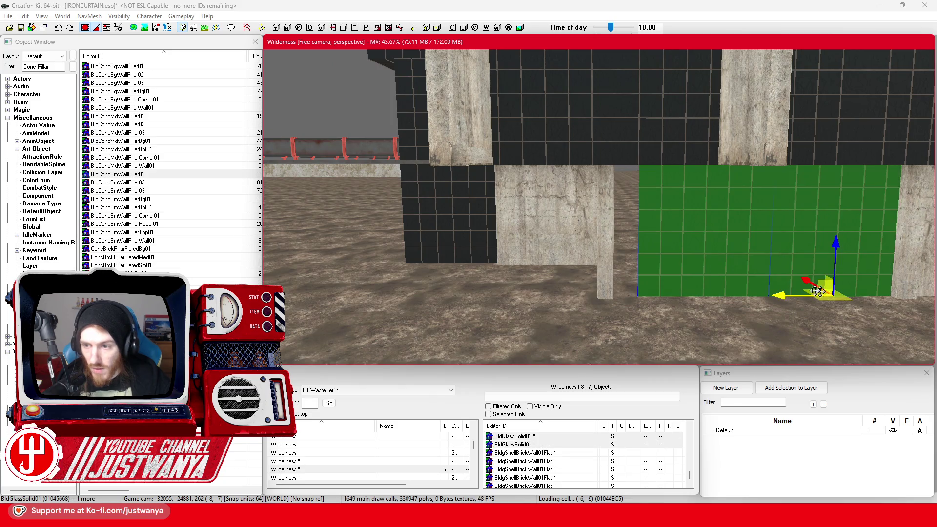
pyautogui.click(759, 295)
pyautogui.moveTo(759, 295)
pyautogui.mouseDown()
pyautogui.moveTo(608, 286)
pyautogui.moveTo(785, 289)
pyautogui.moveTo(765, 289)
pyautogui.mouseUp()
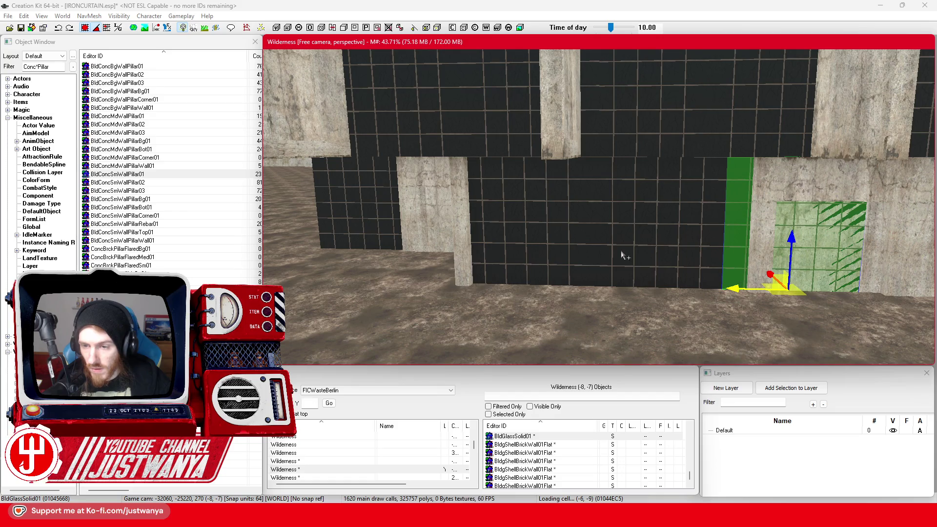
pyautogui.scroll(-10, 634, 254)
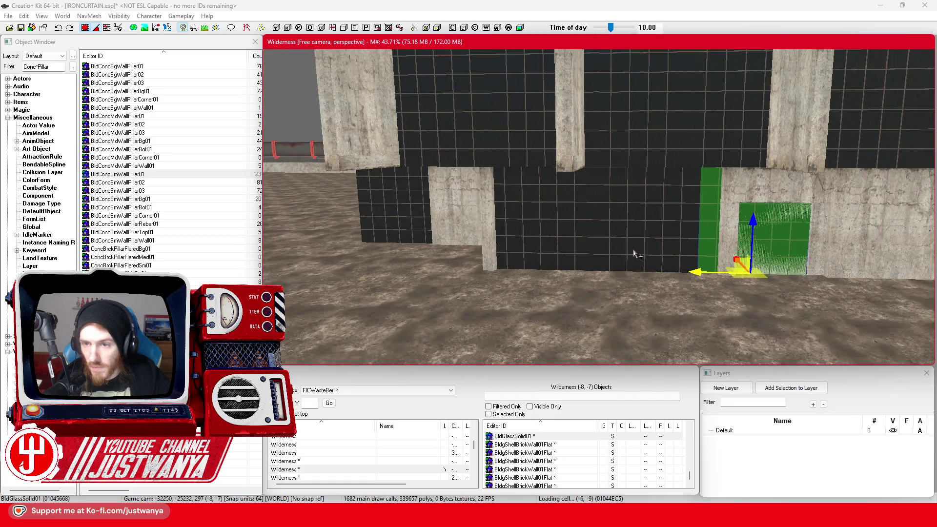
pyautogui.scroll(-5, 640, 253)
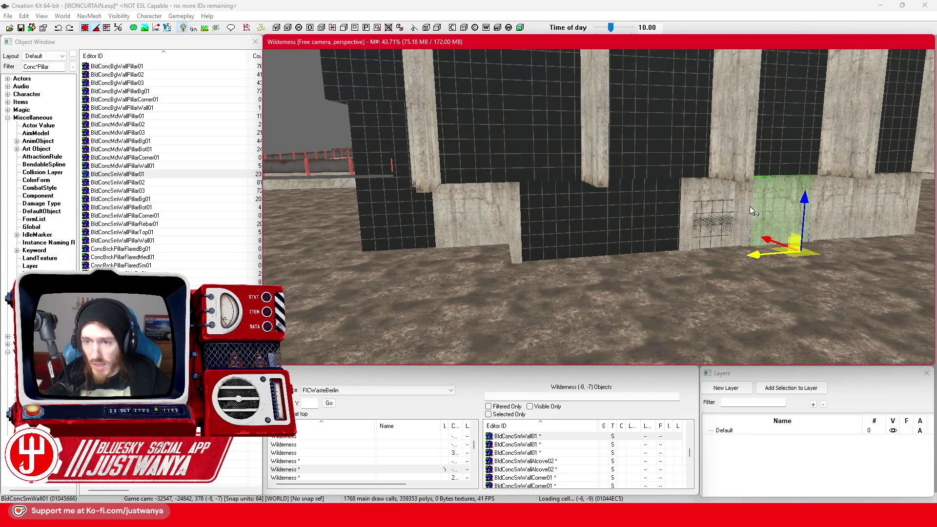
pyautogui.scroll(-10, 698, 259)
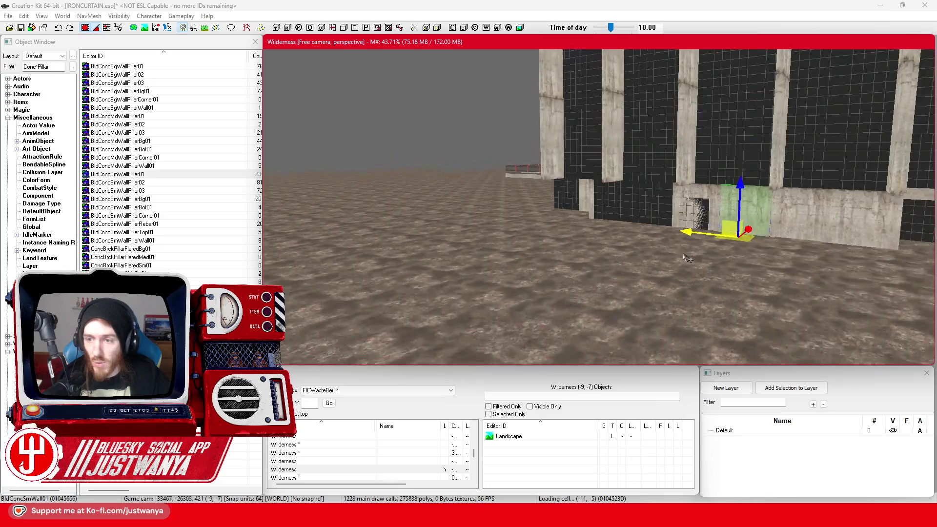
pyautogui.scroll(5, 675, 260)
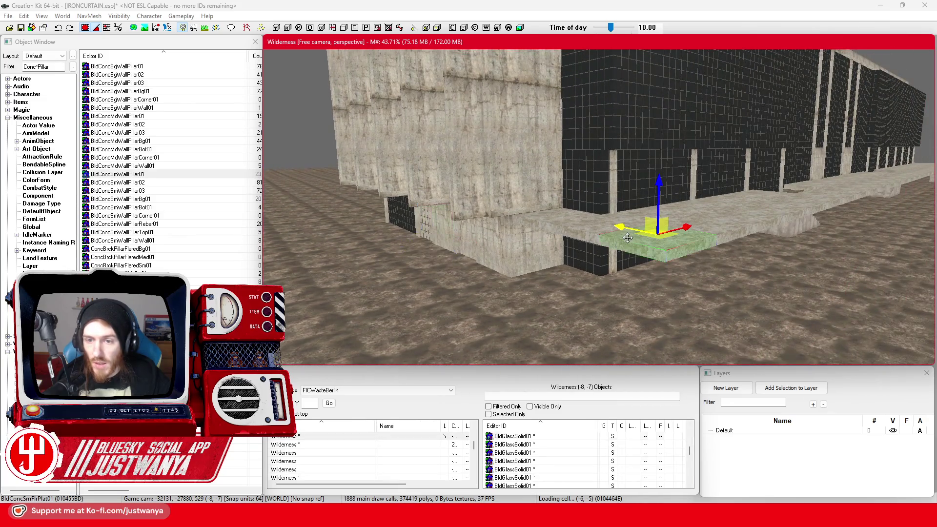
pyautogui.press('shift')
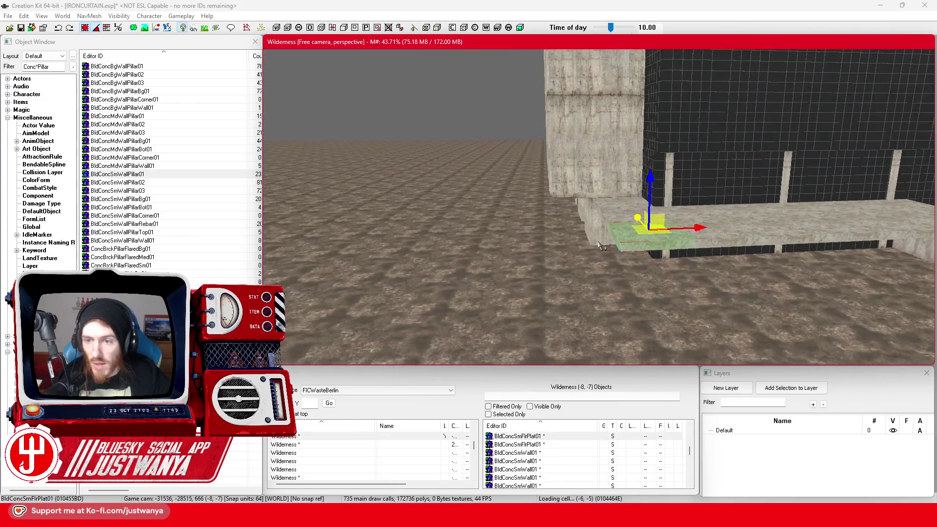
pyautogui.press('shift')
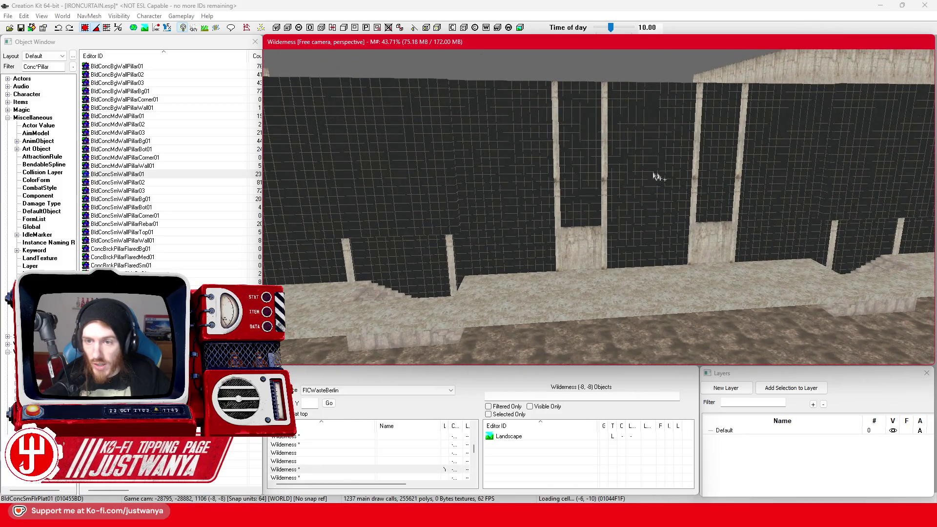
pyautogui.press('shift')
pyautogui.press('shift')
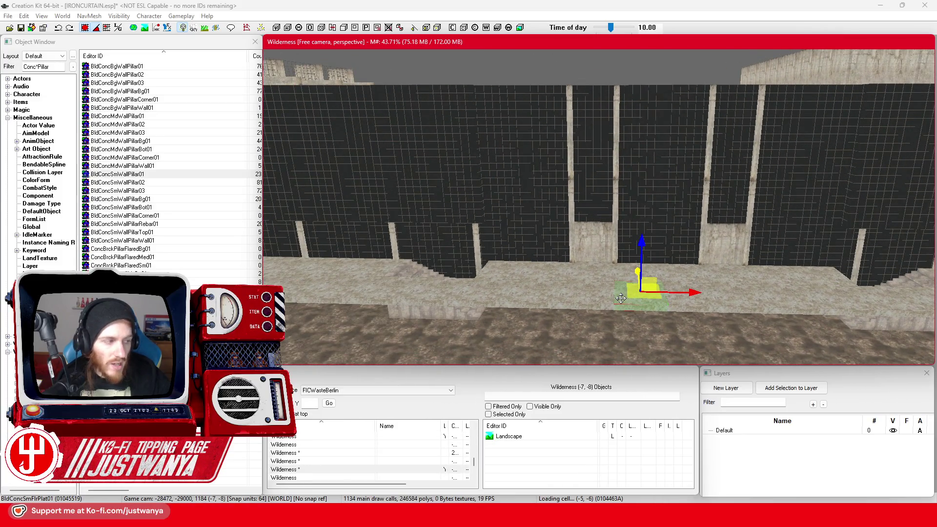
pyautogui.press('shift')
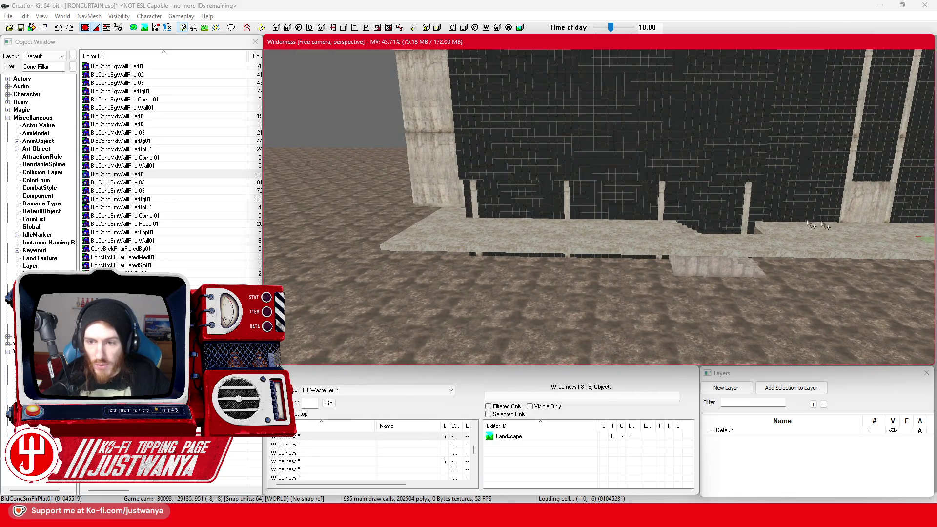
pyautogui.press('shift')
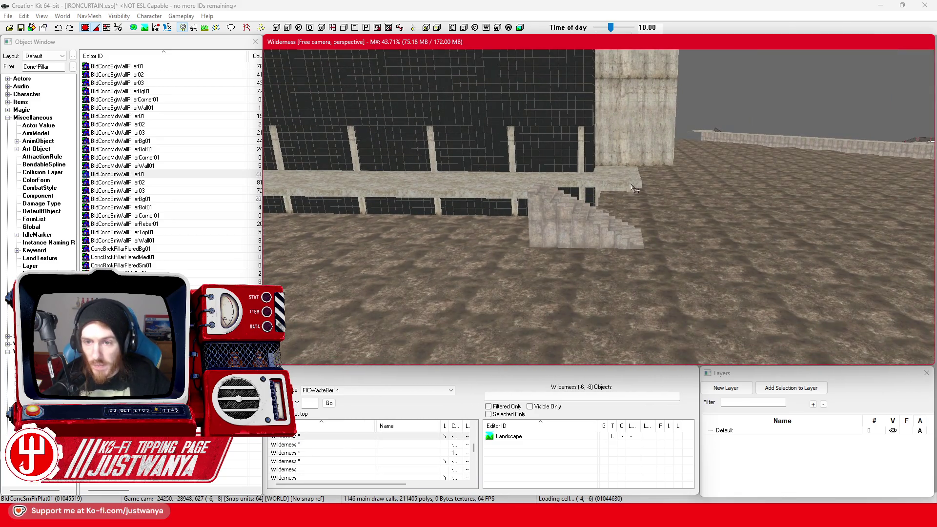
pyautogui.press('shift')
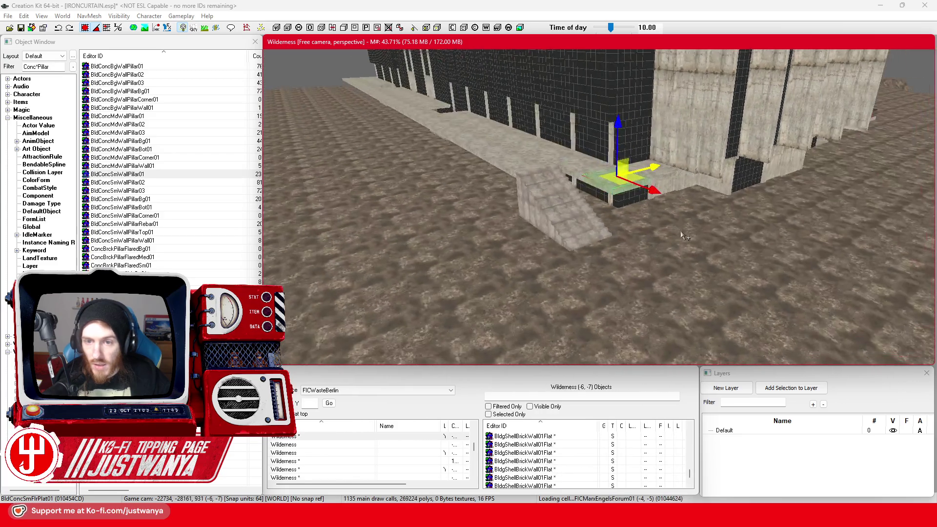
pyautogui.press('shift')
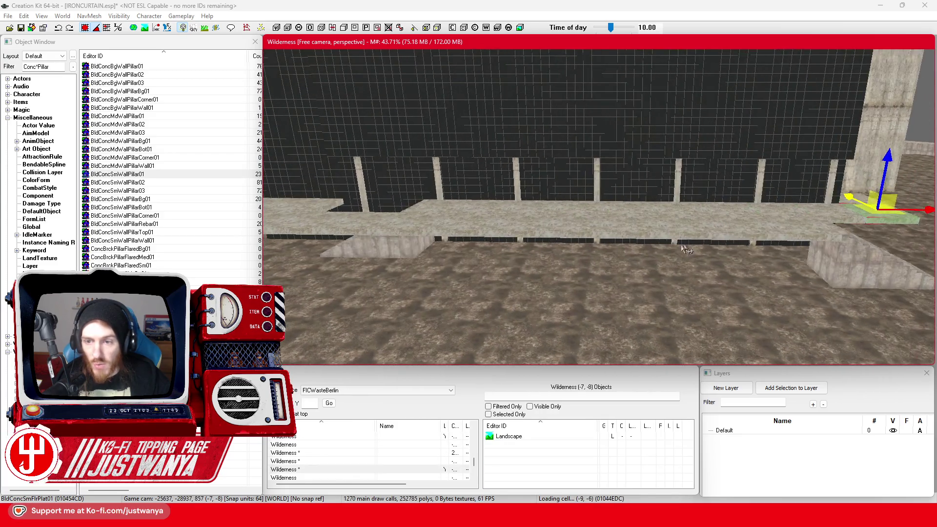
pyautogui.click(629, 264)
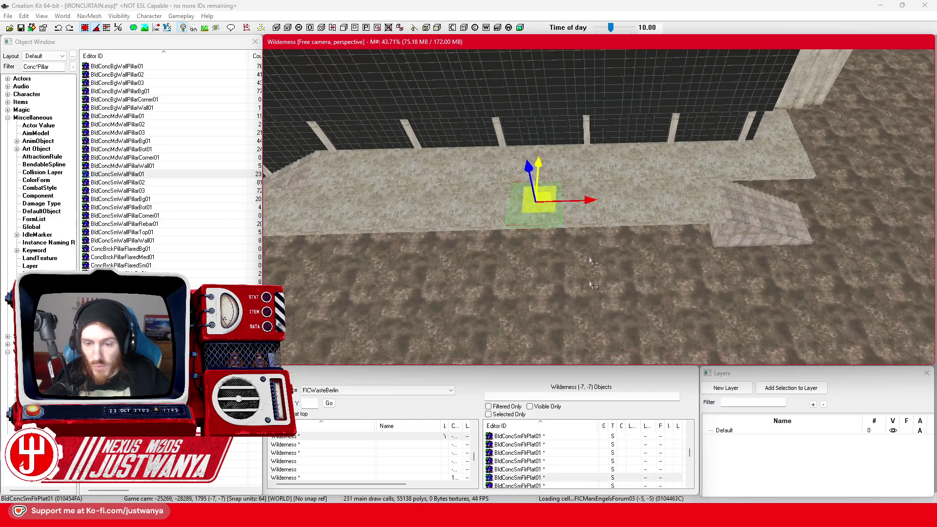
pyautogui.moveTo(513, 517)
pyautogui.click(563, 456)
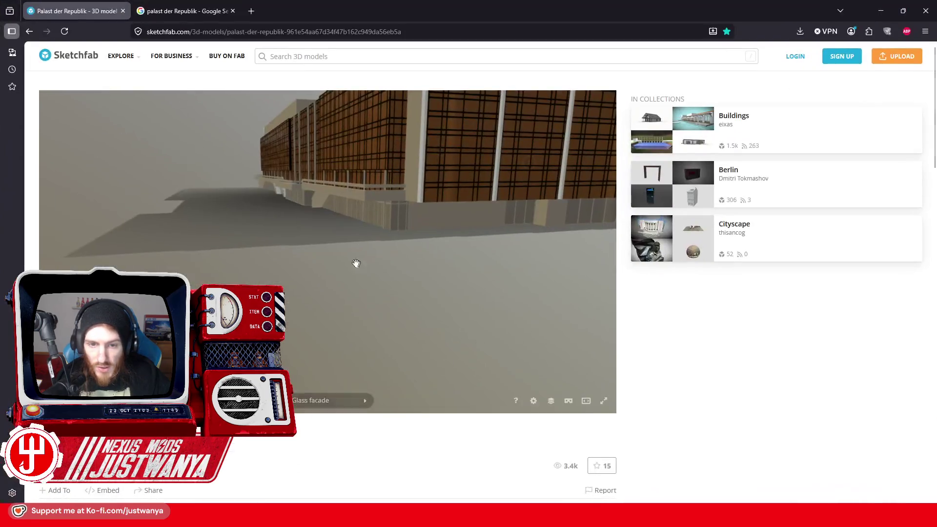
pyautogui.moveTo(336, 272)
pyautogui.mouseDown()
pyautogui.moveTo(356, 261)
pyautogui.moveTo(234, 249)
pyautogui.moveTo(307, 259)
pyautogui.moveTo(292, 287)
pyautogui.moveTo(553, 234)
pyautogui.mouseUp()
pyautogui.click(881, 10)
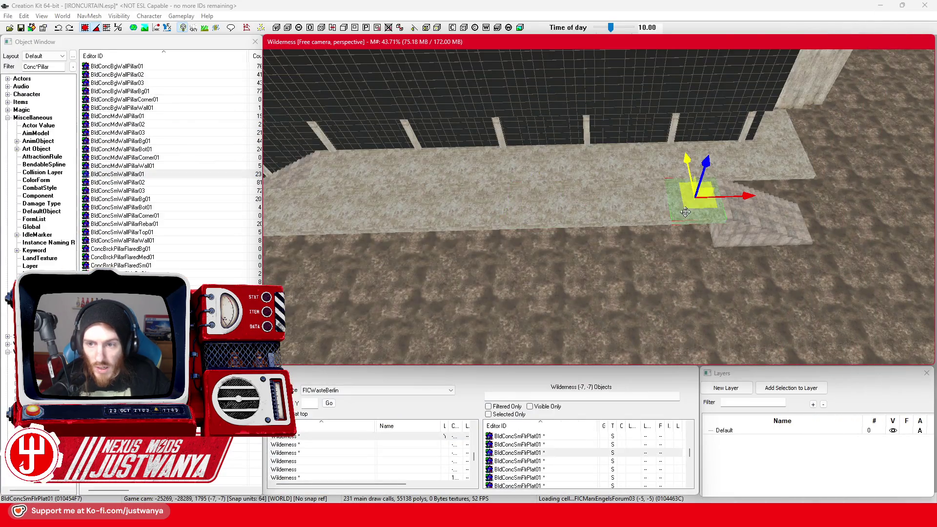
# Filter the Object Window by 'Ramp' and preview the CarRTunnelRamp01 model
pyautogui.moveTo(692, 230)
pyautogui.mouseDown()
pyautogui.moveTo(641, 168)
pyautogui.moveTo(619, 169)
pyautogui.moveTo(693, 171)
pyautogui.moveTo(713, 159)
pyautogui.moveTo(517, 239)
pyautogui.mouseUp()
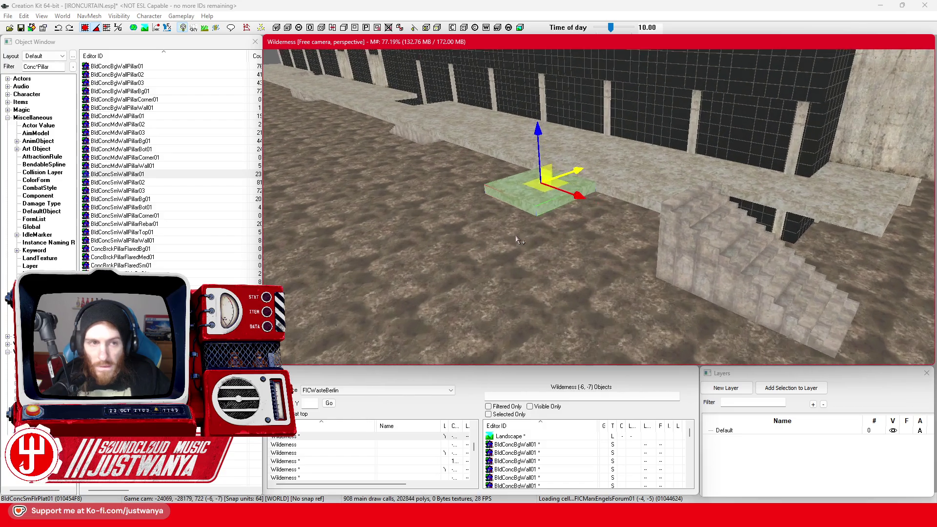
pyautogui.click(55, 66)
pyautogui.write('Ramp')
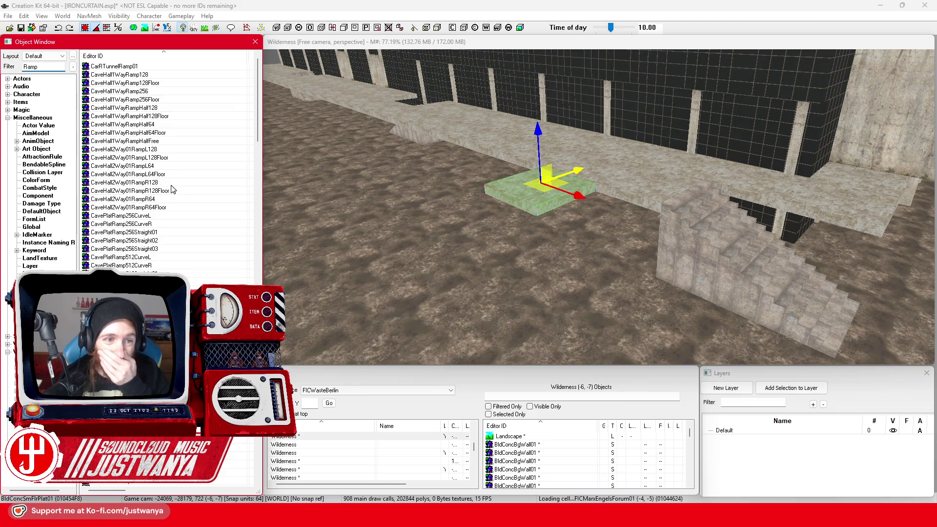
pyautogui.doubleClick(161, 66)
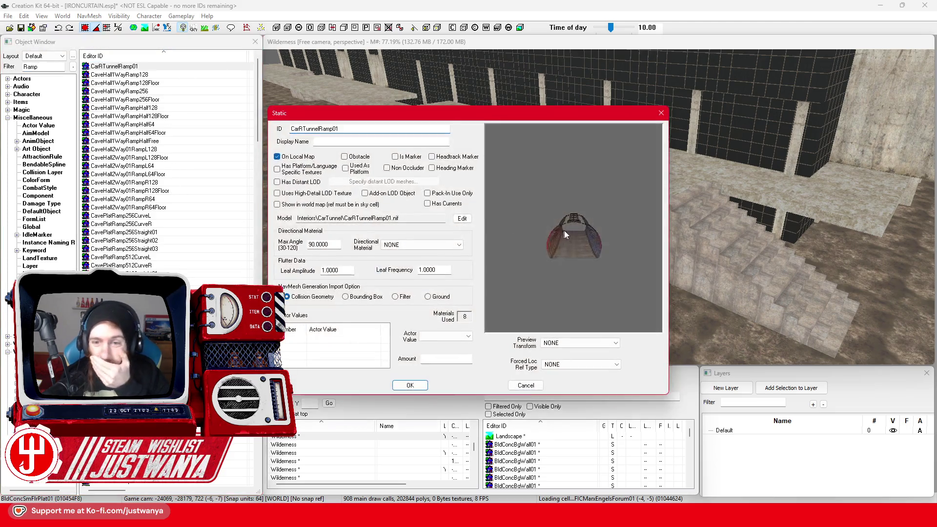
pyautogui.moveTo(564, 234); pyautogui.dragTo(594, 233)
pyautogui.click(660, 113)
# Preview the CaveHall1WayRamp128 and ConveyorStrRamp01A ramp models
pyautogui.click(169, 77)
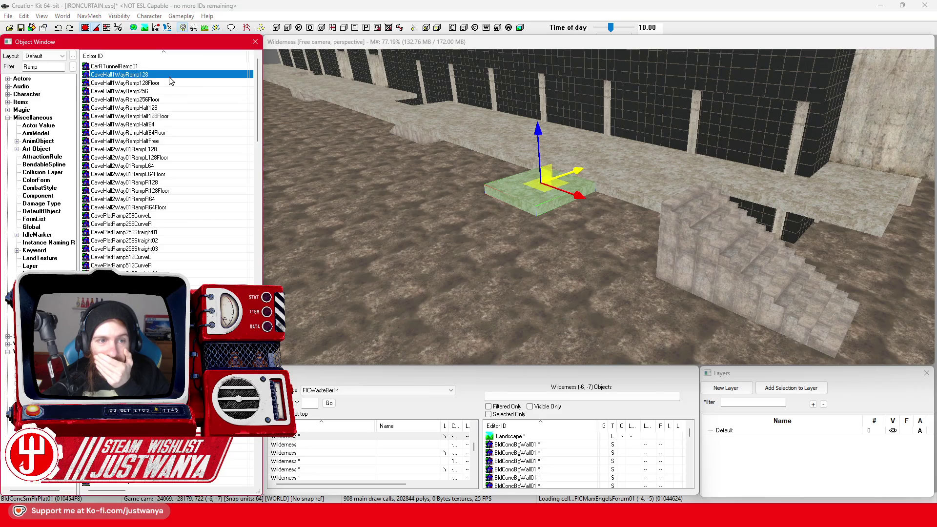
pyautogui.doubleClick(170, 77)
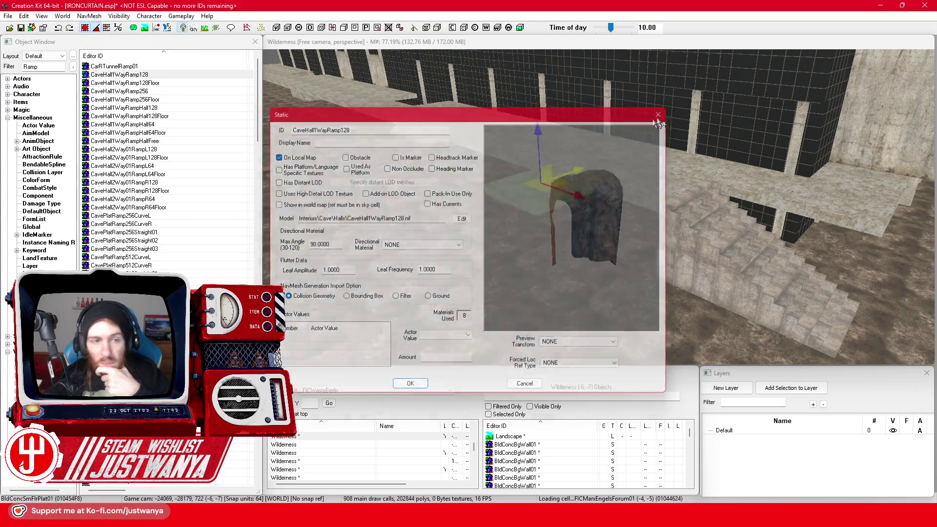
pyautogui.click(660, 114)
pyautogui.doubleClick(562, 243)
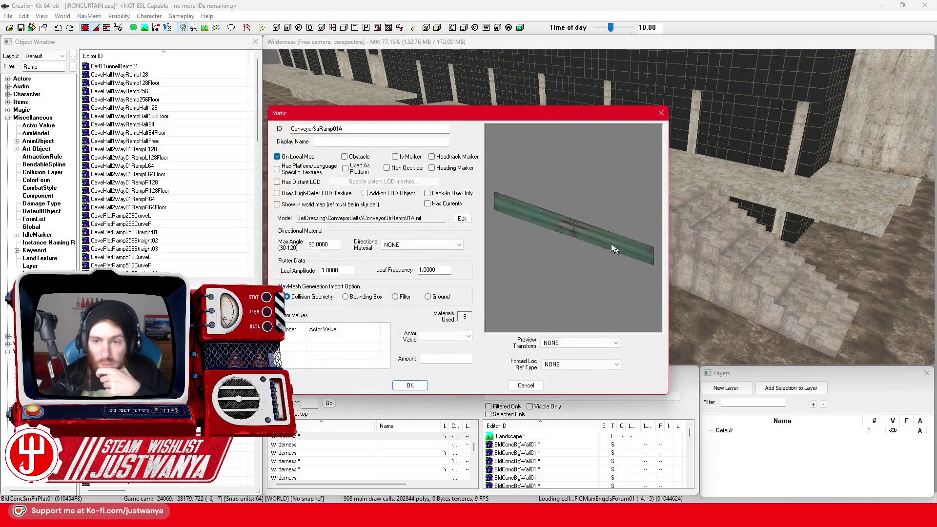
pyautogui.click(662, 113)
# Preview the DExtStairs1x1RampL01 stairs and the DirtRoadRampDown01 ramp from above
pyautogui.scroll(-5, 165, 186)
pyautogui.click(165, 182)
pyautogui.doubleClick(165, 184)
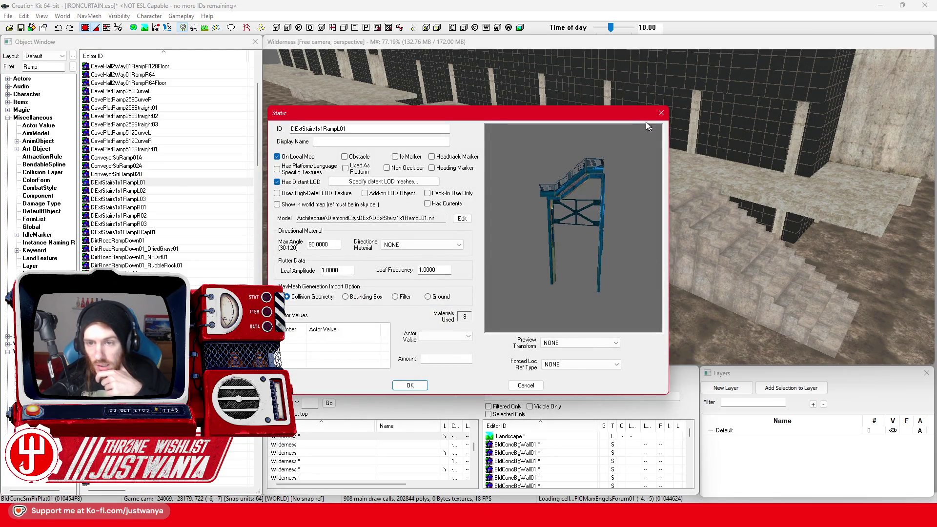
pyautogui.click(661, 112)
pyautogui.click(165, 241)
pyautogui.doubleClick(165, 240)
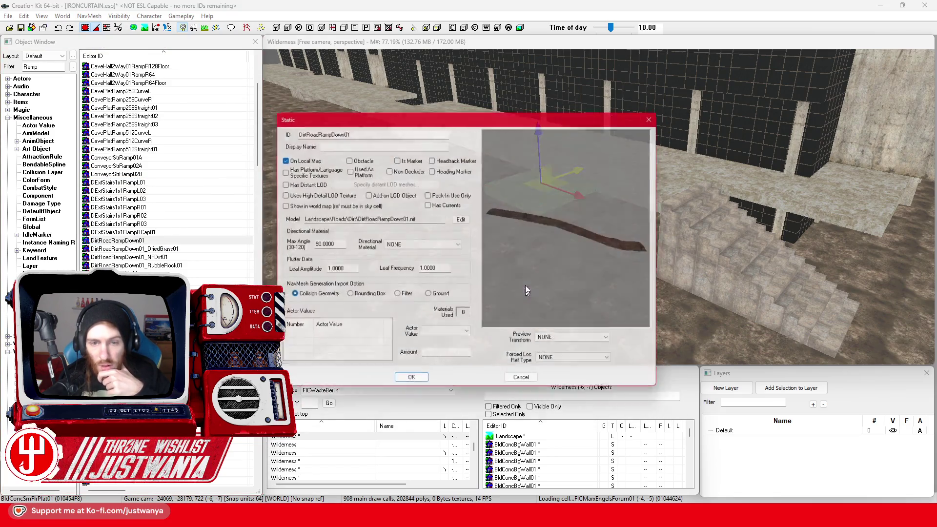
pyautogui.moveTo(562, 275); pyautogui.dragTo(675, 133)
pyautogui.click(661, 112)
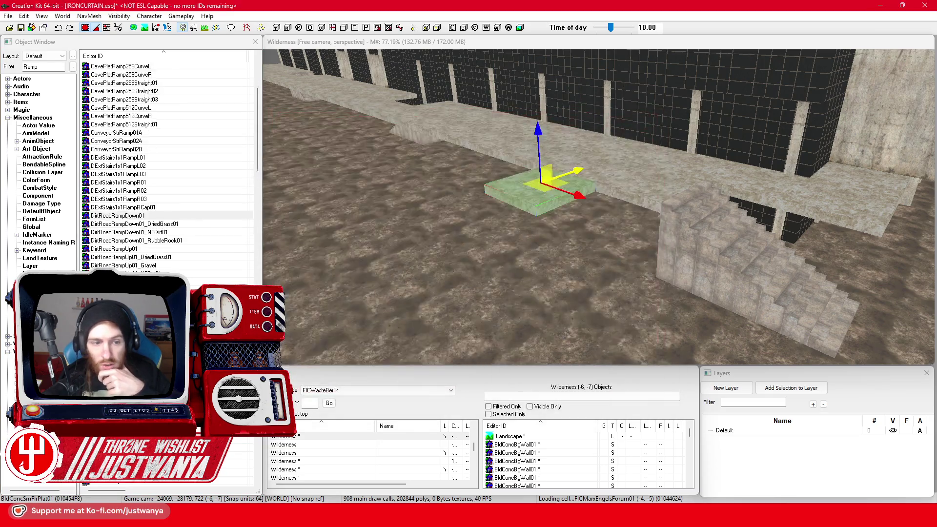
# Preview the high-tech floor ramp and the HWSurfaceSingleRamp01 highway ramp
pyautogui.scroll(-5, 167, 275)
pyautogui.click(167, 276)
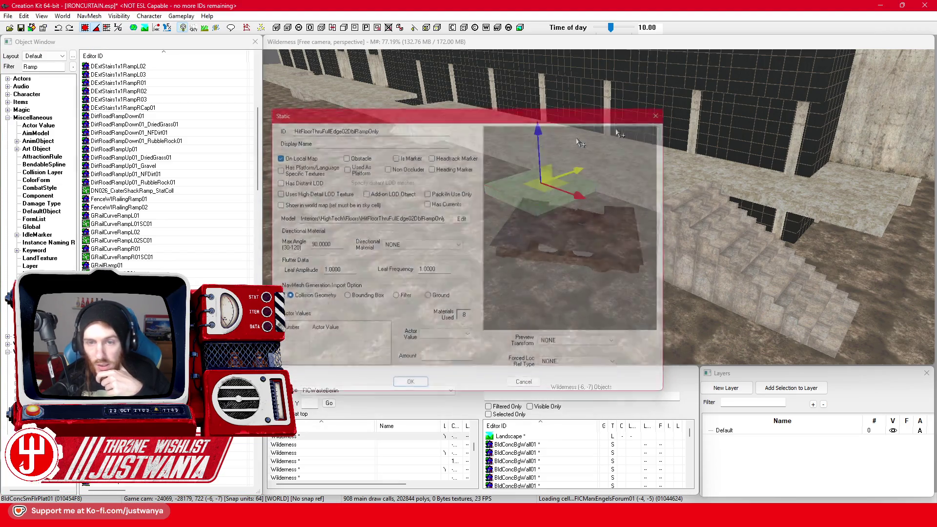
pyautogui.click(661, 112)
pyautogui.scroll(-10, 167, 166)
pyautogui.doubleClick(122, 281)
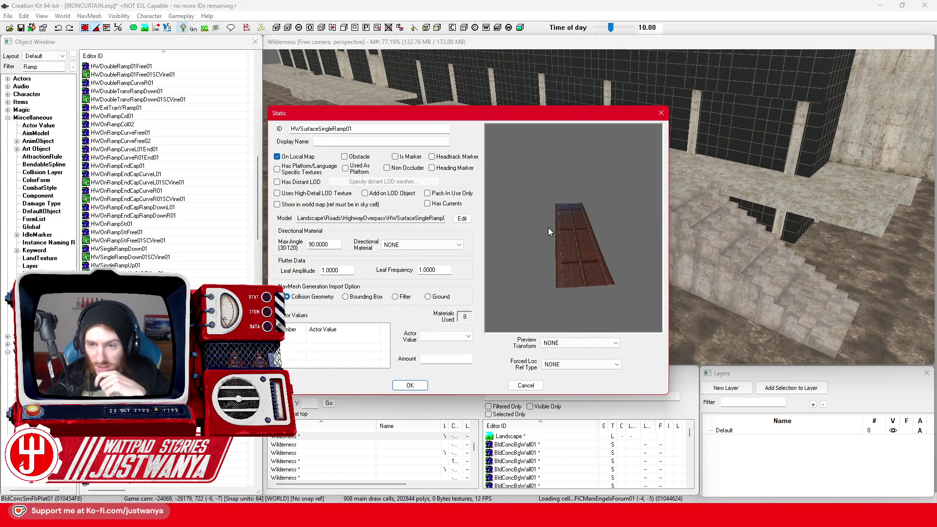
pyautogui.moveTo(537, 210); pyautogui.dragTo(564, 223)
pyautogui.click(662, 113)
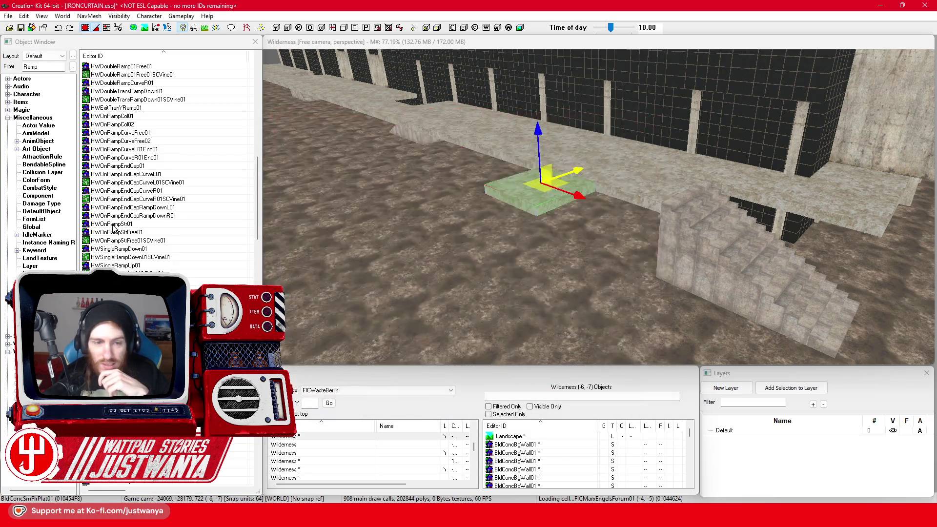
# Preview the IndCatRampFull01 and QryRampStraight03 ramps, then select the concrete stairs block
pyautogui.scroll(-8, 168, 166)
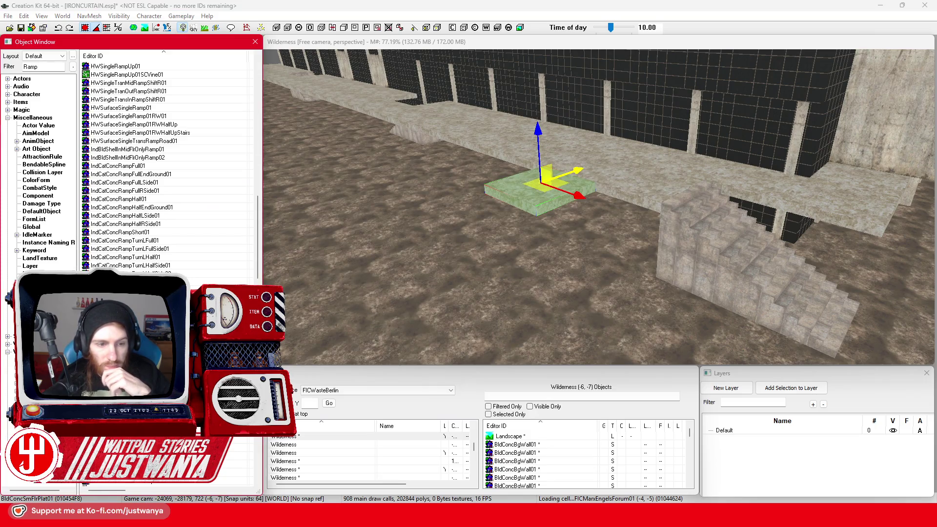
pyautogui.doubleClick(122, 298)
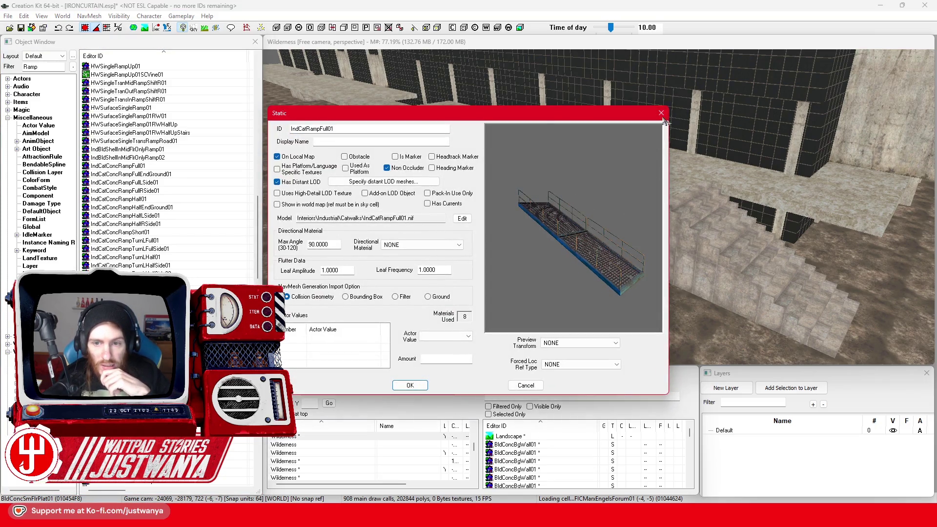
pyautogui.click(661, 112)
pyautogui.scroll(-12, 167, 166)
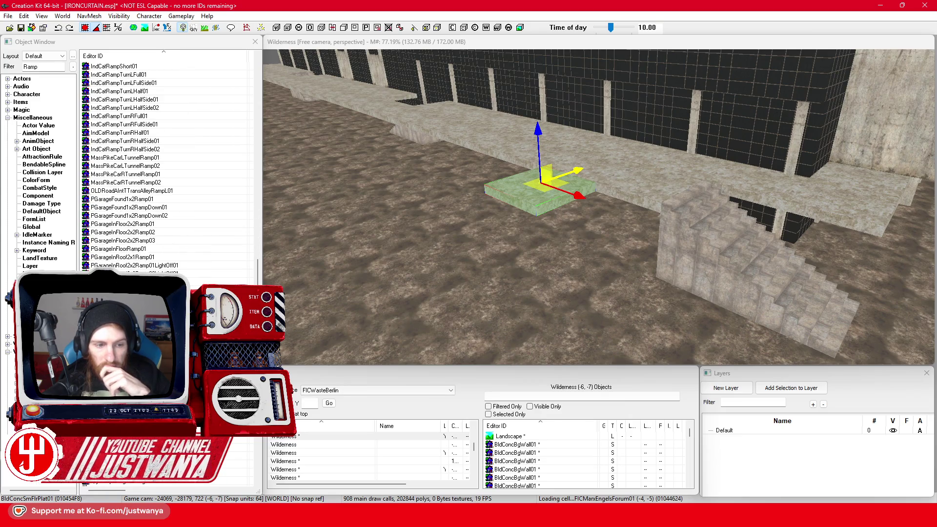
pyautogui.scroll(-6, 167, 166)
pyautogui.doubleClick(122, 315)
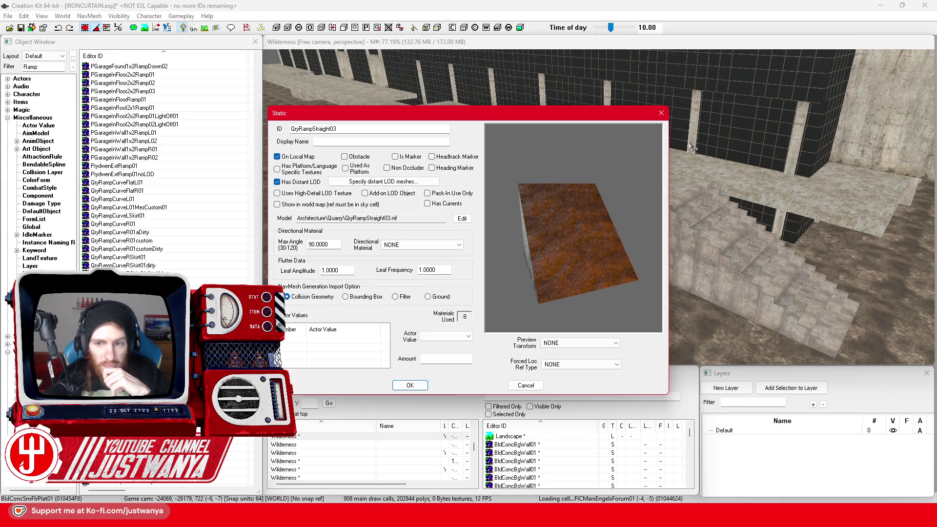
pyautogui.click(661, 114)
pyautogui.scroll(-10, 167, 166)
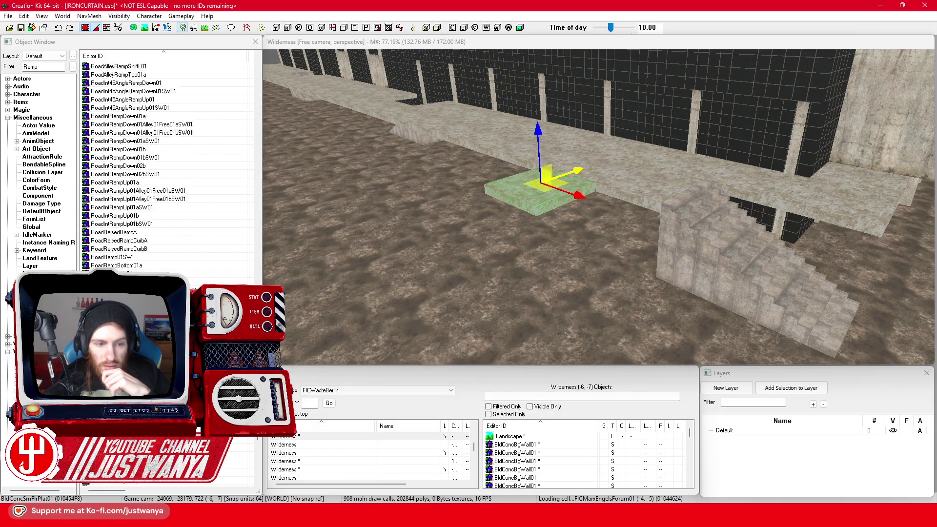
pyautogui.scroll(-6, 139, 166)
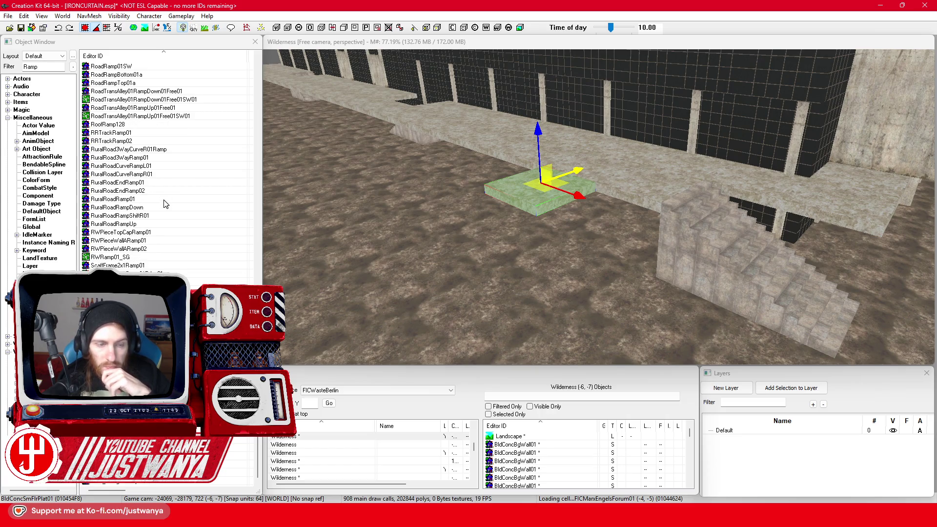
pyautogui.click(676, 284)
pyautogui.scroll(3, 727, 293)
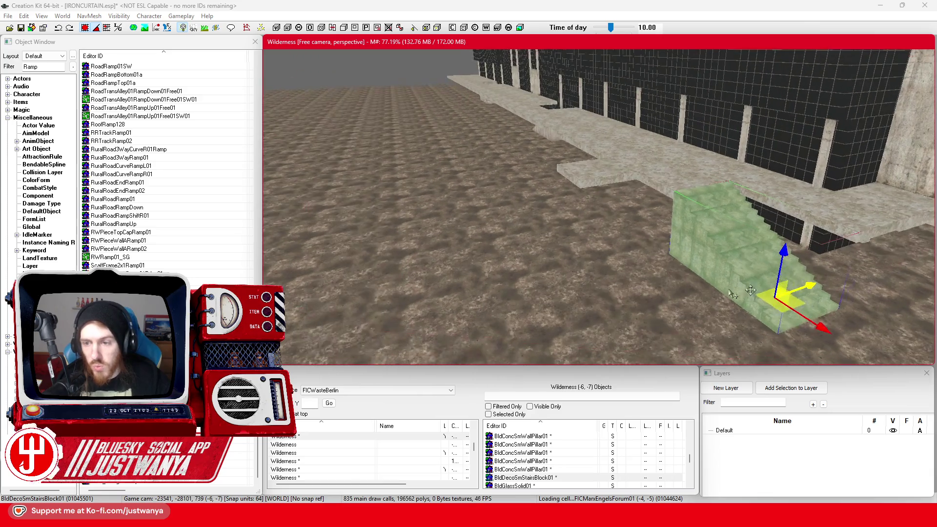
# Duplicate the concrete stairs block, move the copy aside, and try other stair trim variants
pyautogui.hotkey('ctrl', 'd')
pyautogui.moveTo(710, 292); pyautogui.dragTo(563, 347)
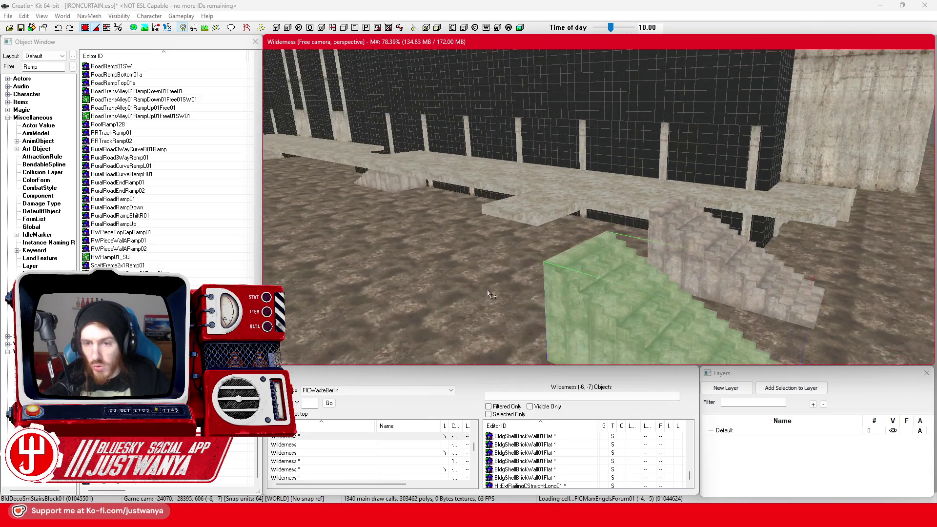
pyautogui.hotkey('ctrl', 'z')
pyautogui.hotkey('ctrl', 'z')
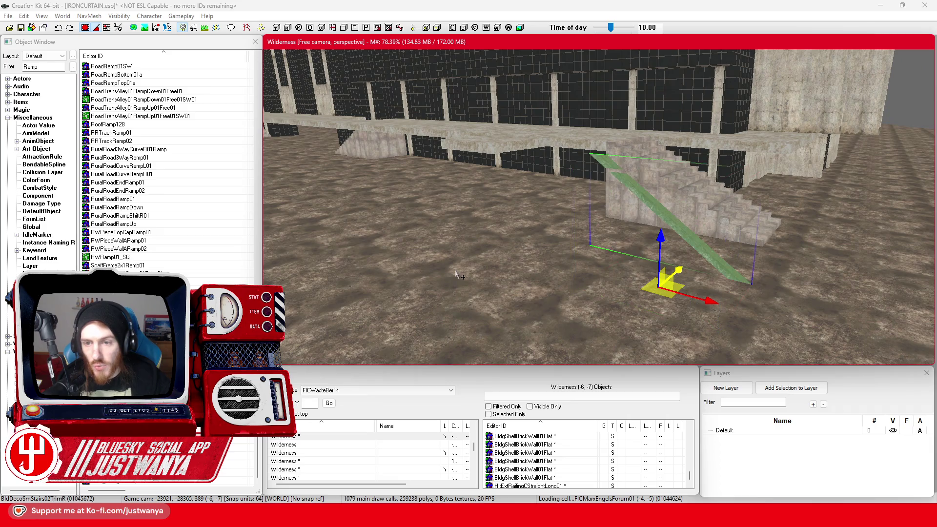
pyautogui.hotkey('ctrl', 'z')
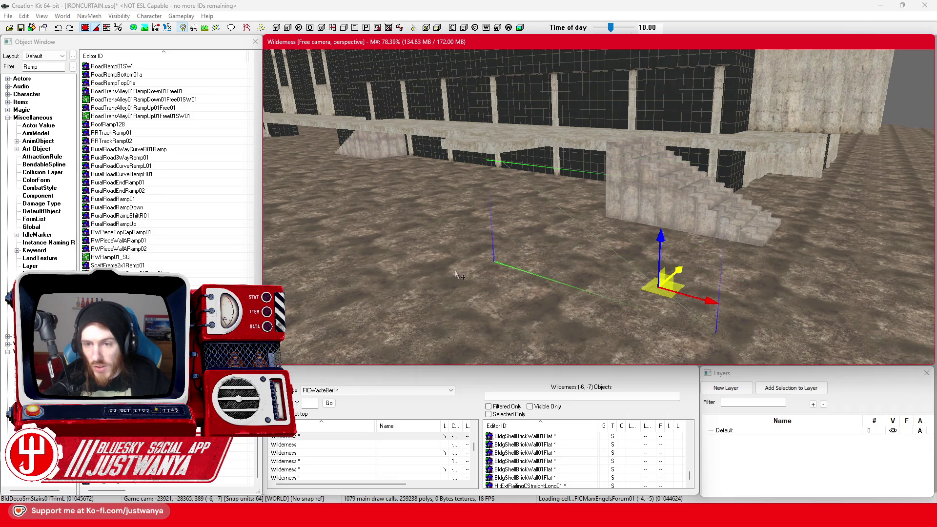
pyautogui.hotkey('ctrl', 'z')
pyautogui.hotkey('ctrl', 'z')
pyautogui.hotkey('ctrl', 'z')
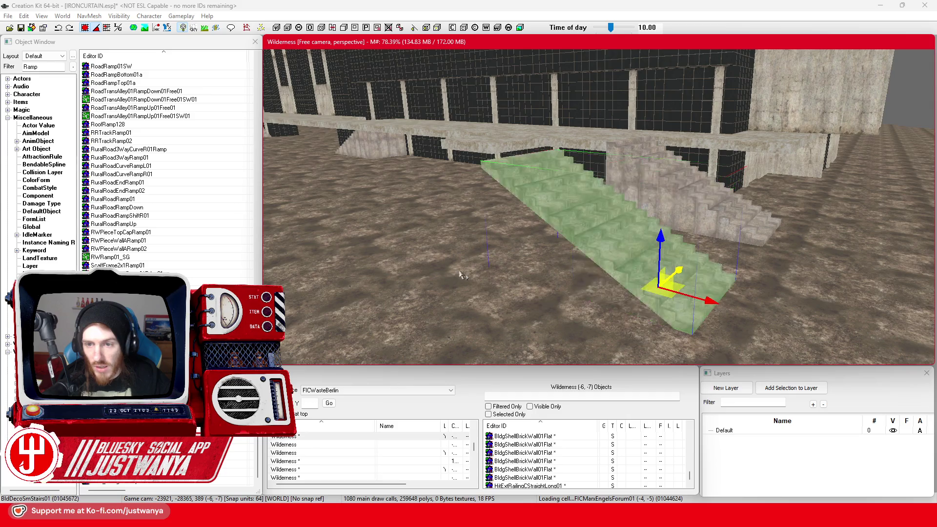
pyautogui.hotkey('ctrl', 'z')
pyautogui.hotkey('ctrl', 'z')
# Slide the stair piece along the terrace and raise it to terrace height
pyautogui.moveTo(704, 302); pyautogui.dragTo(535, 249)
pyautogui.moveTo(510, 201); pyautogui.dragTo(505, 105)
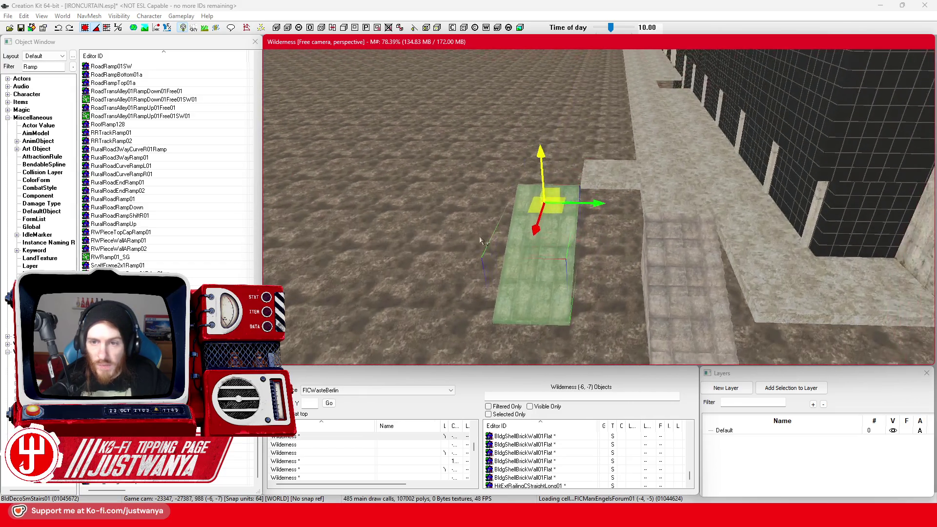
pyautogui.scroll(2, 480, 240)
pyautogui.moveTo(579, 217)
pyautogui.mouseDown()
pyautogui.moveTo(643, 215)
pyautogui.moveTo(668, 285)
pyautogui.mouseUp()
pyautogui.scroll(-2, 663, 203)
pyautogui.moveTo(663, 203)
pyautogui.mouseDown()
pyautogui.moveTo(617, 210)
pyautogui.moveTo(570, 258)
pyautogui.mouseUp()
pyautogui.scroll(2, 618, 210)
# Cycle through the BldDecoSmStairs variants until the long BldDecoSmStairsShort01 flight appears
pyautogui.hotkey('ctrl', 'z')
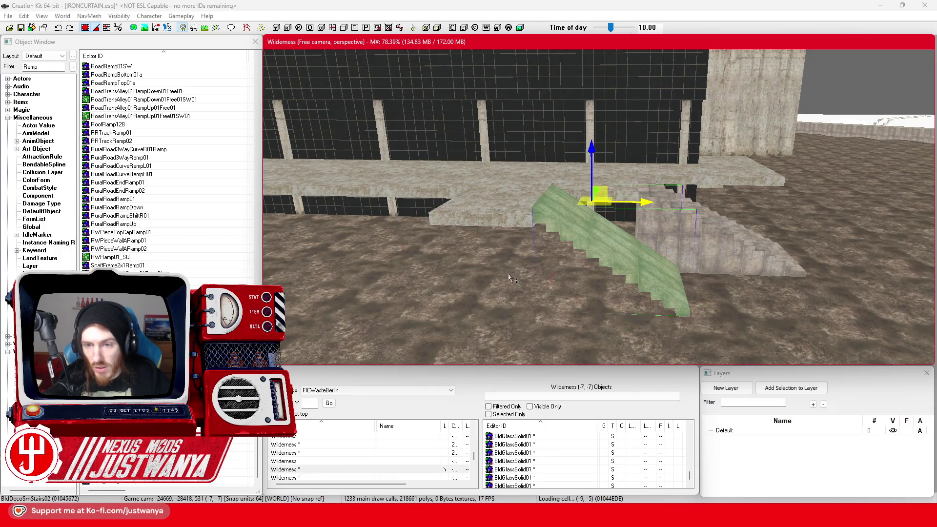
pyautogui.hotkey('ctrl', 'z')
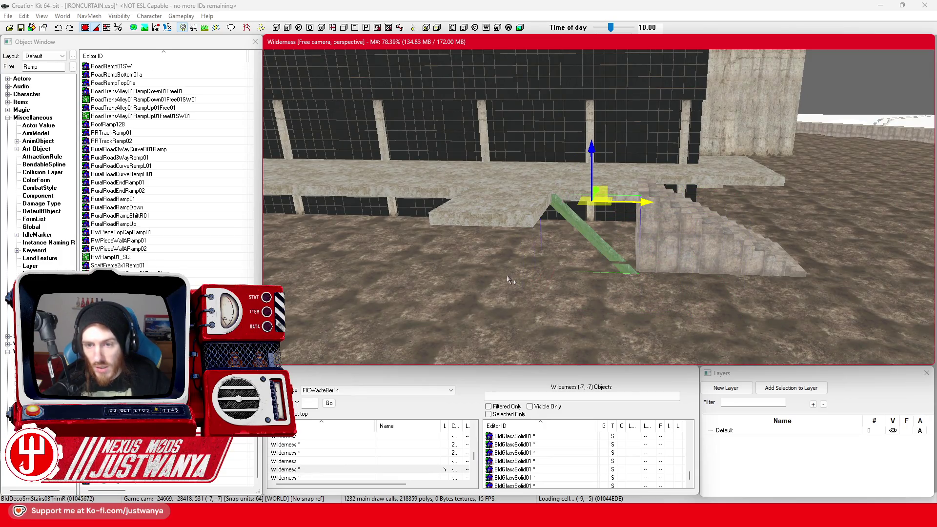
pyautogui.hotkey('ctrl', 'z')
pyautogui.hotkey('ctrl', 'z')
pyautogui.hotkey('ctrl', 'z')
pyautogui.hotkey('ctrl', 'z')
pyautogui.hotkey('ctrl', 'z')
pyautogui.hotkey('ctrl', 'z')
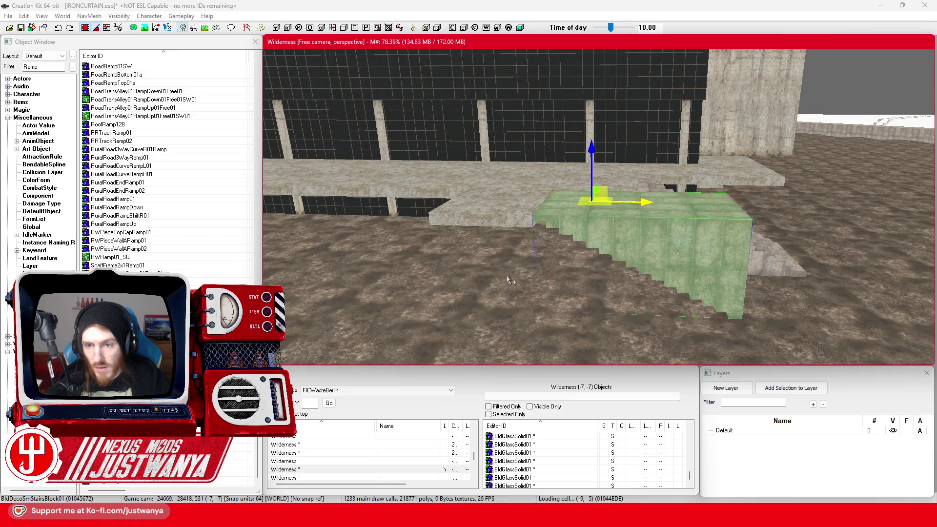
pyautogui.hotkey('ctrl', 'z')
pyautogui.hotkey('ctrl', 'z')
pyautogui.hotkey('ctrl', 'z')
pyautogui.hotkey('ctrl', 'z')
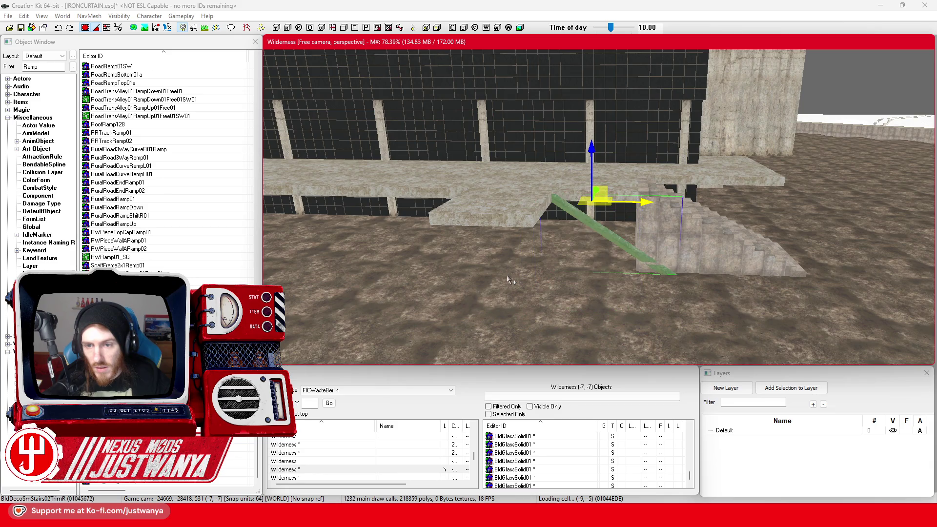
pyautogui.hotkey('ctrl', 'z')
pyautogui.hotkey('ctrl', 'z')
pyautogui.hotkey('ctrl', 'z')
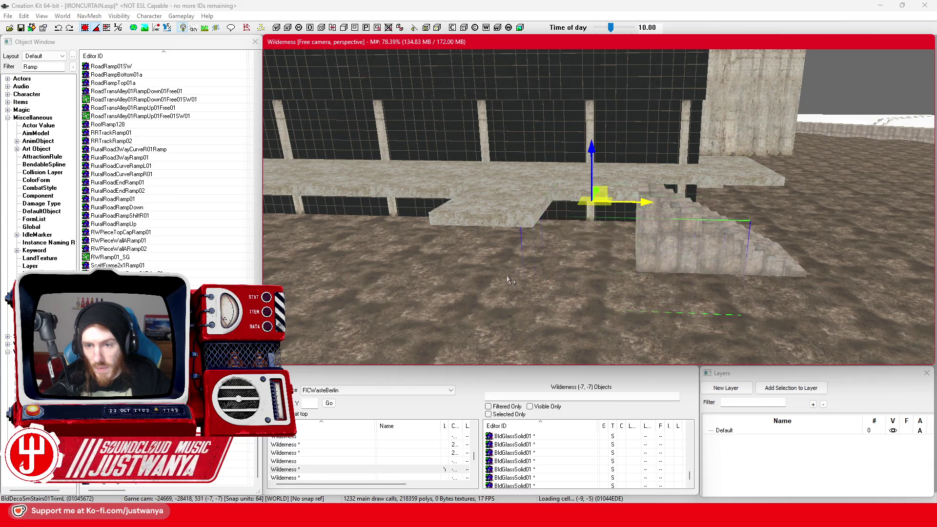
pyautogui.scroll(2, 509, 280)
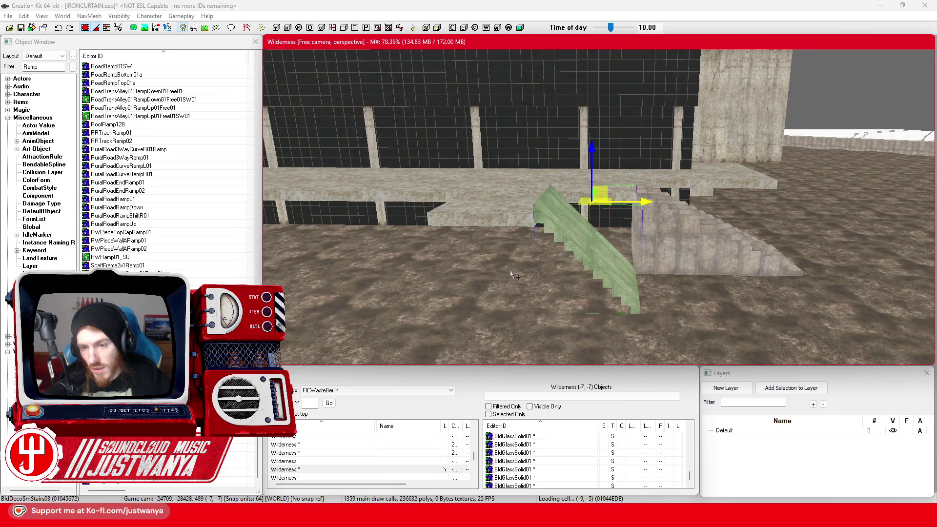
pyautogui.hotkey('ctrl', 'z')
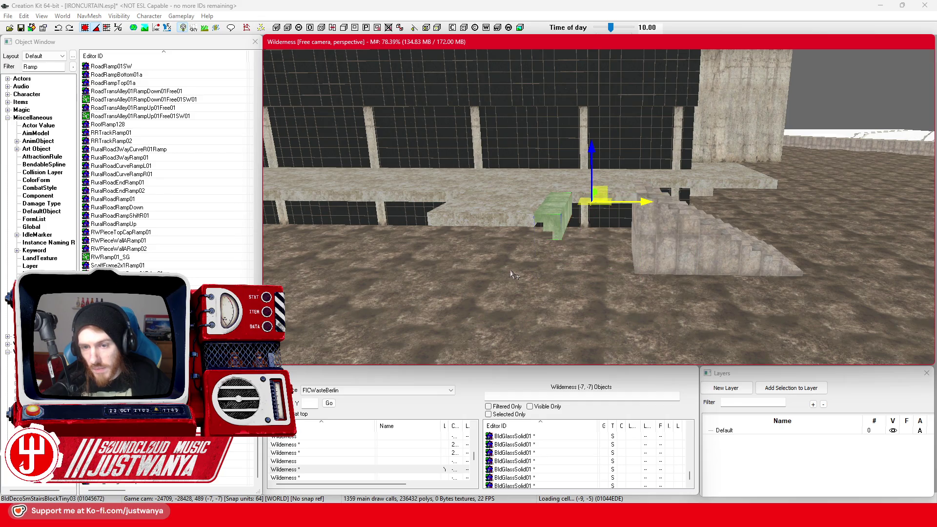
pyautogui.hotkey('ctrl', 'z')
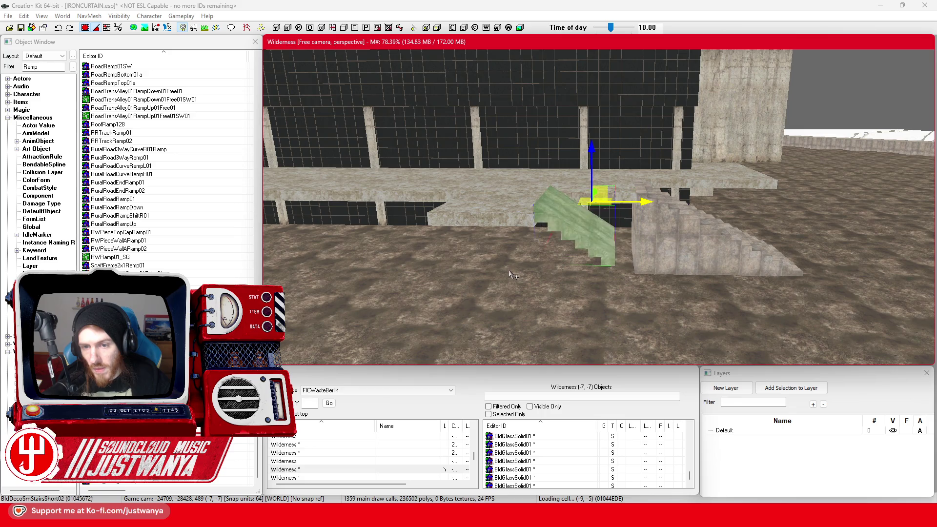
pyautogui.hotkey('ctrl', 'z')
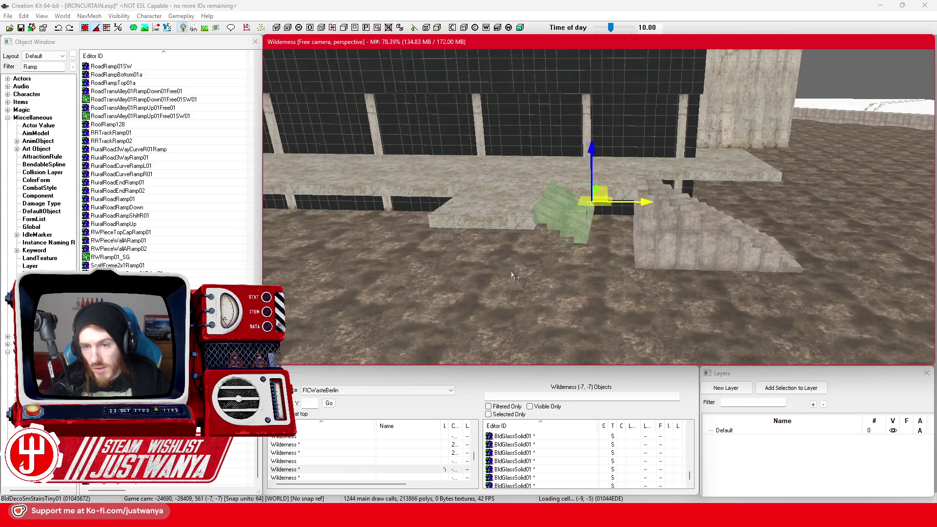
pyautogui.hotkey('ctrl', 'z')
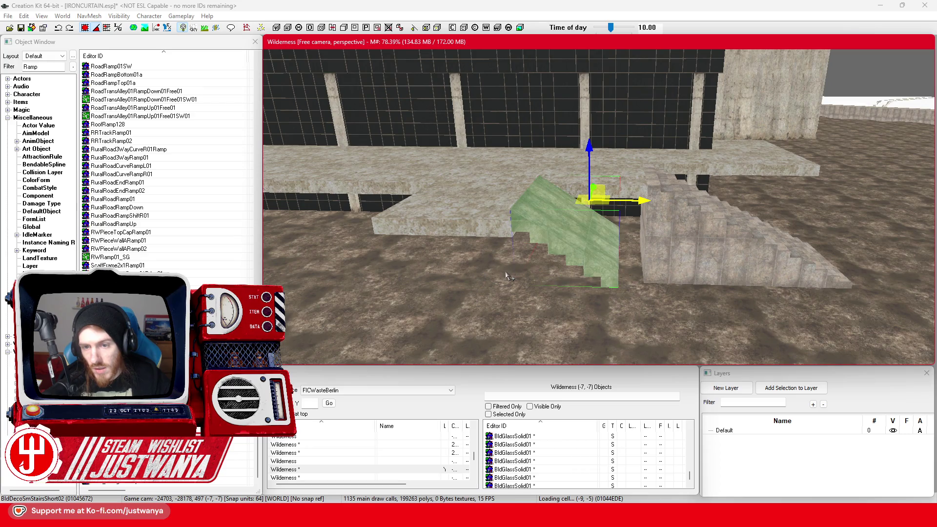
pyautogui.hotkey('ctrl', 'z')
pyautogui.hotkey('ctrl', 'z')
pyautogui.hotkey('ctrl', 'z')
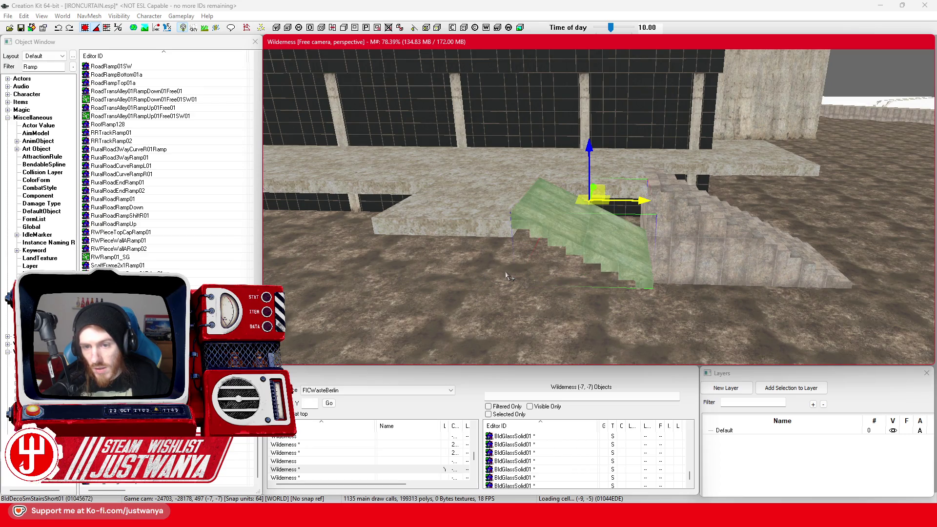
pyautogui.moveTo(521, 266); pyautogui.dragTo(538, 268)
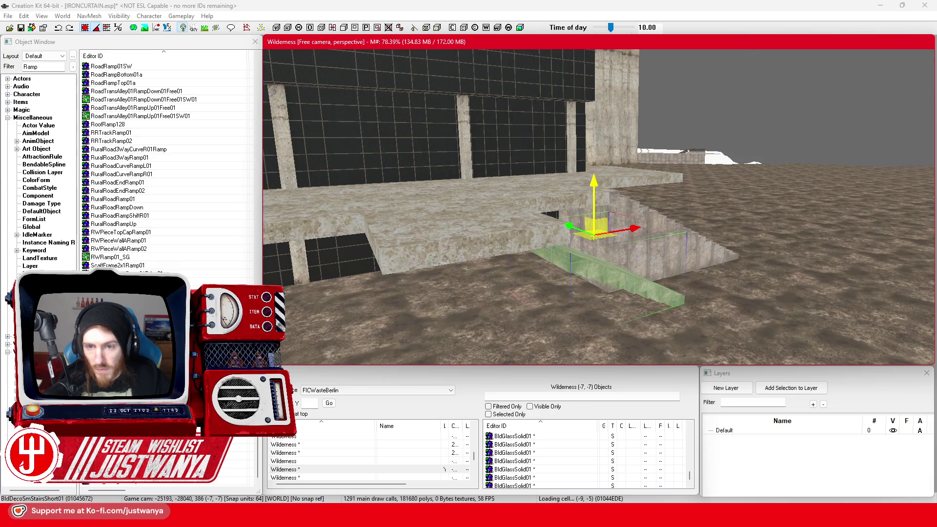
# Compare BldDecoSmStairsHalfTiny03 with BldDecoSmStairsShort01 from a low side view
pyautogui.hotkey('ctrl', 'z')
pyautogui.click(84, 30)
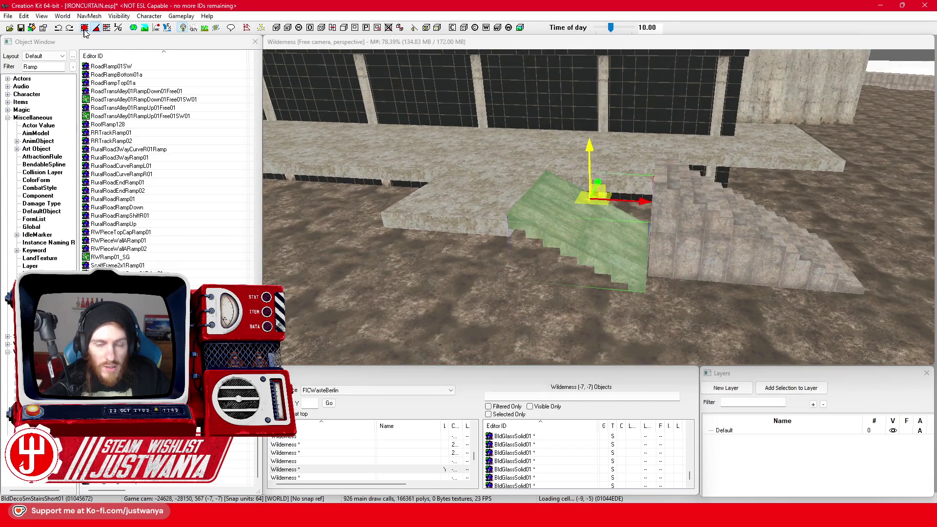
pyautogui.moveTo(587, 158)
pyautogui.mouseDown()
pyautogui.moveTo(593, 166)
pyautogui.moveTo(562, 175)
pyautogui.moveTo(527, 172)
pyautogui.mouseUp()
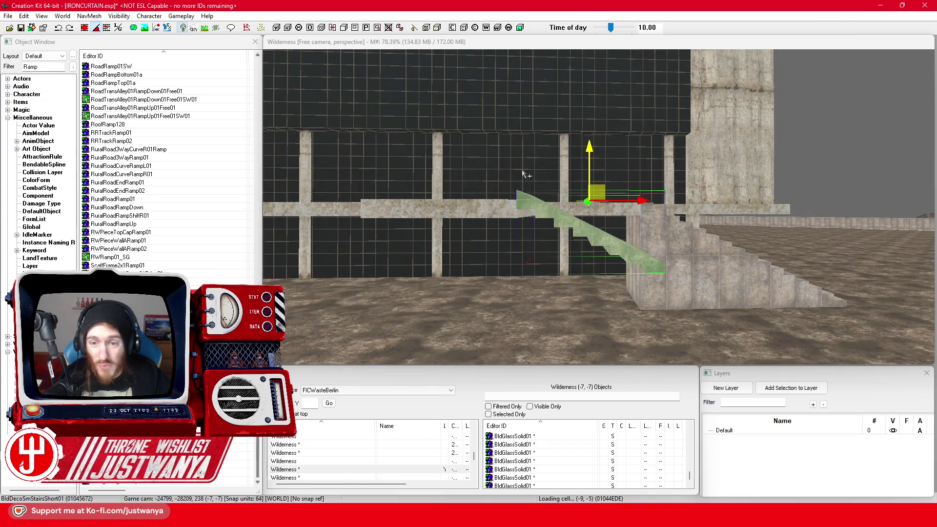
pyautogui.hotkey('ctrl', 'z')
pyautogui.hotkey('ctrl', 'z')
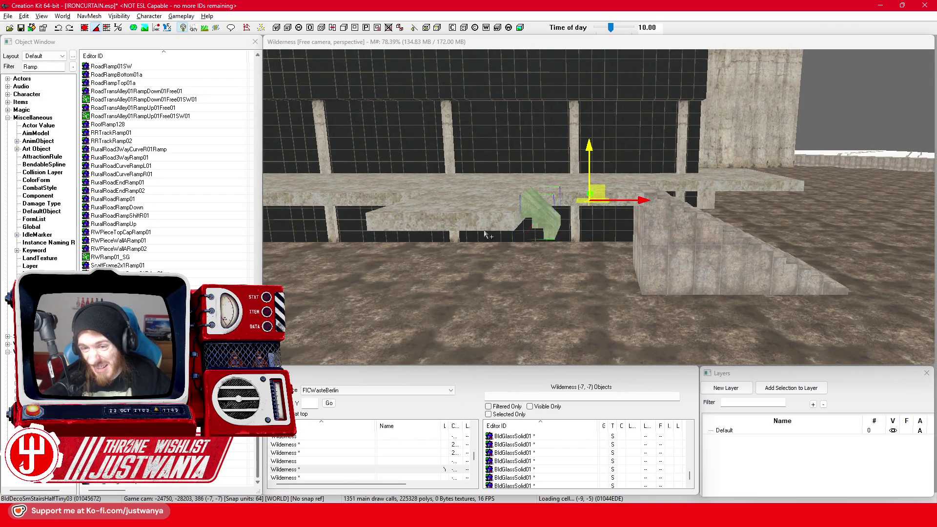
pyautogui.hotkey('ctrl', 'y')
pyautogui.hotkey('ctrl', 'y')
pyautogui.hotkey('ctrl', 'y')
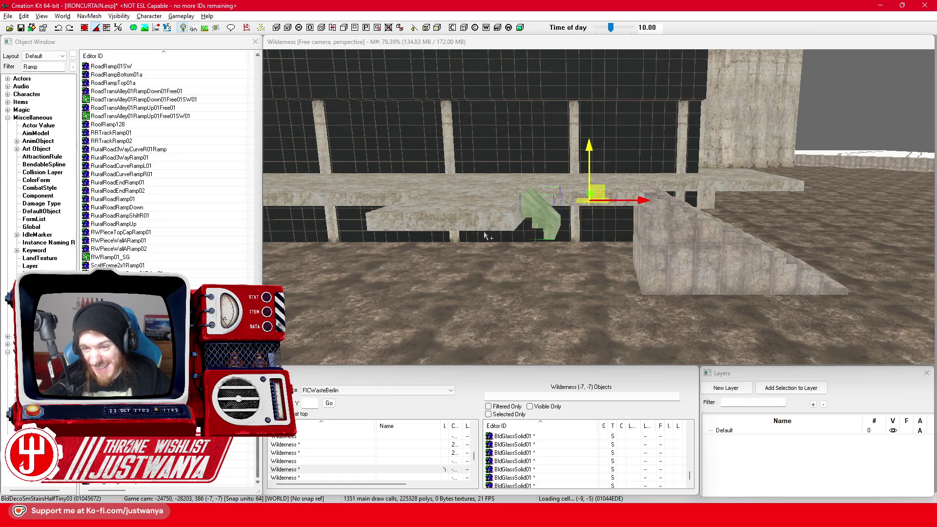
pyautogui.click(581, 242)
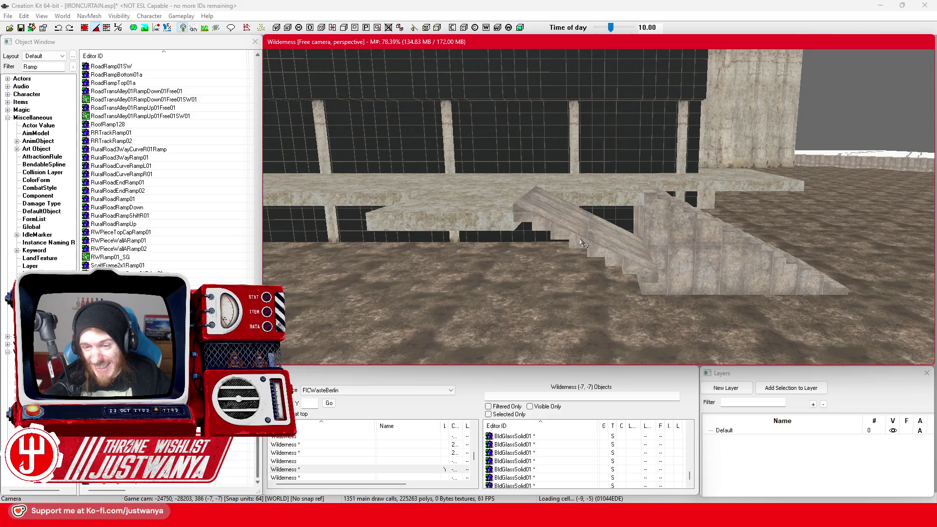
pyautogui.moveTo(589, 265); pyautogui.dragTo(595, 257)
# Lower the stairs until they meet the ground, and check them from several angles
pyautogui.scroll(2, 586, 257)
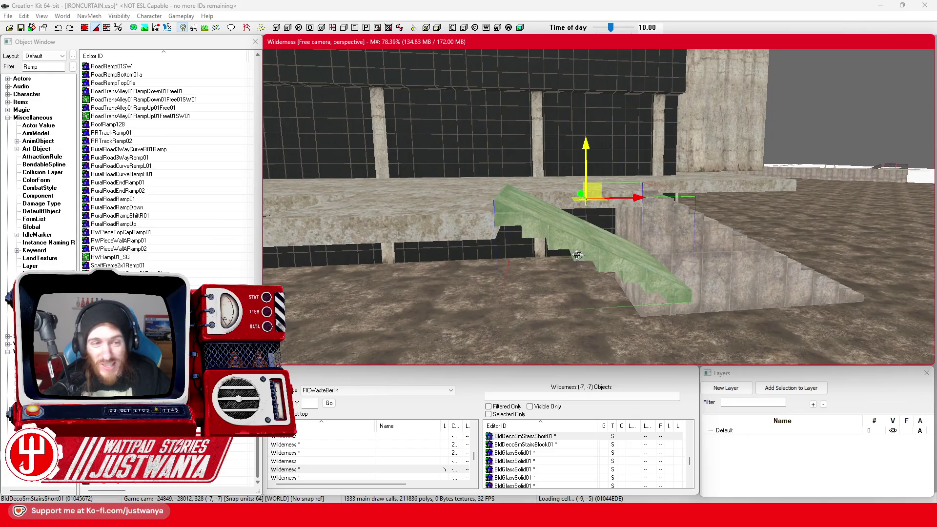
pyautogui.click(153, 45)
pyautogui.moveTo(572, 142); pyautogui.dragTo(572, 152)
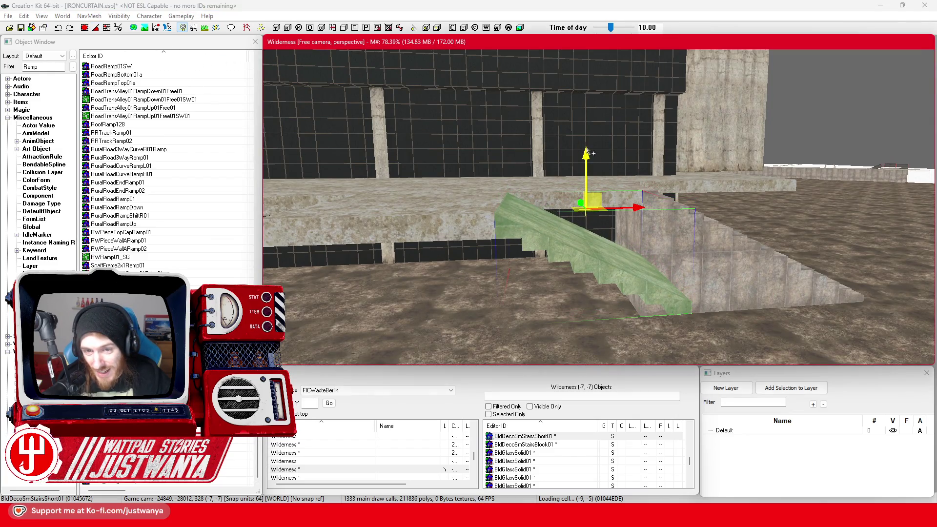
pyautogui.scroll(-3, 586, 152)
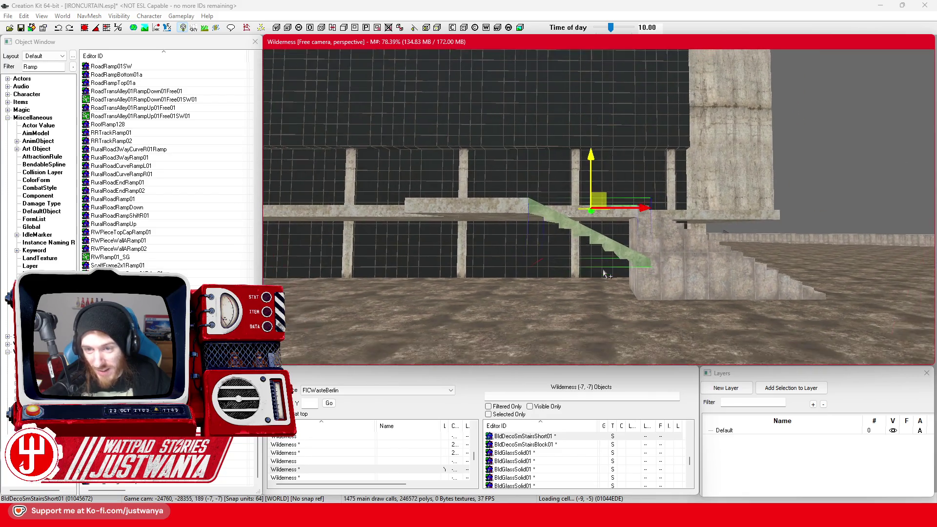
pyautogui.press('shift')
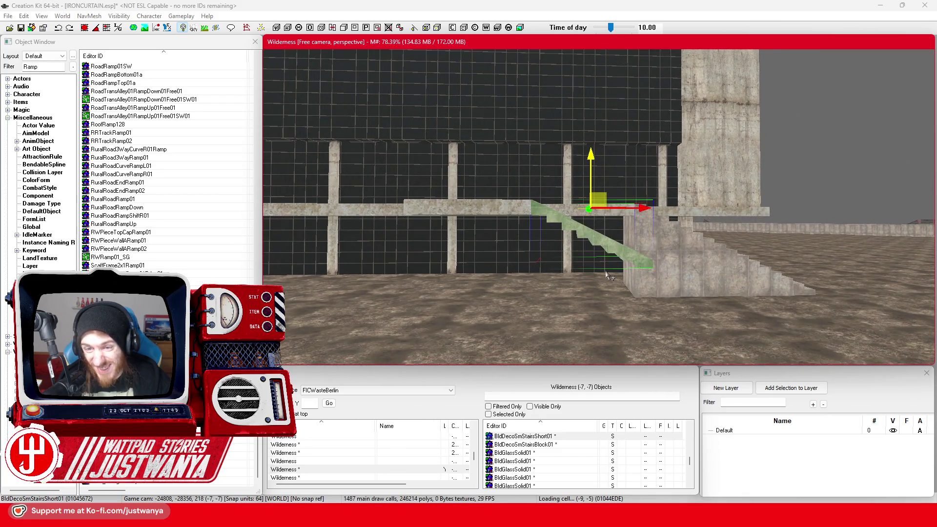
pyautogui.press('shift')
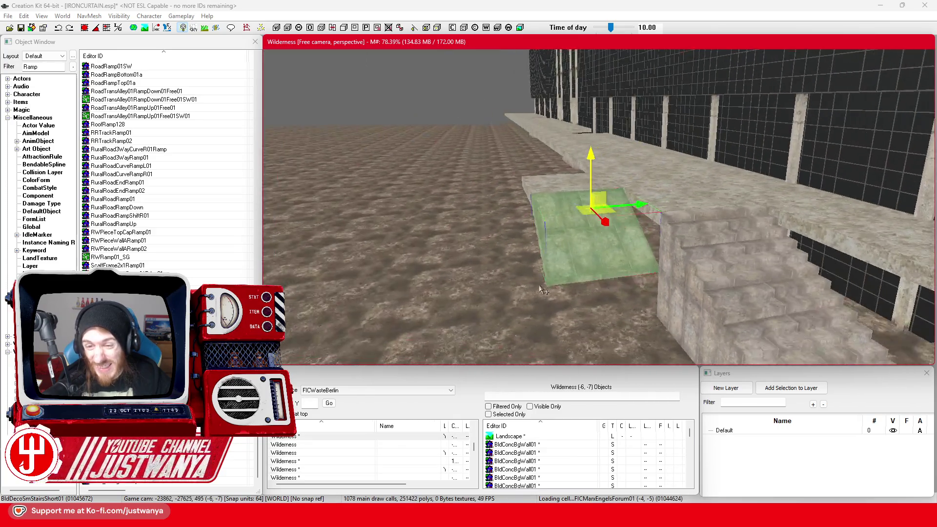
pyautogui.press('shift')
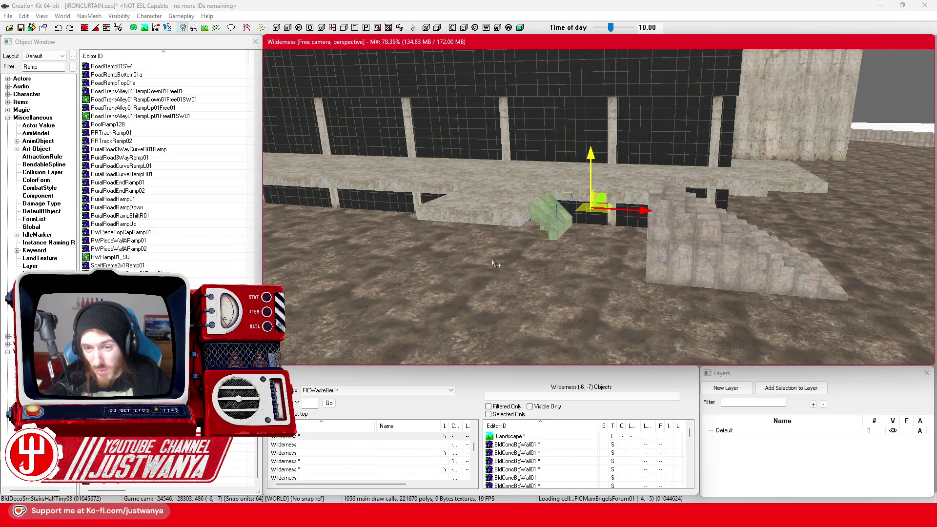
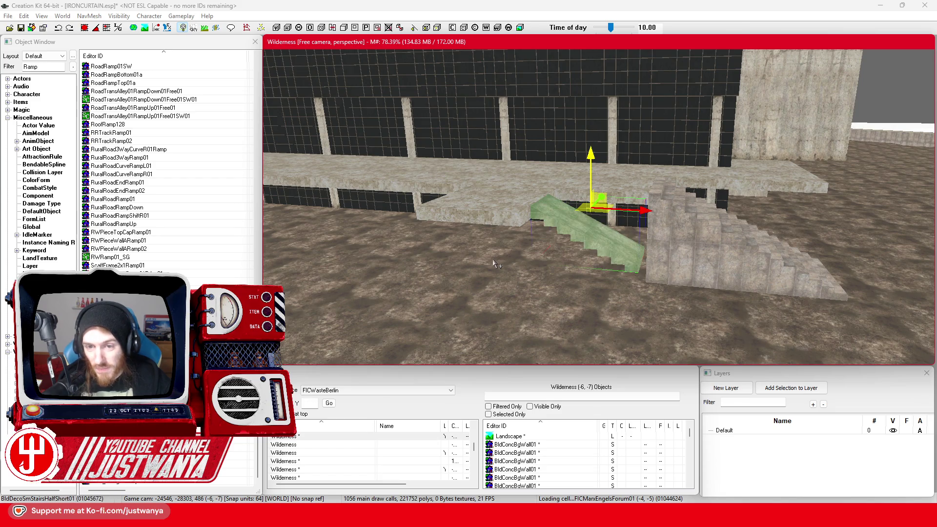
# Cycle the selected stairs through their variants to BldDecoSmStairsShort01
pyautogui.press('shift')
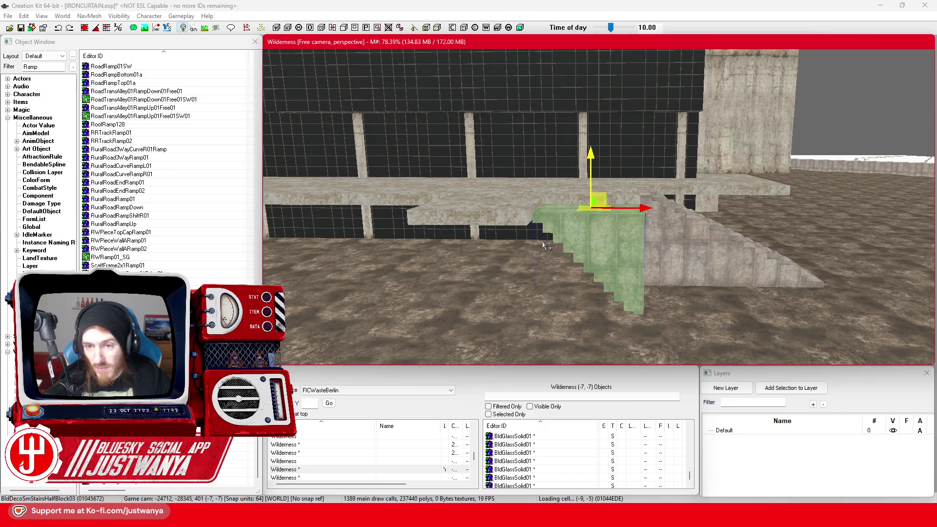
pyautogui.press(']')
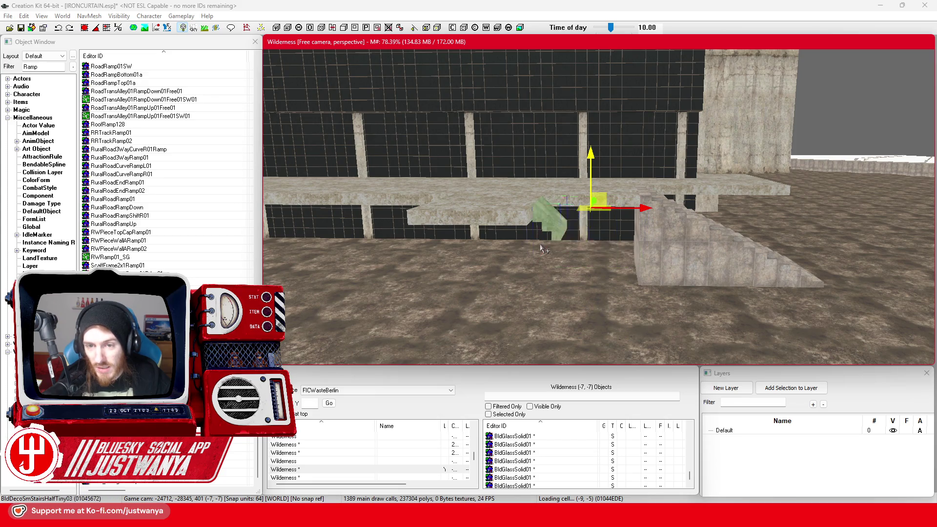
pyautogui.hotkey('ctrl', 'z')
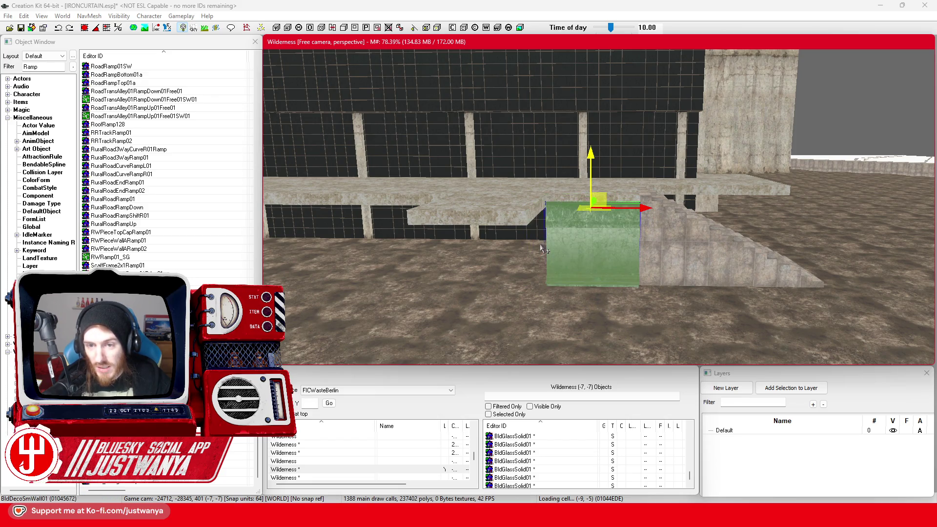
pyautogui.hotkey('ctrl', 'z')
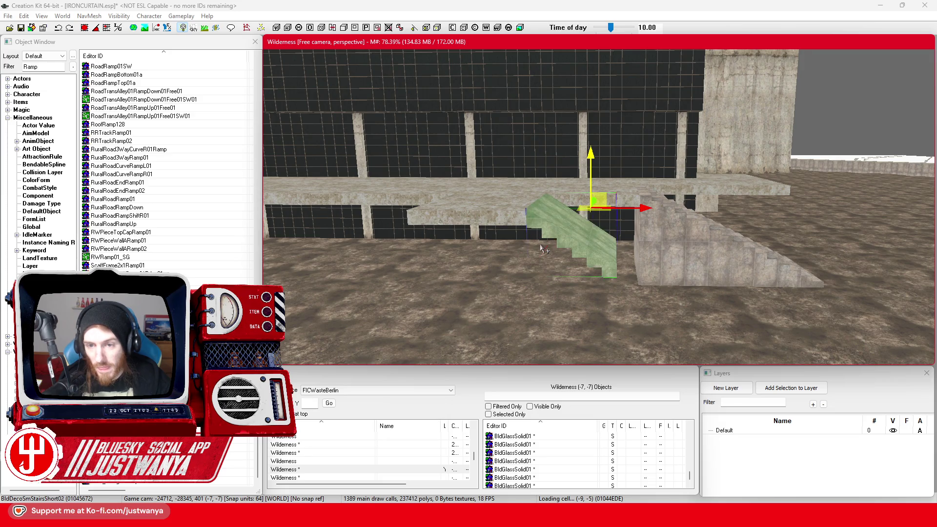
pyautogui.hotkey('ctrl', 'z')
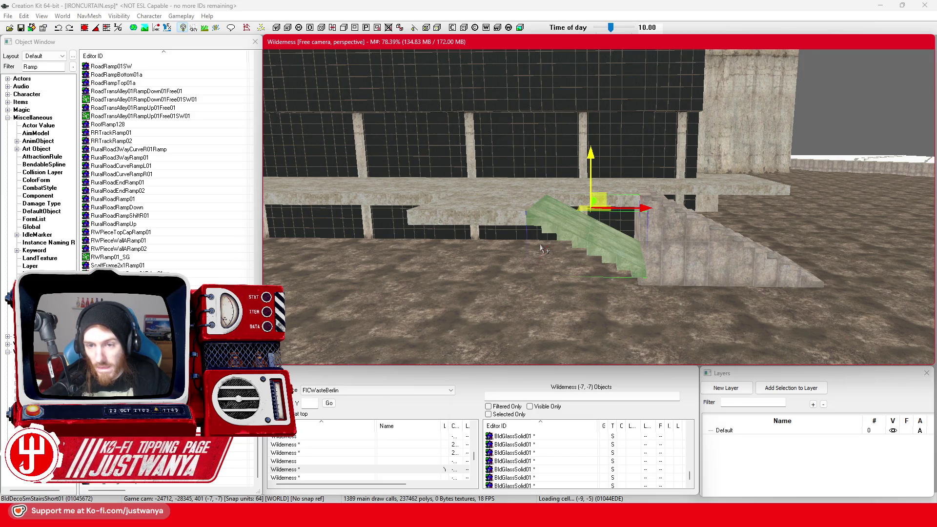
pyautogui.moveTo(573, 225); pyautogui.dragTo(578, 222)
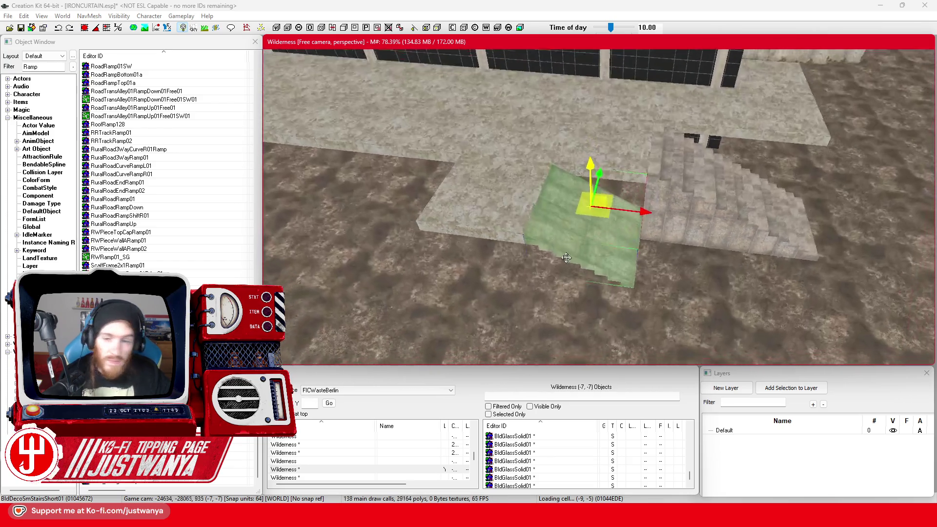
# Move the floor platform onto the top of the stairs
pyautogui.keyDown('ctrl'); pyautogui.click(517, 207); pyautogui.keyUp('ctrl')
pyautogui.moveTo(519, 206); pyautogui.dragTo(498, 221)
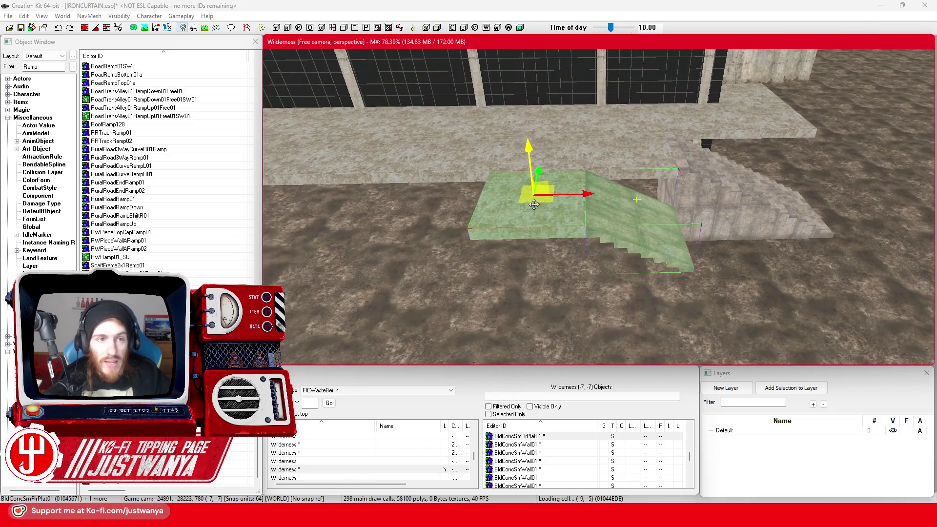
pyautogui.moveTo(561, 204); pyautogui.dragTo(769, 200)
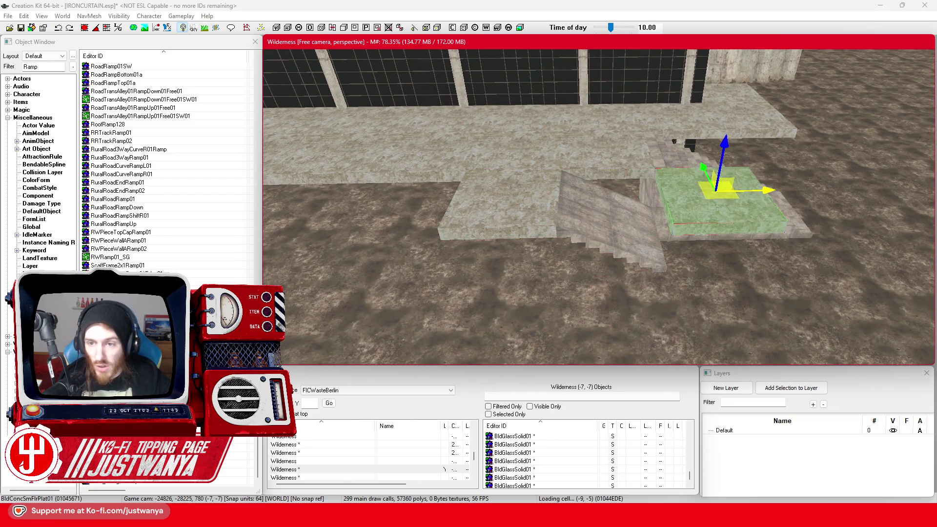
pyautogui.click(85, 29)
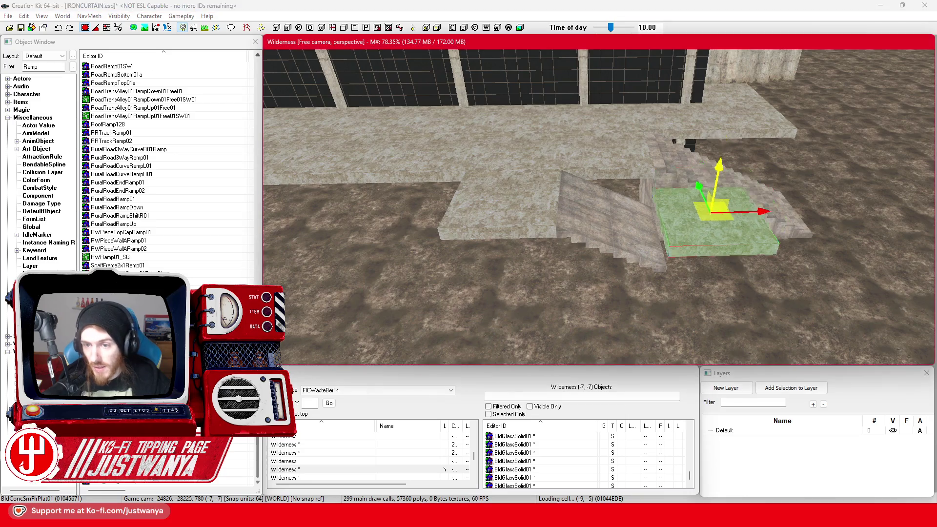
pyautogui.moveTo(707, 155)
pyautogui.mouseDown()
pyautogui.moveTo(672, 141)
pyautogui.moveTo(649, 184)
pyautogui.moveTo(603, 200)
pyautogui.mouseUp()
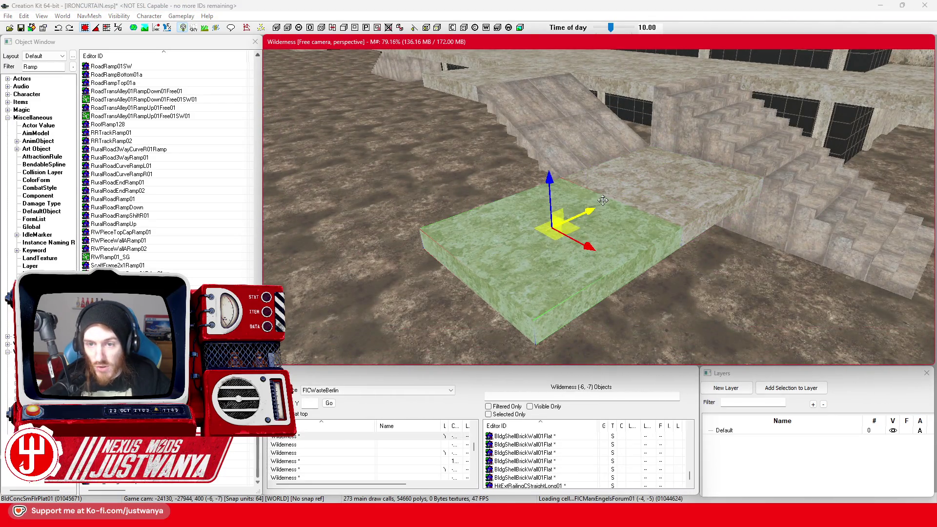
# Slide the short stairs left against the ledge and lower them to the ground
pyautogui.click(575, 155)
pyautogui.moveTo(575, 155); pyautogui.dragTo(446, 161)
pyautogui.moveTo(468, 128)
pyautogui.mouseDown()
pyautogui.moveTo(454, 116)
pyautogui.moveTo(452, 134)
pyautogui.moveTo(446, 115)
pyautogui.mouseUp()
pyautogui.click(58, 27)
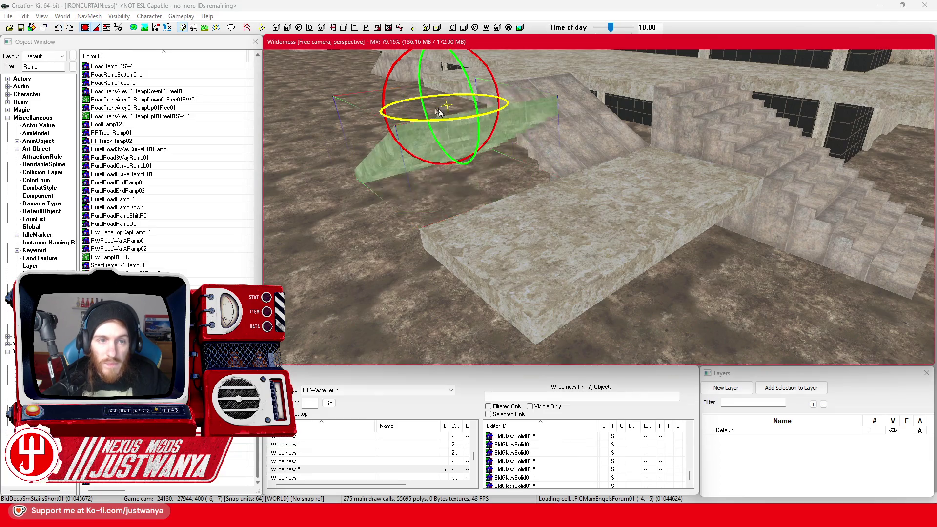
pyautogui.click(85, 28)
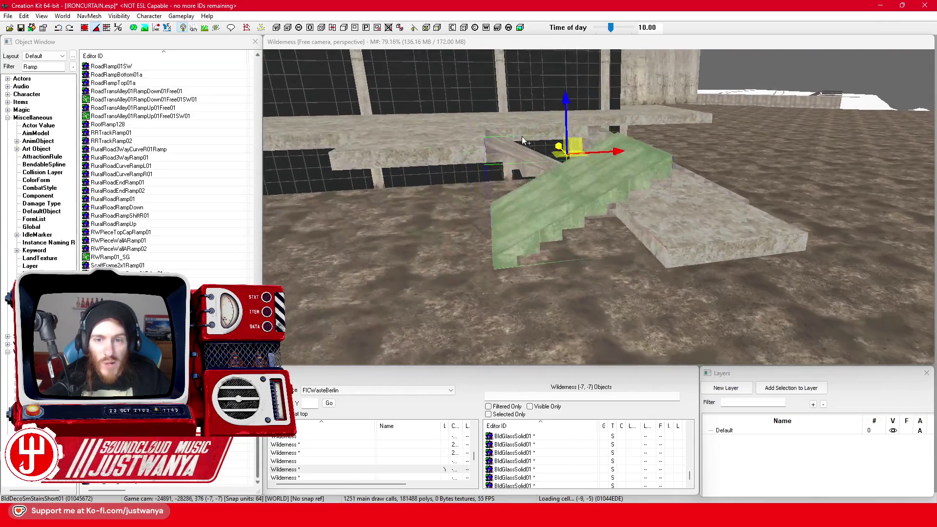
pyautogui.moveTo(580, 102)
pyautogui.mouseDown()
pyautogui.moveTo(580, 190)
pyautogui.moveTo(579, 181)
pyautogui.mouseUp()
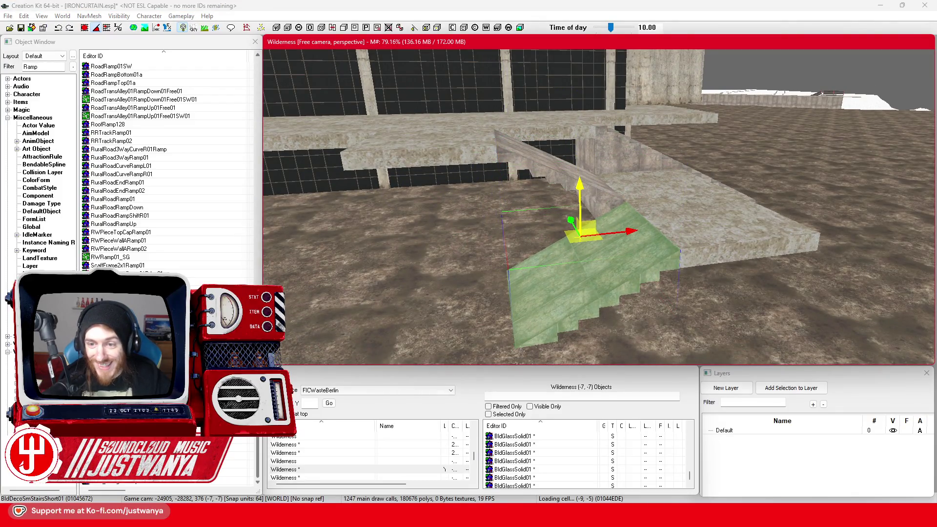
pyautogui.press('shift')
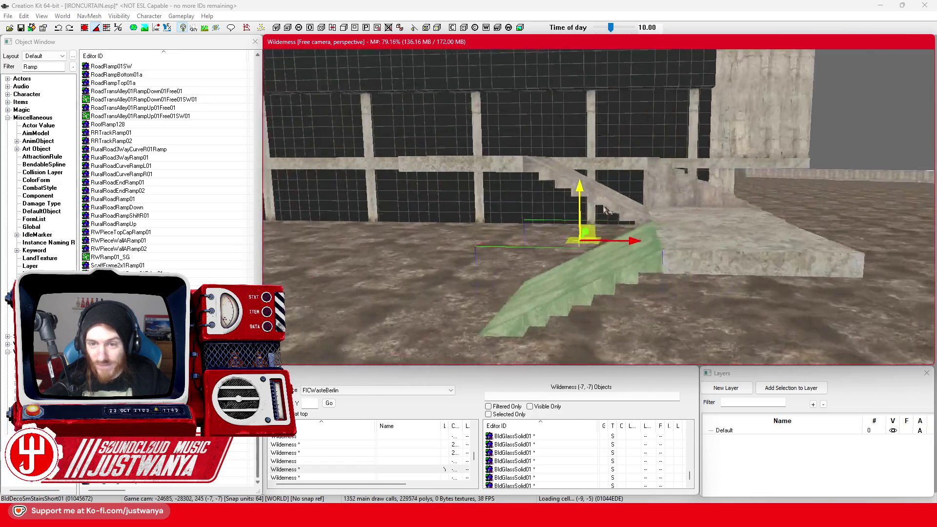
pyautogui.press('shift')
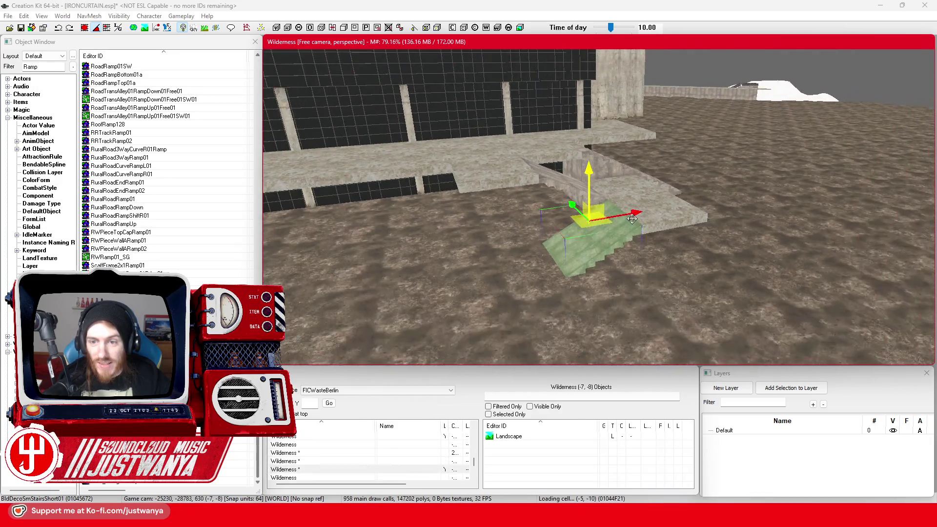
pyautogui.press('shift')
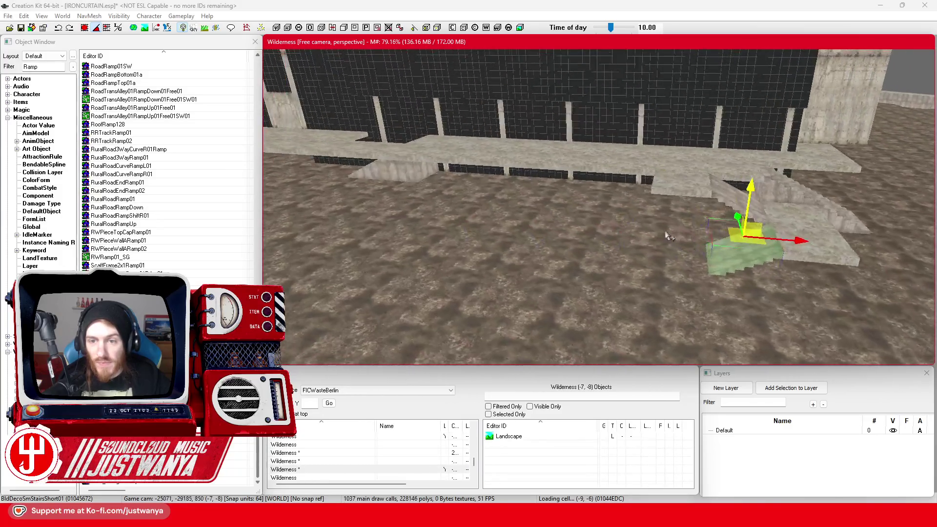
pyautogui.press('shift')
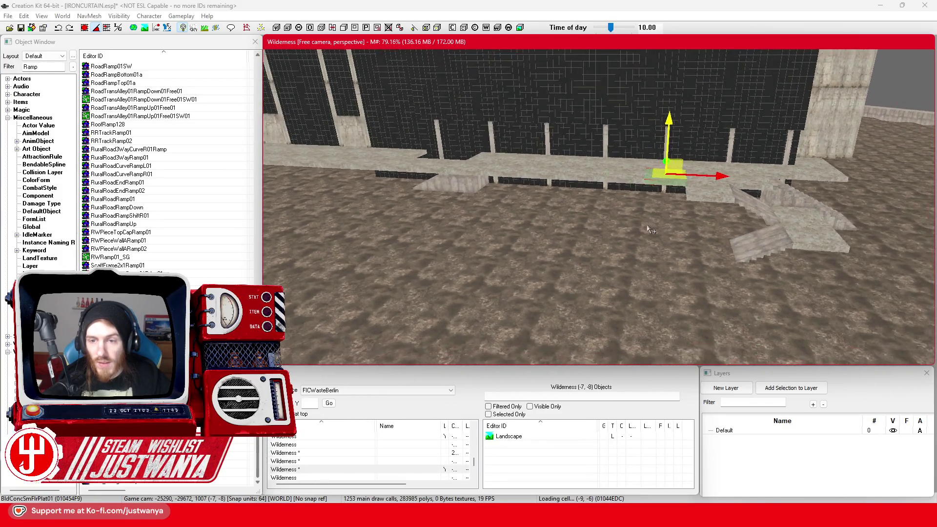
# Fly up to the roof and slide the BldConcSmWall01 panel along the edge beside the parapet
pyautogui.press('shift')
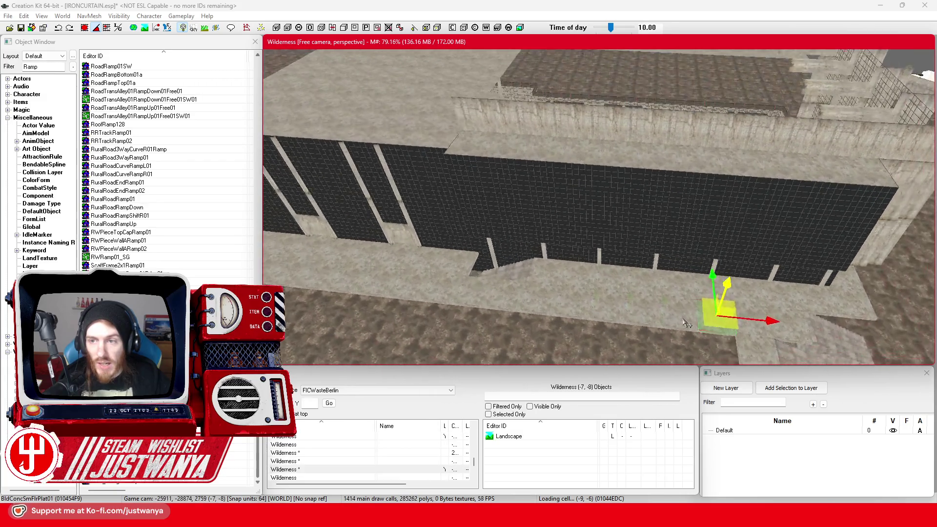
pyautogui.press('shift')
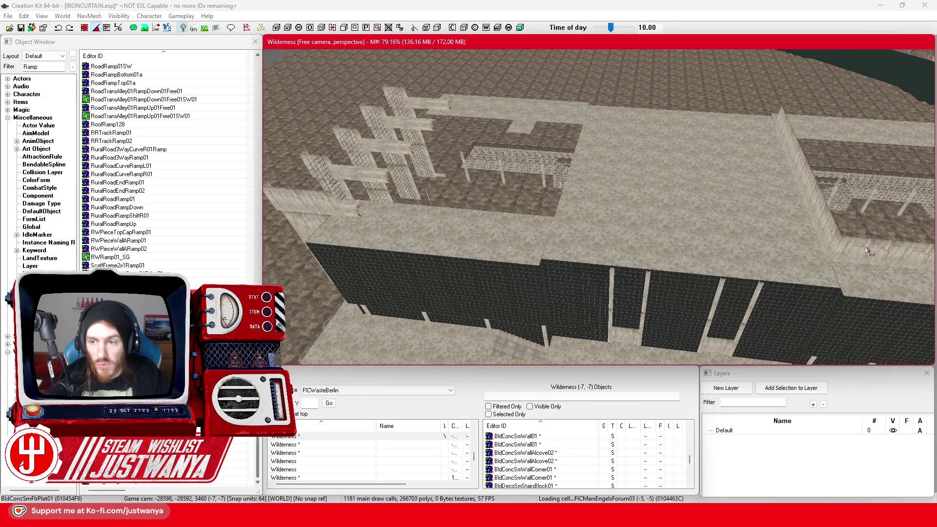
pyautogui.press('shift')
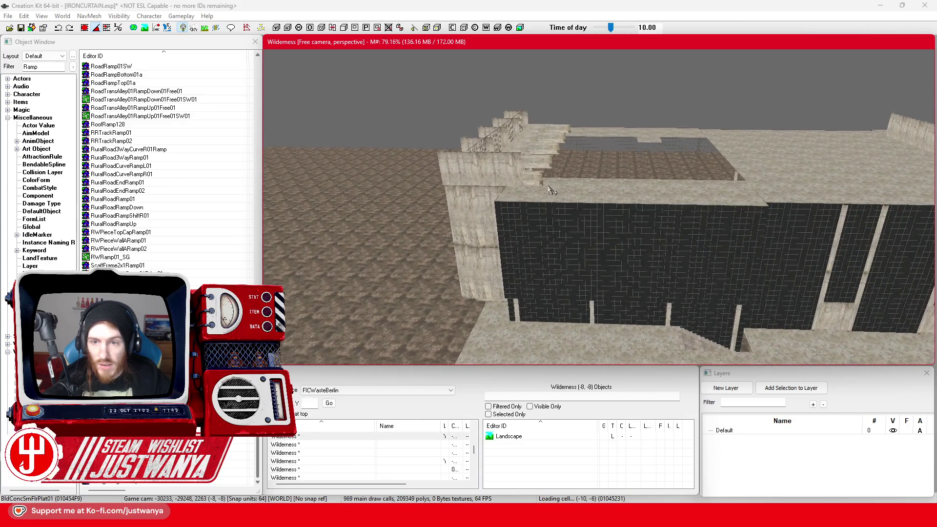
pyautogui.press('shift')
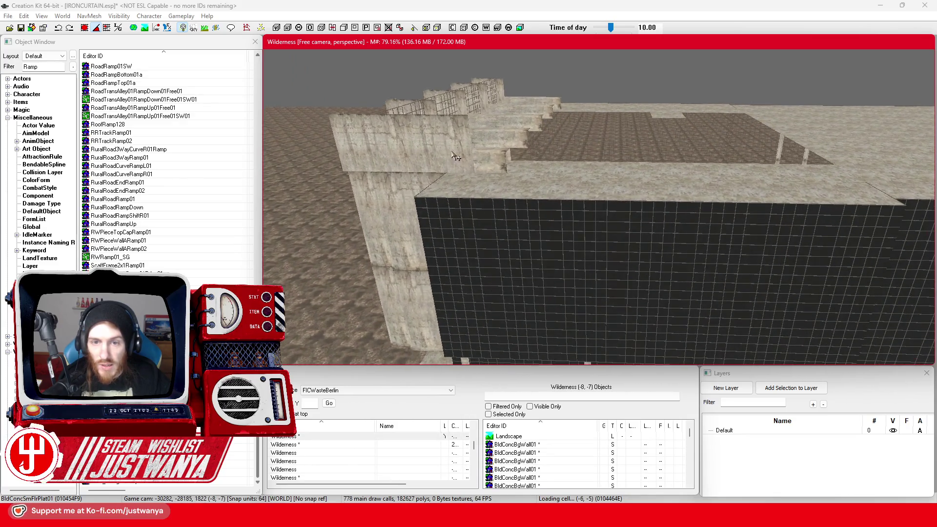
pyautogui.press('shift')
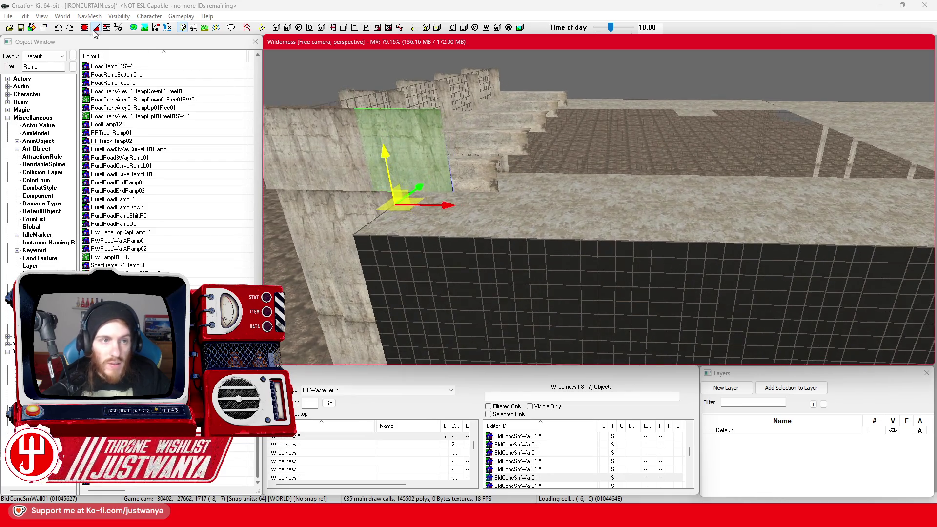
pyautogui.click(334, 47)
pyautogui.hotkey('ctrl', 'z')
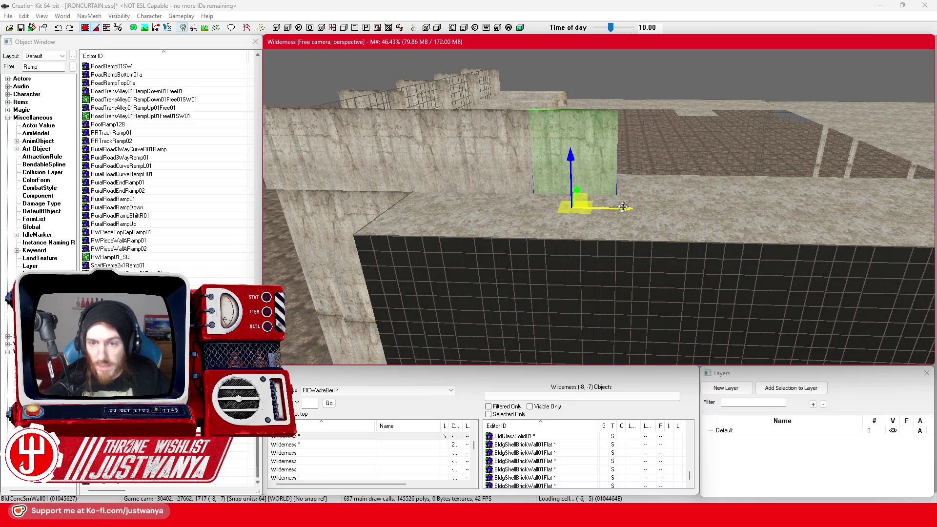
pyautogui.moveTo(630, 212); pyautogui.dragTo(813, 211)
pyautogui.scroll(3, 599, 214)
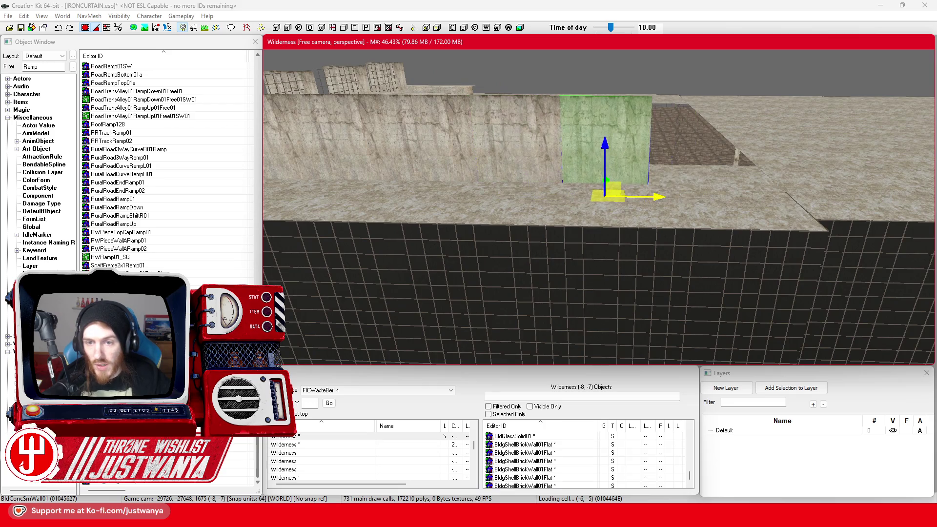
pyautogui.moveTo(672, 204)
pyautogui.mouseDown()
pyautogui.moveTo(800, 205)
pyautogui.moveTo(788, 205)
pyautogui.mouseUp()
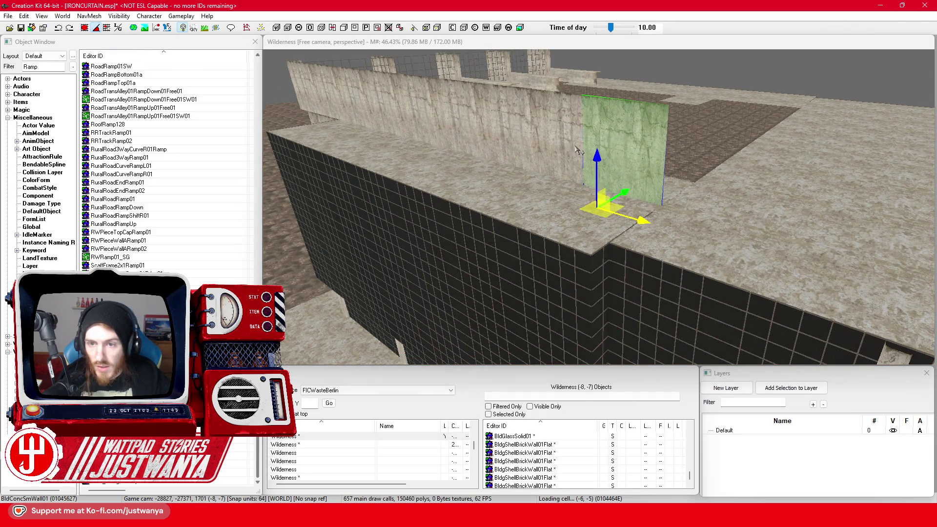
pyautogui.moveTo(579, 151); pyautogui.dragTo(570, 175)
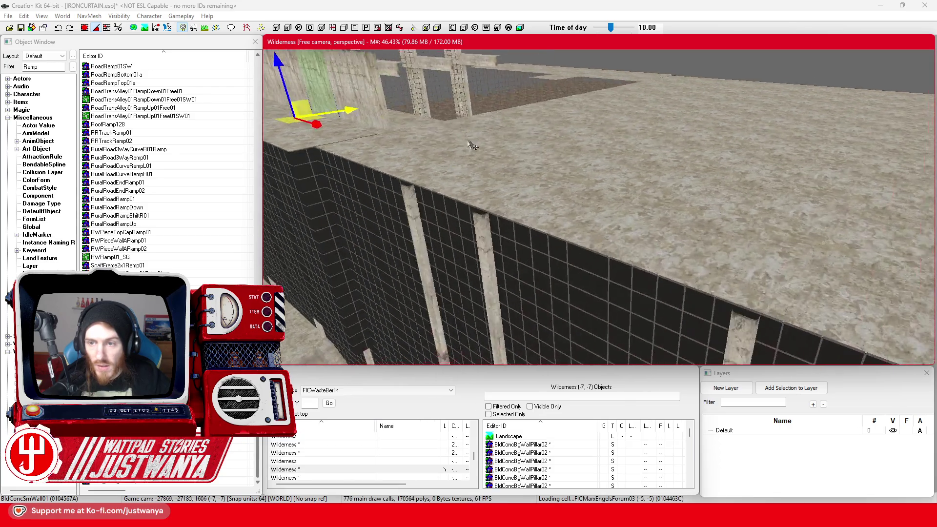
# Move a wall corner piece across the roof and slide a wall panel right along the edge
pyautogui.scroll(2, 693, 217)
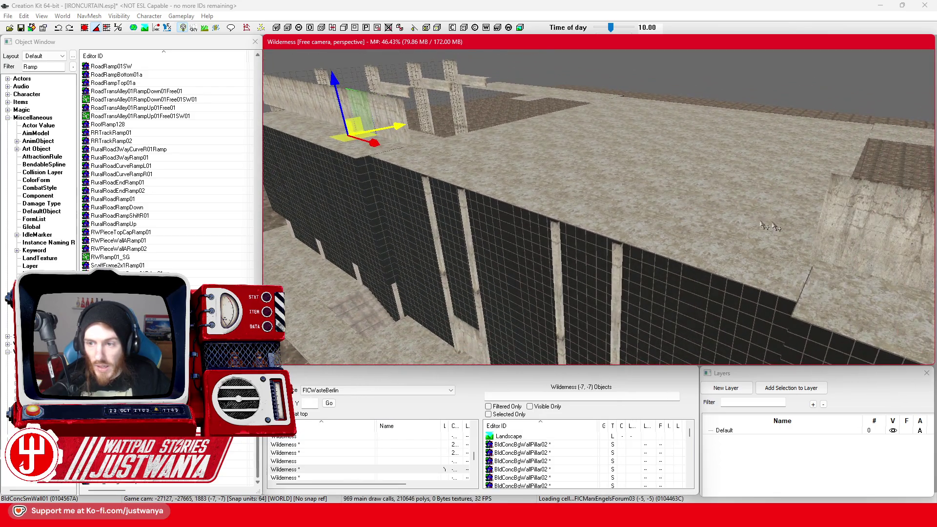
pyautogui.click(818, 231)
pyautogui.moveTo(874, 272)
pyautogui.mouseDown()
pyautogui.moveTo(666, 219)
pyautogui.moveTo(551, 177)
pyautogui.mouseUp()
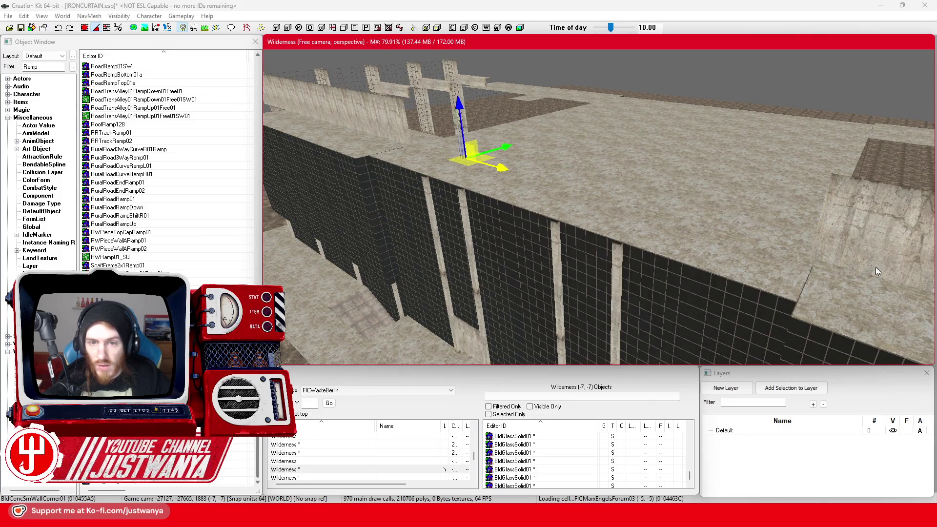
pyautogui.scroll(2, 625, 229)
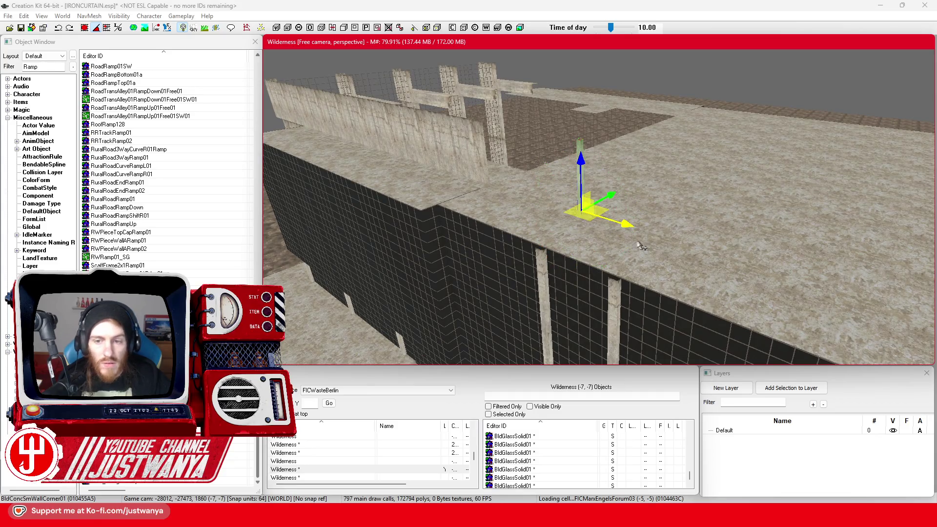
pyautogui.click(84, 28)
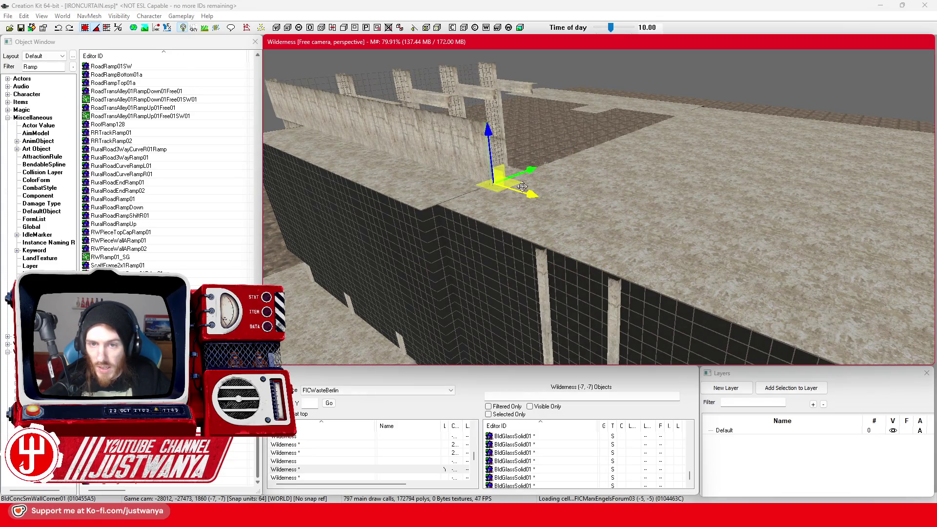
pyautogui.scroll(3, 522, 186)
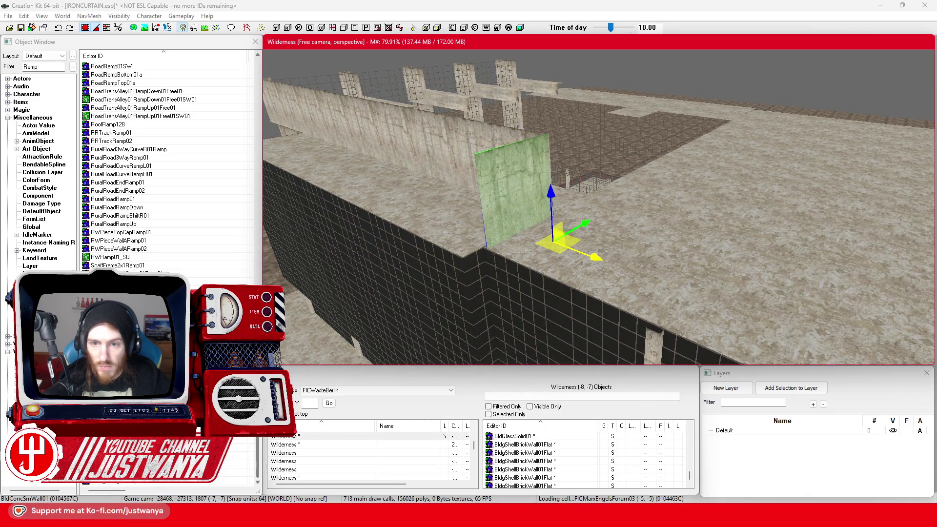
pyautogui.scroll(3, 547, 253)
pyautogui.moveTo(500, 272); pyautogui.dragTo(829, 271)
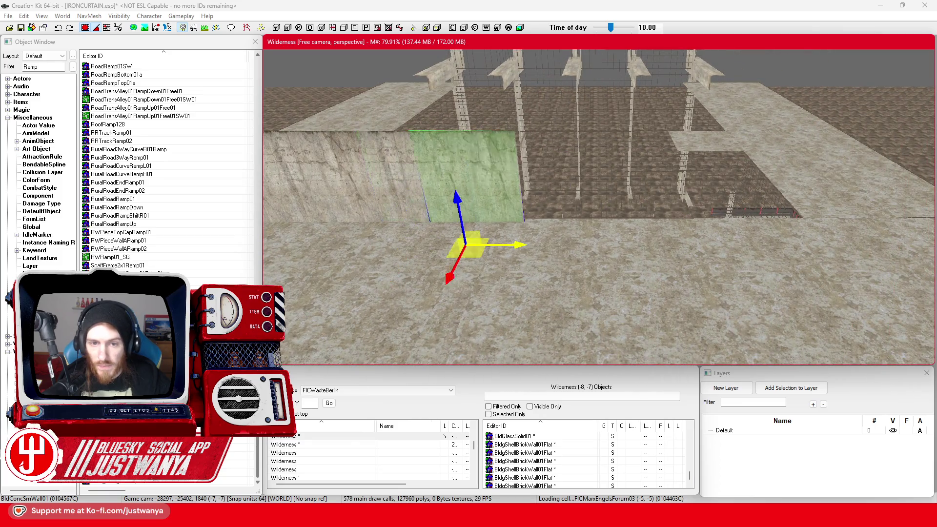
pyautogui.moveTo(466, 249); pyautogui.dragTo(781, 244)
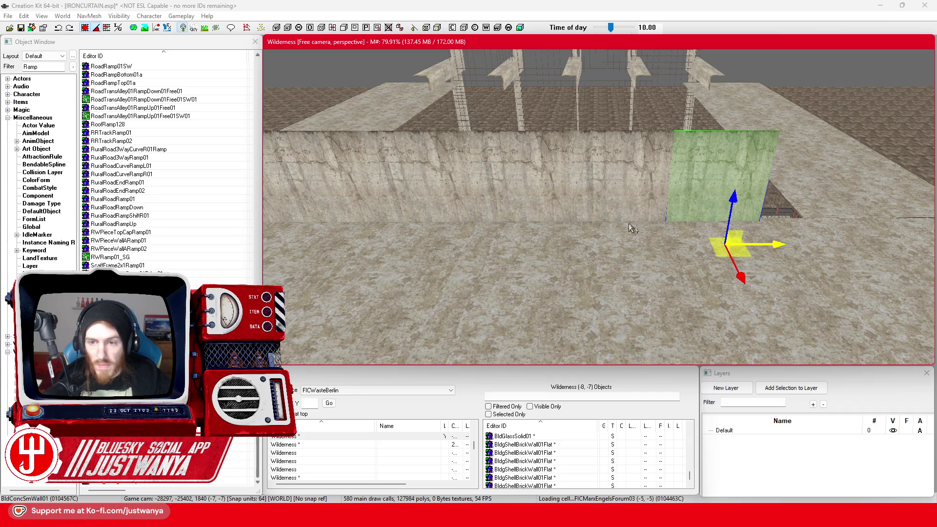
# Move the other wall corner piece to the right
pyautogui.press('a')
pyautogui.click(412, 190)
pyautogui.moveTo(418, 209)
pyautogui.mouseDown()
pyautogui.moveTo(795, 220)
pyautogui.moveTo(686, 219)
pyautogui.mouseUp()
pyautogui.press('w')
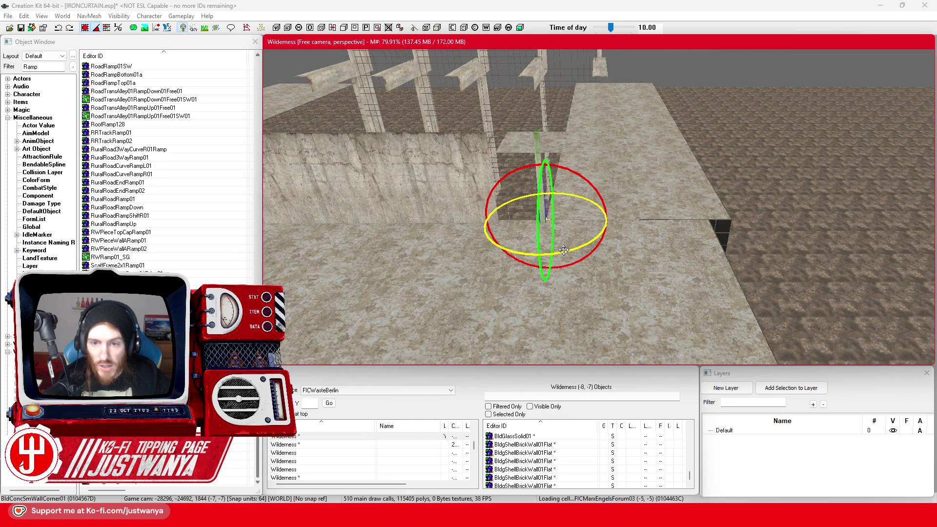
# Bring the BldConcSmWall01 panel to the roof edge, in line with the other walls
pyautogui.click(496, 215)
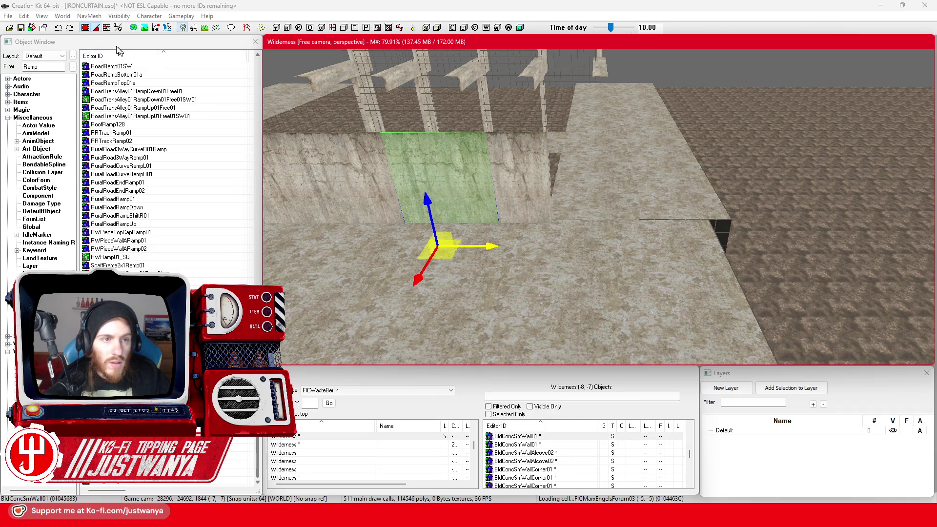
pyautogui.click(88, 30)
pyautogui.click(454, 245)
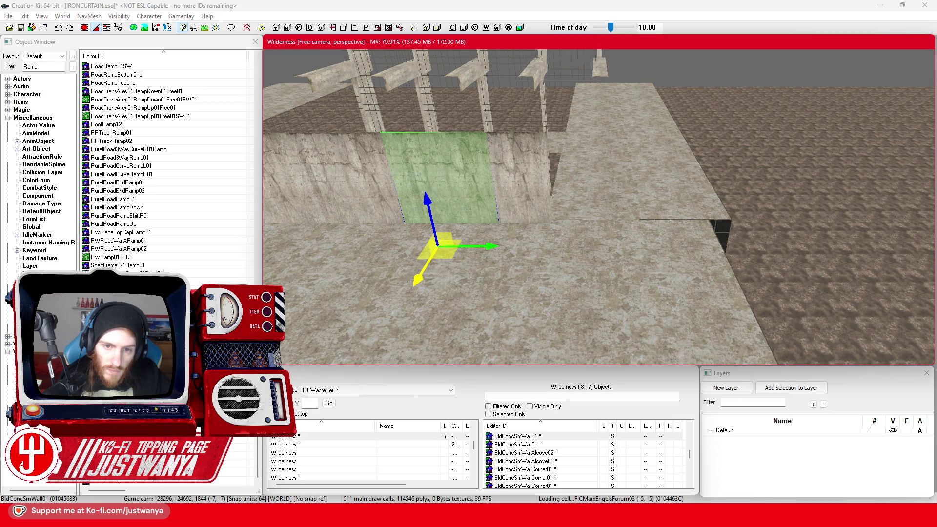
pyautogui.moveTo(534, 220)
pyautogui.mouseDown()
pyautogui.moveTo(483, 230)
pyautogui.moveTo(503, 264)
pyautogui.mouseUp()
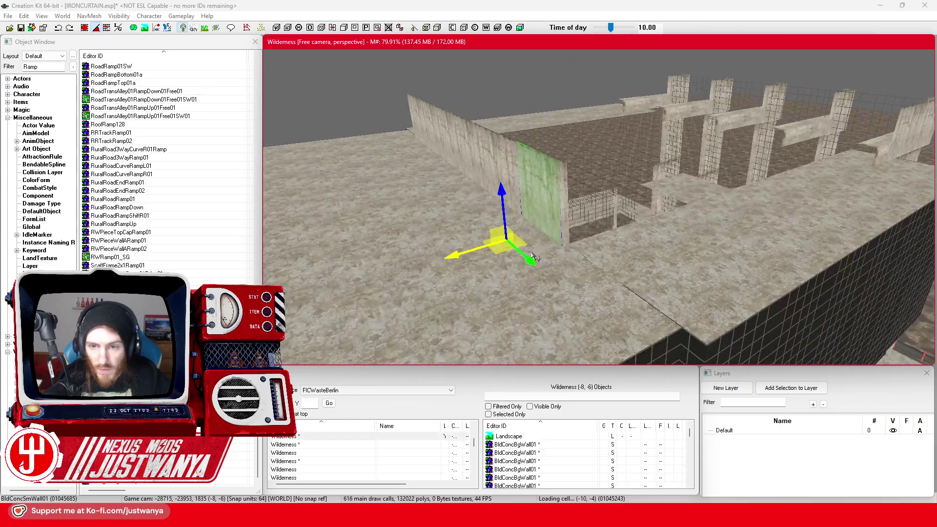
pyautogui.press('2')
pyautogui.press('1')
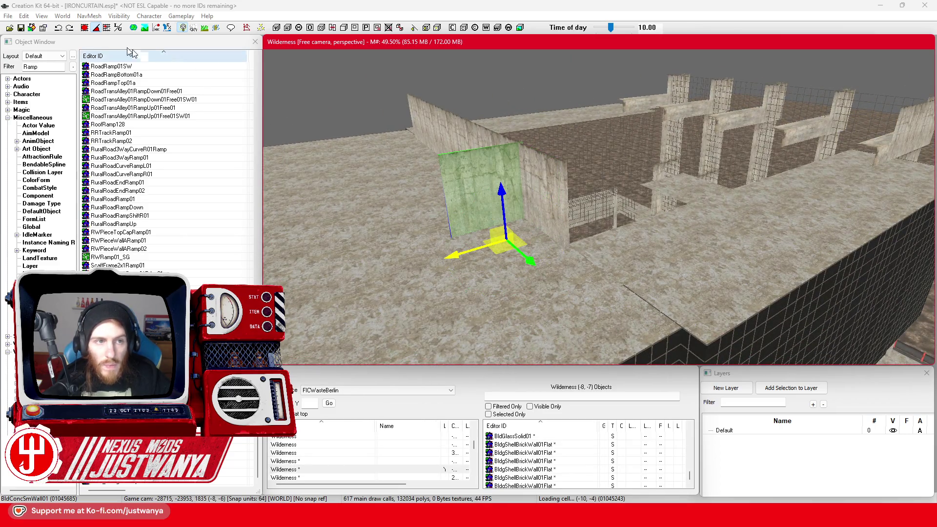
pyautogui.moveTo(530, 262); pyautogui.dragTo(590, 316)
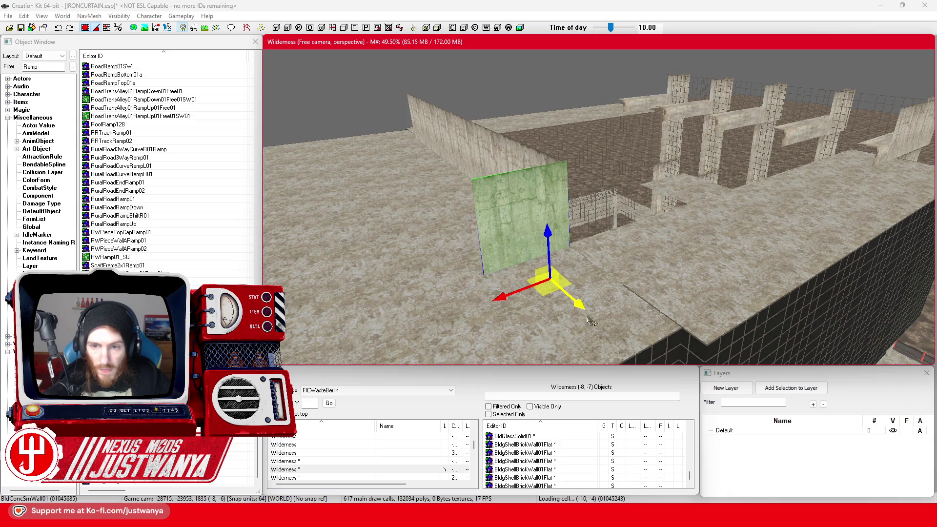
pyautogui.moveTo(507, 297); pyautogui.dragTo(542, 280)
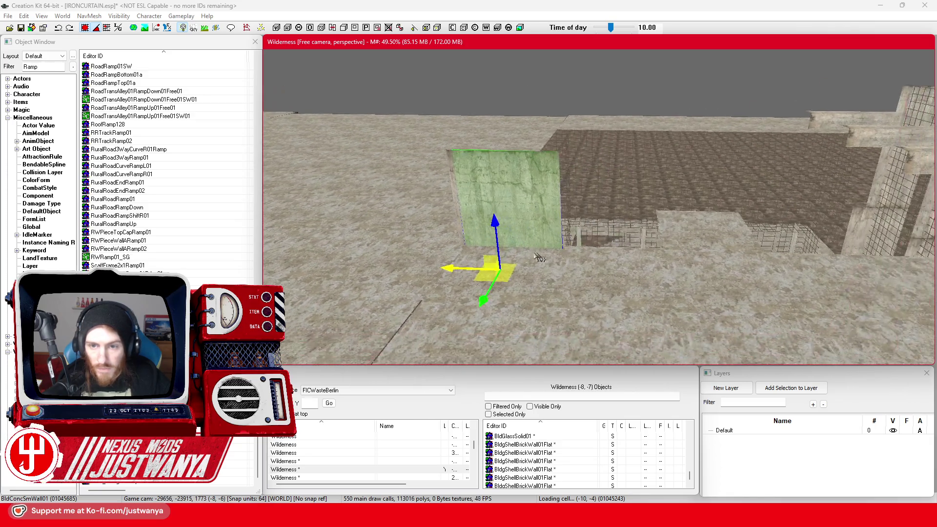
pyautogui.moveTo(454, 266)
pyautogui.mouseDown()
pyautogui.moveTo(801, 271)
pyautogui.moveTo(590, 248)
pyautogui.mouseUp()
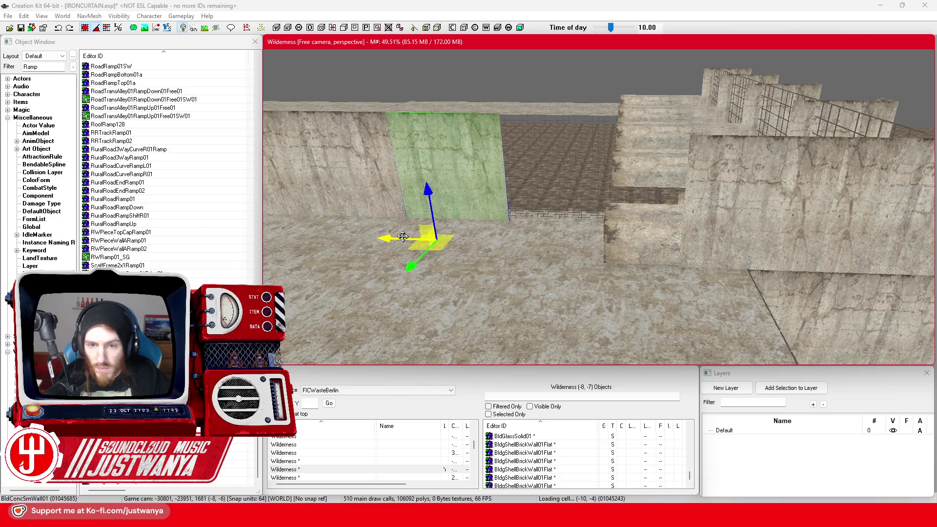
pyautogui.moveTo(435, 239); pyautogui.dragTo(469, 250)
pyautogui.moveTo(377, 255)
pyautogui.mouseDown()
pyautogui.moveTo(510, 224)
pyautogui.moveTo(478, 210)
pyautogui.mouseUp()
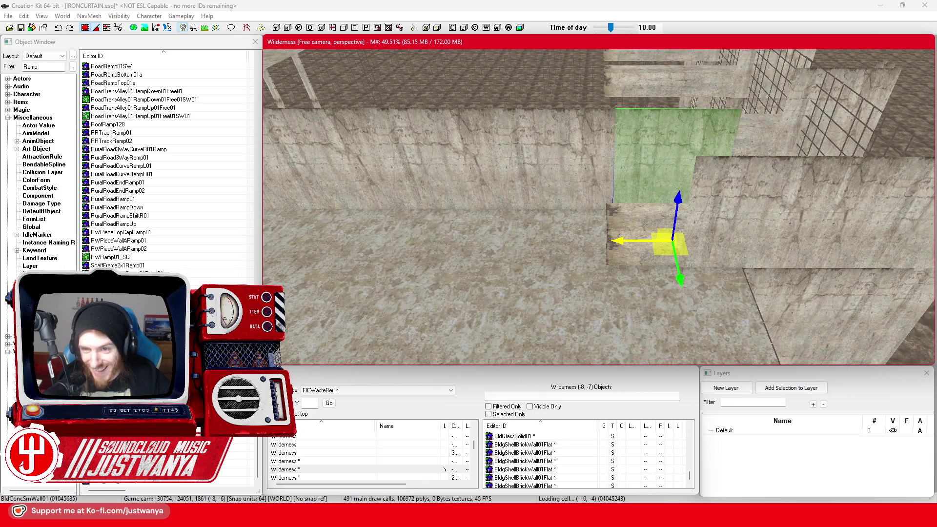
# Multi-select the row of wall panels and the corner, and shift them together along the roof
pyautogui.keyDown('ctrl'); pyautogui.click(562, 179); pyautogui.keyUp('ctrl')
pyautogui.keyDown('ctrl'); pyautogui.click(444, 166); pyautogui.keyUp('ctrl')
pyautogui.keyDown('ctrl'); pyautogui.click(376, 164); pyautogui.keyUp('ctrl')
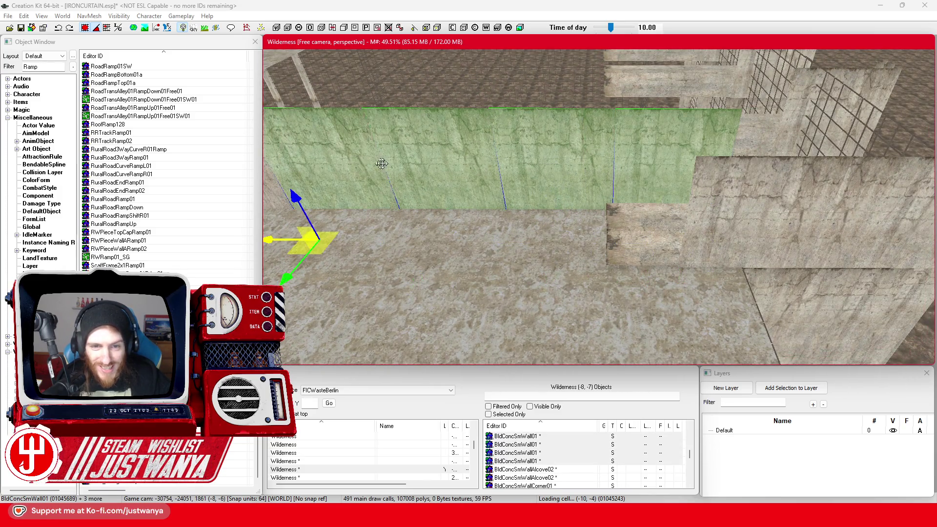
pyautogui.moveTo(377, 163); pyautogui.dragTo(477, 167)
pyautogui.keyDown('ctrl'); pyautogui.click(478, 168); pyautogui.keyUp('ctrl')
pyautogui.keyDown('ctrl'); pyautogui.click(428, 172); pyautogui.keyUp('ctrl')
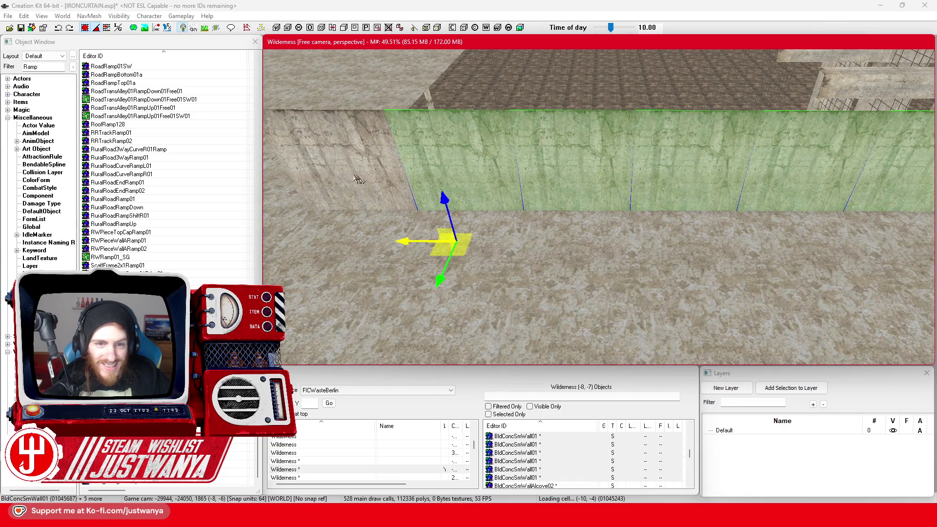
pyautogui.keyDown('ctrl'); pyautogui.click(318, 191); pyautogui.keyUp('ctrl')
pyautogui.keyDown('ctrl'); pyautogui.click(306, 204); pyautogui.keyUp('ctrl')
pyautogui.scroll(-5, 474, 241)
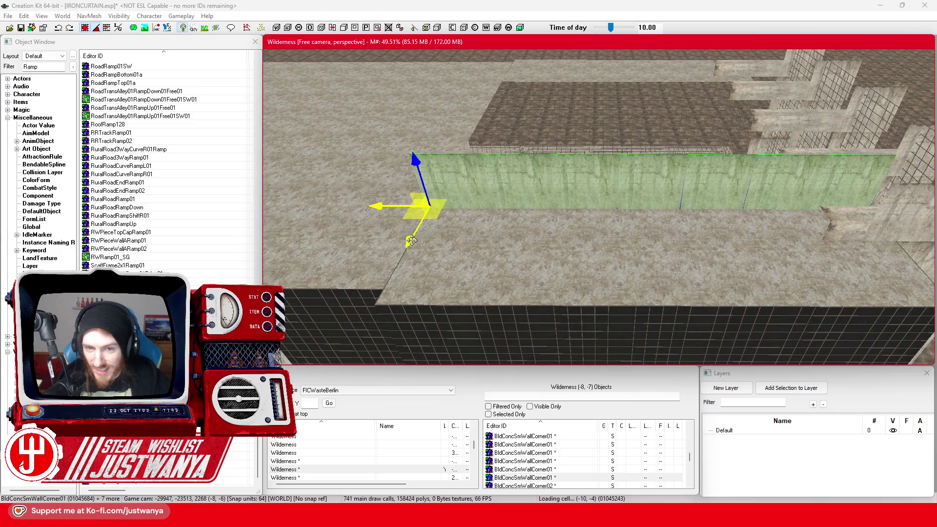
pyautogui.moveTo(411, 240); pyautogui.dragTo(394, 273)
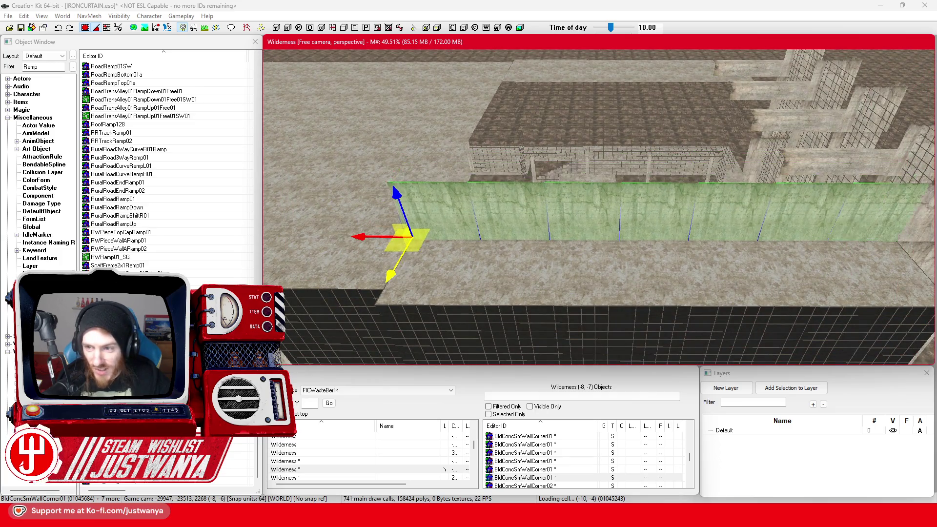
# Shift one BldConcSmWall01 panel left to close the gap in the wall row
pyautogui.click(440, 223)
pyautogui.press('shift')
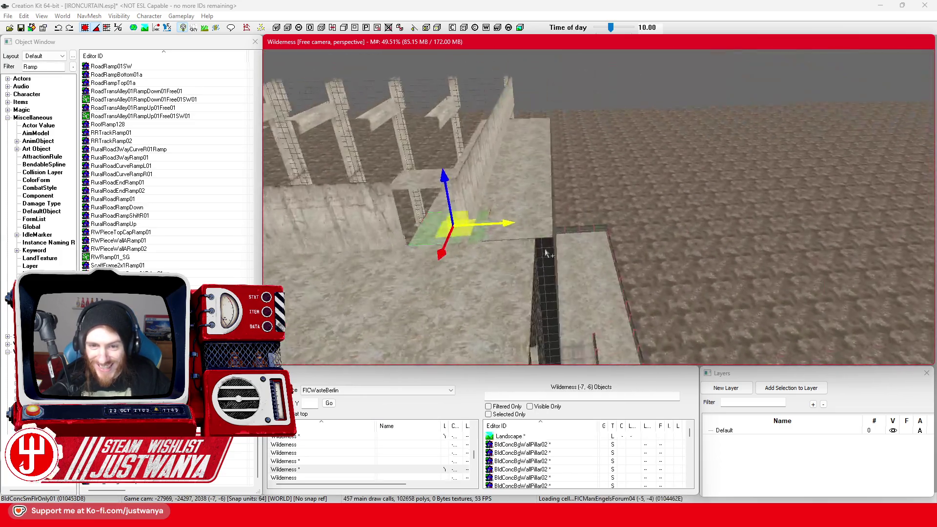
pyautogui.click(444, 219)
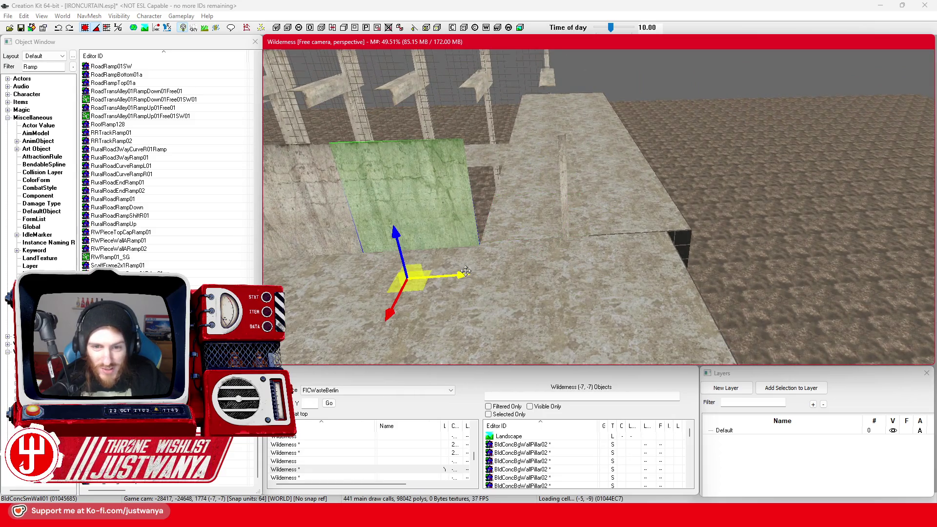
pyautogui.press('shift')
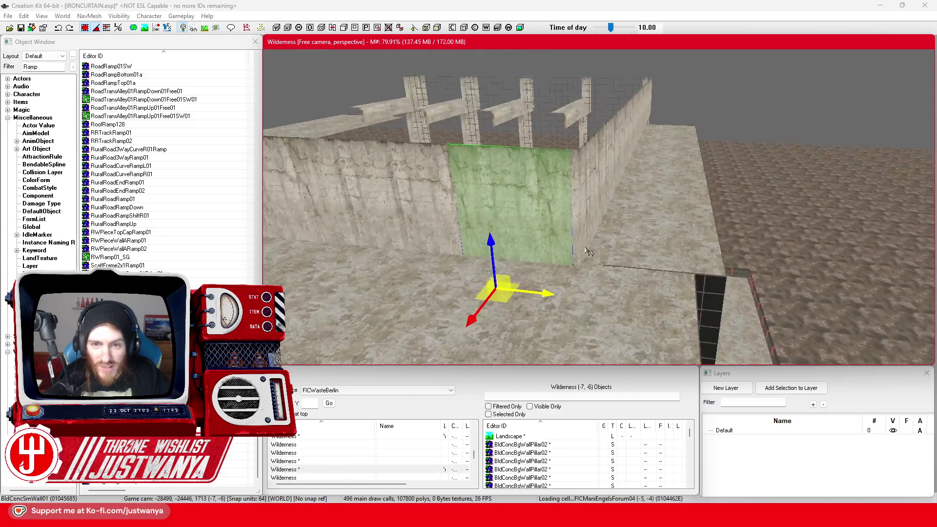
pyautogui.moveTo(568, 285); pyautogui.dragTo(537, 282)
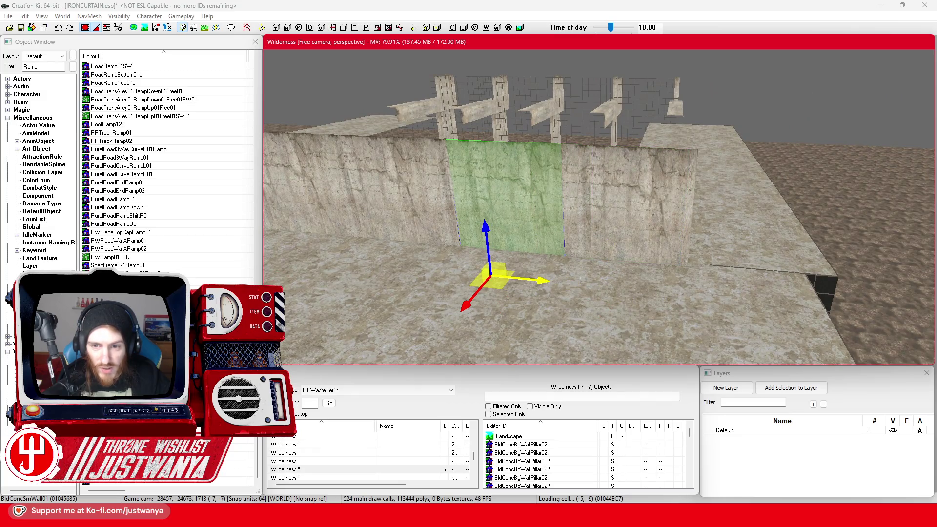
pyautogui.scroll(-5, 619, 232)
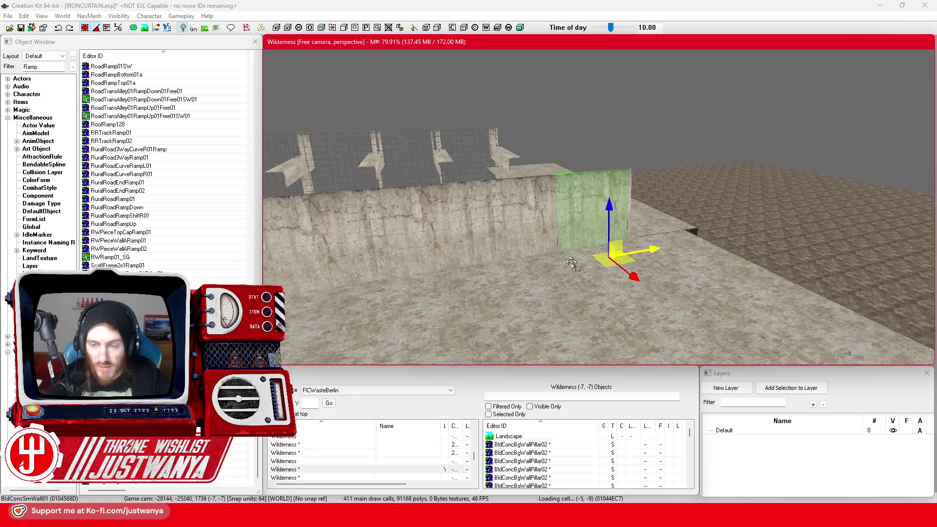
pyautogui.press('shift')
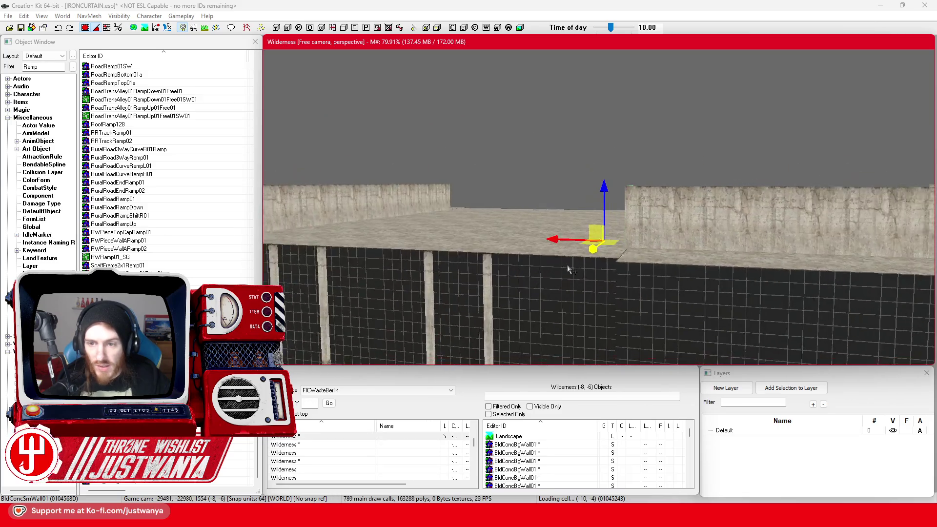
# Bring the exterior ledge into view and select its railing
pyautogui.scroll(-5, 567, 272)
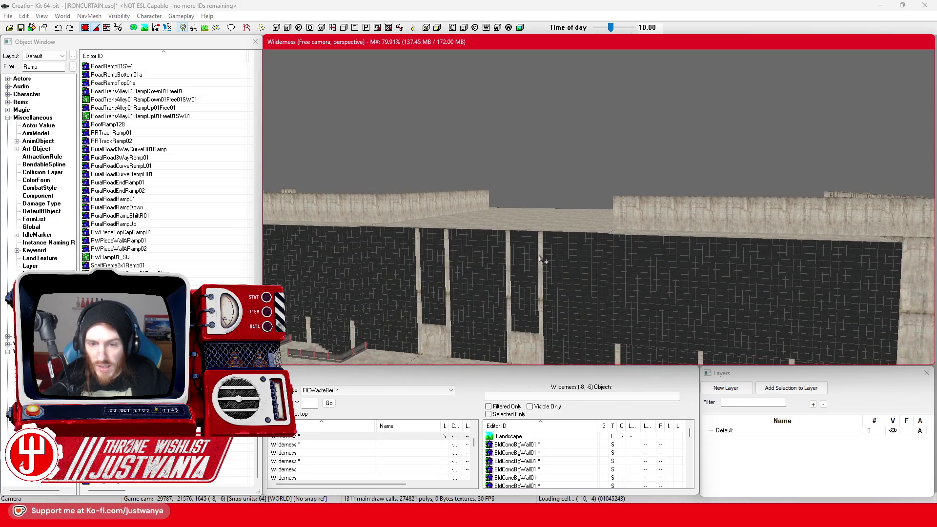
pyautogui.scroll(5, 512, 262)
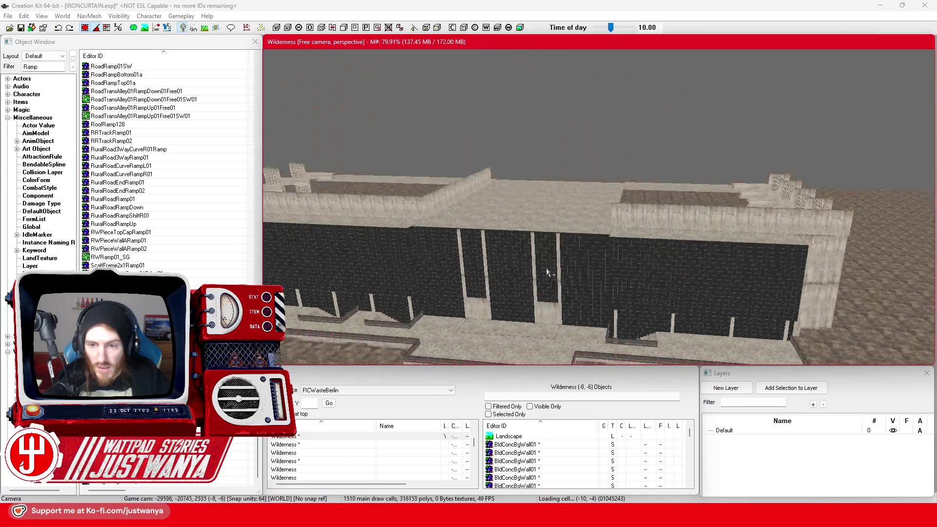
pyautogui.scroll(5, 454, 261)
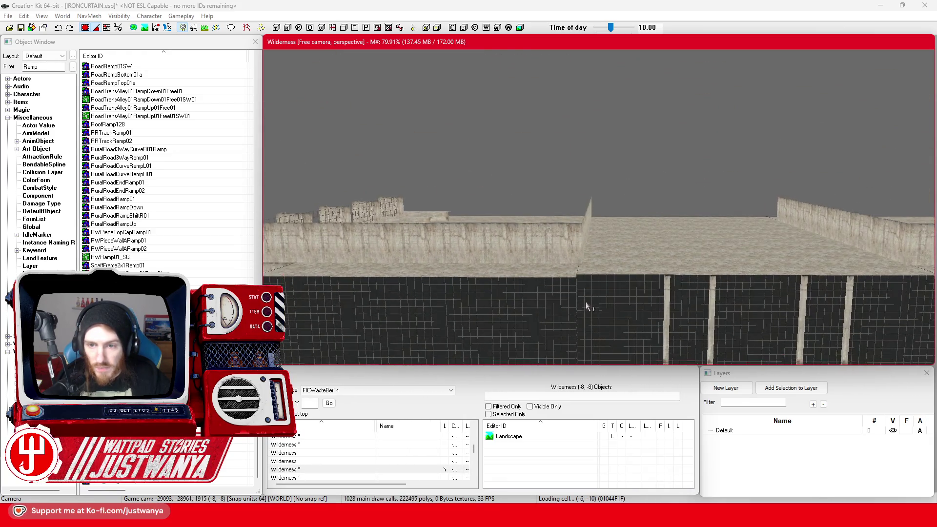
pyautogui.scroll(3, 591, 283)
pyautogui.scroll(3, 543, 271)
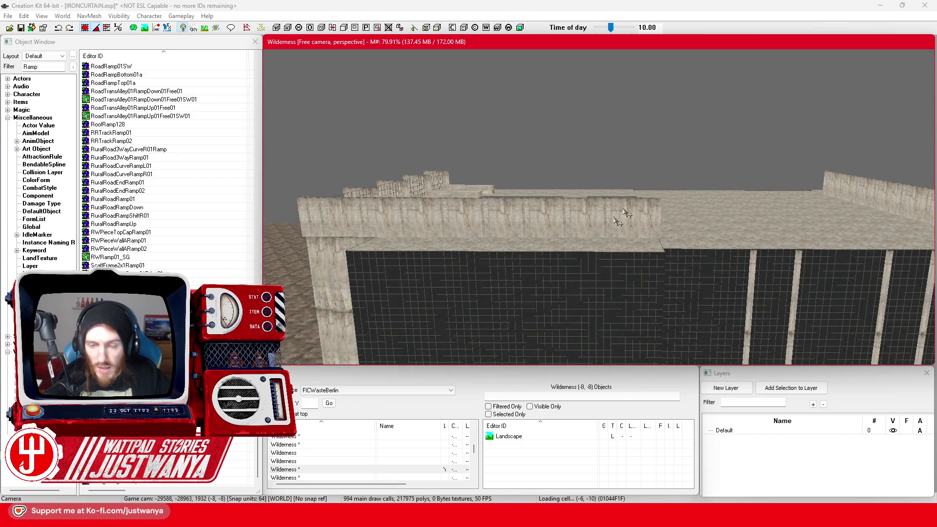
pyautogui.scroll(-5, 607, 278)
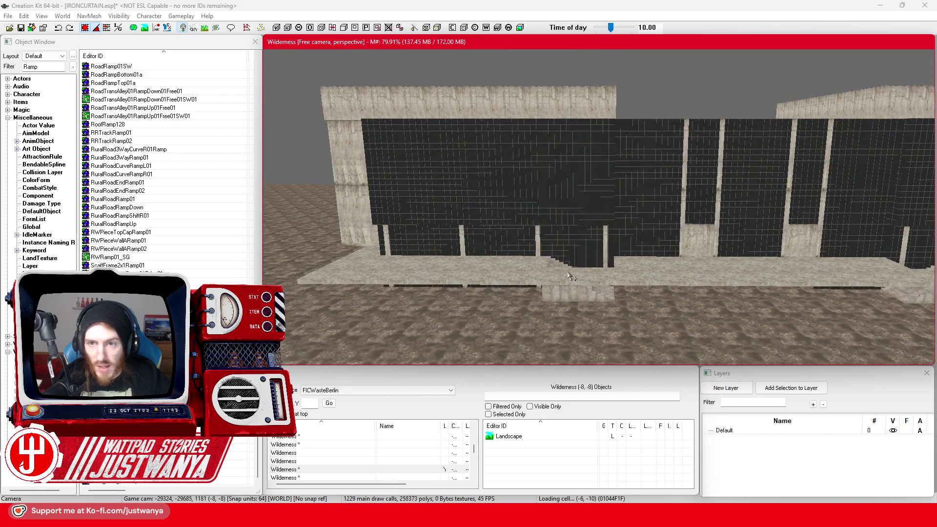
pyautogui.moveTo(549, 108)
pyautogui.mouseDown()
pyautogui.moveTo(787, 241)
pyautogui.moveTo(634, 249)
pyautogui.mouseUp()
pyautogui.click(631, 246)
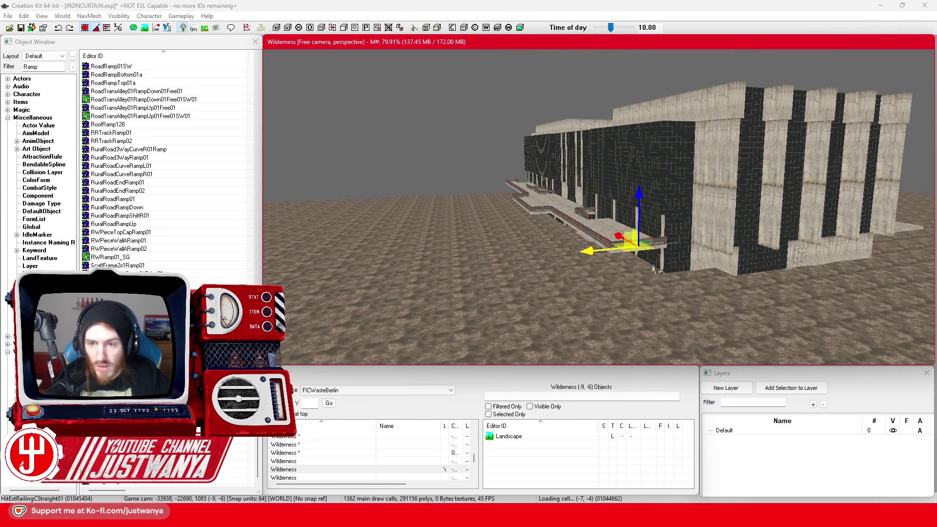
pyautogui.scroll(2, 628, 267)
pyautogui.scroll(5, 629, 267)
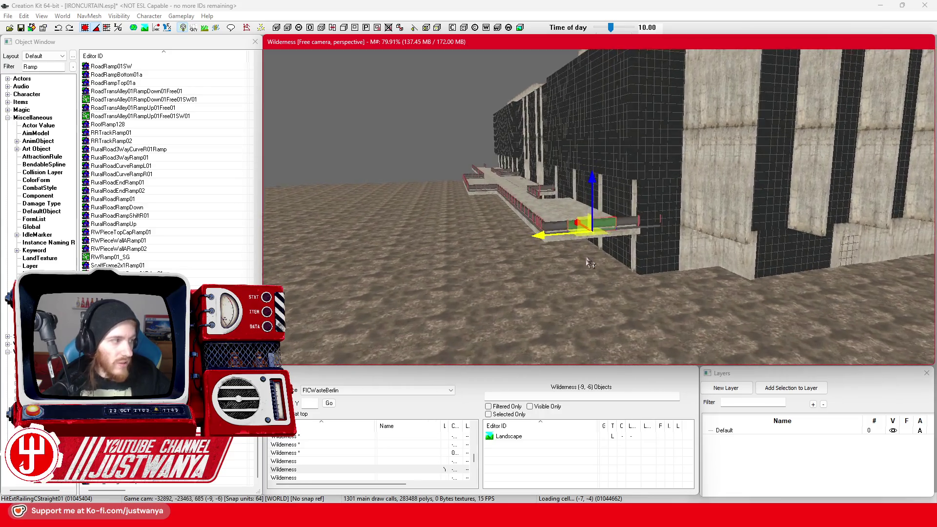
pyautogui.scroll(3, 574, 265)
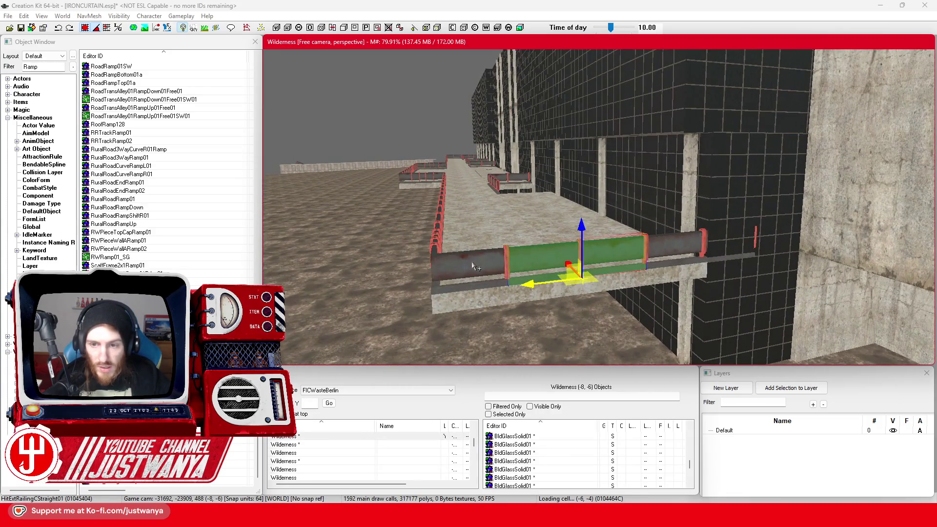
# Swap a railing to CCornerIn01, slide it to the ledge end, and add a CStraightHalf01 beside it
pyautogui.click(680, 252)
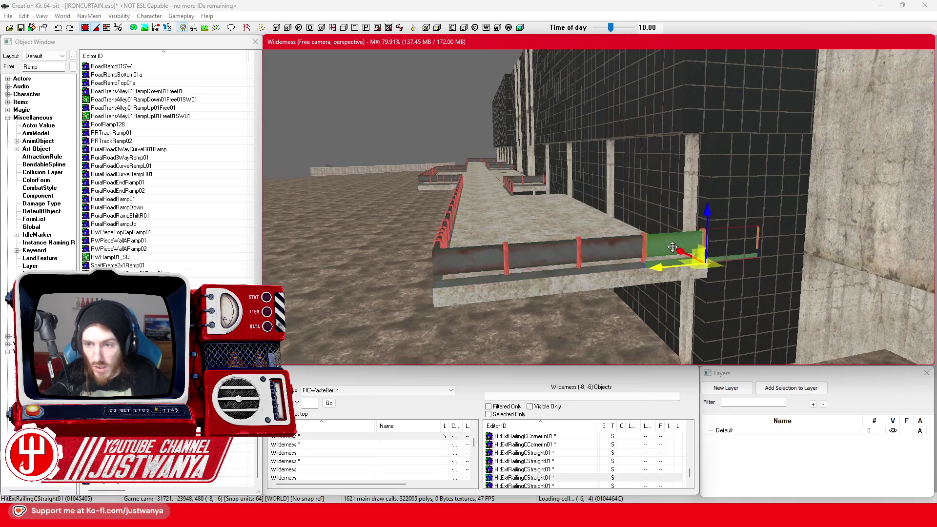
pyautogui.hotkey('ctrl', 'z')
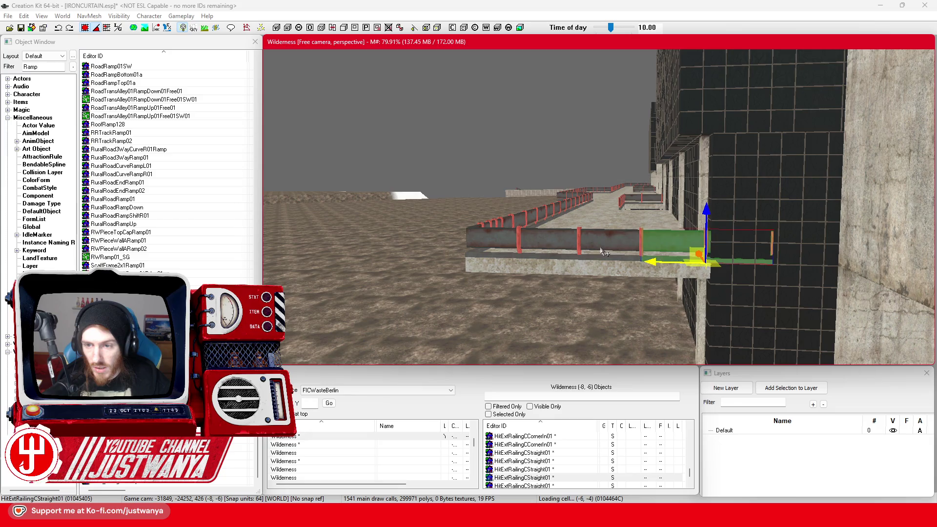
pyautogui.hotkey('ctrl', 'z')
pyautogui.scroll(5, 605, 264)
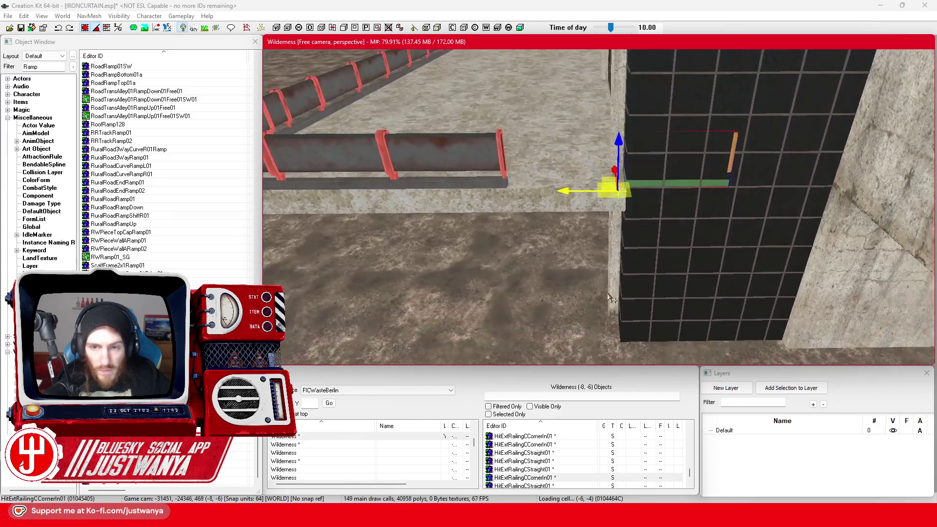
pyautogui.moveTo(609, 296); pyautogui.dragTo(539, 228)
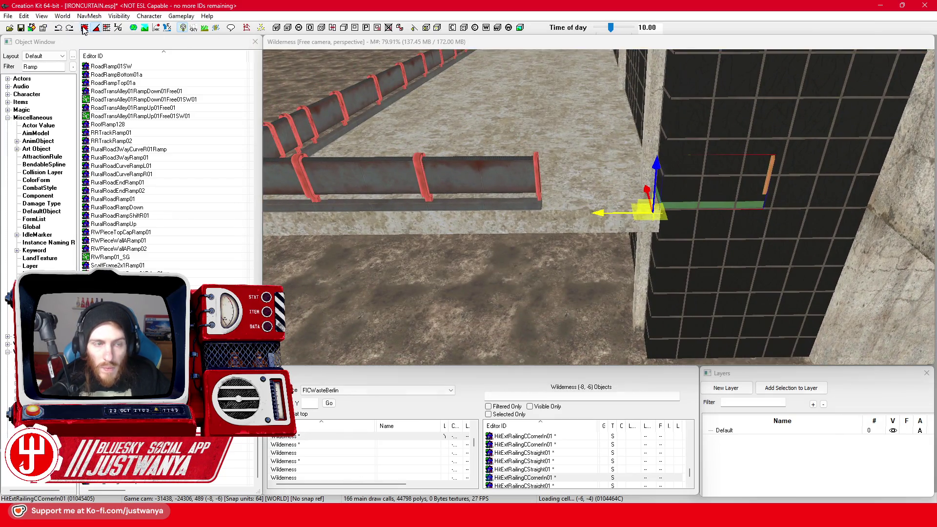
pyautogui.scroll(3, 638, 220)
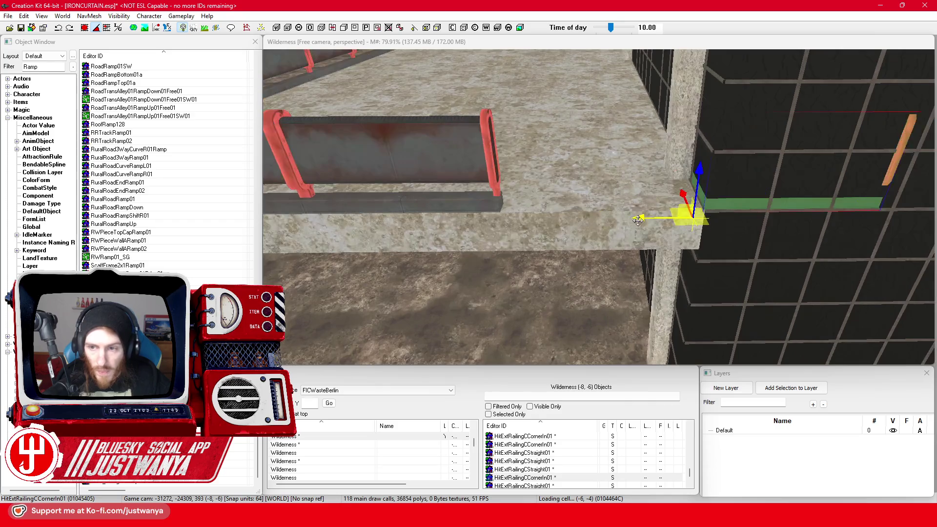
pyautogui.moveTo(649, 223)
pyautogui.mouseDown()
pyautogui.moveTo(420, 213)
pyautogui.moveTo(453, 219)
pyautogui.mouseUp()
pyautogui.hotkey('ctrl', 'z')
# Multi-select the three railing pieces and copy them
pyautogui.scroll(-3, 673, 195)
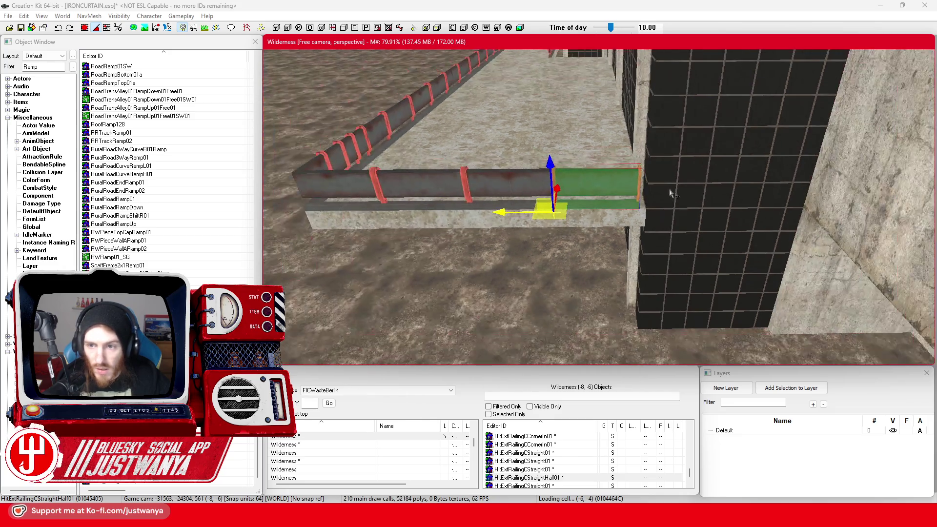
pyautogui.scroll(-2, 626, 189)
pyautogui.press('shift')
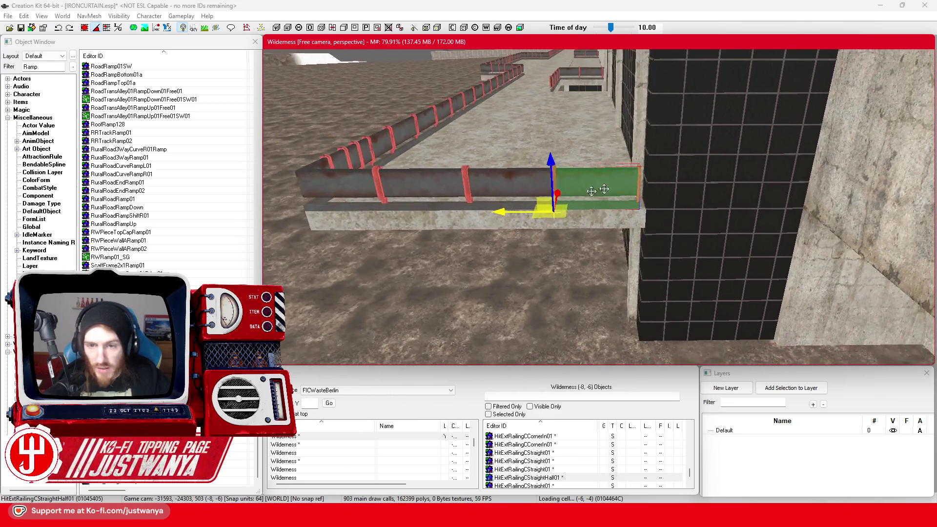
pyautogui.keyDown('ctrl'); pyautogui.click(460, 189); pyautogui.keyUp('ctrl')
pyautogui.keyDown('ctrl'); pyautogui.click(317, 183); pyautogui.keyUp('ctrl')
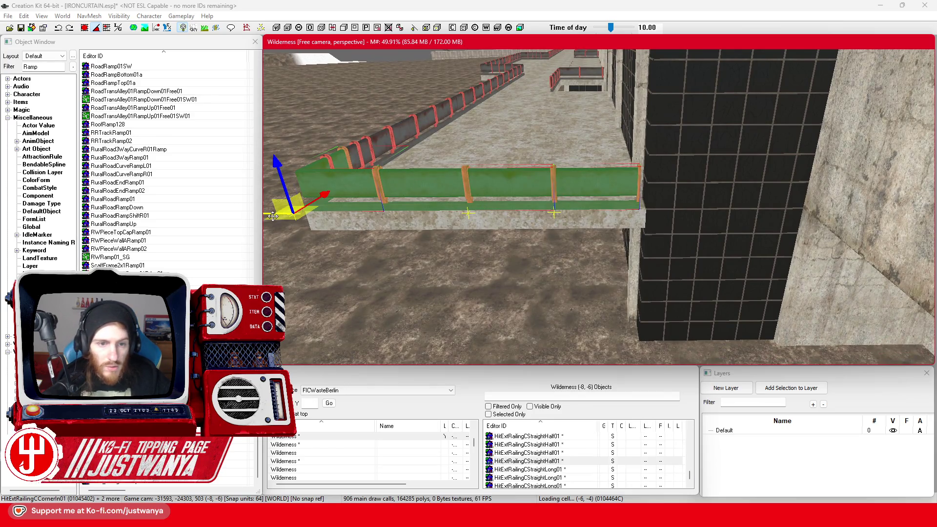
pyautogui.press('Escape')
pyautogui.scroll(5, 491, 218)
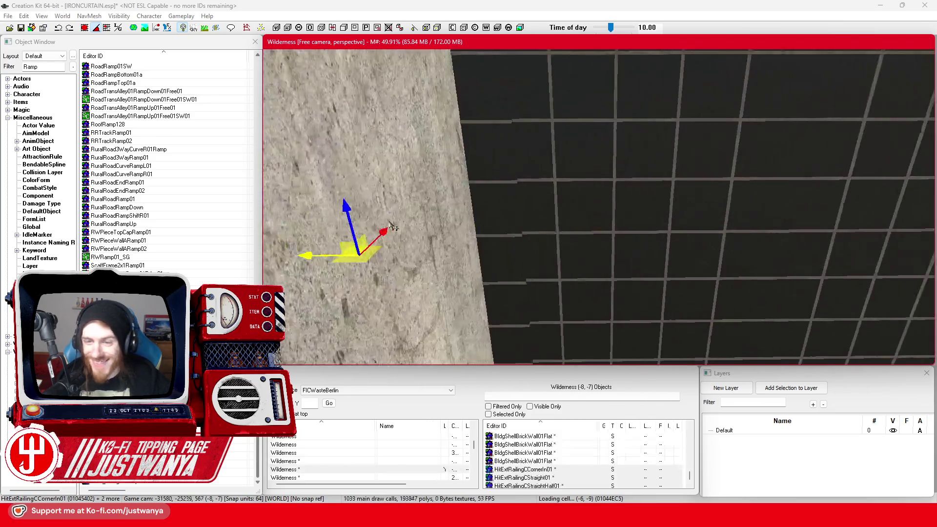
# Move the pasted railing pieces to the lower ledge at the base of the grid wall
pyautogui.moveTo(788, 232)
pyautogui.mouseDown()
pyautogui.moveTo(690, 230)
pyautogui.moveTo(480, 251)
pyautogui.mouseUp()
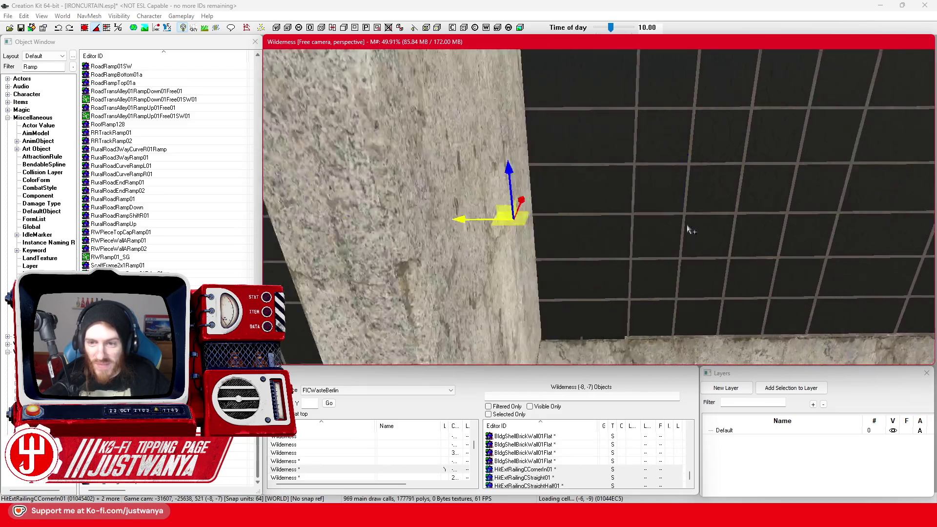
pyautogui.moveTo(751, 212); pyautogui.dragTo(408, 224)
pyautogui.moveTo(569, 202); pyautogui.dragTo(390, 222)
pyautogui.moveTo(556, 217); pyautogui.dragTo(583, 217)
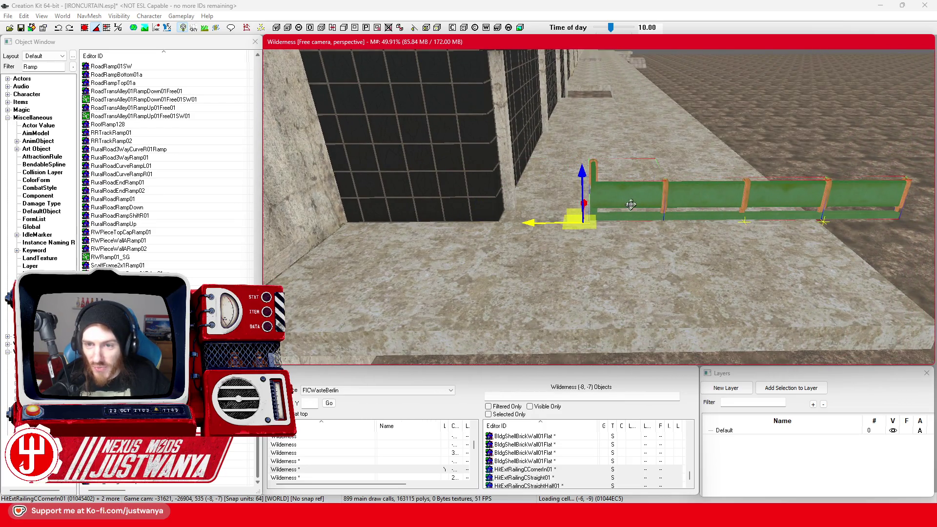
pyautogui.click(726, 207)
pyautogui.moveTo(733, 222)
pyautogui.mouseDown()
pyautogui.moveTo(416, 222)
pyautogui.moveTo(426, 242)
pyautogui.mouseUp()
# Position the corner railing to wrap the ledge's outer end
pyautogui.click(662, 201)
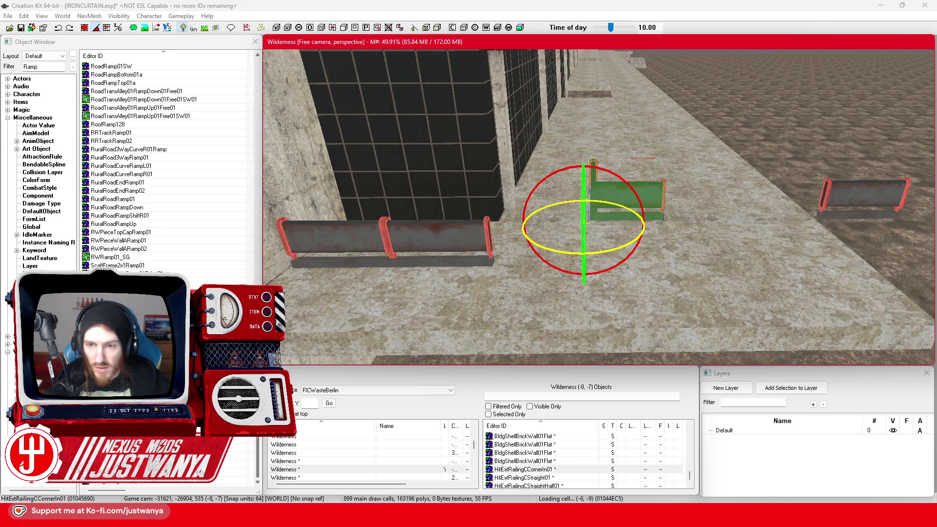
pyautogui.press('1')
pyautogui.press('f')
pyautogui.moveTo(614, 210)
pyautogui.mouseDown()
pyautogui.moveTo(464, 249)
pyautogui.moveTo(483, 293)
pyautogui.moveTo(476, 297)
pyautogui.moveTo(487, 292)
pyautogui.mouseUp()
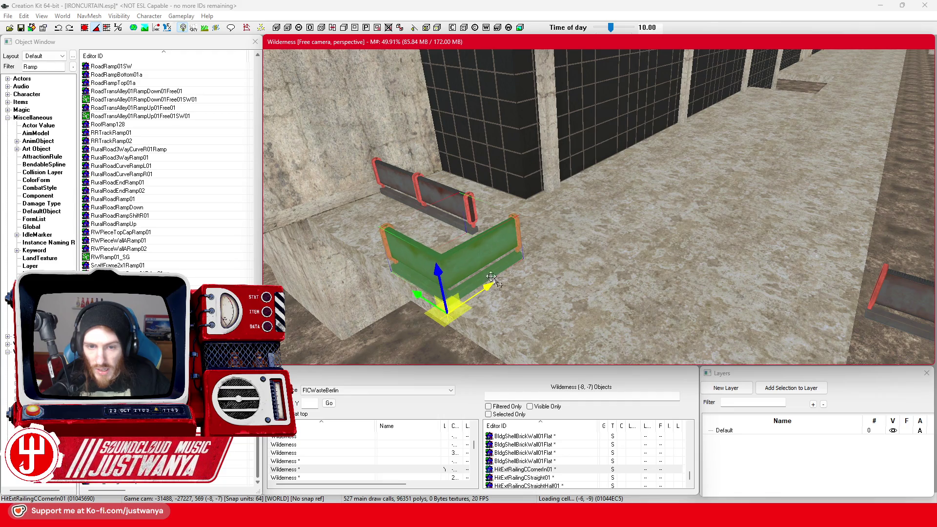
pyautogui.press('shift')
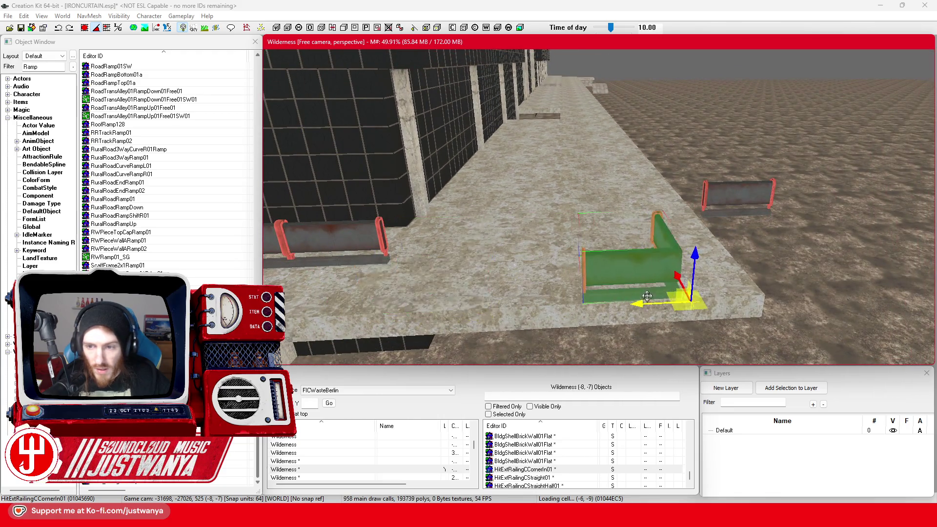
pyautogui.scroll(5, 599, 207)
pyautogui.press('shift')
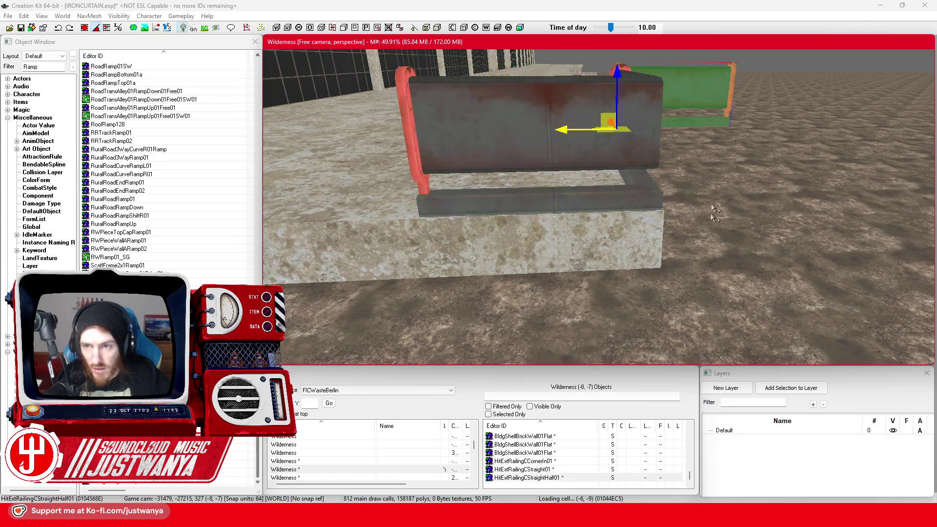
pyautogui.scroll(-5, 583, 150)
pyautogui.press('shift')
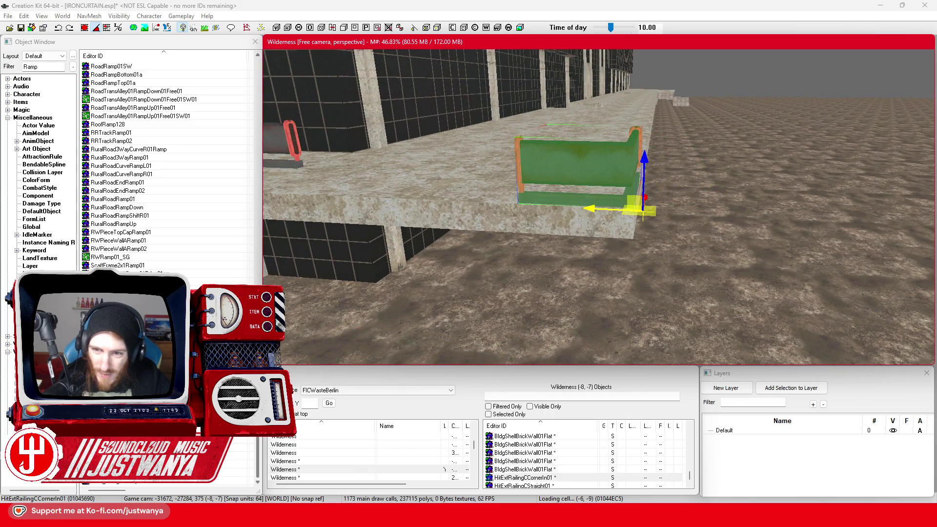
pyautogui.press('shift')
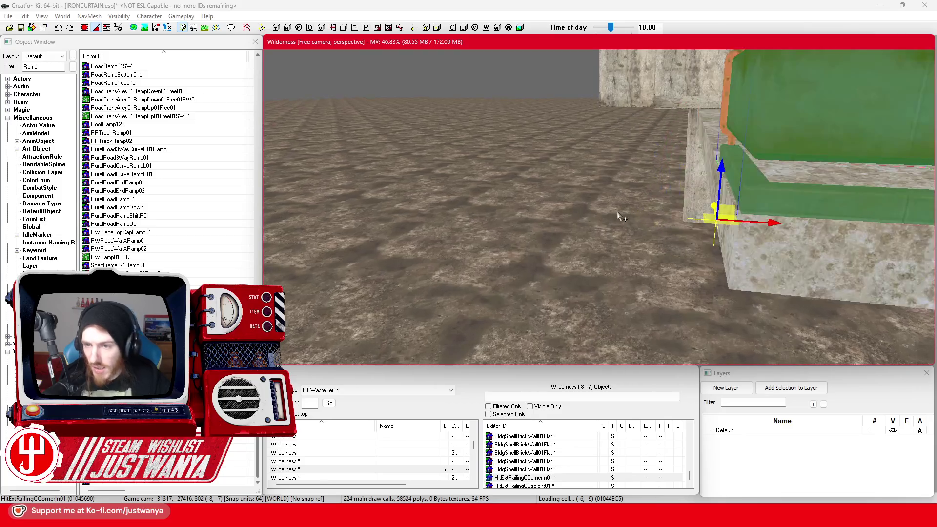
pyautogui.moveTo(766, 223); pyautogui.dragTo(762, 223)
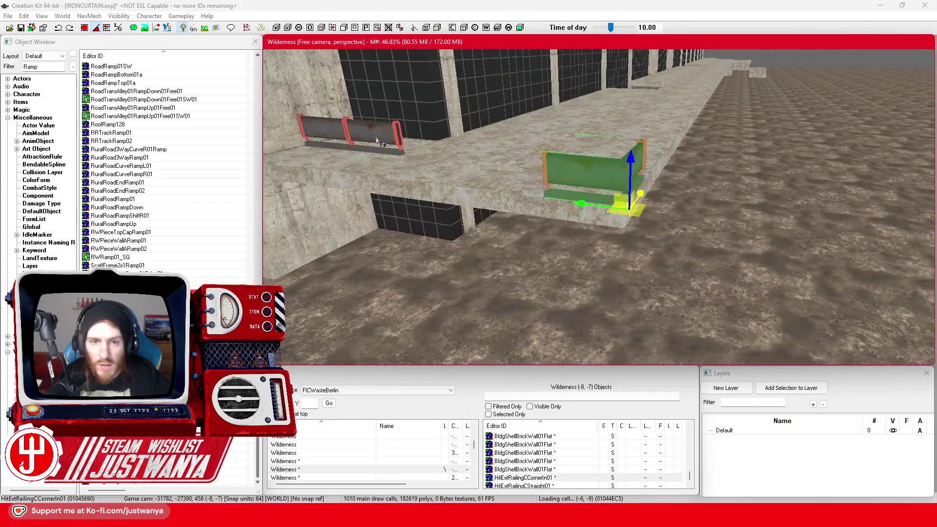
# Nudge the long straight railing until it meets the corner piece
pyautogui.click(413, 142)
pyautogui.press('f')
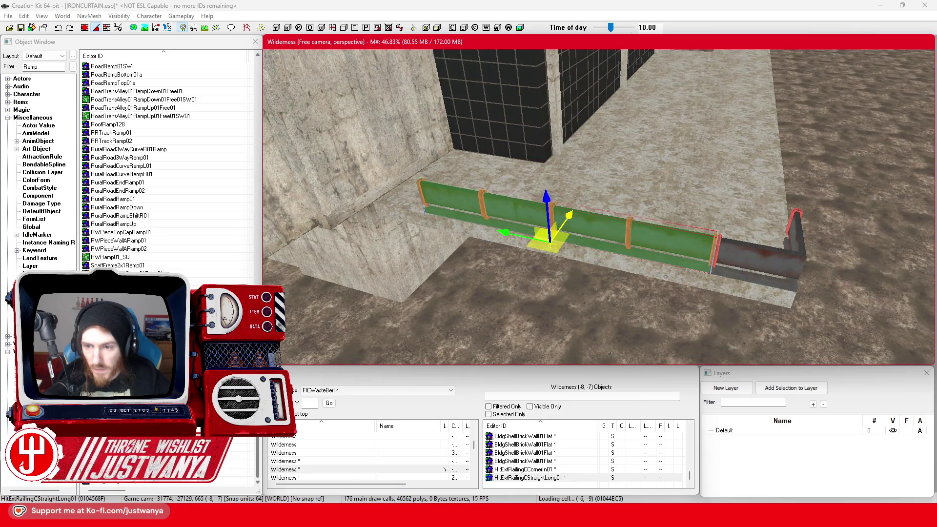
pyautogui.scroll(5, 531, 240)
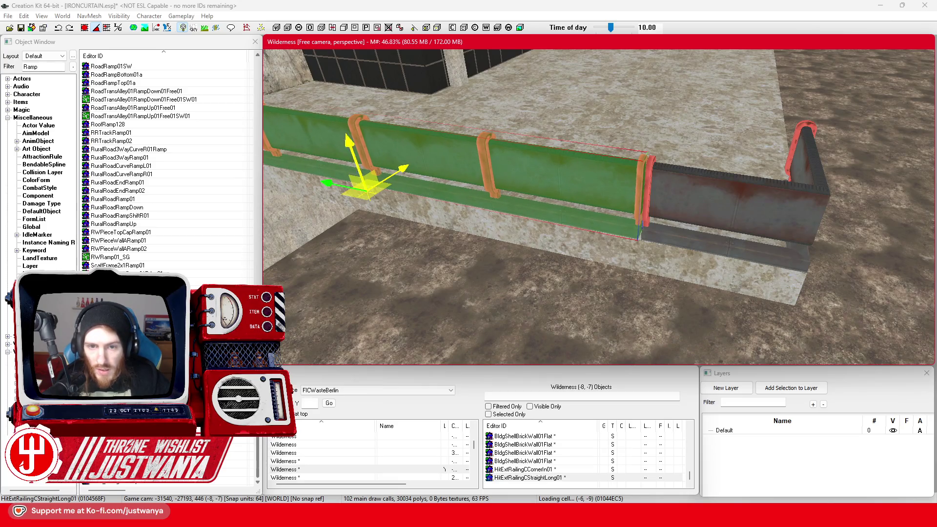
pyautogui.moveTo(330, 187); pyautogui.dragTo(338, 187)
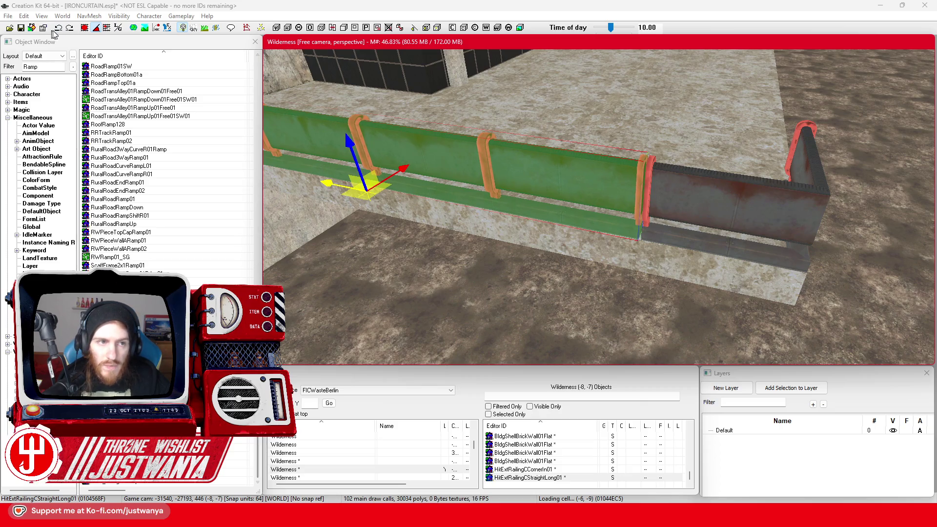
pyautogui.moveTo(326, 187); pyautogui.dragTo(328, 187)
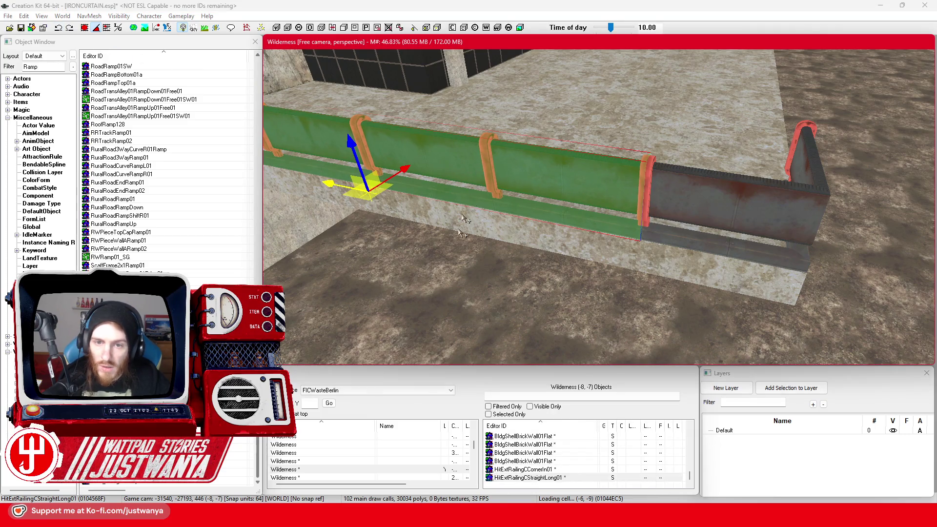